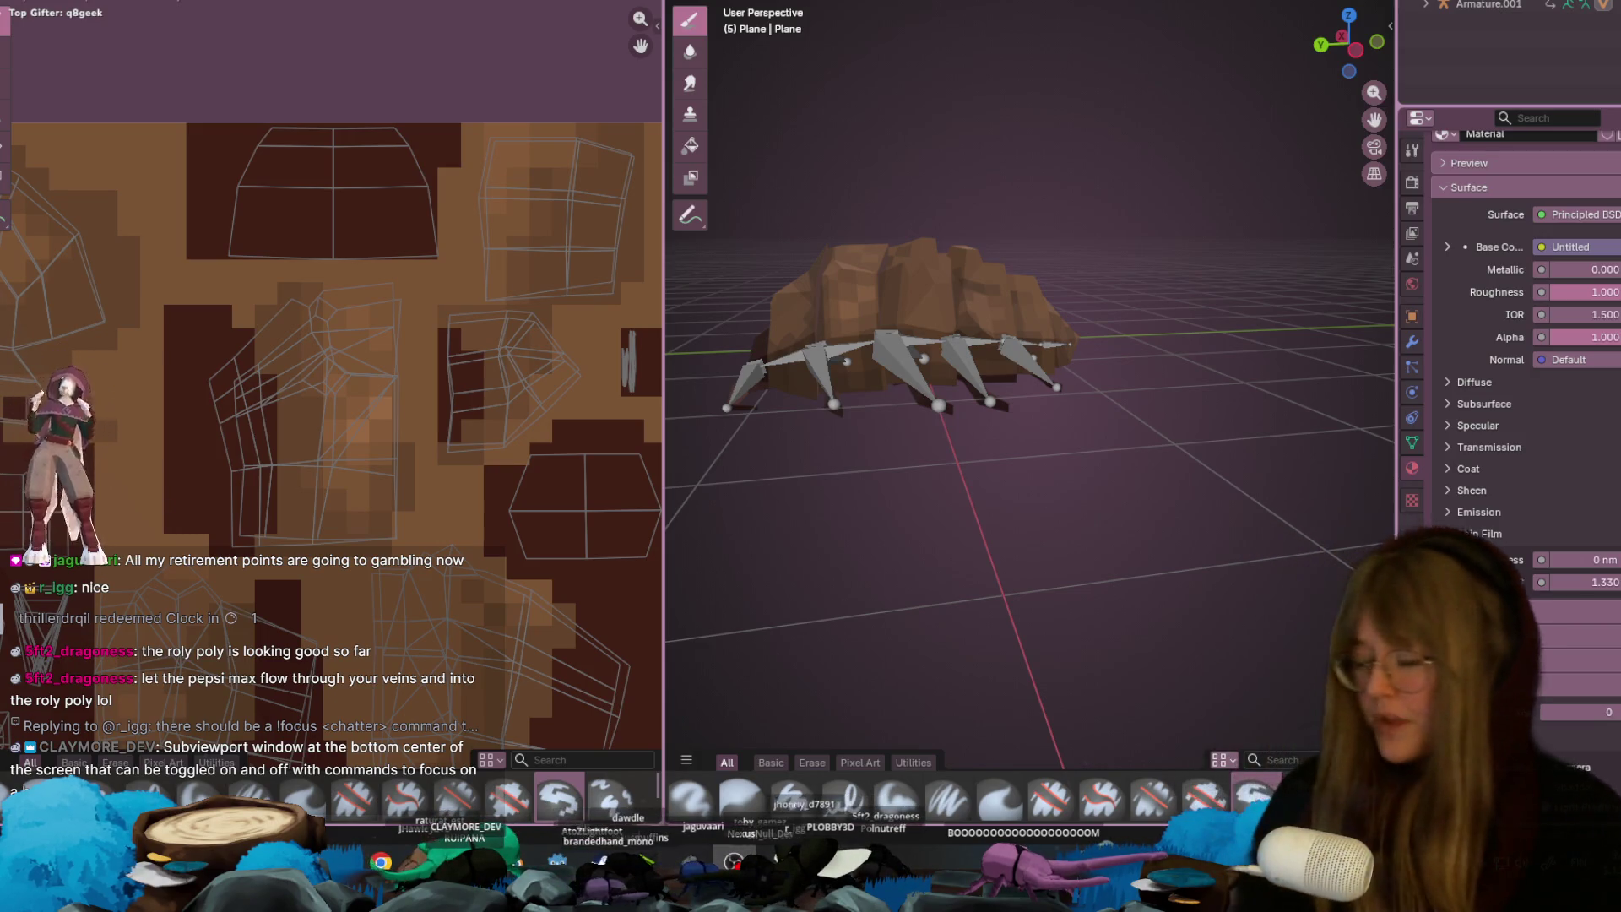
# - After briefly toggling the Start menu, orbit and zoom down onto the bug's leg bones
pyautogui.press('super')
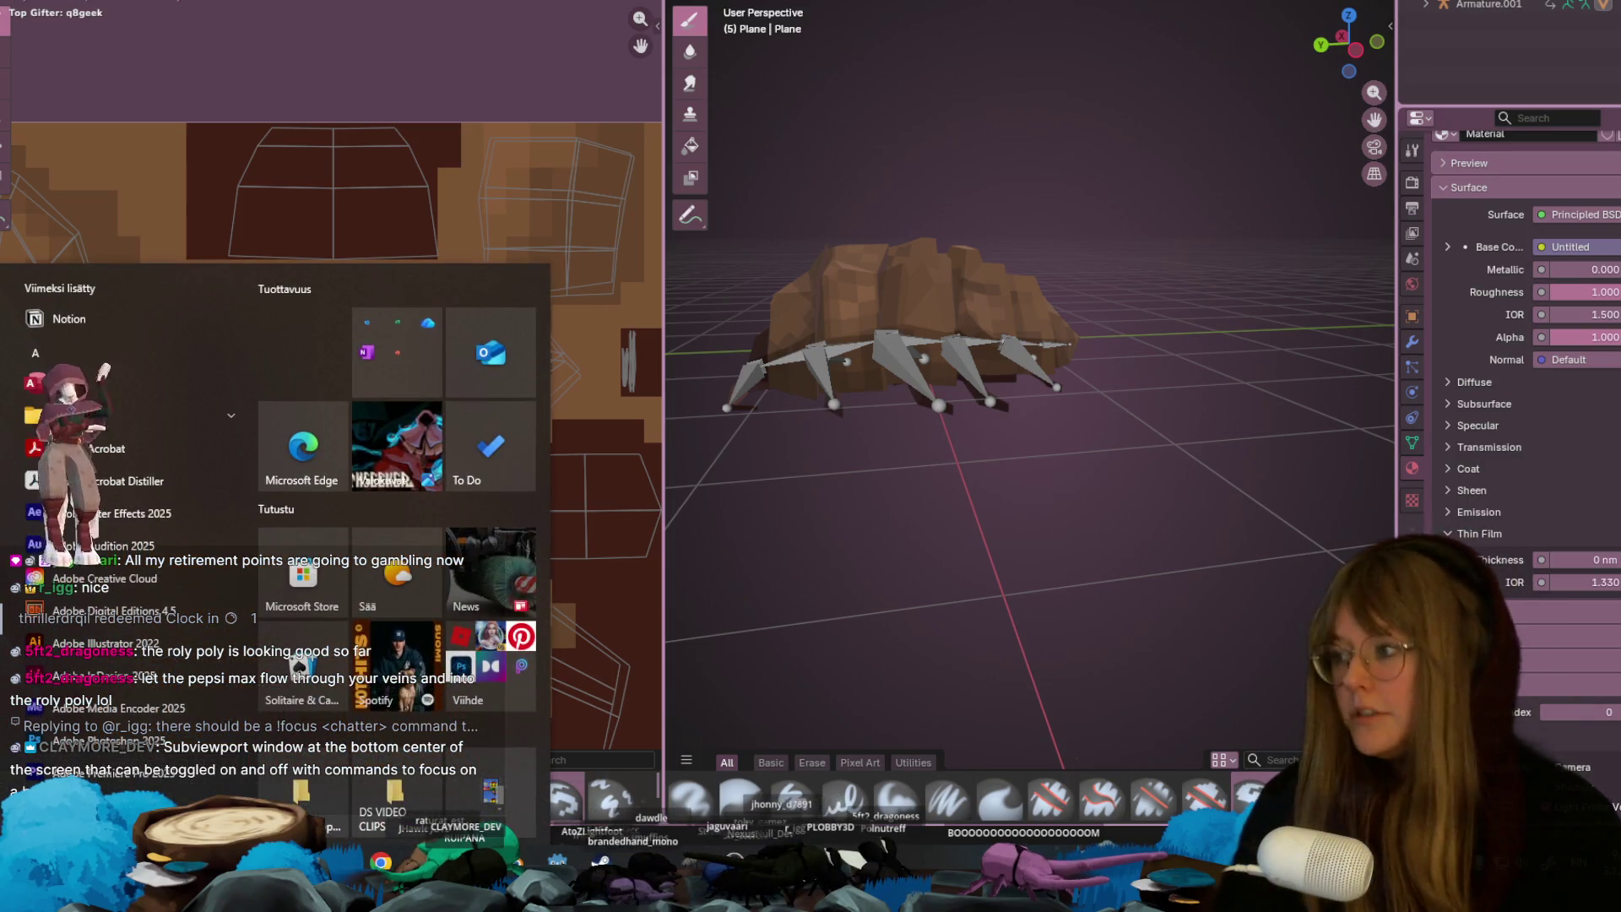
pyautogui.press('super')
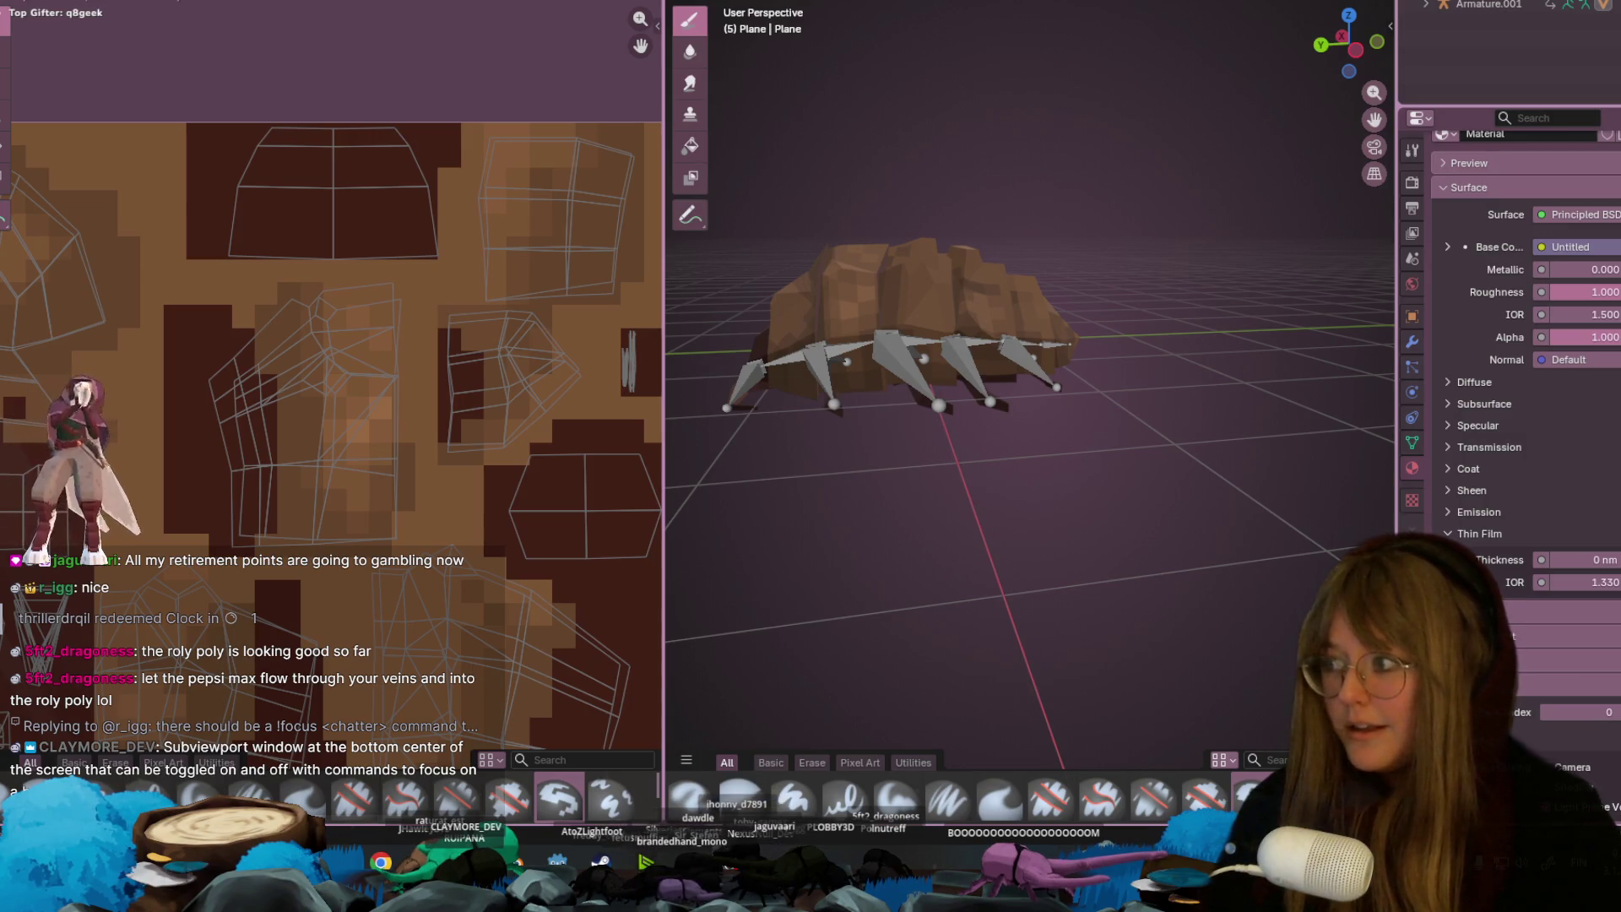
pyautogui.moveTo(970, 409); pyautogui.dragTo(943, 186, button='middle')
pyautogui.scroll(3, 380, 355)
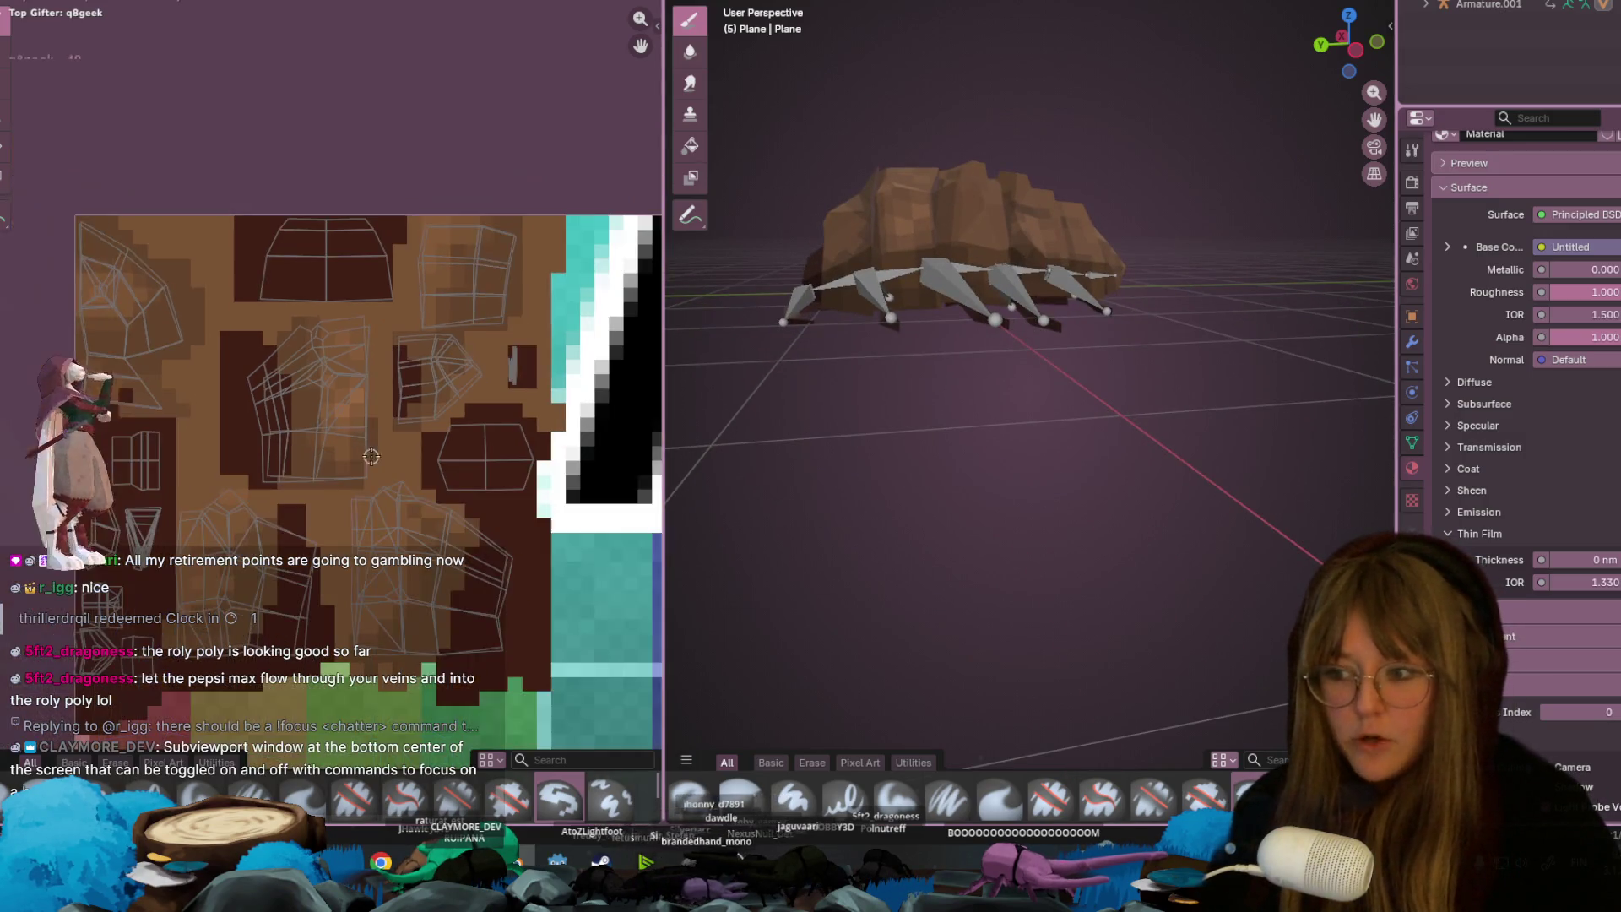
pyautogui.moveTo(998, 197)
pyautogui.mouseDown(button='middle')
pyautogui.moveTo(1000, 276)
pyautogui.moveTo(1085, 336)
pyautogui.moveTo(1357, 468)
pyautogui.moveTo(1239, 311)
pyautogui.moveTo(1098, 314)
pyautogui.moveTo(1096, 272)
pyautogui.mouseUp(button='middle')
pyautogui.scroll(5, 999, 276)
pyautogui.scroll(-5, 949, 271)
pyautogui.scroll(-5, 1239, 310)
pyautogui.scroll(6, 1098, 314)
# - Orbit around the leg rig to lower, farther and higher angles, then close in on the model
pyautogui.moveTo(944, 243)
pyautogui.mouseDown(button='middle')
pyautogui.moveTo(1011, 281)
pyautogui.moveTo(1259, 271)
pyautogui.mouseUp(button='middle')
pyautogui.scroll(-4, 962, 253)
pyautogui.scroll(2, 1011, 281)
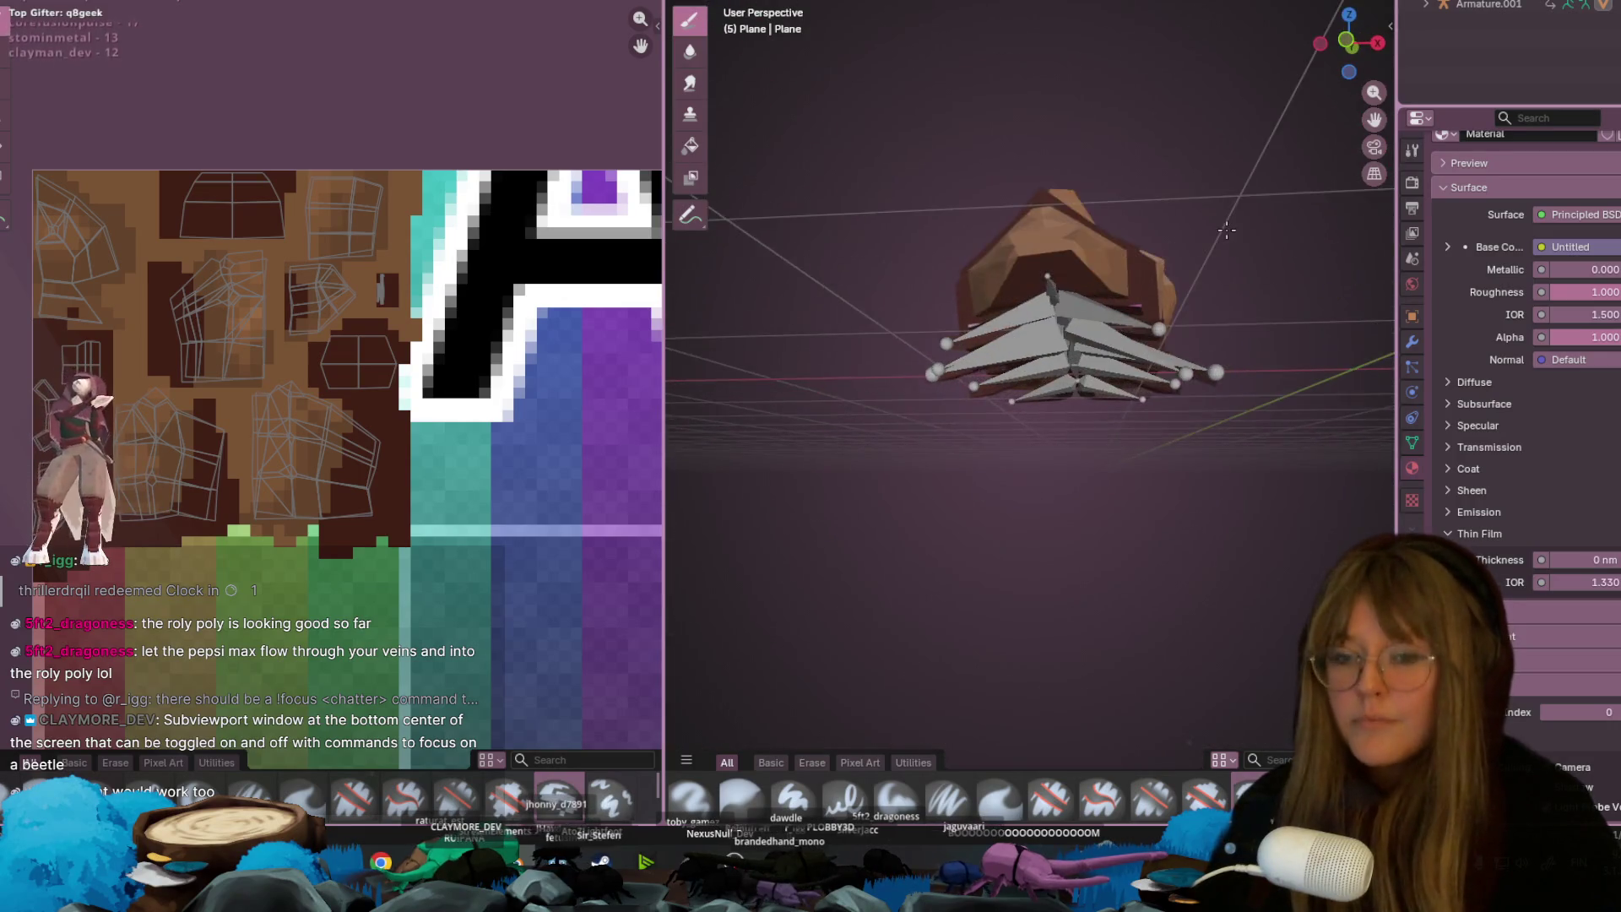
pyautogui.moveTo(1209, 222)
pyautogui.mouseDown(button='middle')
pyautogui.moveTo(1070, 358)
pyautogui.moveTo(1072, 98)
pyautogui.moveTo(970, 169)
pyautogui.moveTo(775, 365)
pyautogui.moveTo(692, 306)
pyautogui.mouseUp(button='middle')
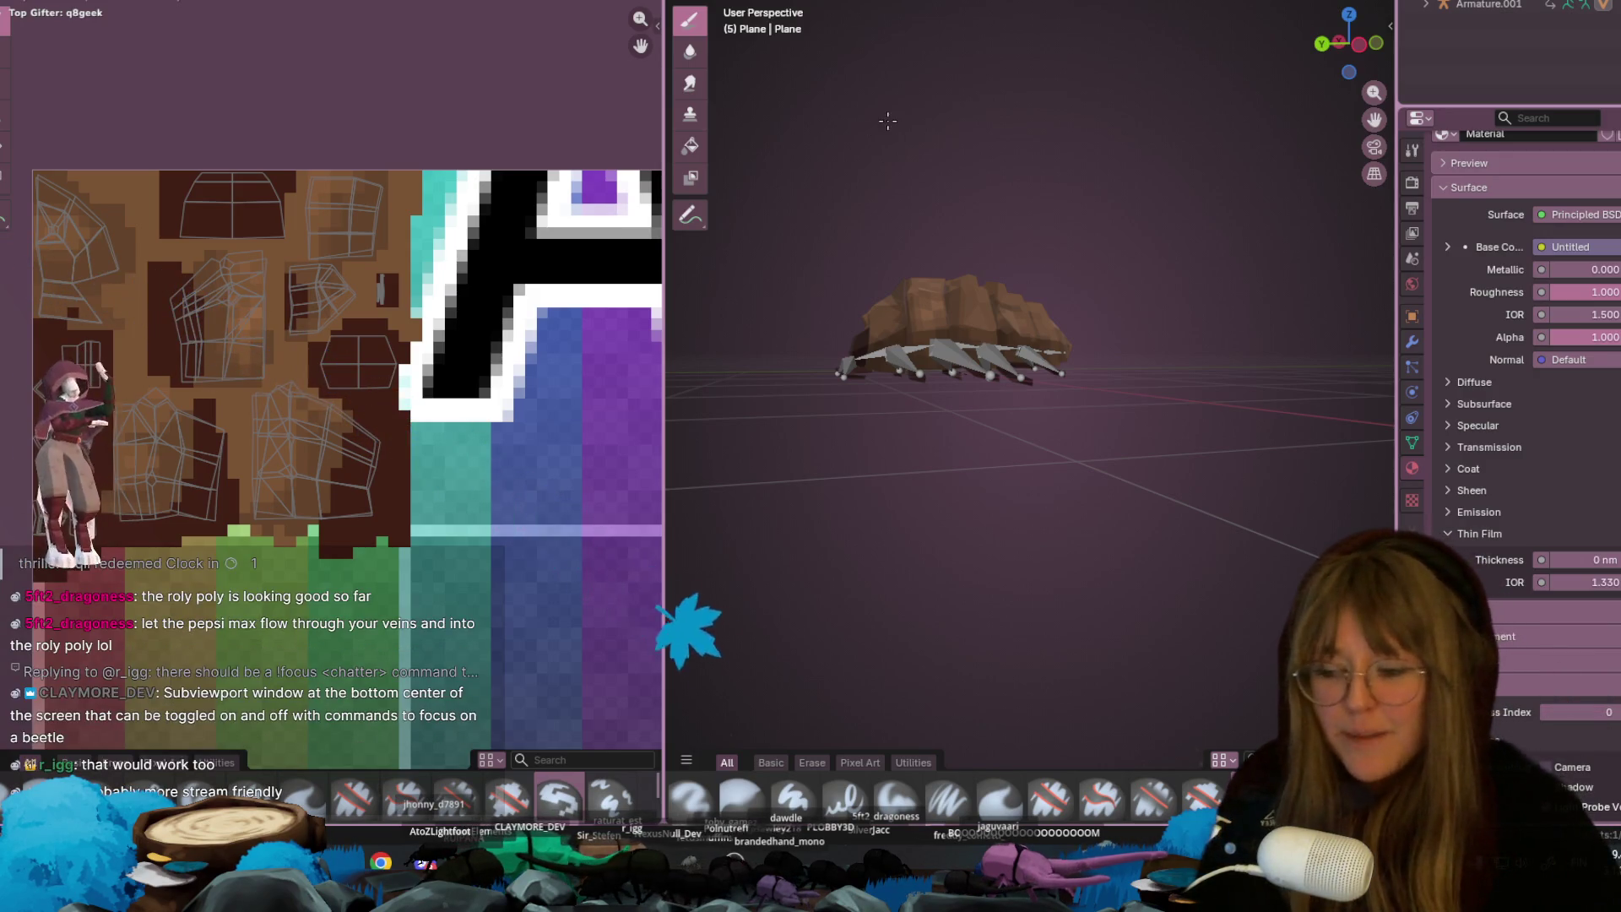
pyautogui.scroll(3, 387, 486)
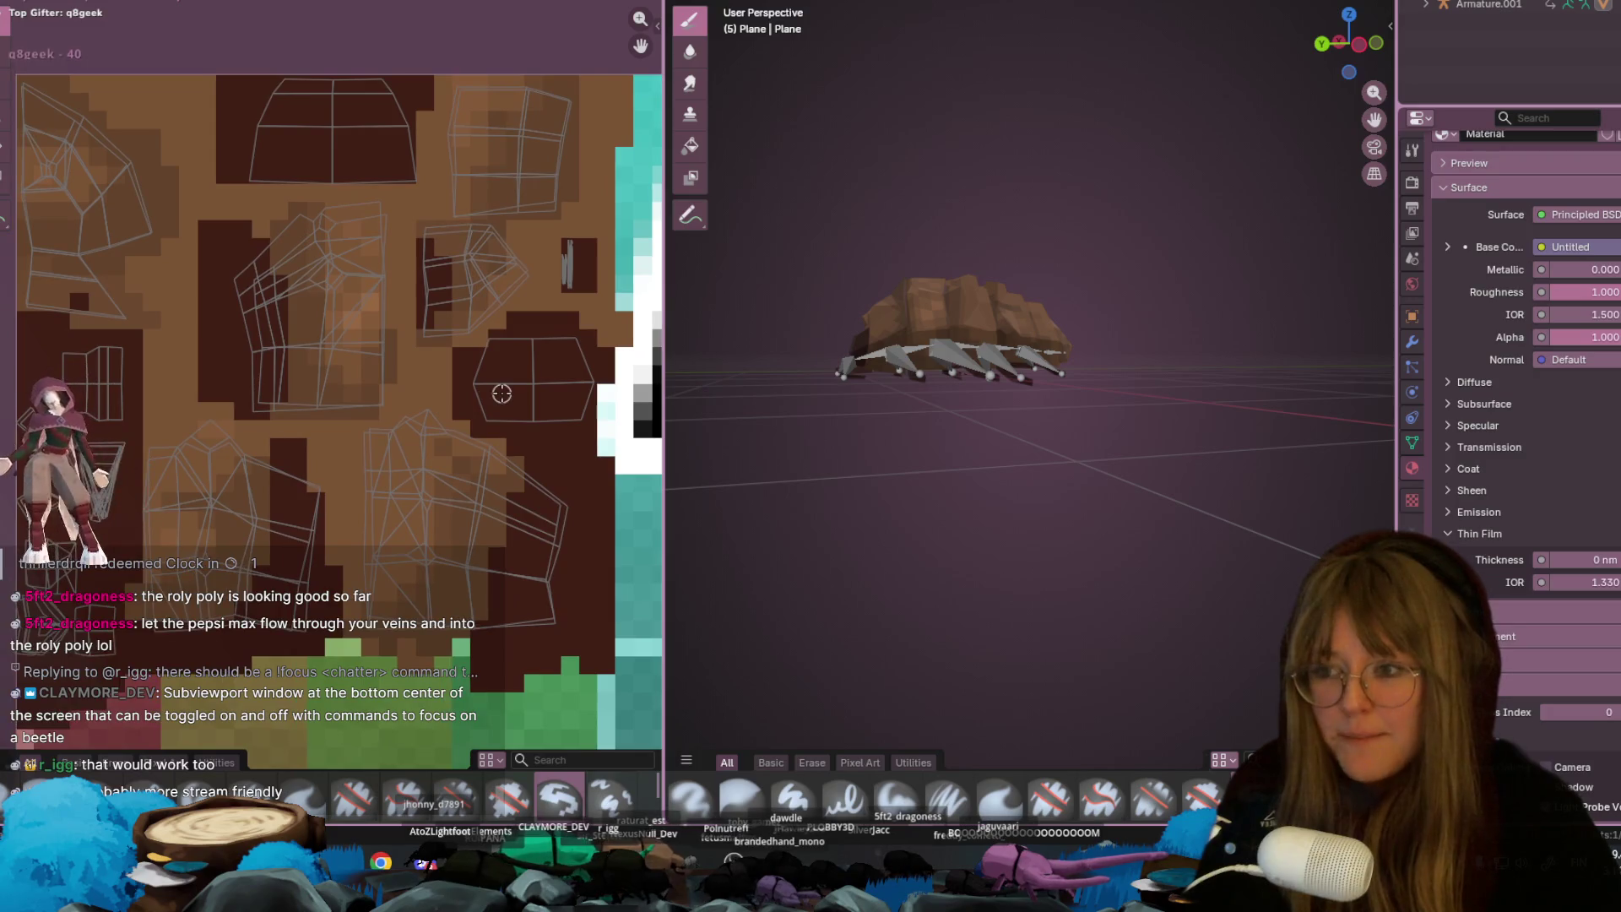
pyautogui.scroll(2, 501, 393)
pyautogui.moveTo(945, 439); pyautogui.dragTo(874, 390, button='middle')
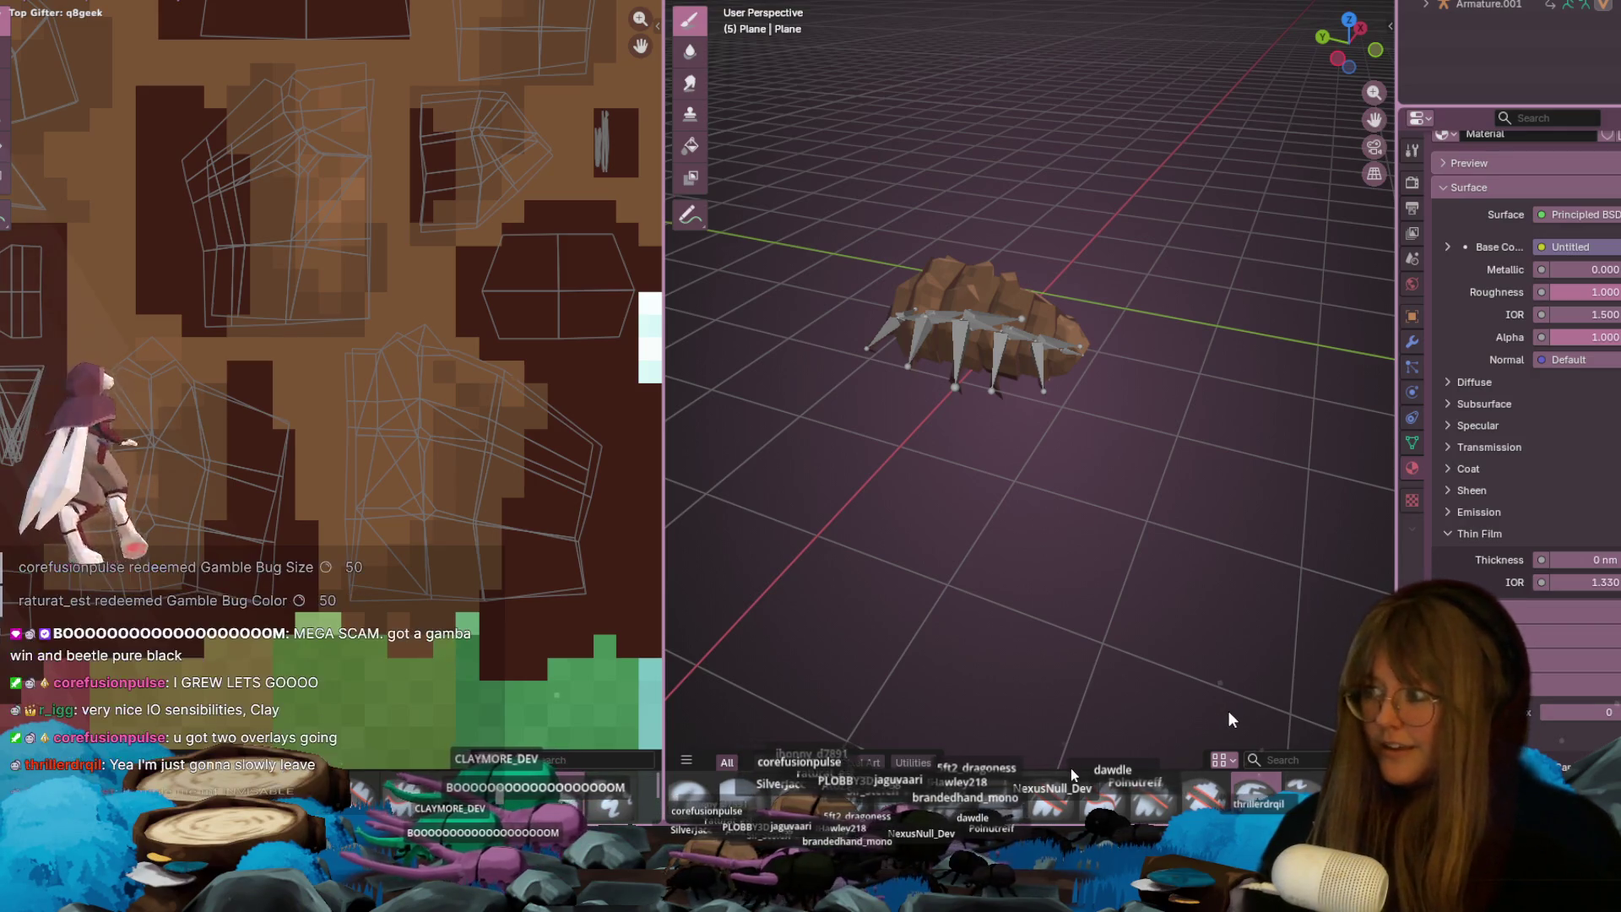
# - Alt+Tab to the Chrome Twitch channel page, after orbiting to a near-front view of the legs
pyautogui.hotkey('alt', 'Tab')
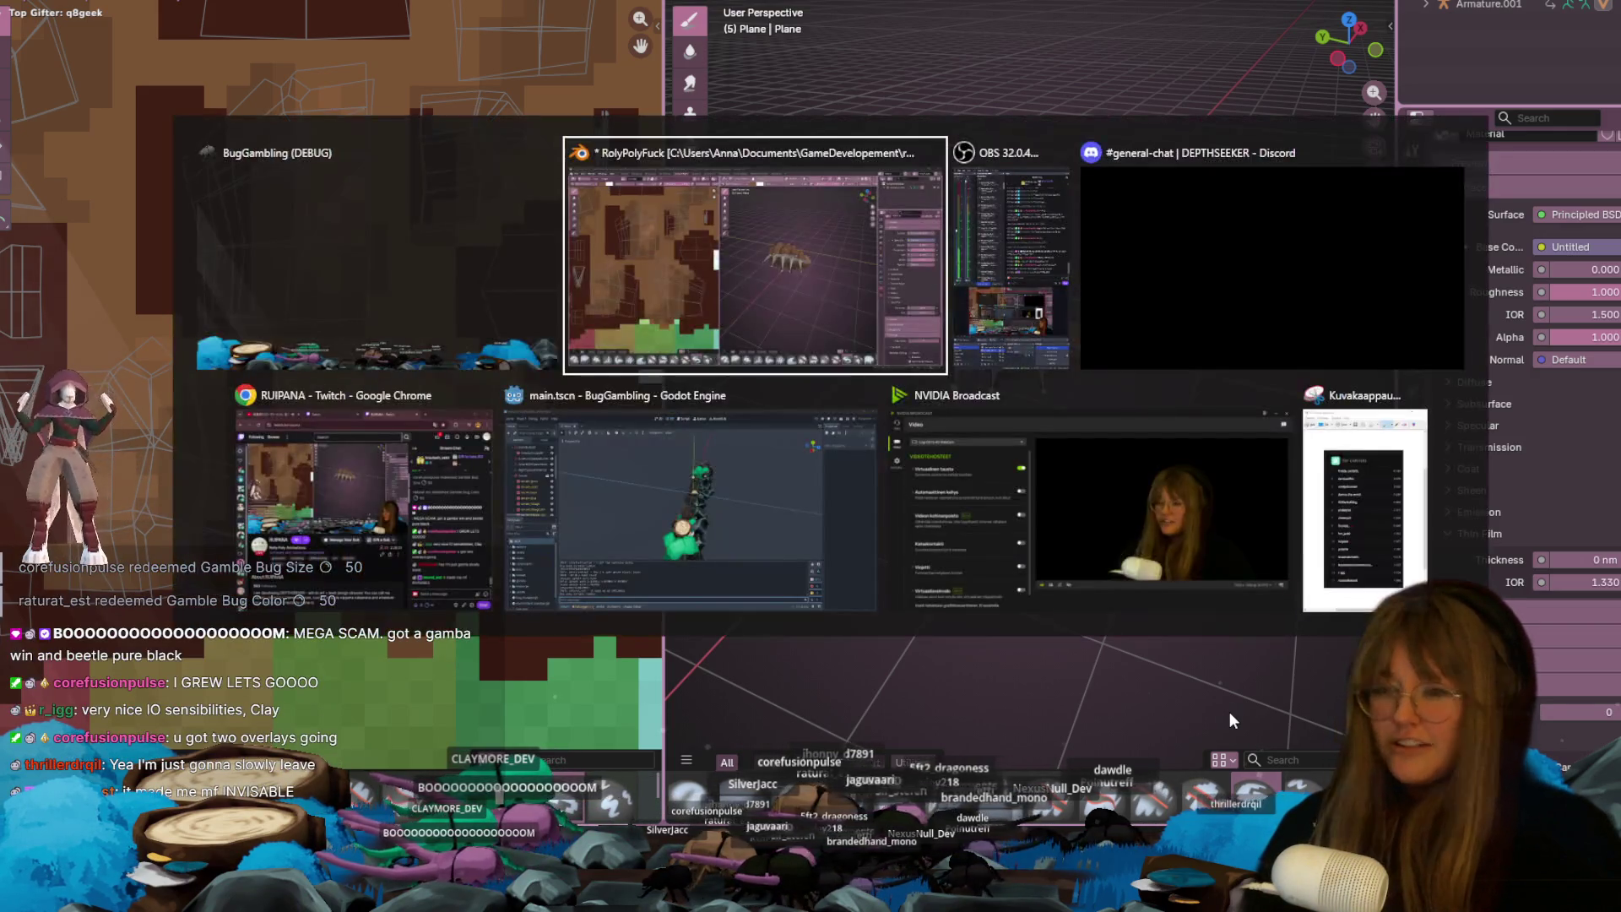
pyautogui.scroll(3, 1114, 246)
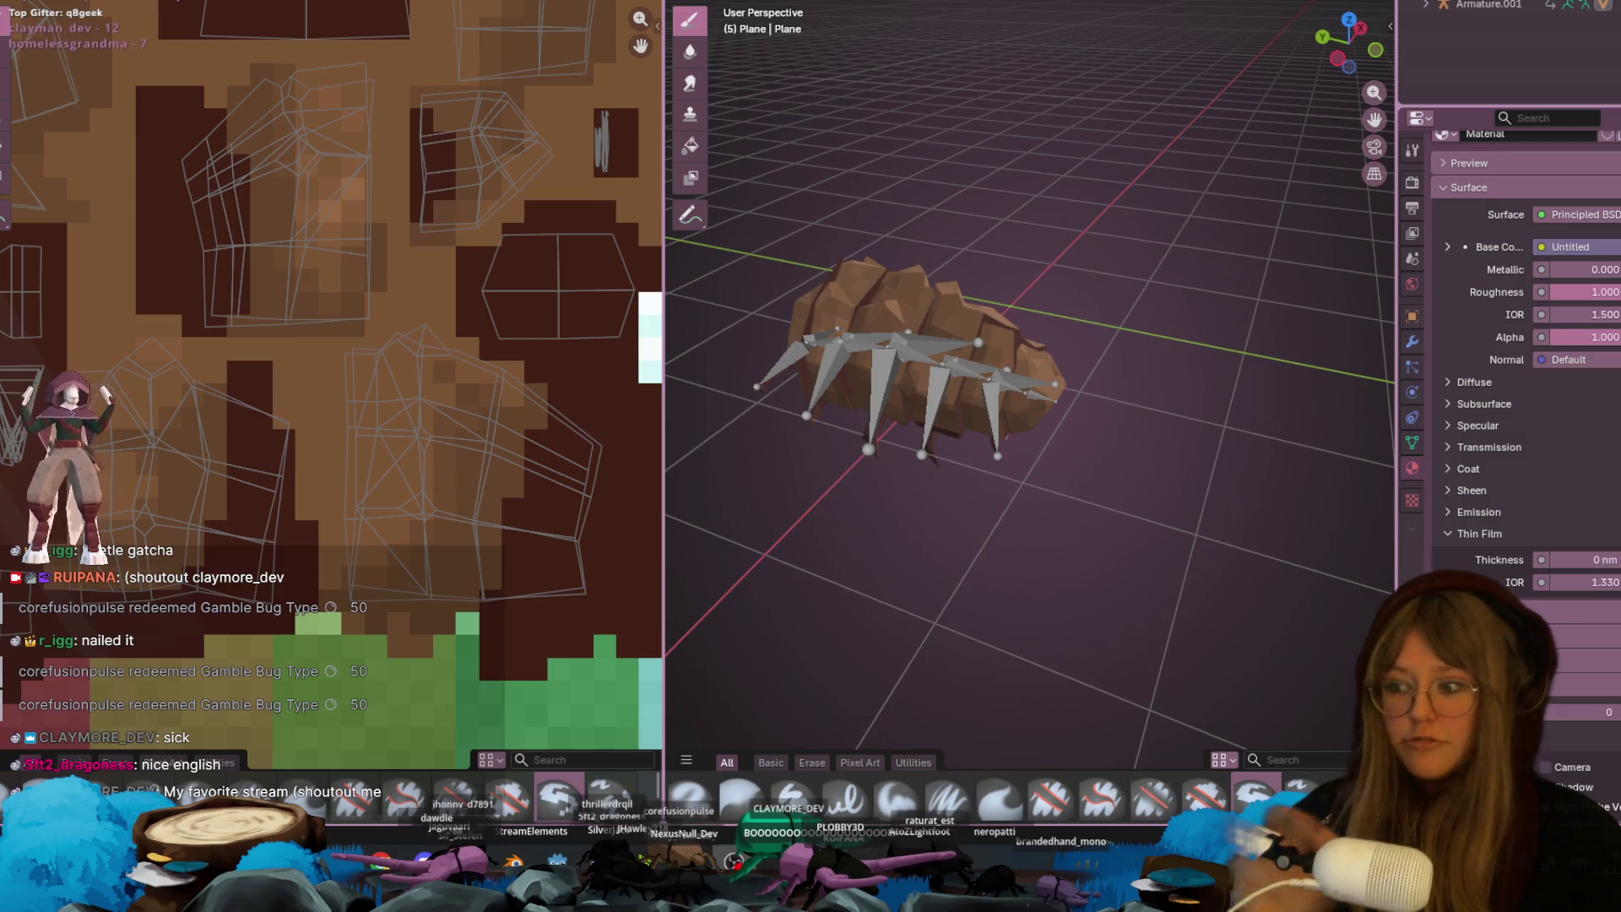
pyautogui.moveTo(902, 374)
pyautogui.keyDown('shift'); pyautogui.mouseDown(button='middle')
pyautogui.moveTo(908, 264)
pyautogui.moveTo(768, 229)
pyautogui.moveTo(802, 198)
pyautogui.mouseUp(button='middle'); pyautogui.keyUp('shift')
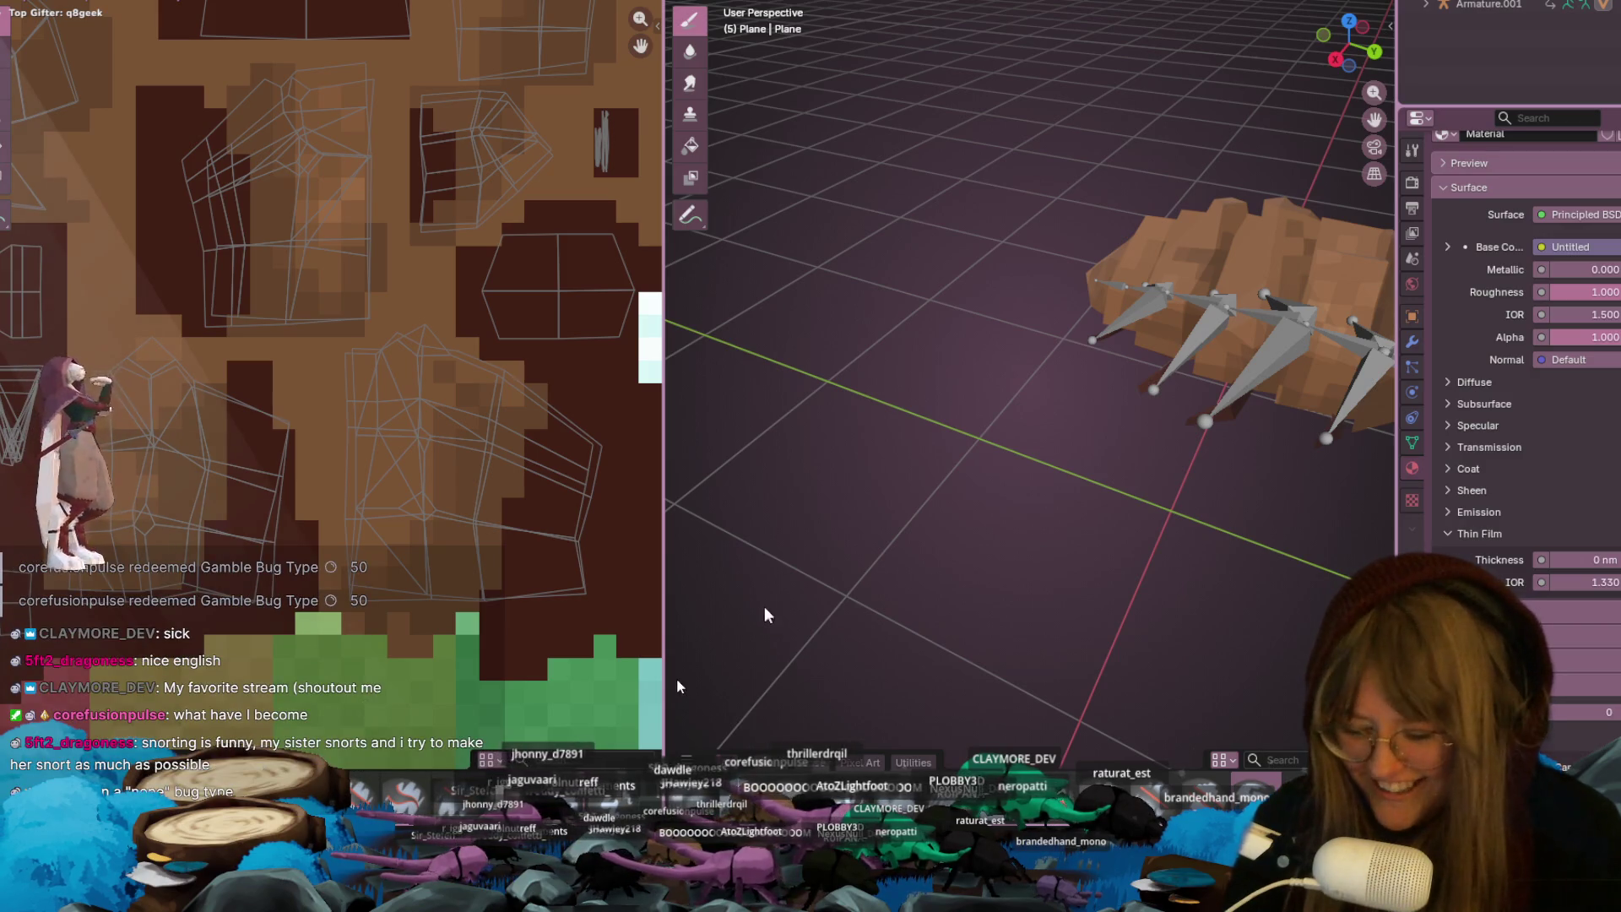
pyautogui.hotkey('alt', 'Tab')
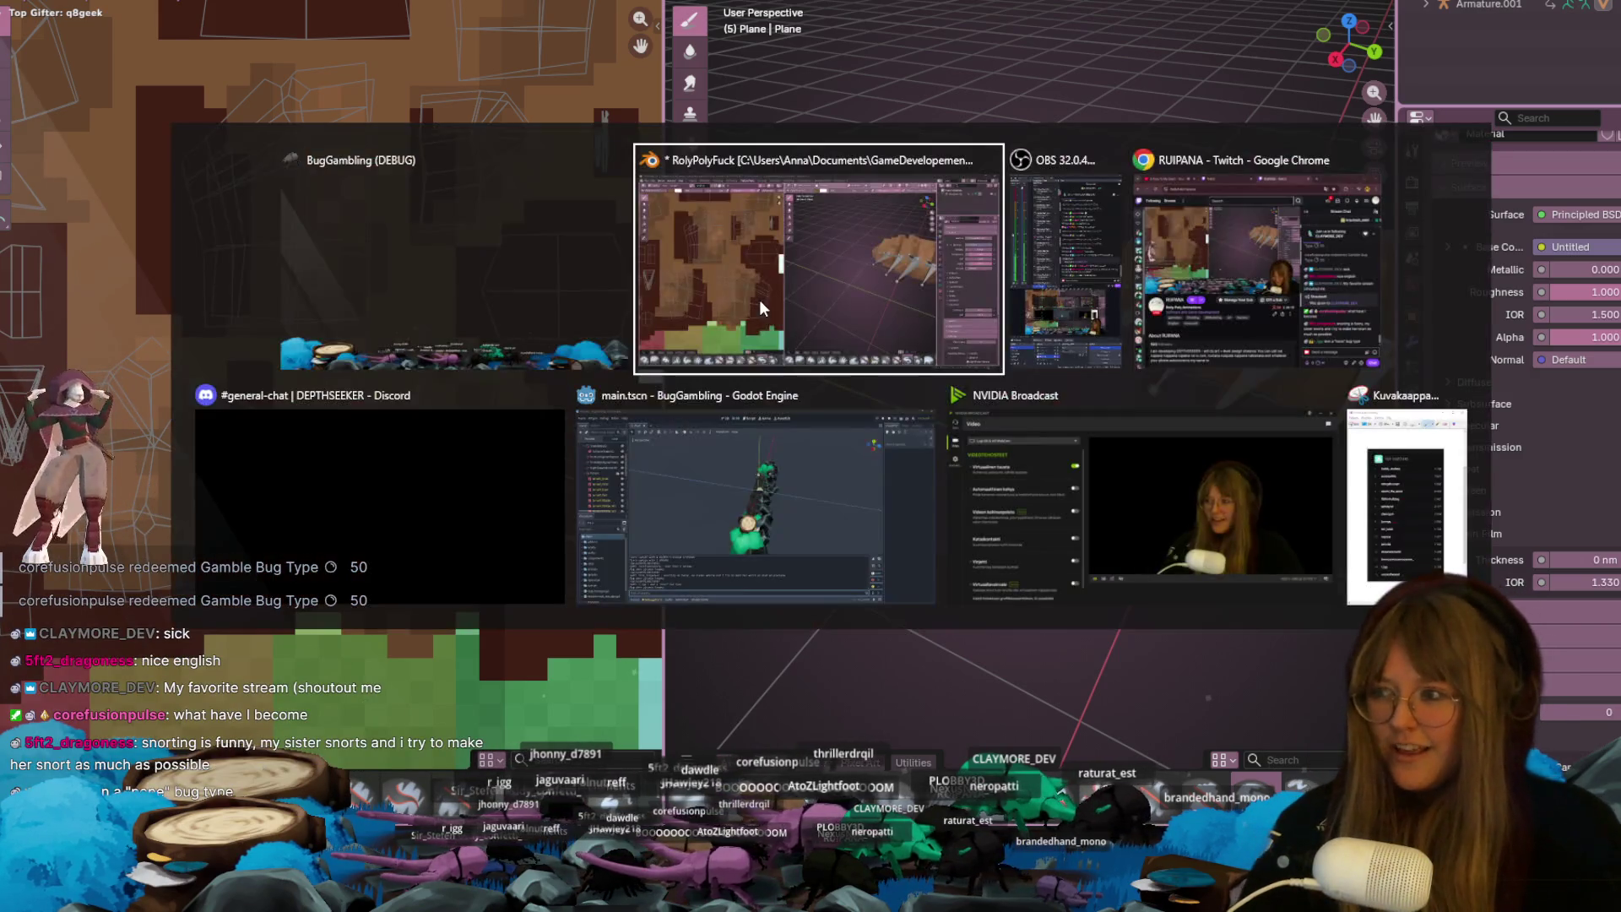
pyautogui.scroll(6, 869, 307)
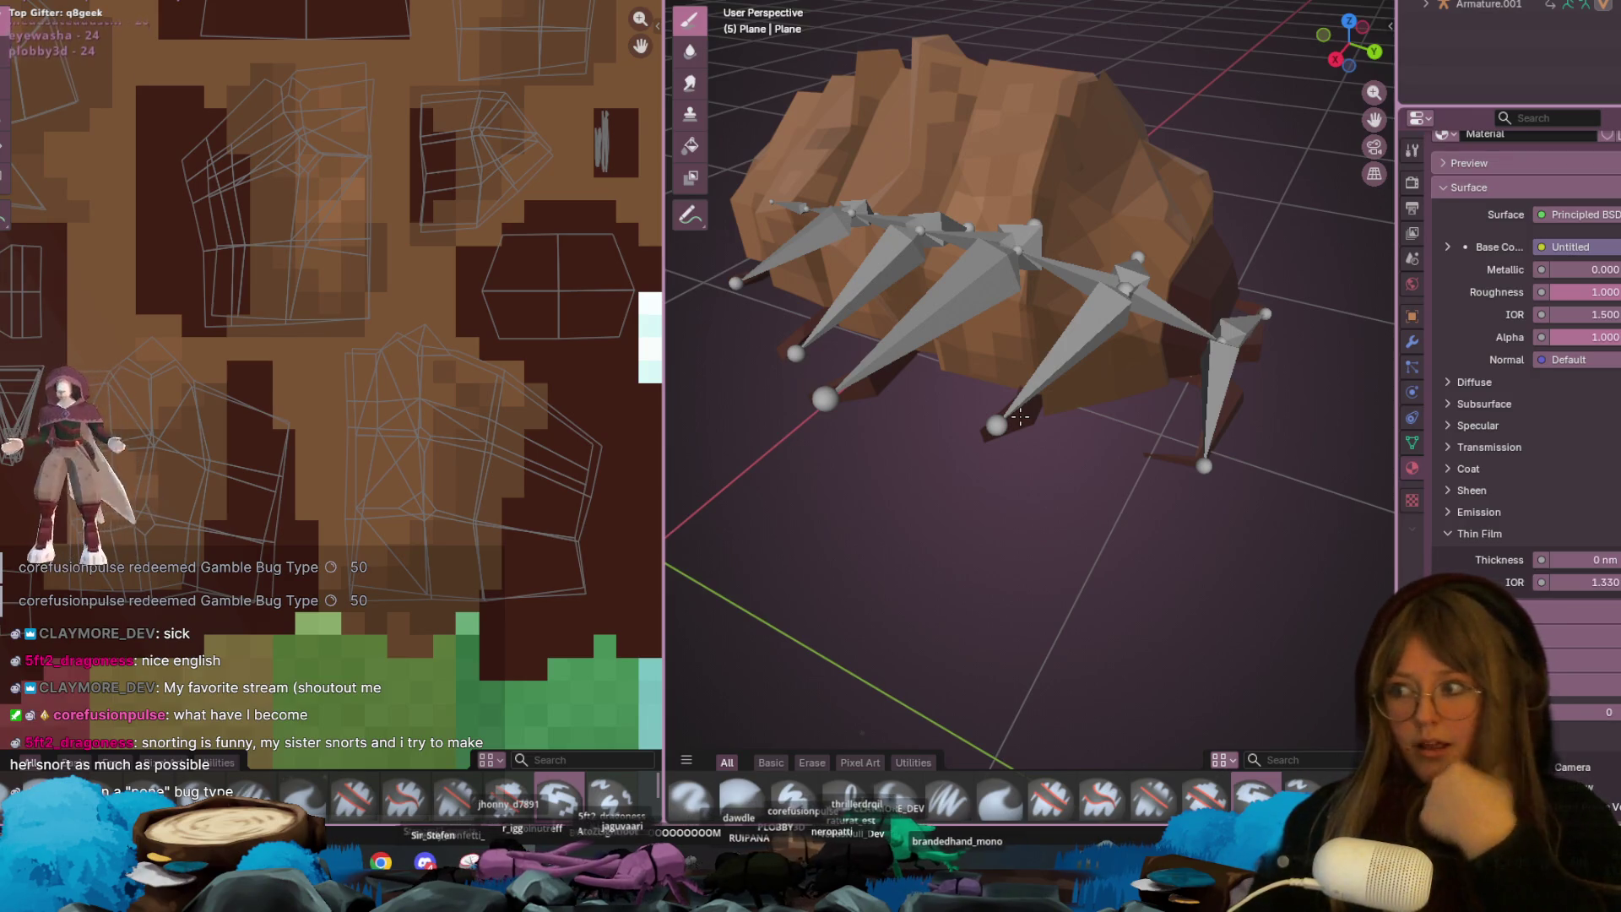
pyautogui.scroll(5, 1266, 329)
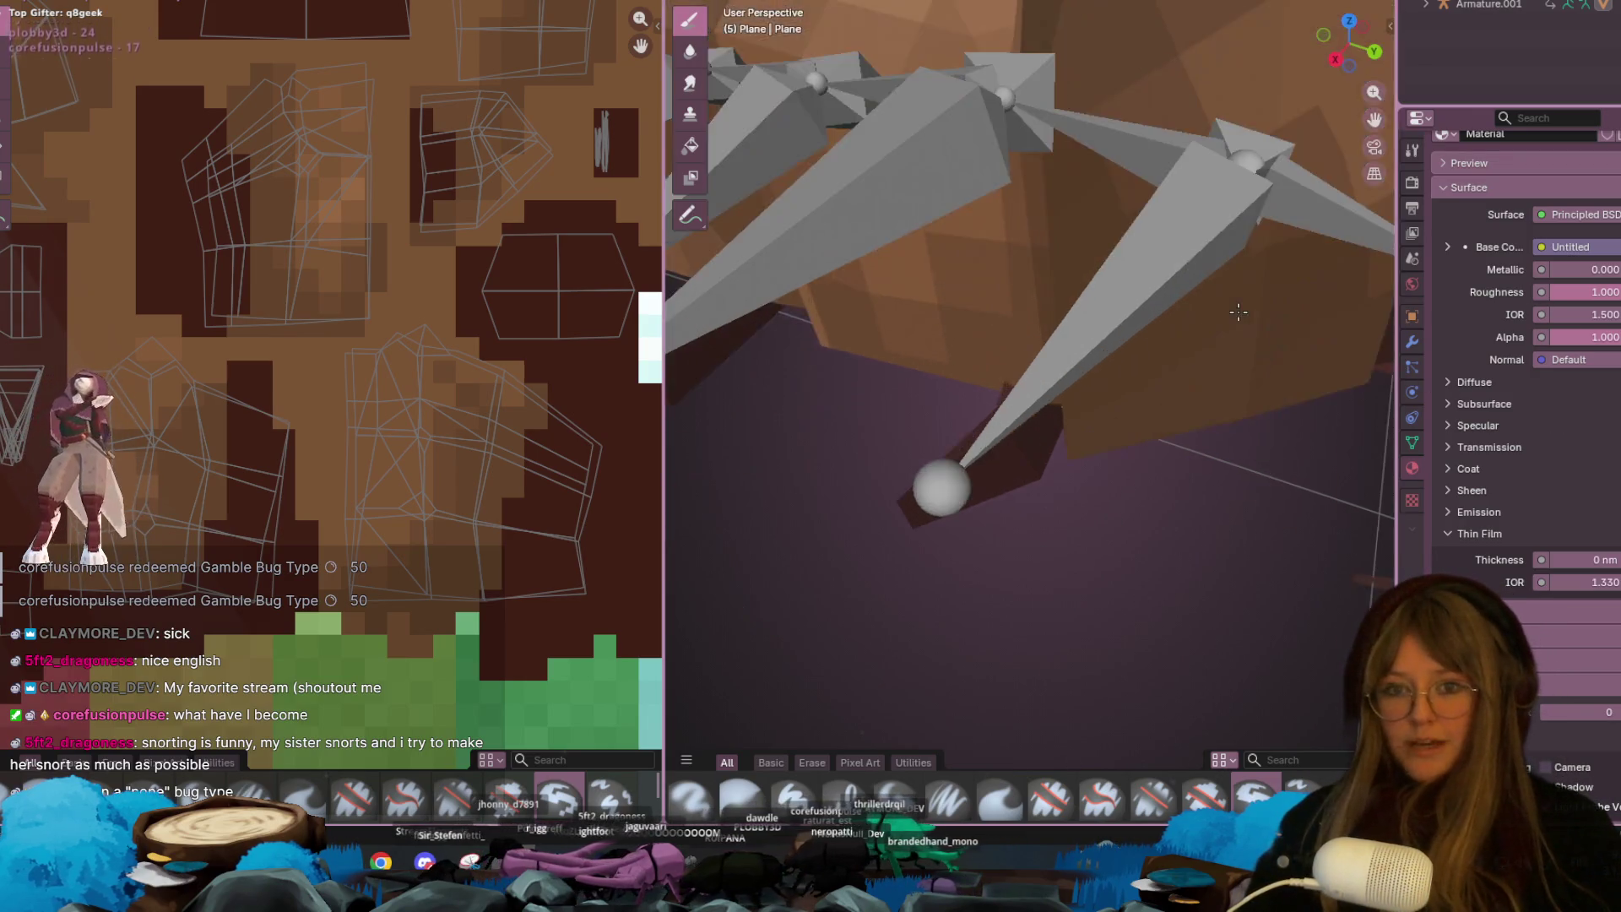
pyautogui.scroll(-6, 1273, 326)
pyautogui.moveTo(1273, 326)
pyautogui.mouseDown(button='middle')
pyautogui.moveTo(1303, 373)
pyautogui.moveTo(1194, 315)
pyautogui.moveTo(1013, 321)
pyautogui.moveTo(778, 199)
pyautogui.moveTo(997, 308)
pyautogui.moveTo(1147, 315)
pyautogui.moveTo(1248, 289)
pyautogui.moveTo(1320, 351)
pyautogui.moveTo(681, 319)
pyautogui.moveTo(734, 304)
pyautogui.moveTo(1368, 305)
pyautogui.moveTo(715, 303)
pyautogui.mouseUp(button='middle')
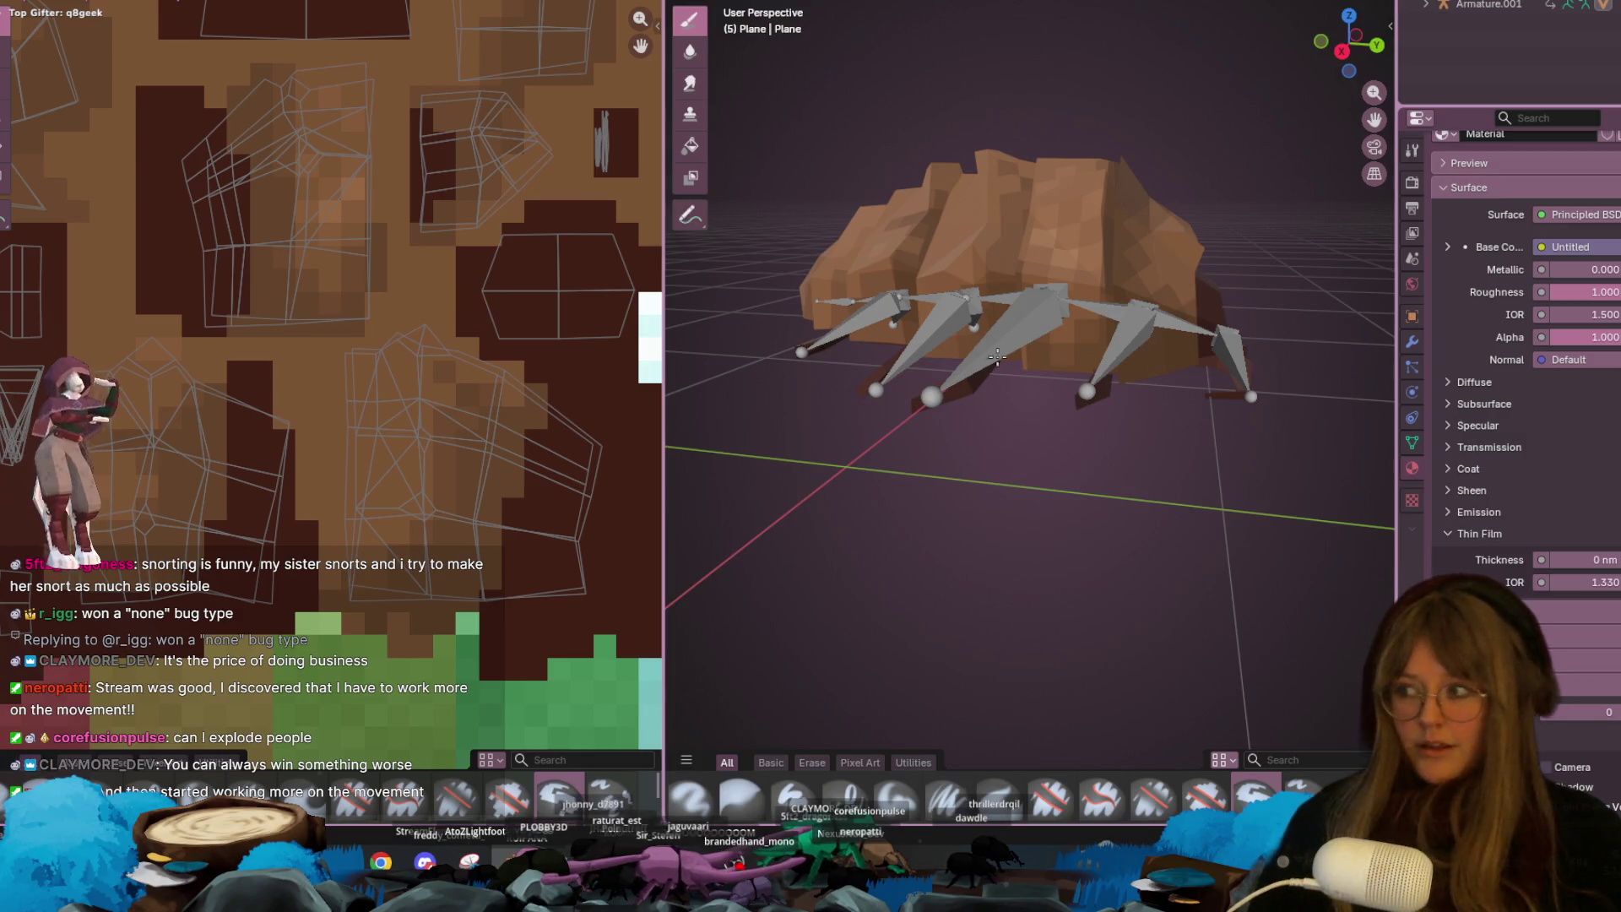
pyautogui.moveTo(1053, 315); pyautogui.dragTo(988, 279, button='middle')
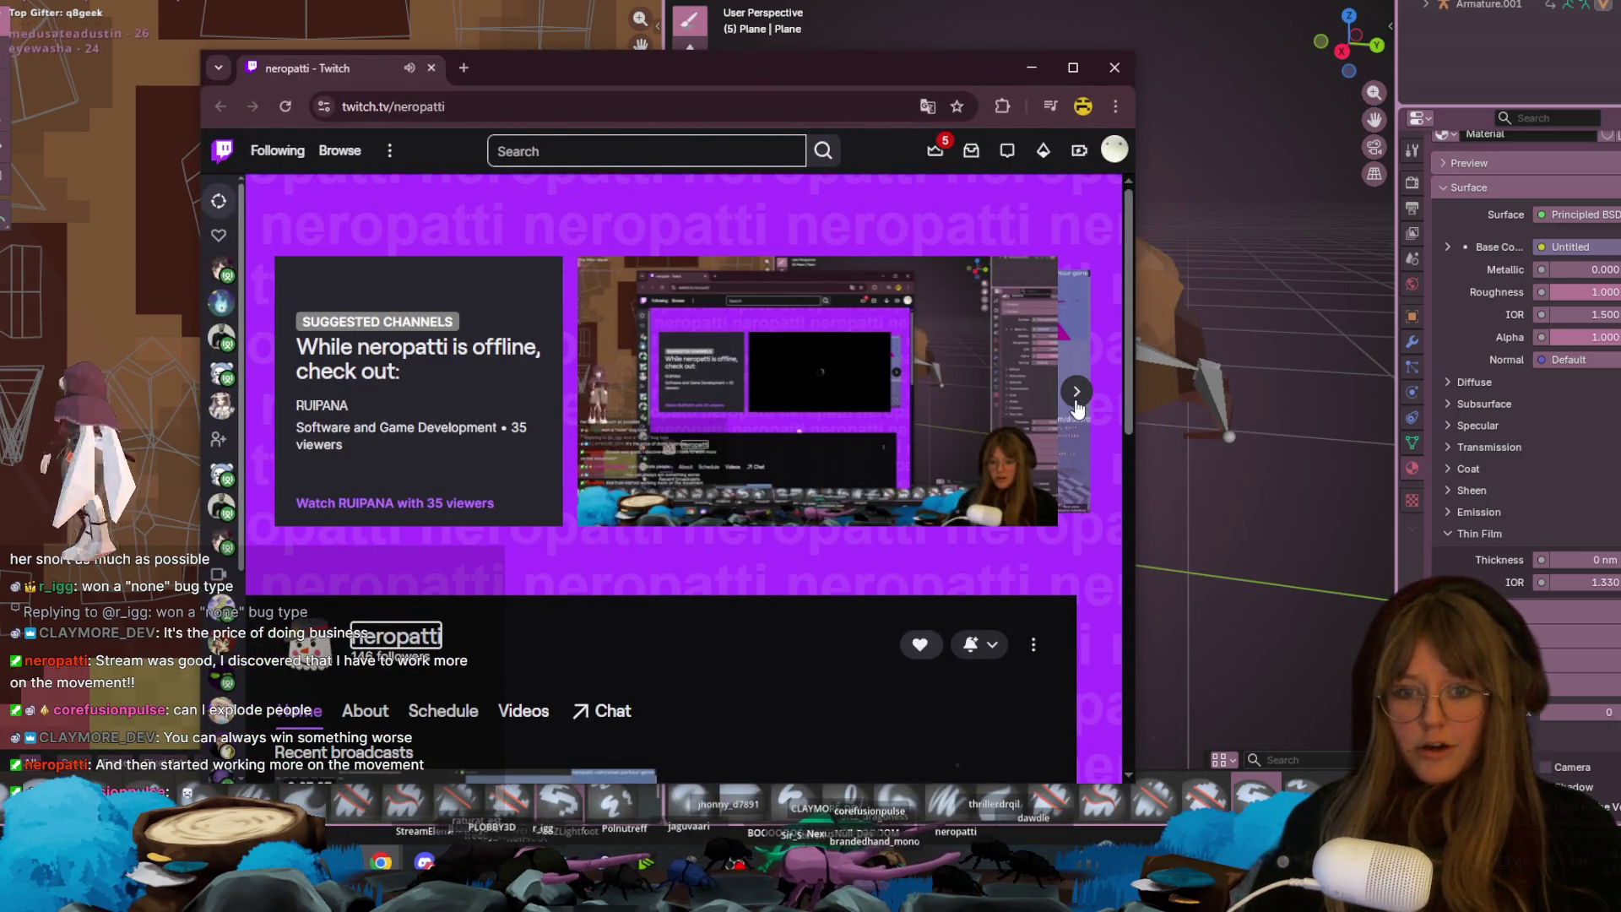
# - Play the channel's past broadcast, seek to 02:46:35 and pause, then close the Chrome window
pyautogui.click(1076, 393)
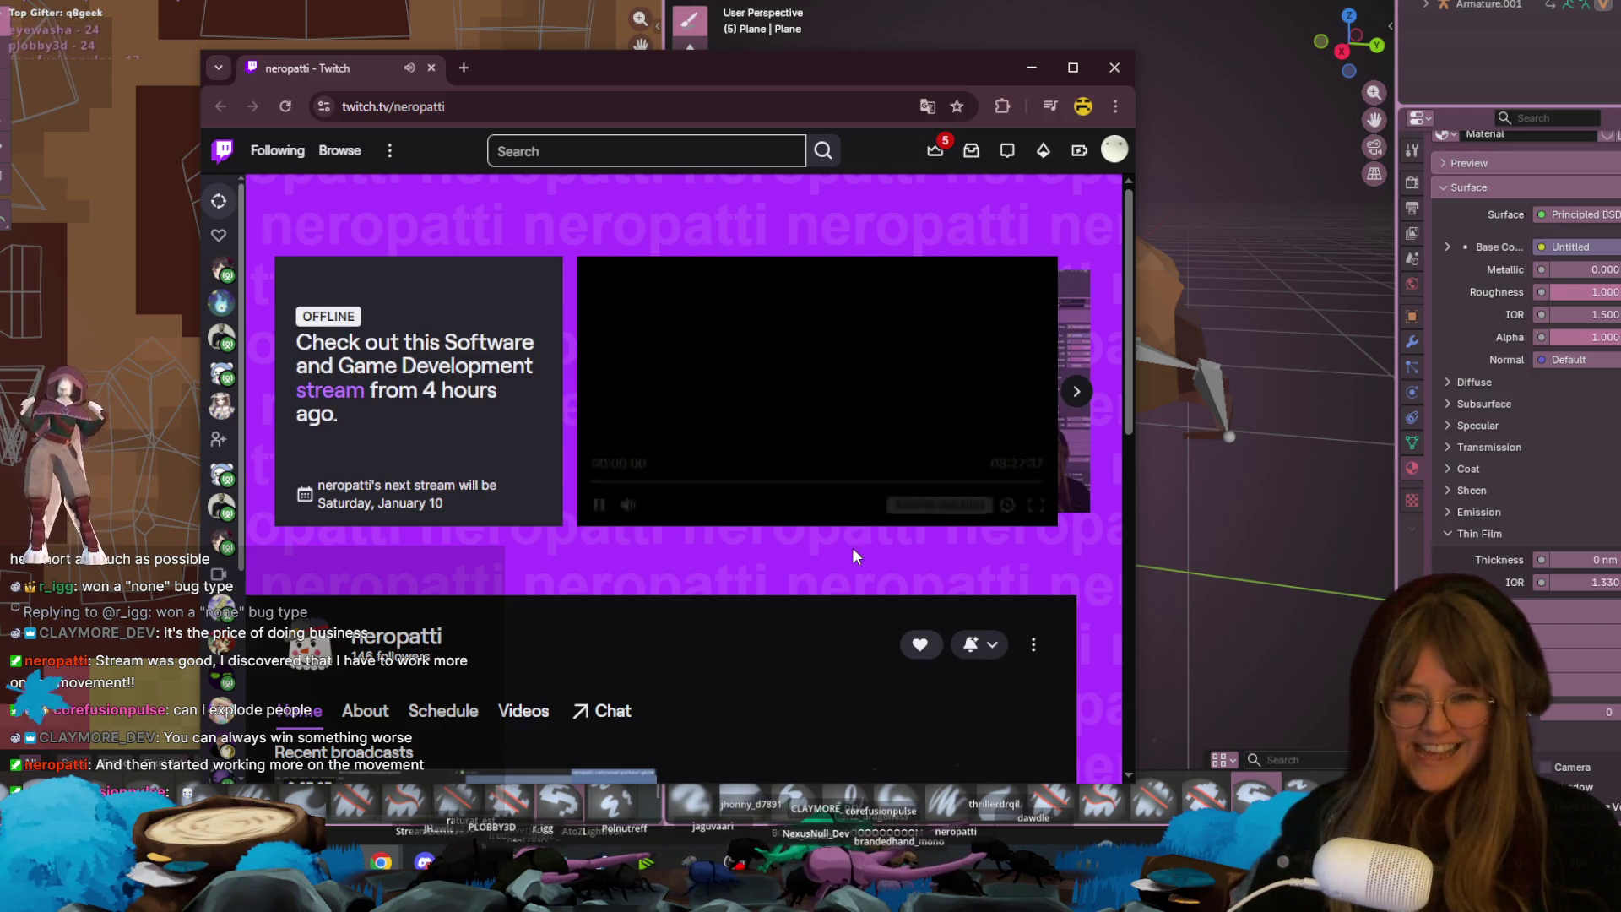
pyautogui.click(771, 483)
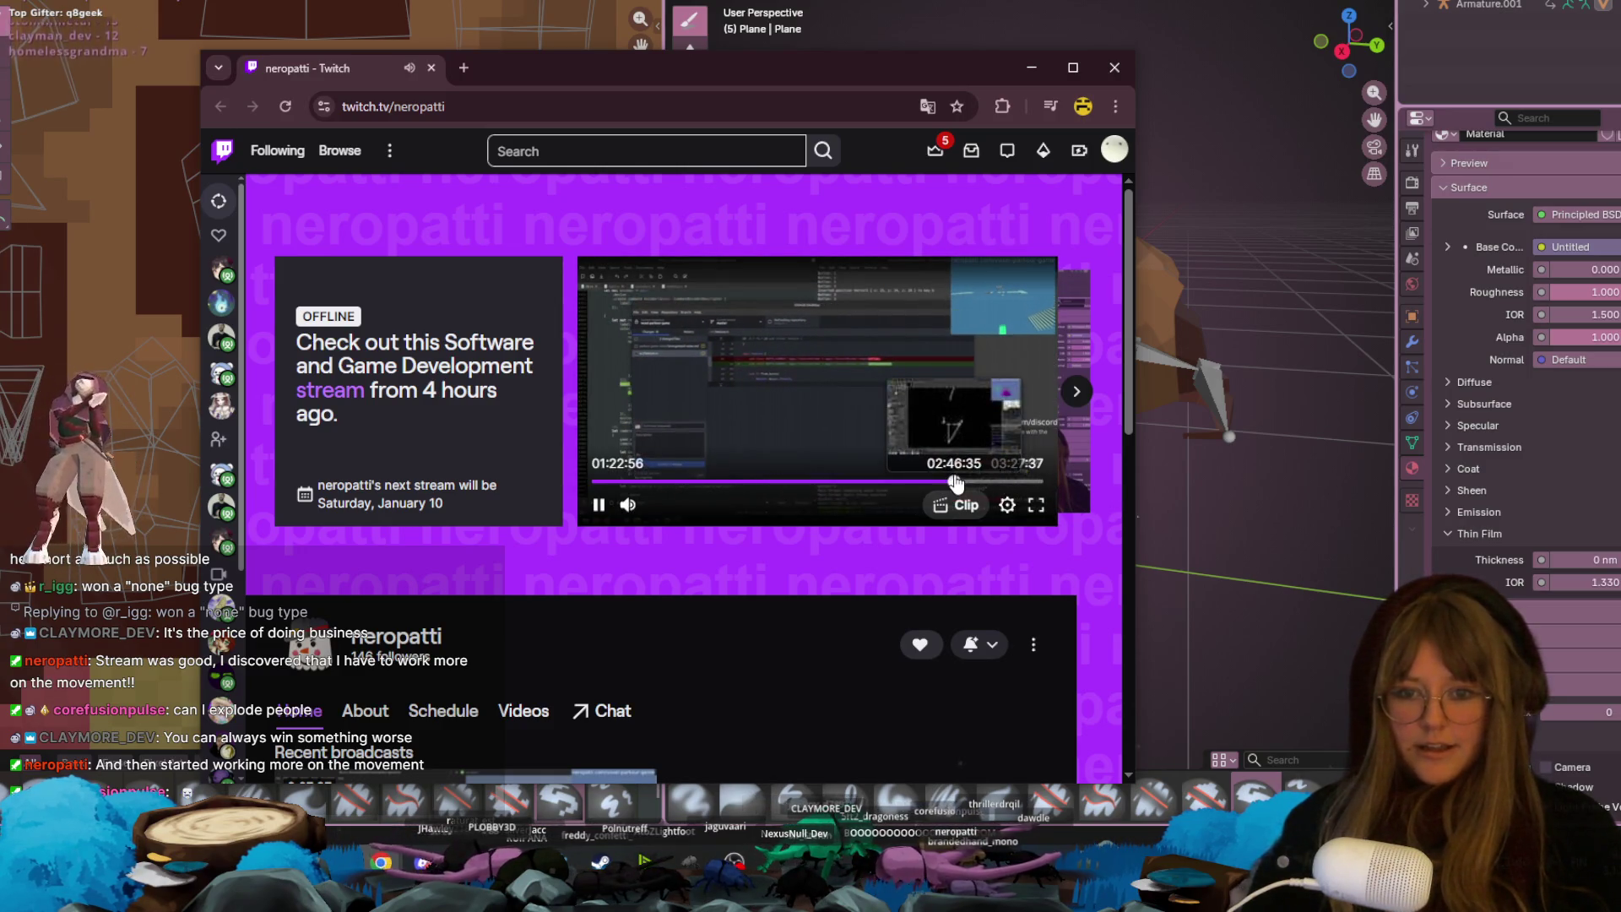
pyautogui.click(955, 481)
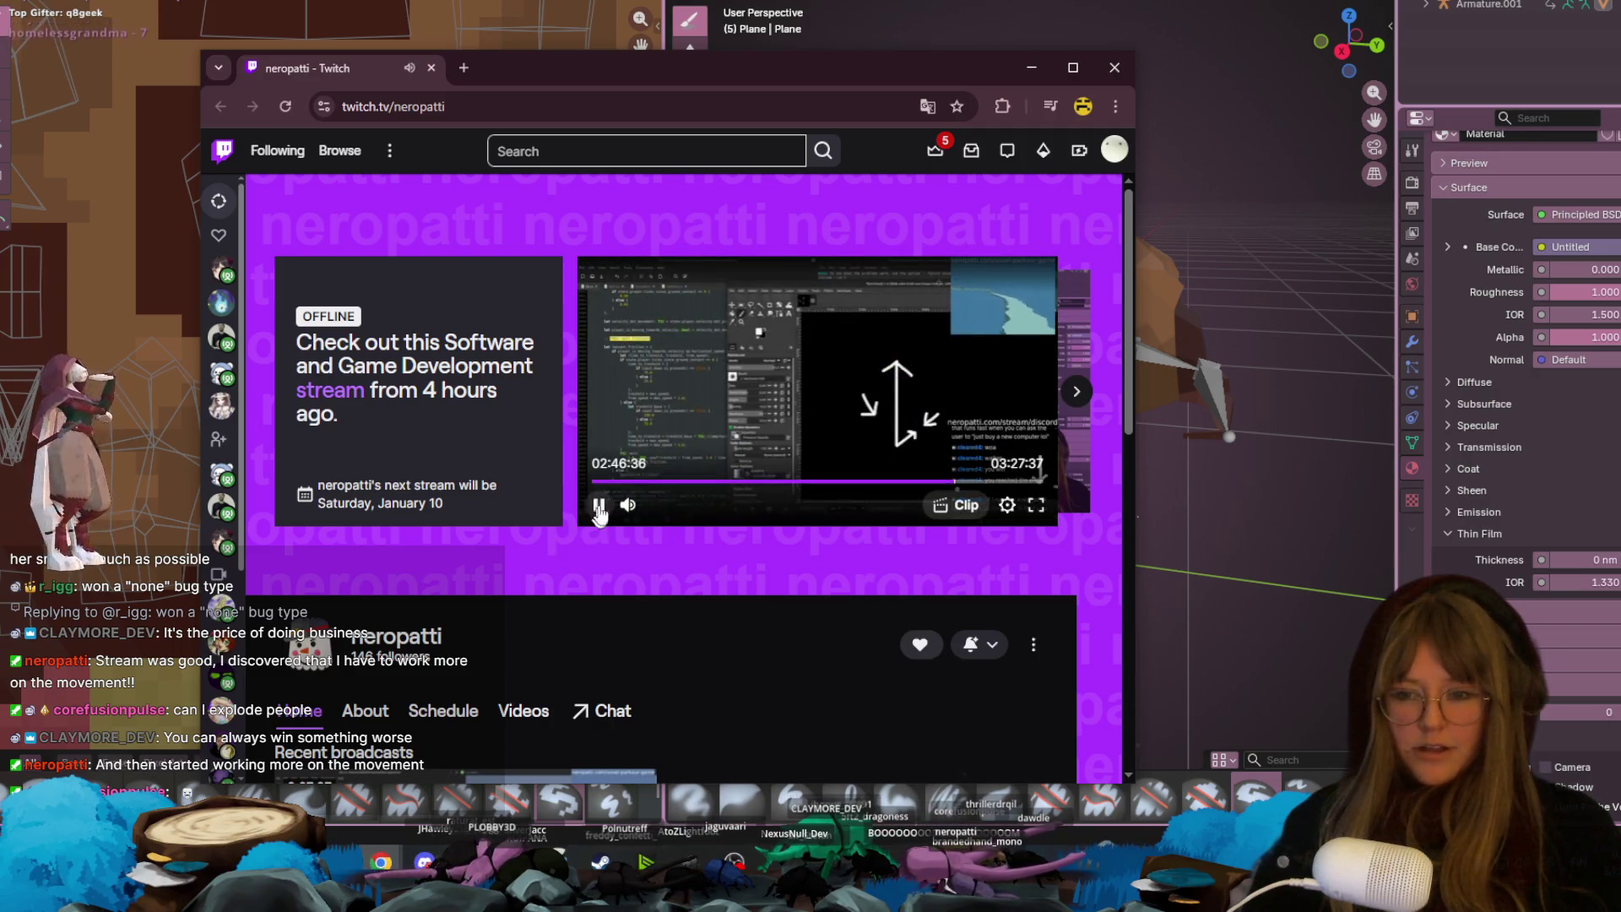
pyautogui.click(600, 504)
pyautogui.click(1116, 68)
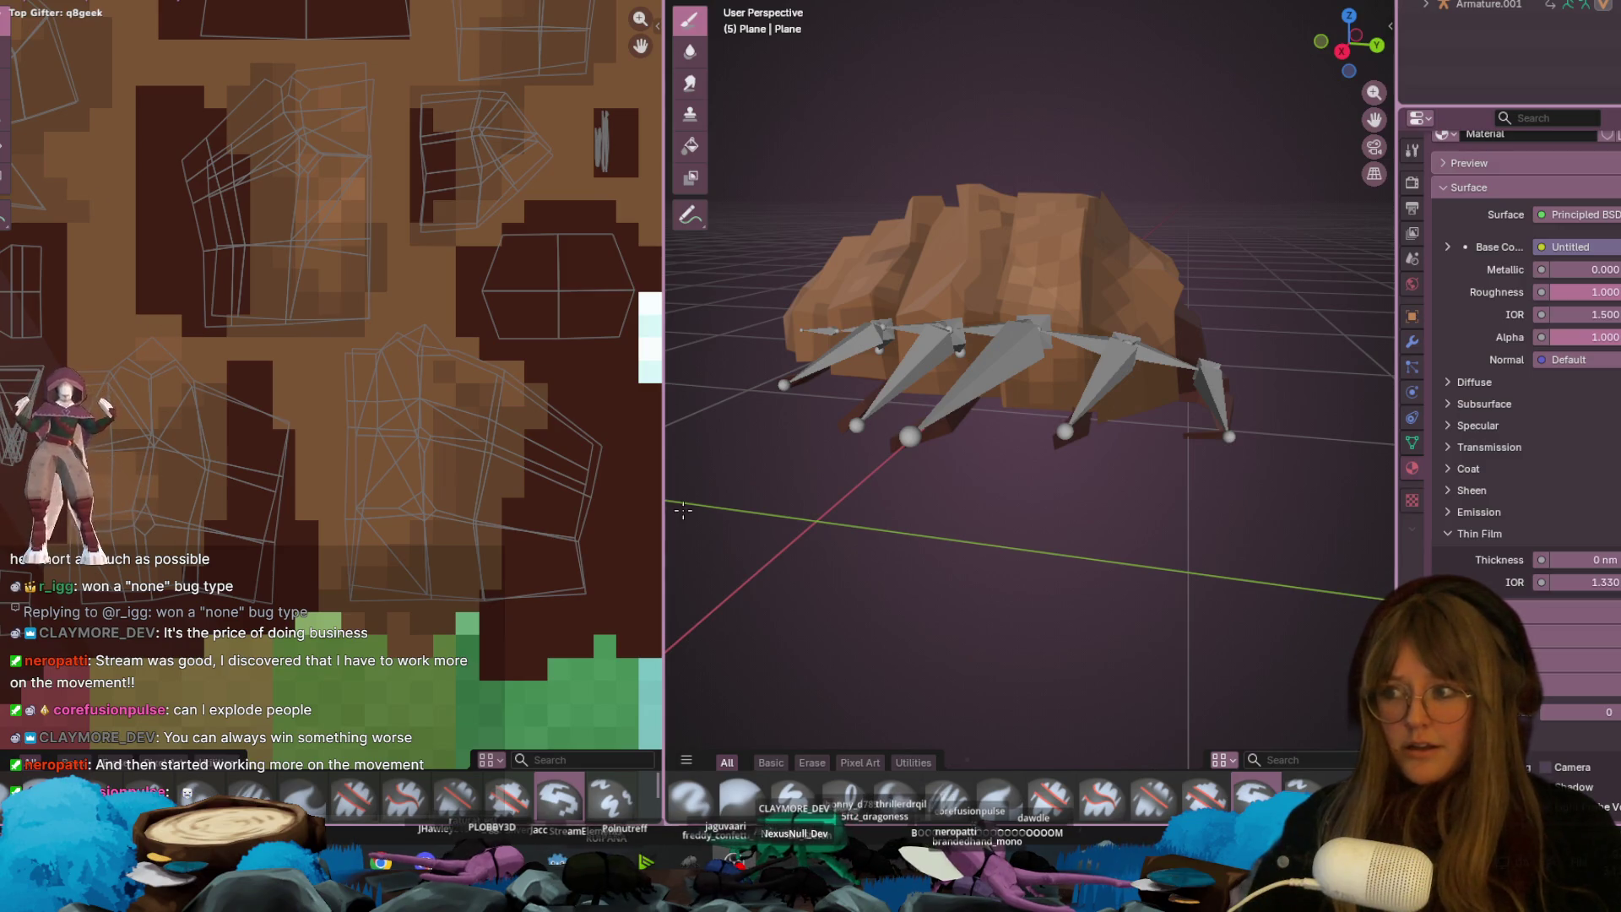
pyautogui.scroll(-2, 1013, 407)
pyautogui.moveTo(1151, 133); pyautogui.dragTo(709, 413, button='middle')
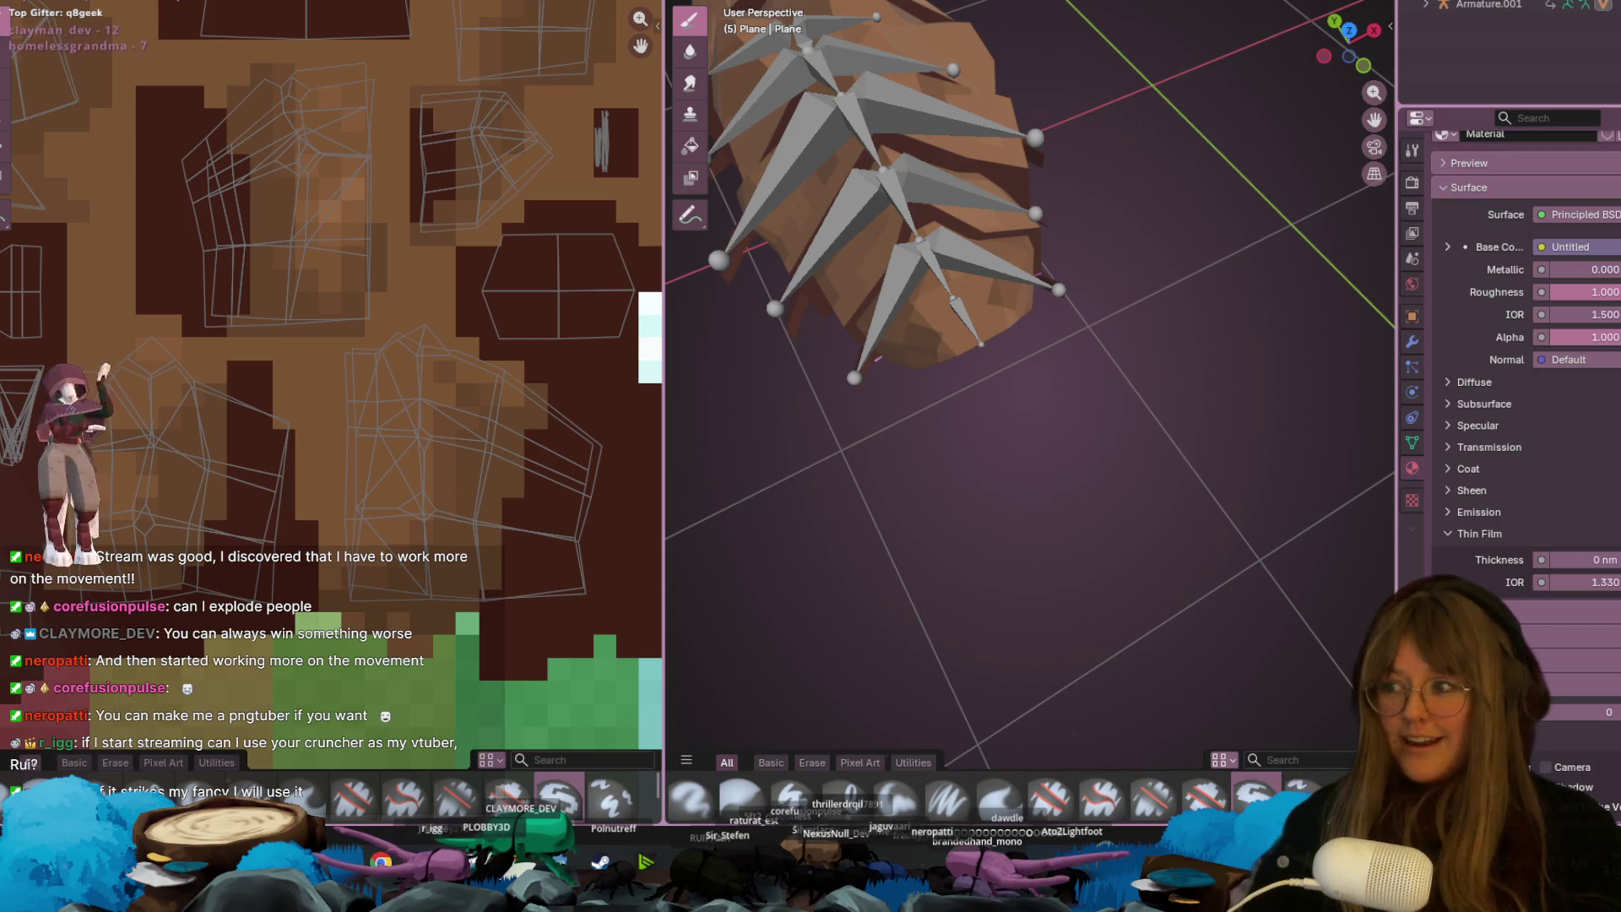
pyautogui.moveTo(765, 285)
pyautogui.mouseDown(button='middle')
pyautogui.moveTo(1165, 332)
pyautogui.moveTo(966, 520)
pyautogui.mouseUp(button='middle')
pyautogui.scroll(2, 1165, 332)
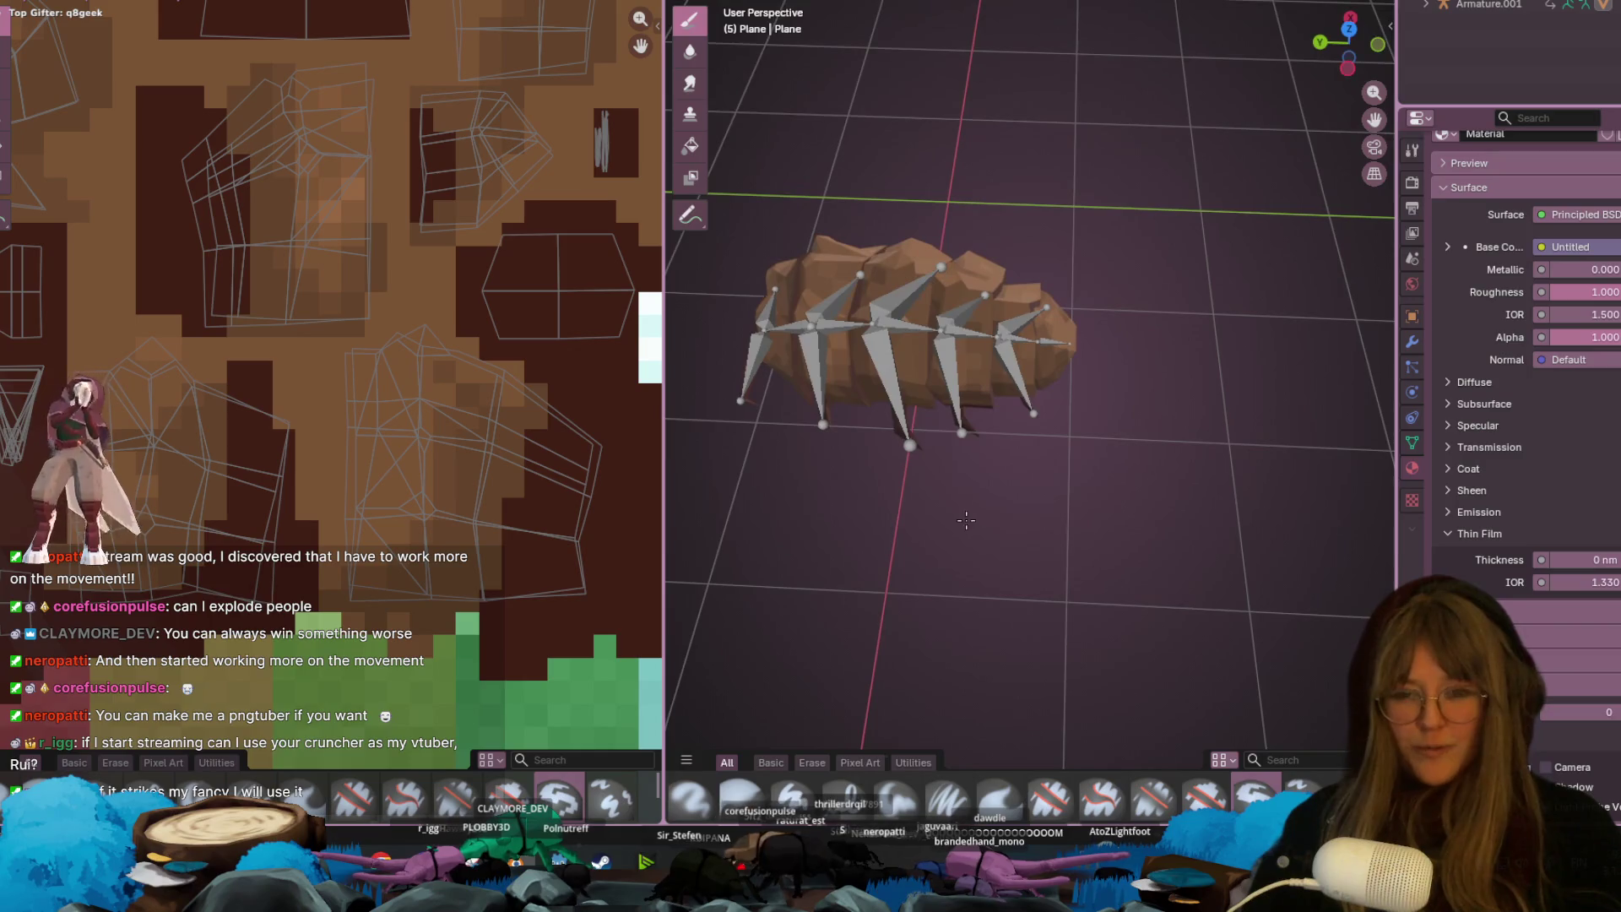
# - Paint brown over the stray white pixels and the light-green lower texture edge
pyautogui.scroll(-3, 240, 438)
pyautogui.scroll(1, 467, 337)
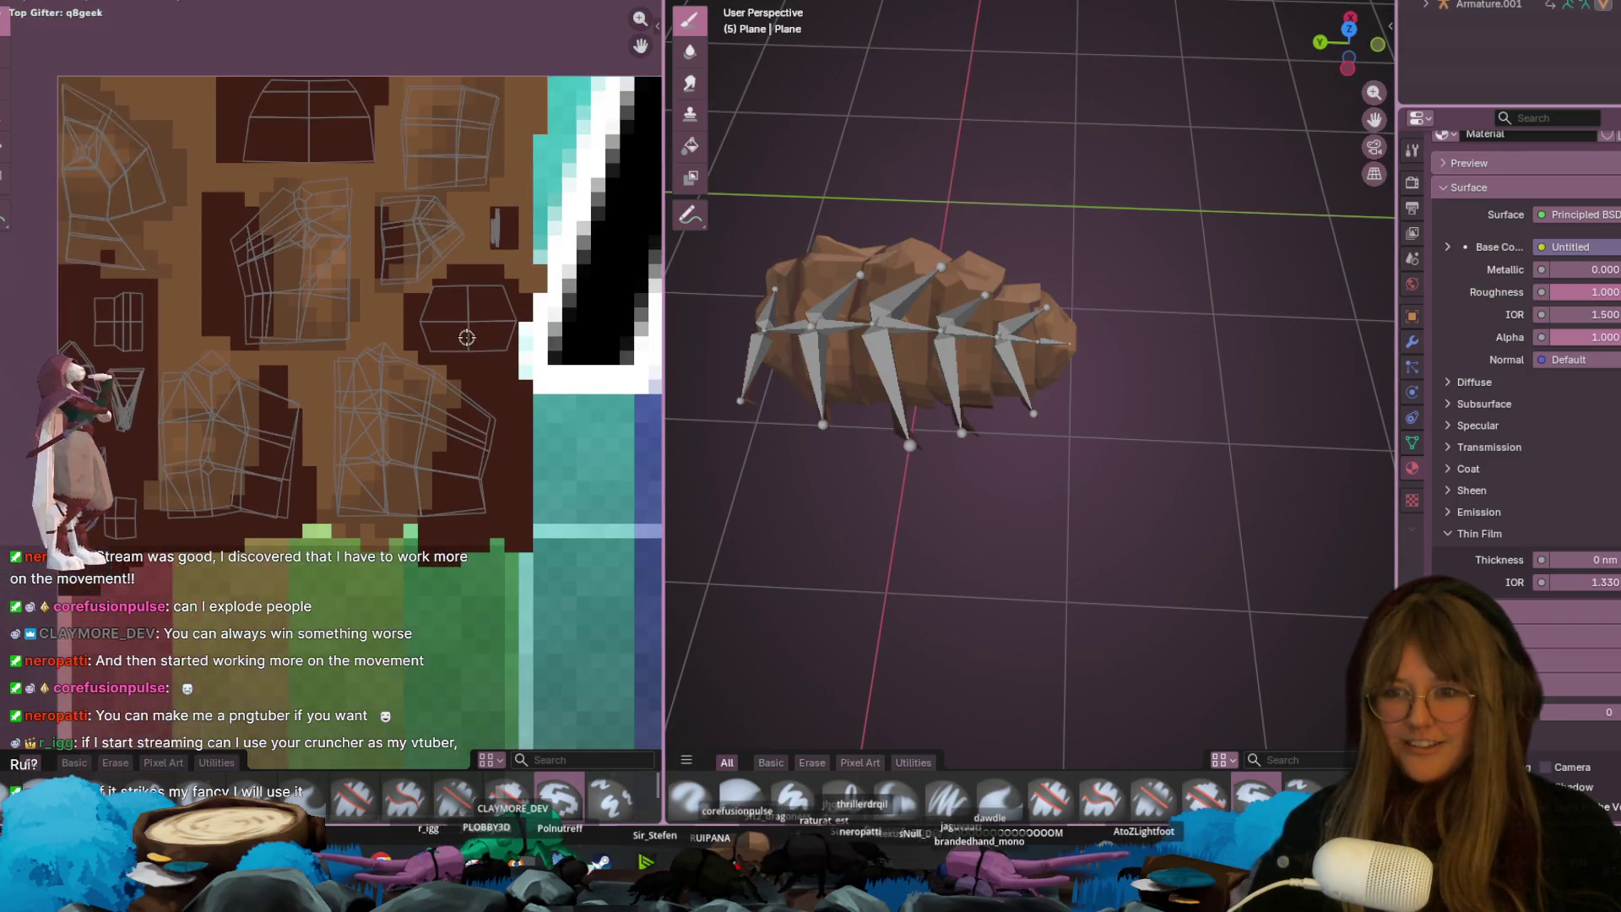
pyautogui.moveTo(524, 280); pyautogui.dragTo(534, 392)
pyautogui.scroll(1, 528, 364)
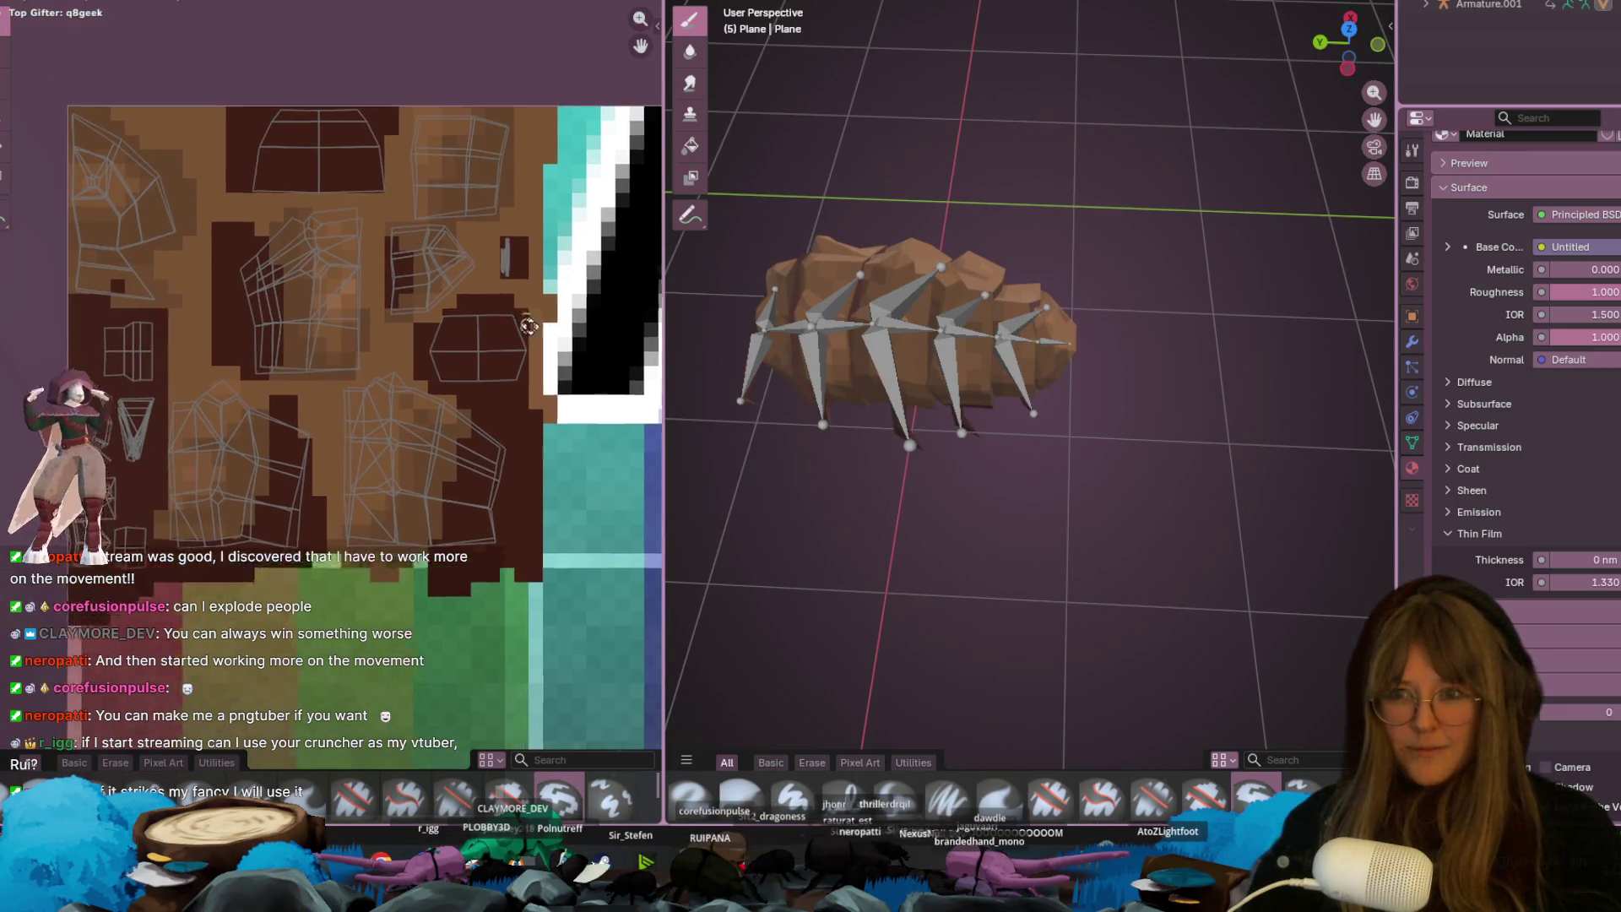
pyautogui.scroll(-1, 477, 520)
pyautogui.moveTo(324, 507)
pyautogui.mouseDown()
pyautogui.moveTo(496, 497)
pyautogui.moveTo(445, 508)
pyautogui.mouseUp()
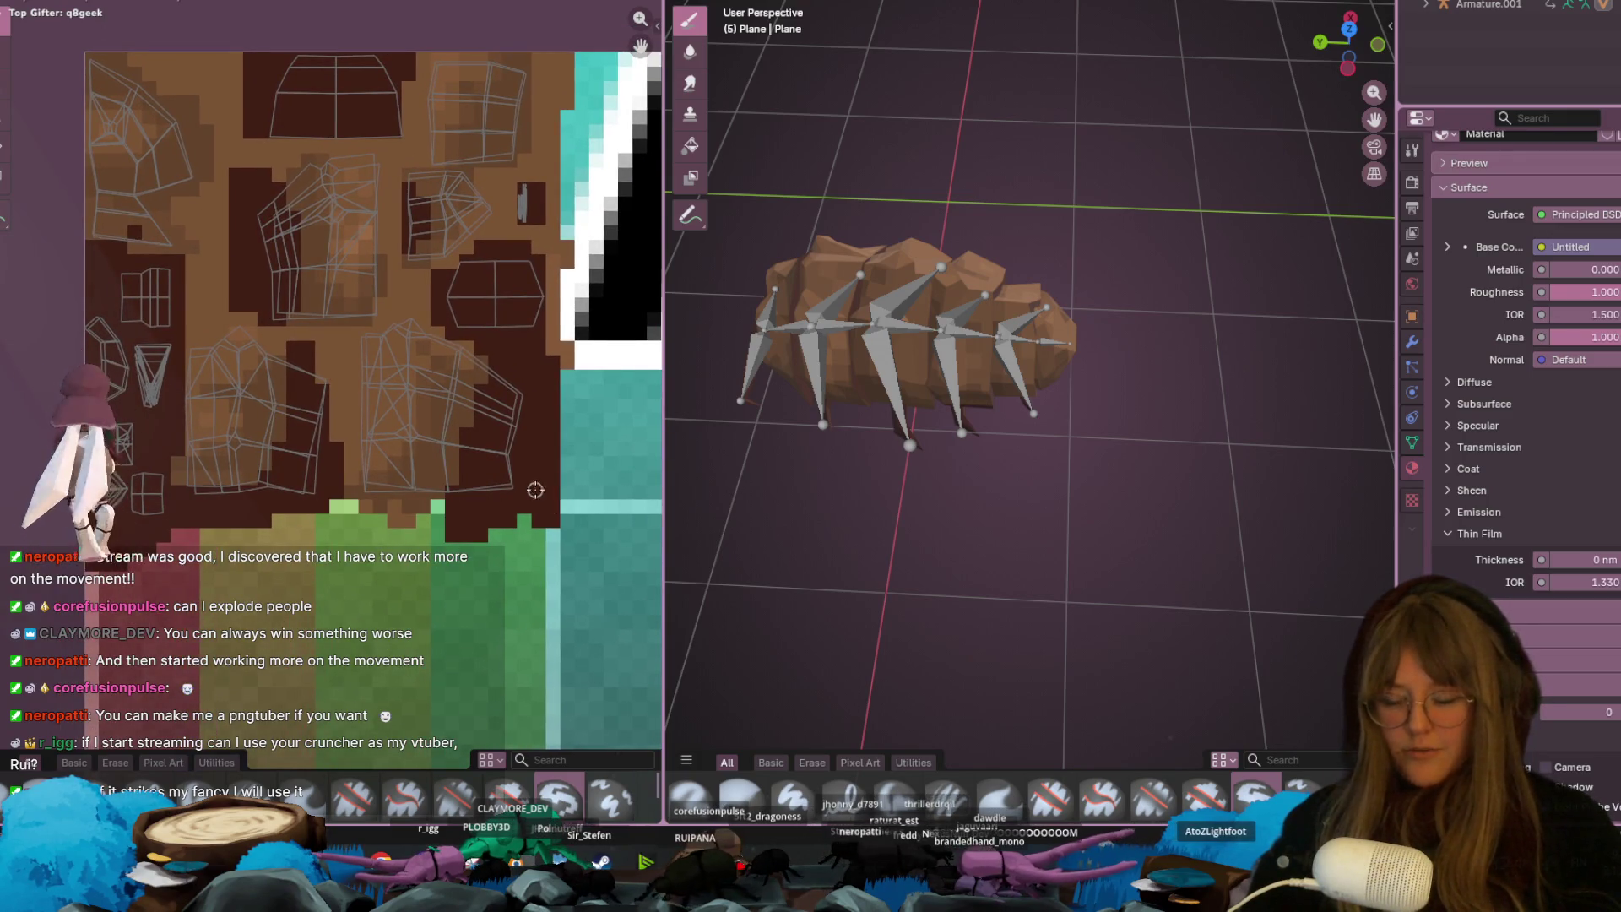
# - Sample a colour and repaint the texture's lower edge with a dark brown band
pyautogui.press('s')
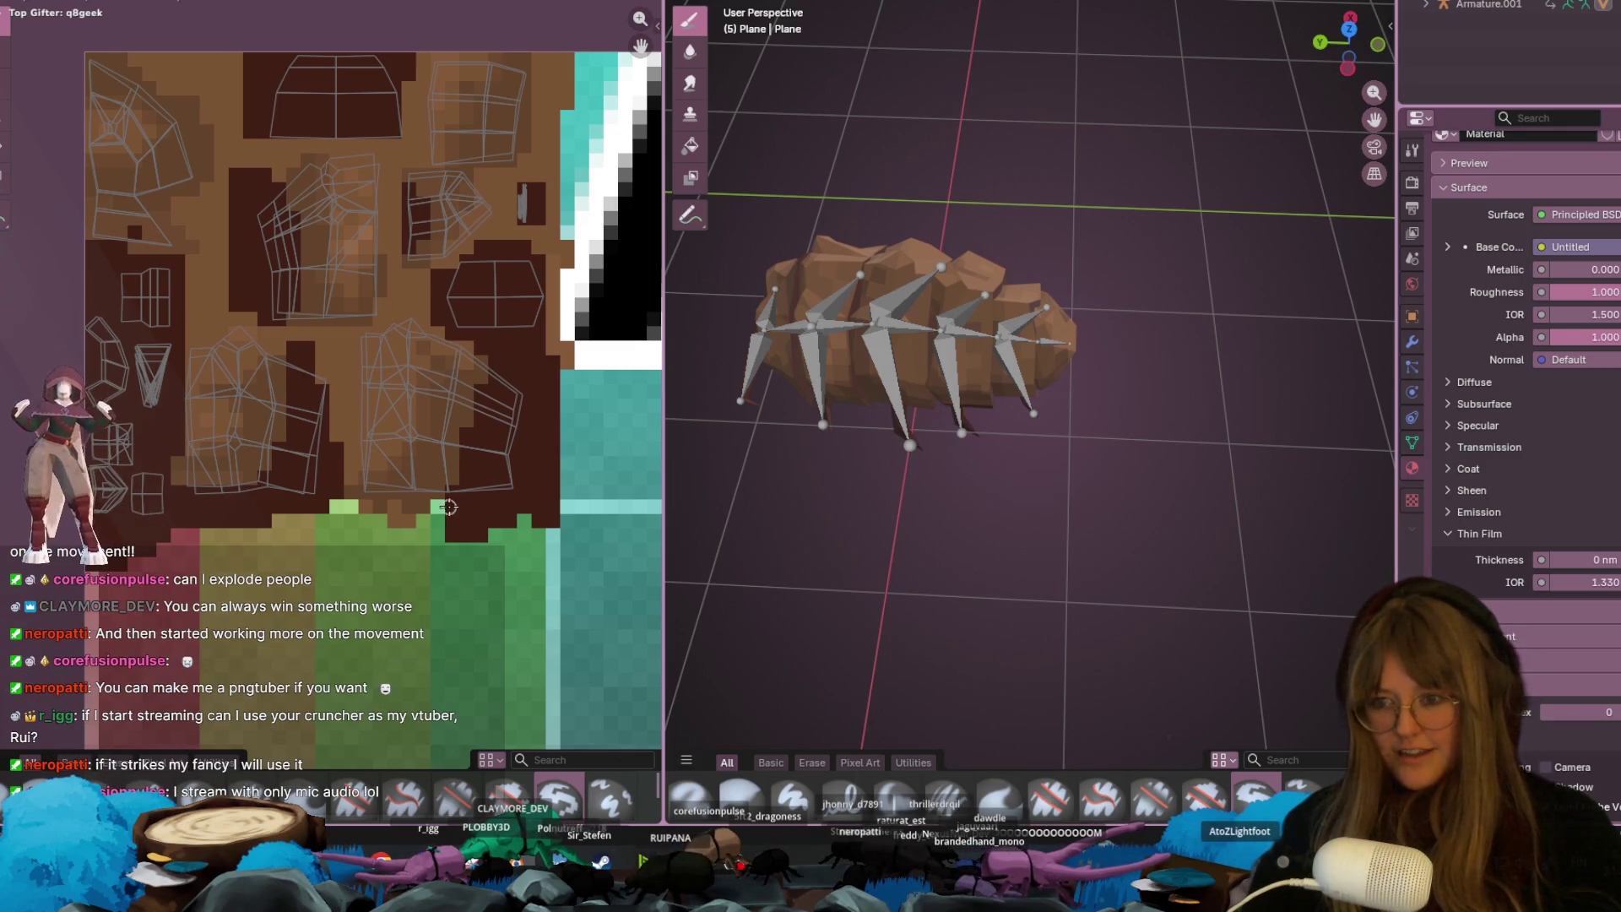
pyautogui.moveTo(448, 507); pyautogui.dragTo(320, 524)
pyautogui.moveTo(420, 503)
pyautogui.mouseDown()
pyautogui.moveTo(207, 528)
pyautogui.moveTo(556, 540)
pyautogui.moveTo(331, 527)
pyautogui.moveTo(415, 525)
pyautogui.mouseUp()
# - Cover the teal strip's left column in dark brown from bottom to top
pyautogui.moveTo(594, 510); pyautogui.dragTo(539, 521, button='middle')
pyautogui.moveTo(536, 536); pyautogui.dragTo(524, 271)
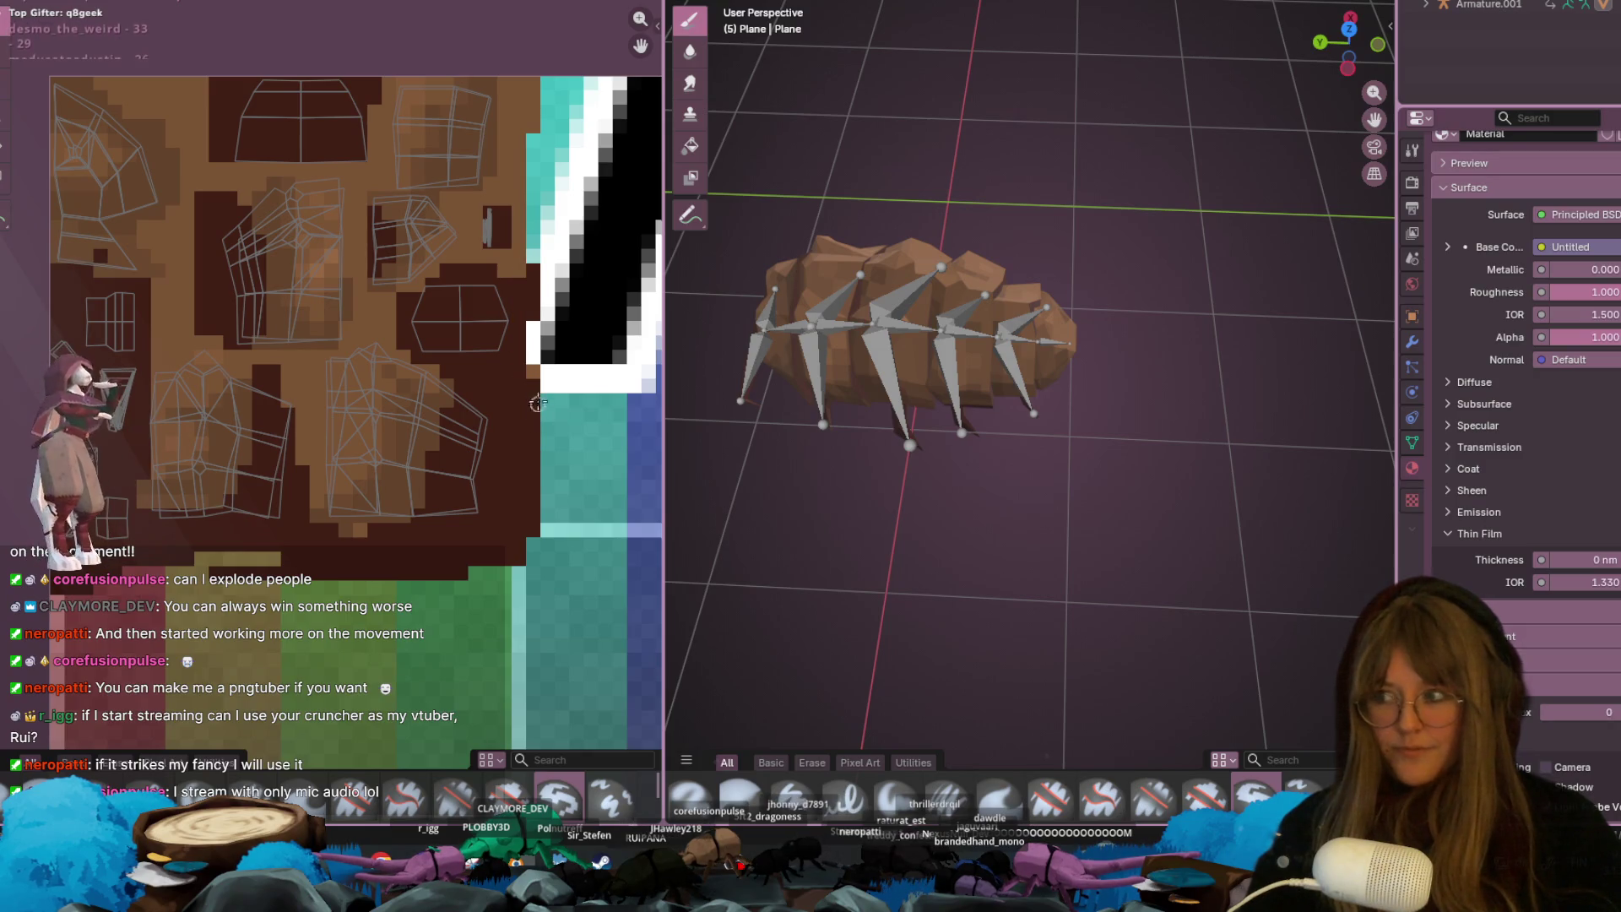
pyautogui.moveTo(536, 404); pyautogui.dragTo(536, 240)
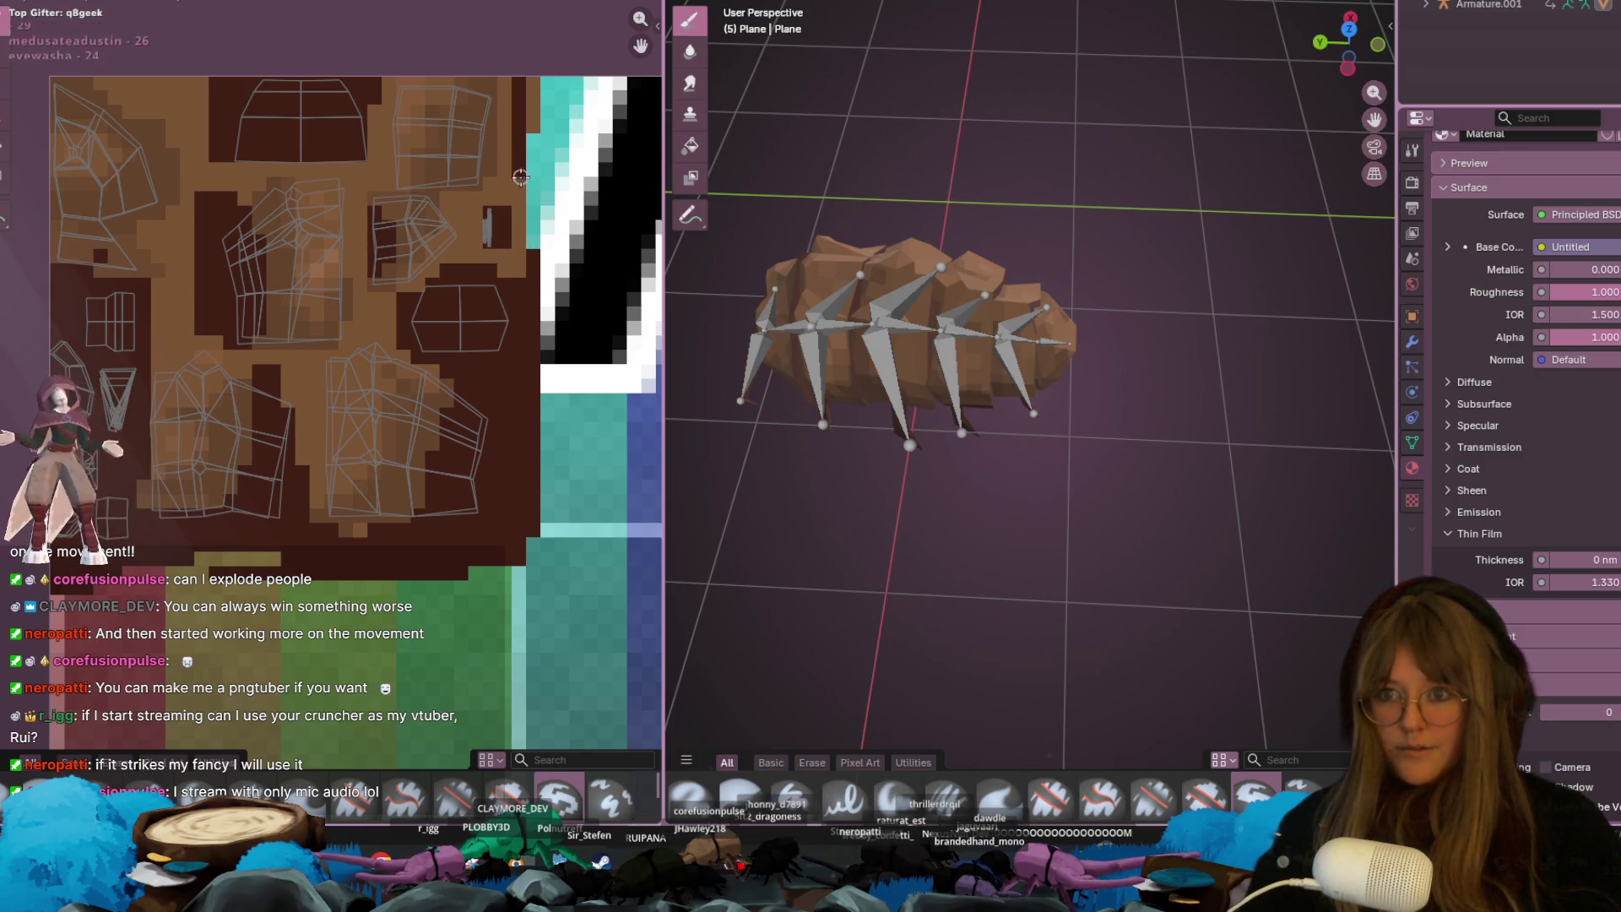
pyautogui.moveTo(522, 125); pyautogui.dragTo(544, 208)
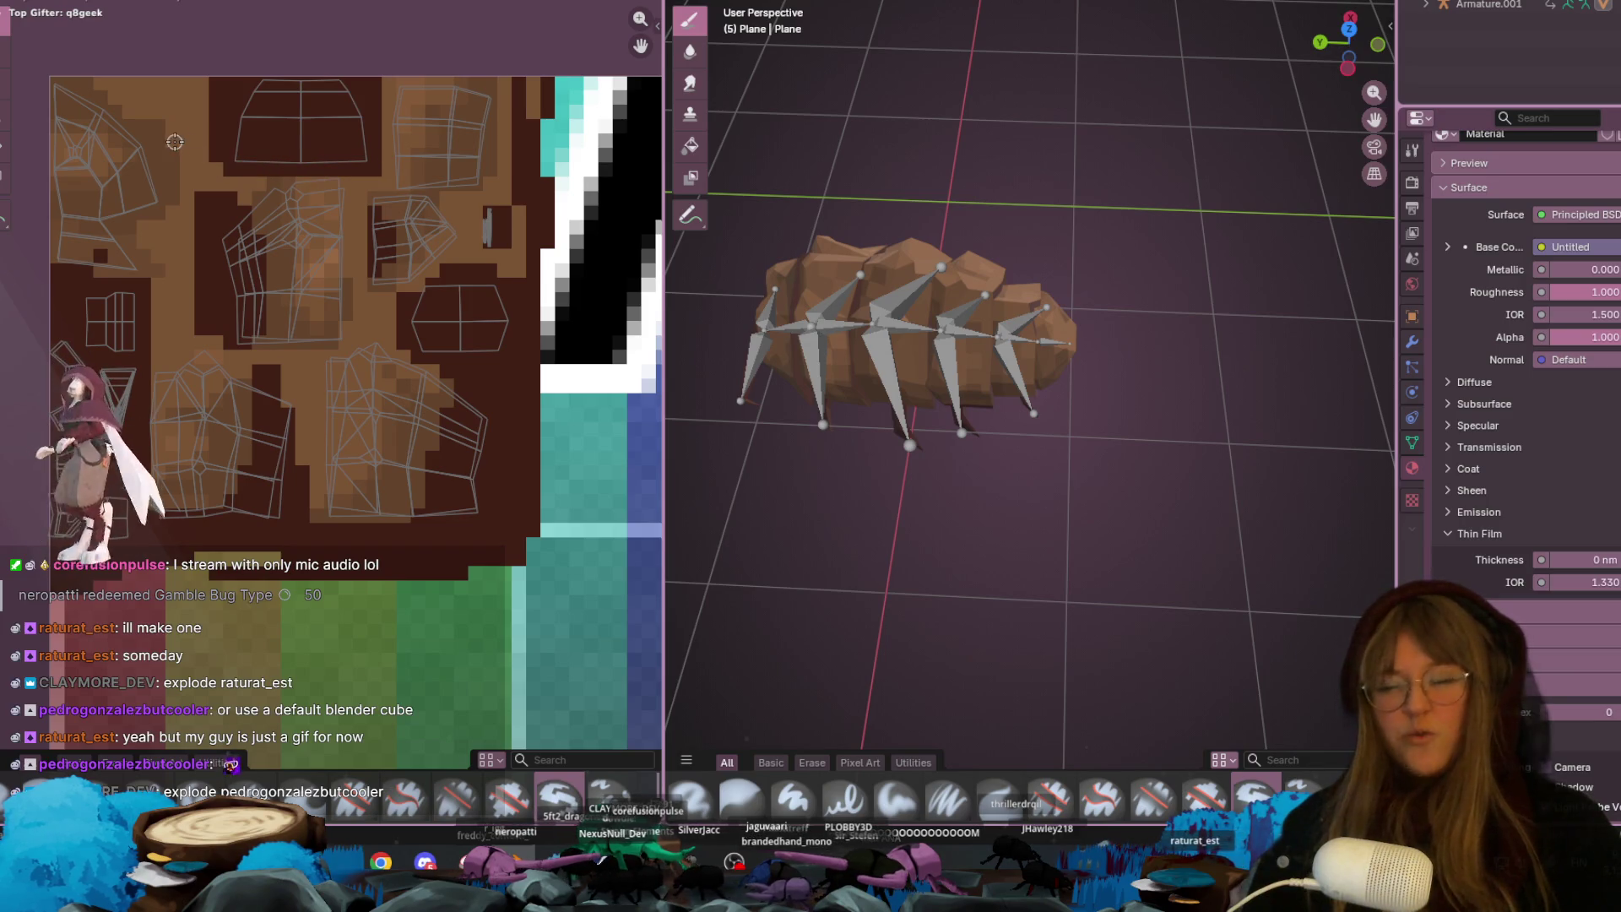
pyautogui.moveTo(190, 141); pyautogui.dragTo(353, 169, button='middle')
# - Orbit the bug between low and overhead views and zoom the texture out to its border
pyautogui.moveTo(904, 155); pyautogui.dragTo(921, 69, button='middle')
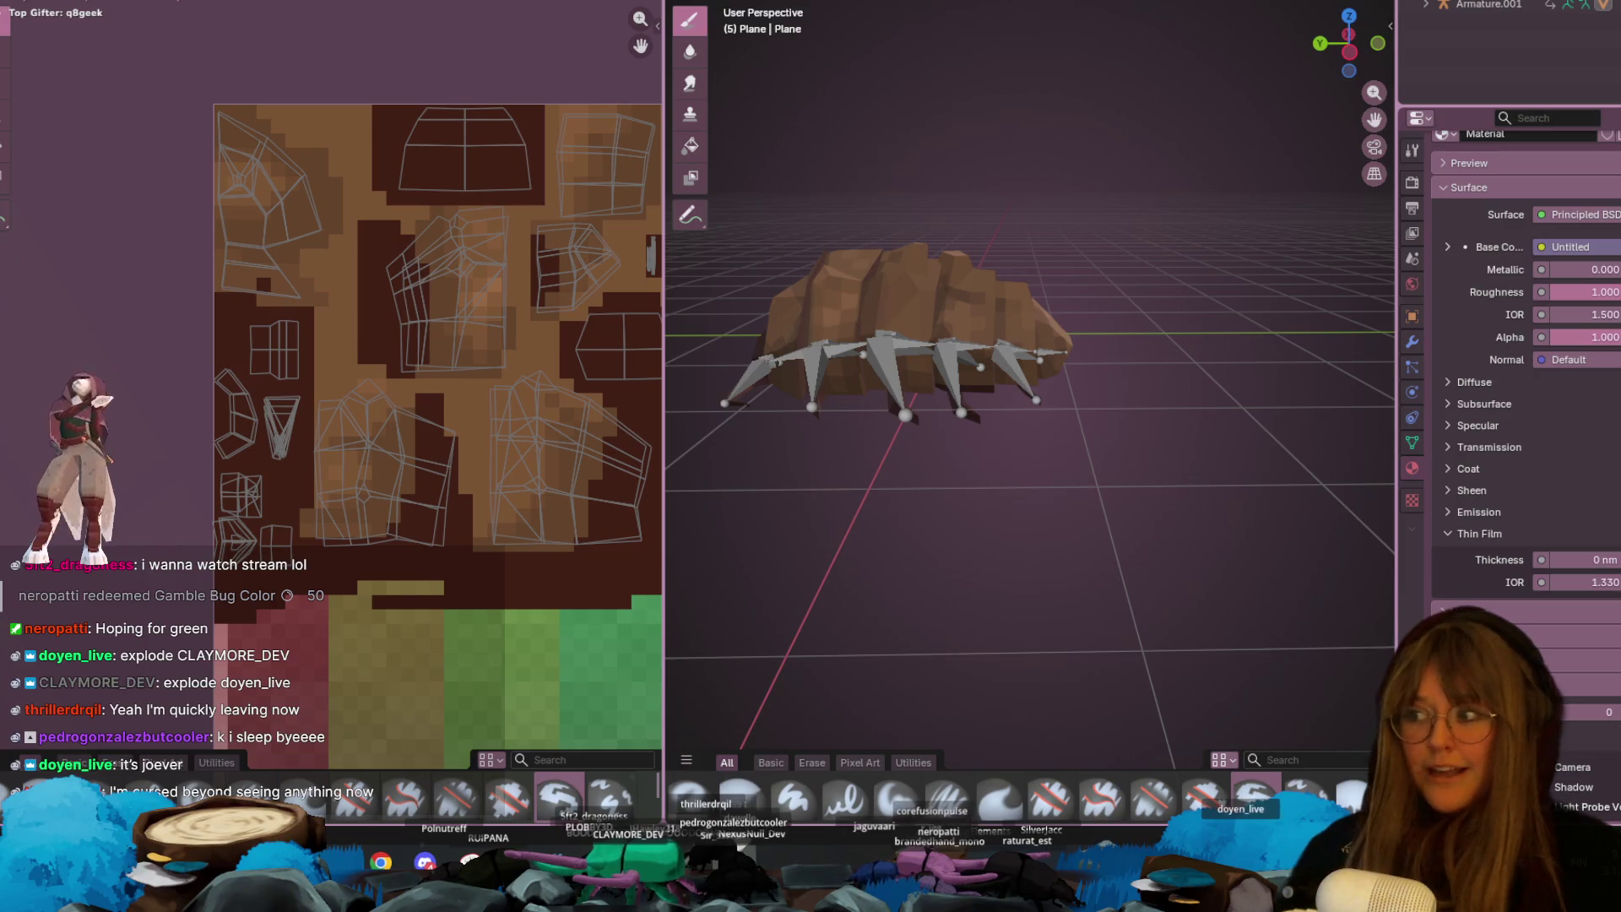
pyautogui.moveTo(729, 88)
pyautogui.mouseDown(button='middle')
pyautogui.moveTo(943, 460)
pyautogui.moveTo(1125, 392)
pyautogui.mouseUp(button='middle')
pyautogui.scroll(-3, 1039, 434)
pyautogui.moveTo(1039, 435); pyautogui.dragTo(557, 405, button='middle')
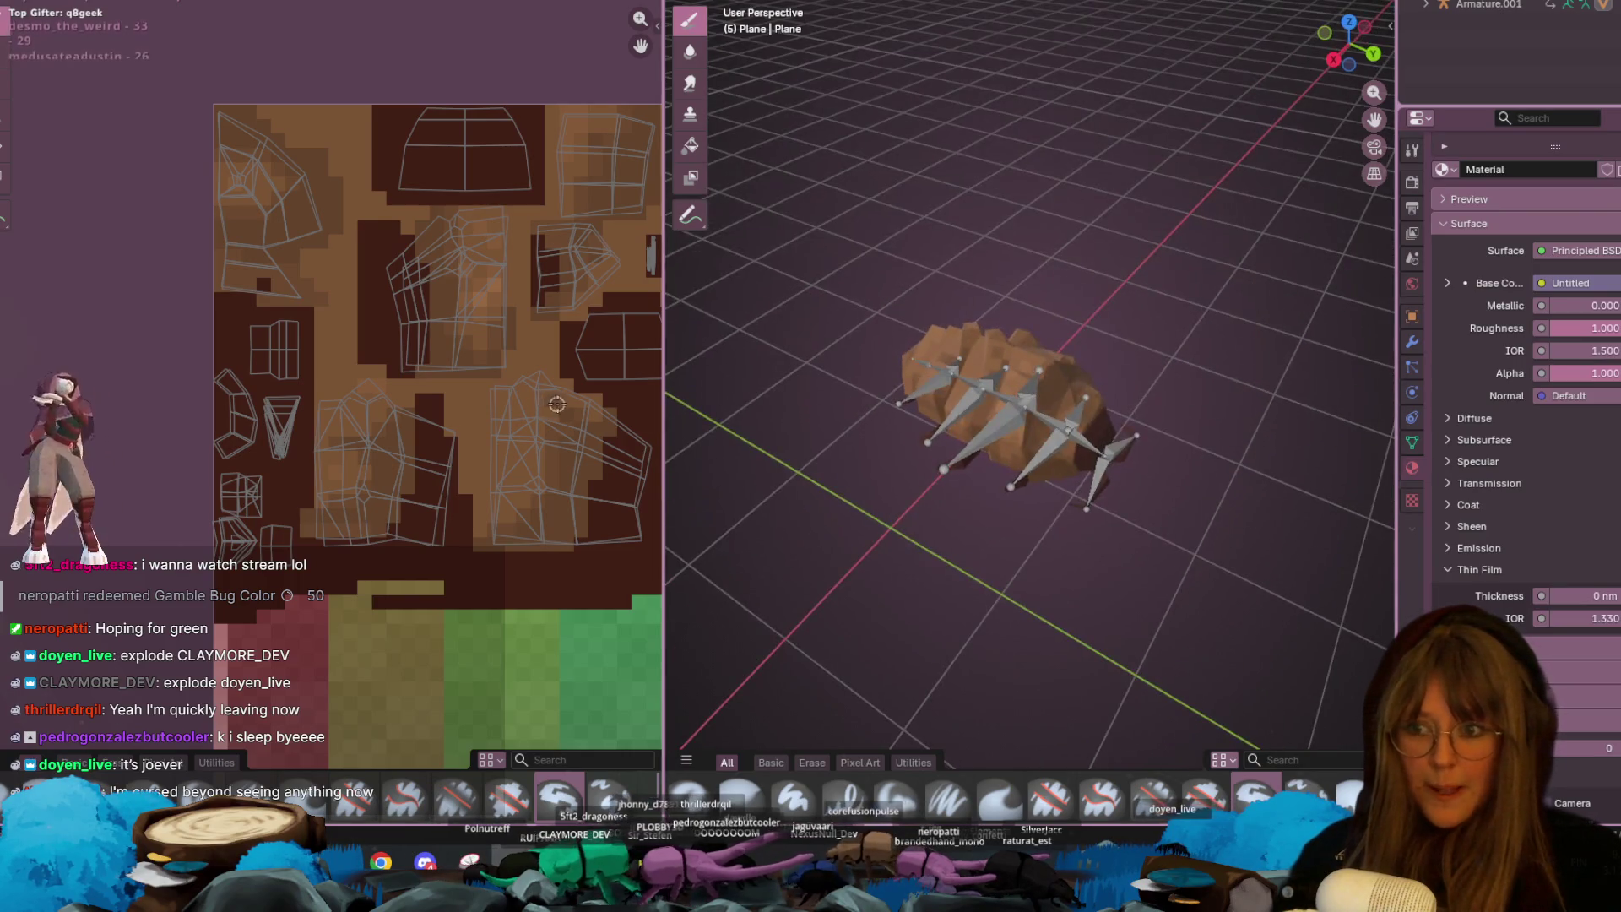
pyautogui.scroll(2, 557, 406)
pyautogui.moveTo(442, 460)
pyautogui.mouseDown(button='middle')
pyautogui.moveTo(541, 543)
pyautogui.moveTo(494, 484)
pyautogui.mouseUp(button='middle')
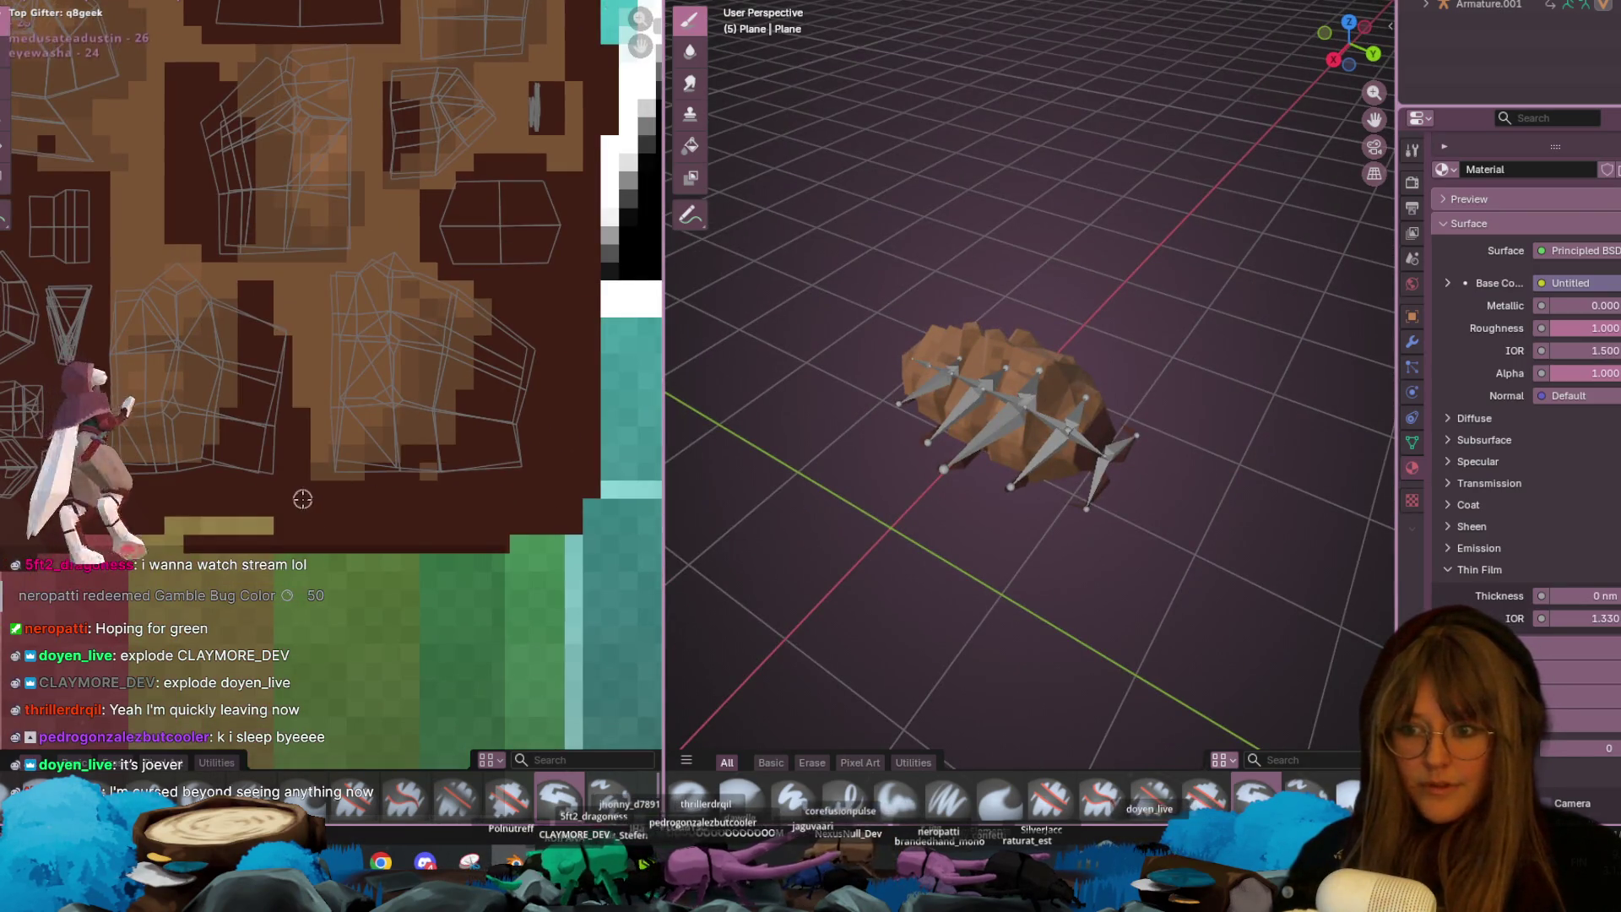
pyautogui.moveTo(975, 420)
pyautogui.mouseDown(button='middle')
pyautogui.moveTo(1340, 428)
pyautogui.moveTo(986, 355)
pyautogui.moveTo(889, 381)
pyautogui.moveTo(810, 473)
pyautogui.moveTo(759, 439)
pyautogui.mouseUp(button='middle')
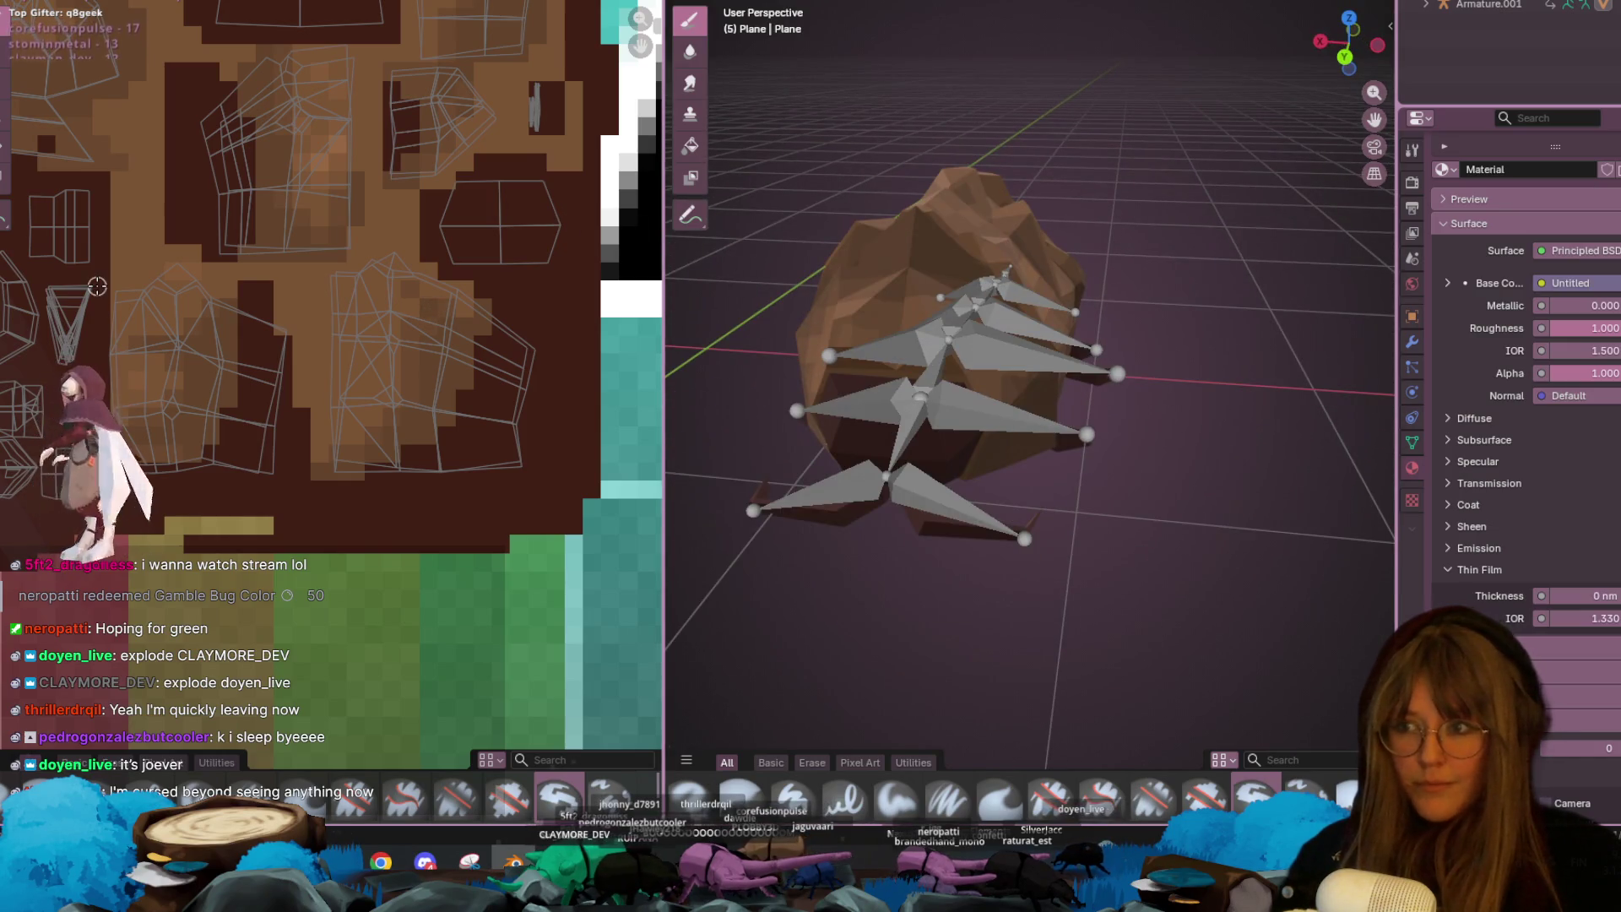
pyautogui.moveTo(433, 314); pyautogui.dragTo(480, 466, button='middle')
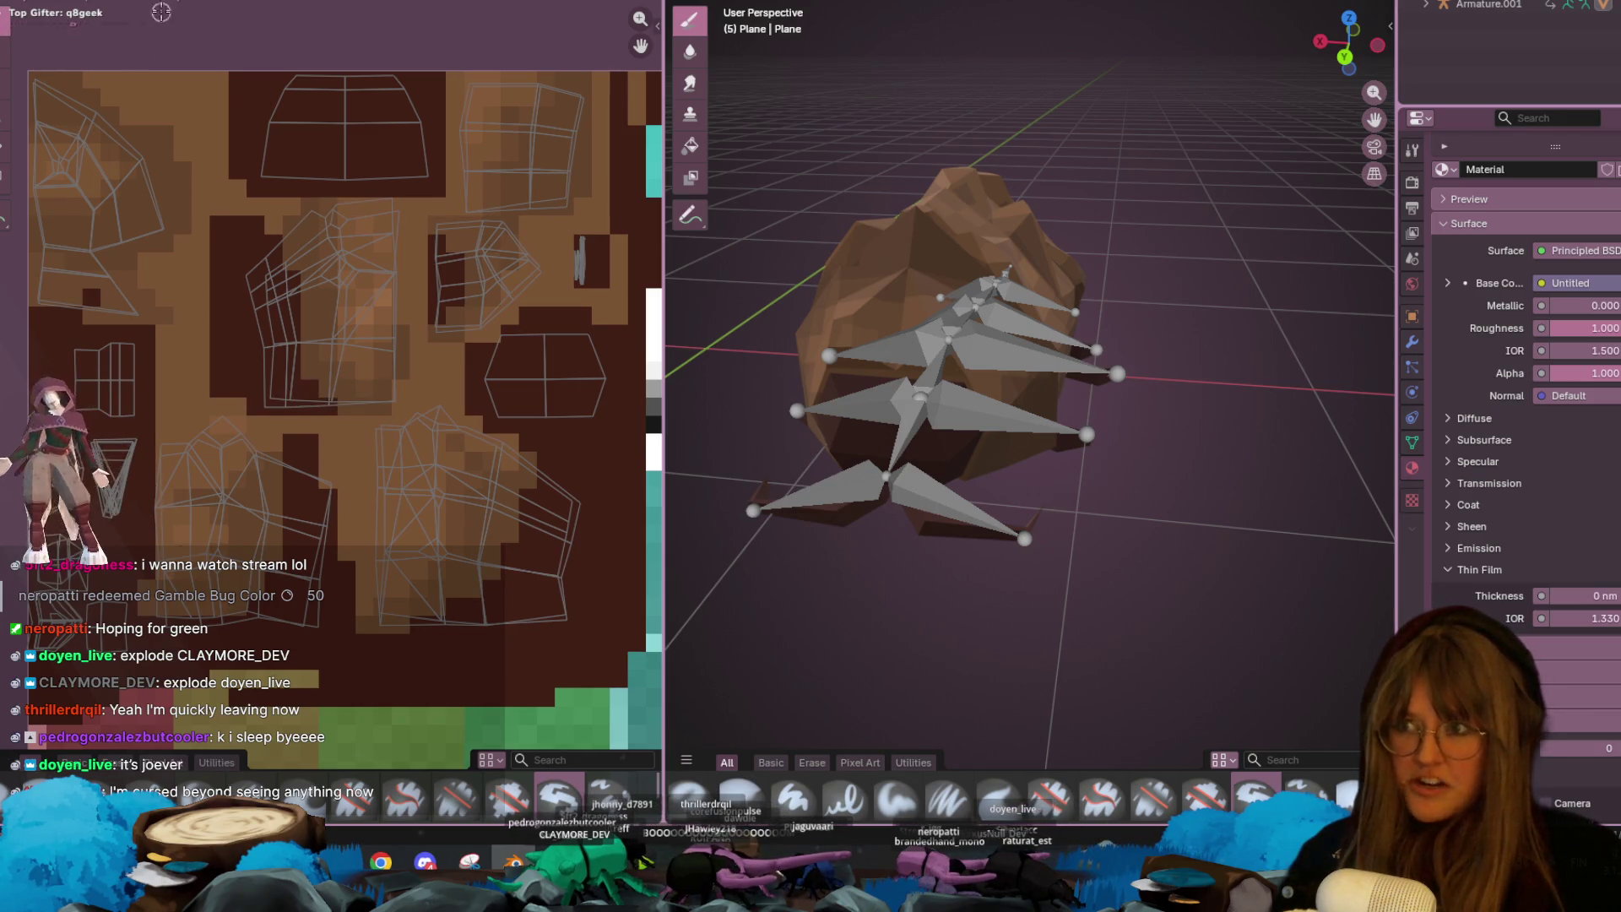
# - Lighten the brown paint colour to the warmer #51321F in the colour picker
pyautogui.rightClick(127, 2)
pyautogui.moveTo(270, 108); pyautogui.dragTo(270, 100)
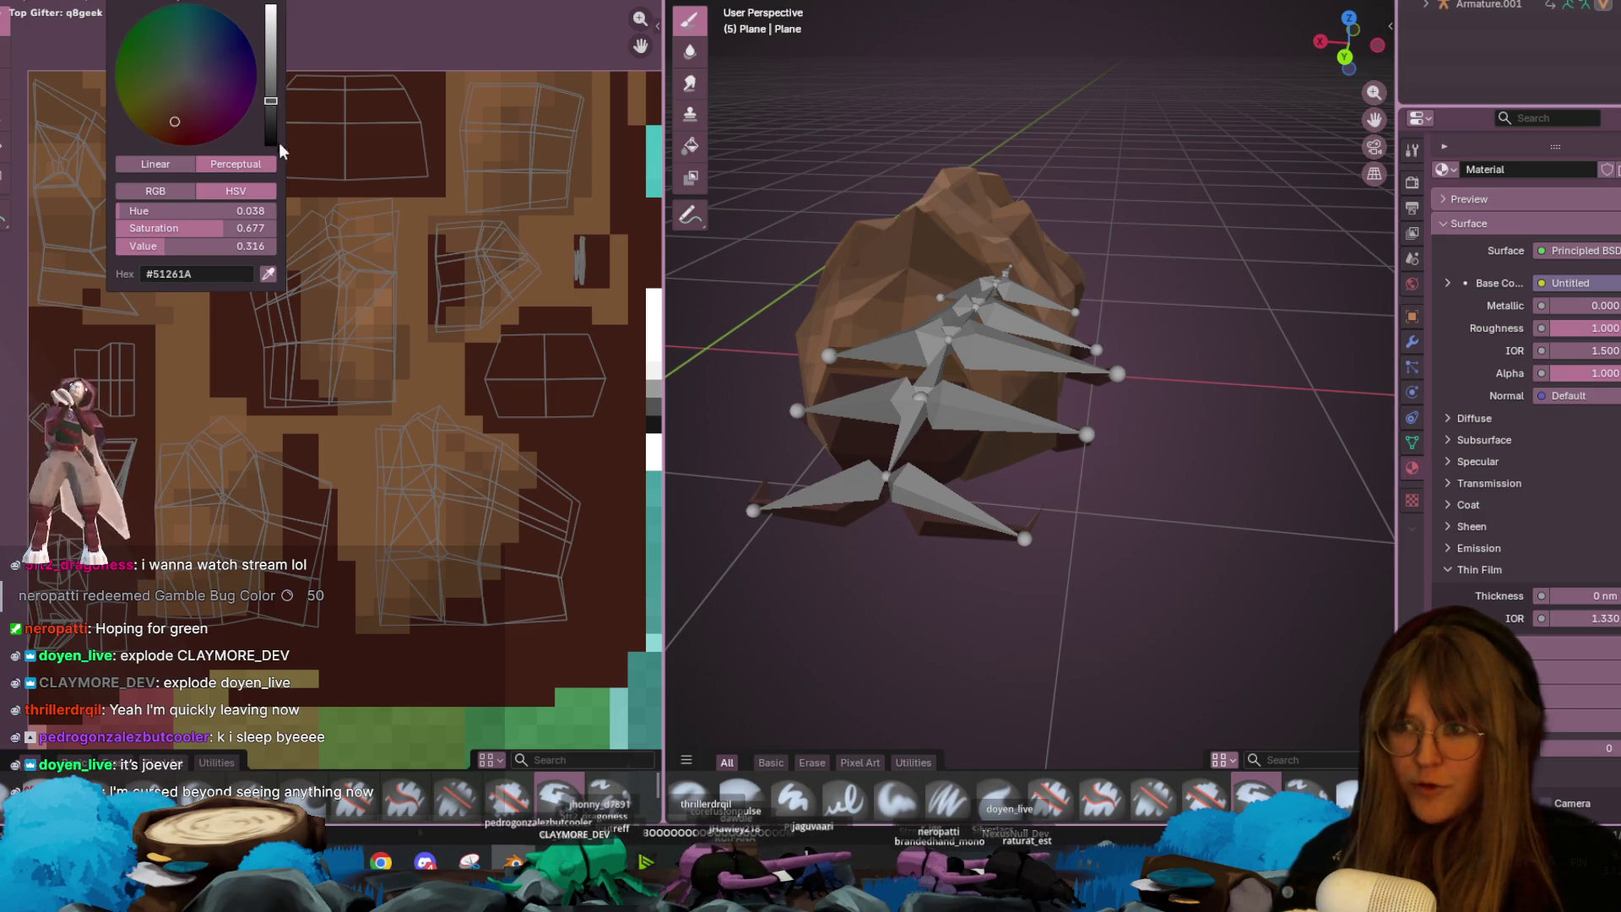
pyautogui.scroll(3, 540, 439)
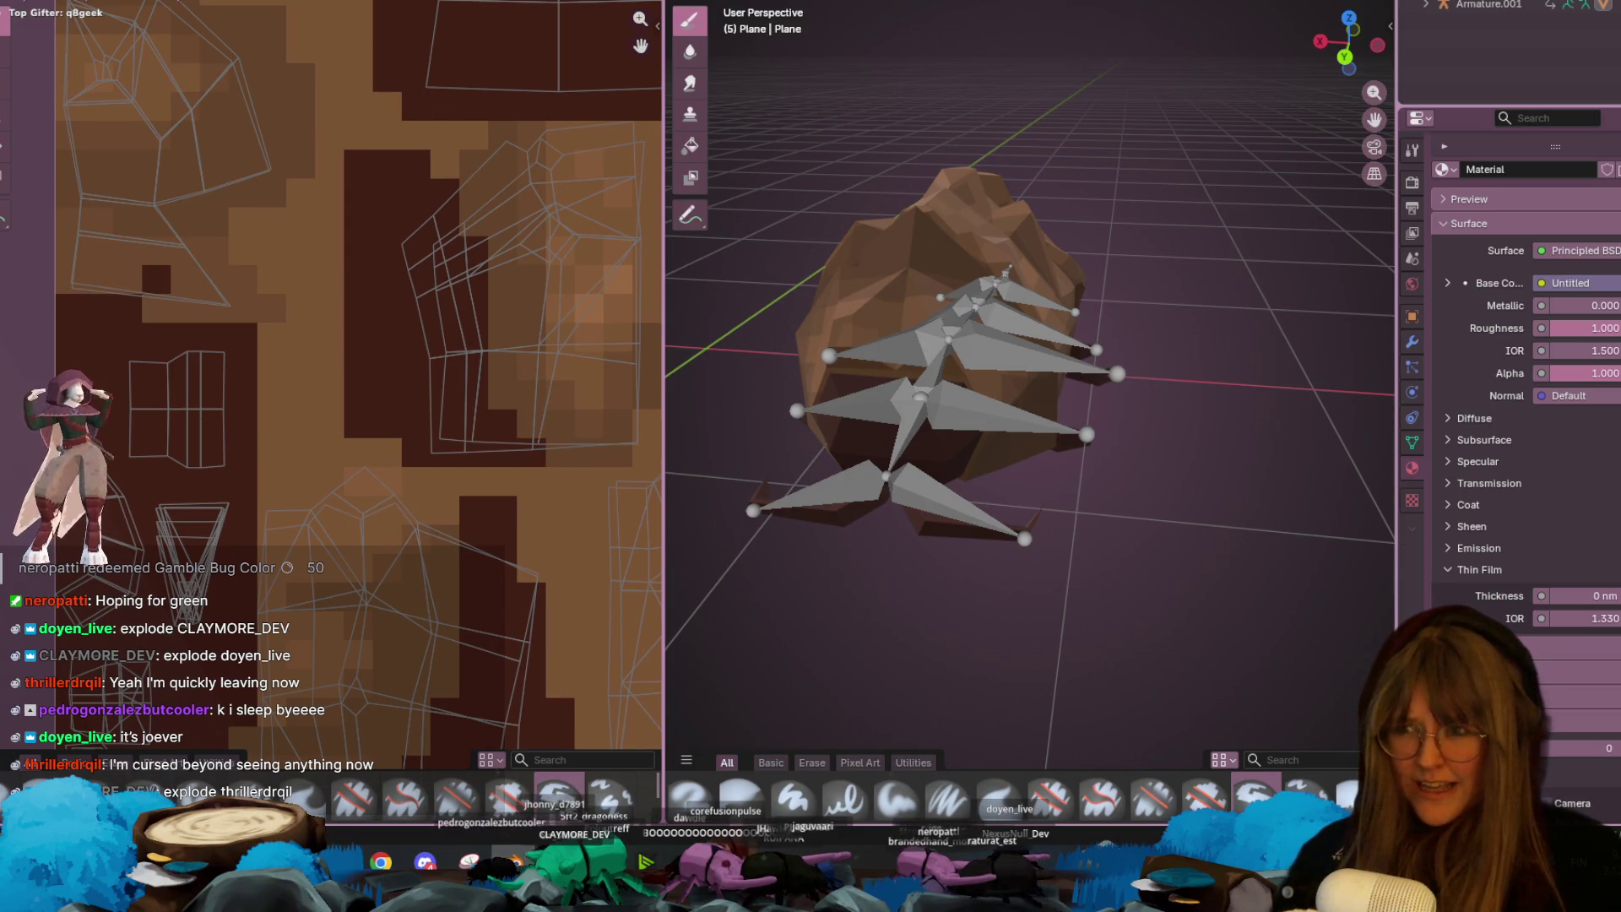
pyautogui.press('e')
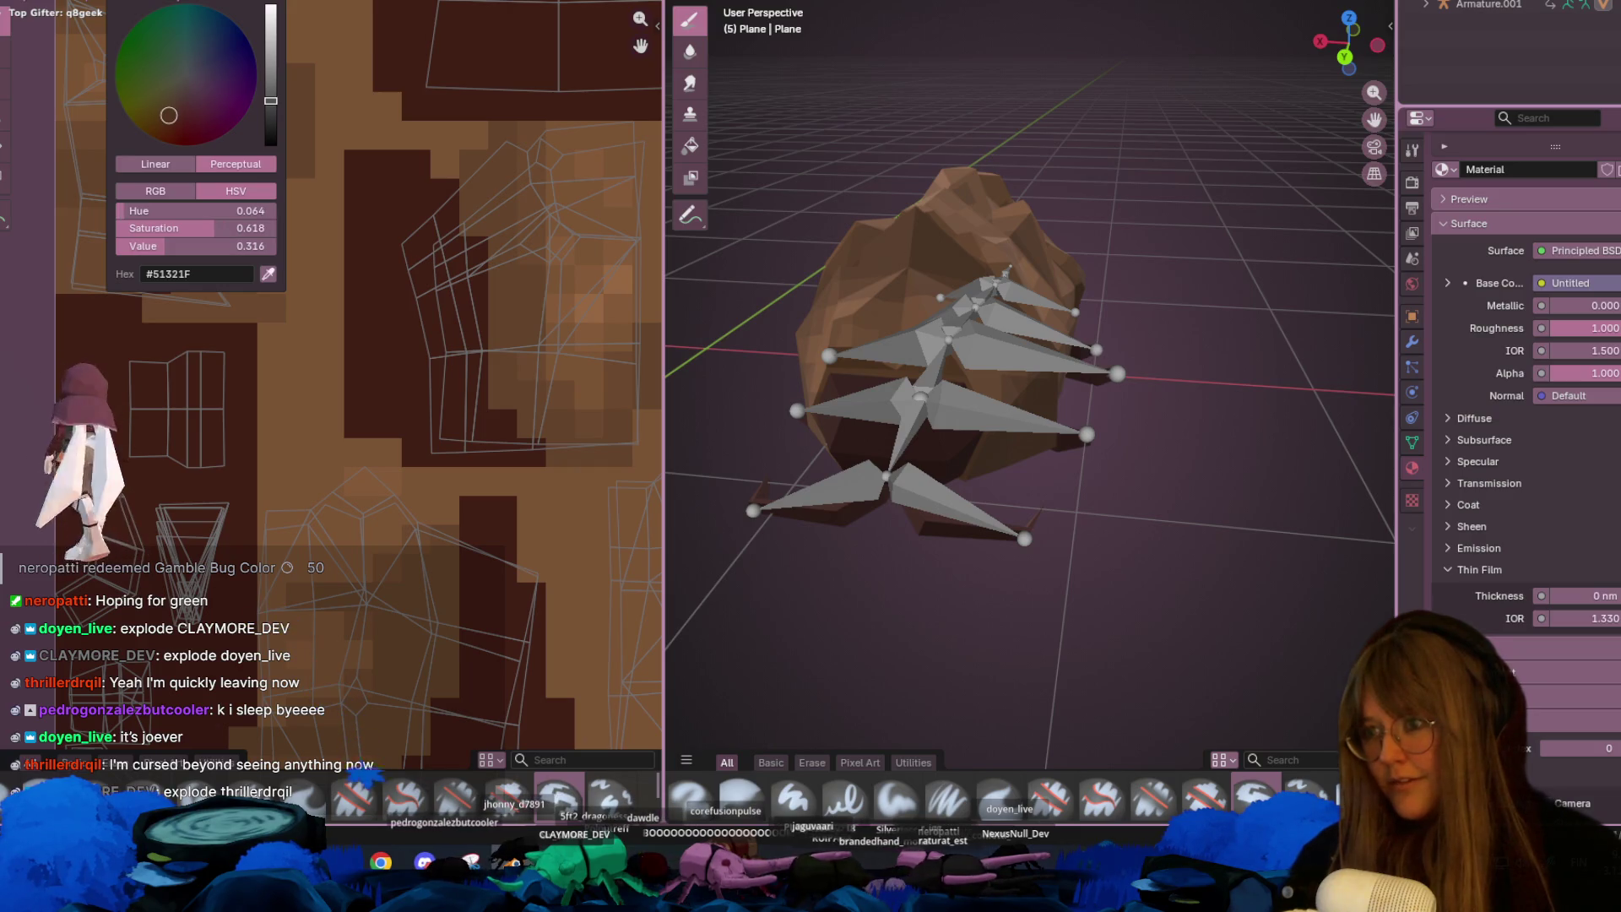
# - Pan across the texture and shift the bug model up in the viewport to check the result
pyautogui.moveTo(510, 382)
pyautogui.mouseDown(button='middle')
pyautogui.moveTo(338, 379)
pyautogui.moveTo(356, 403)
pyautogui.mouseUp(button='middle')
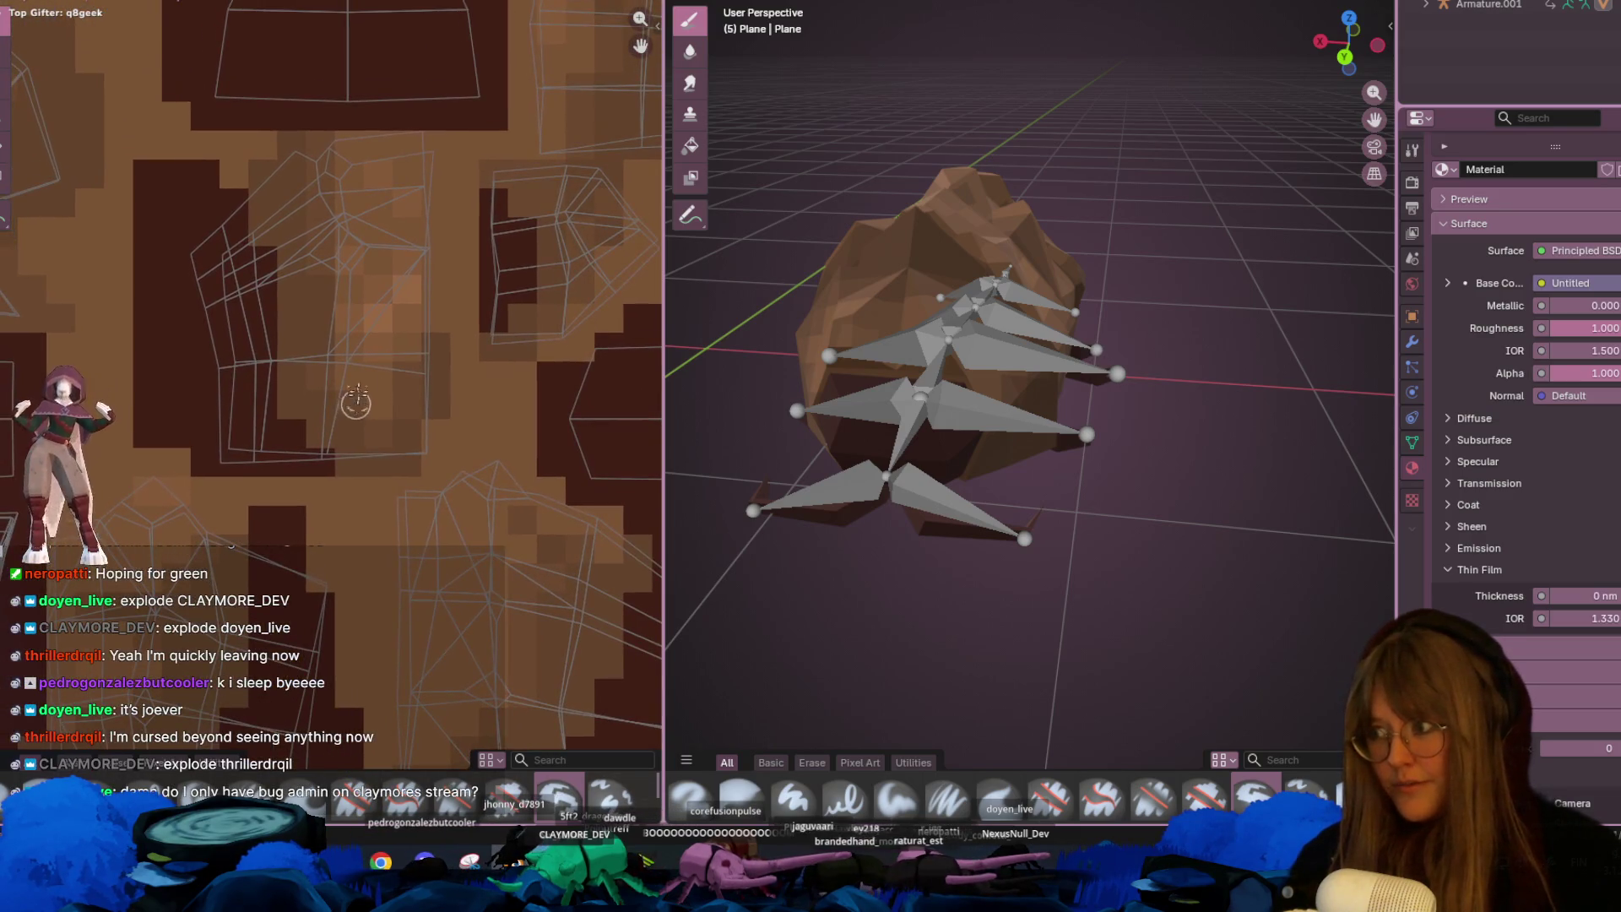
pyautogui.scroll(2, 395, 391)
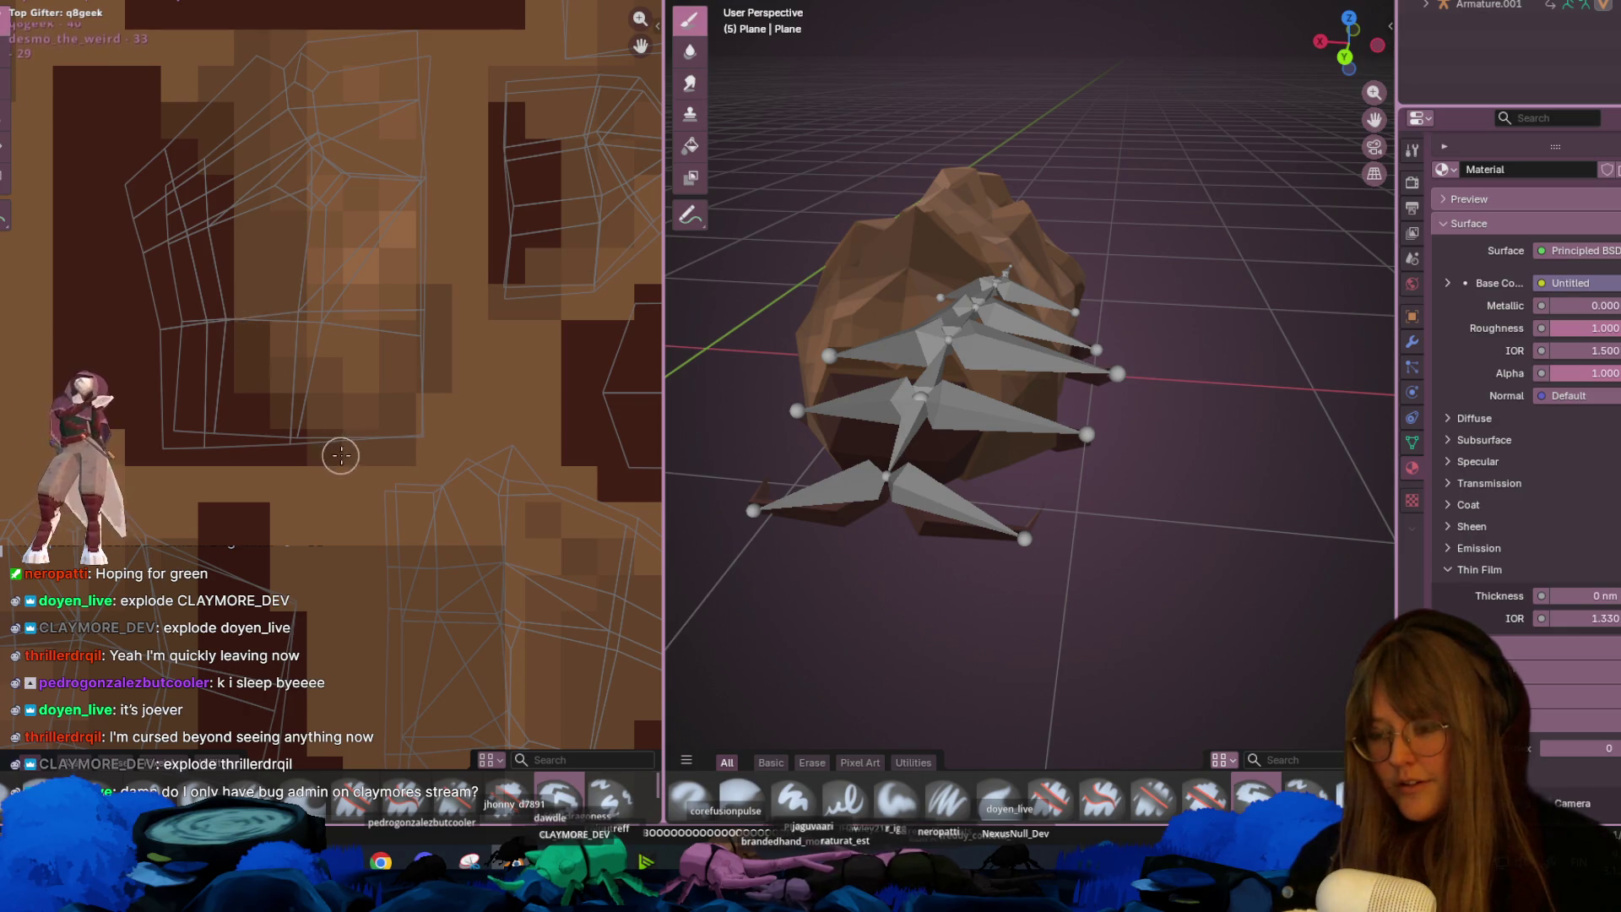
pyautogui.moveTo(336, 453); pyautogui.dragTo(333, 362, button='middle')
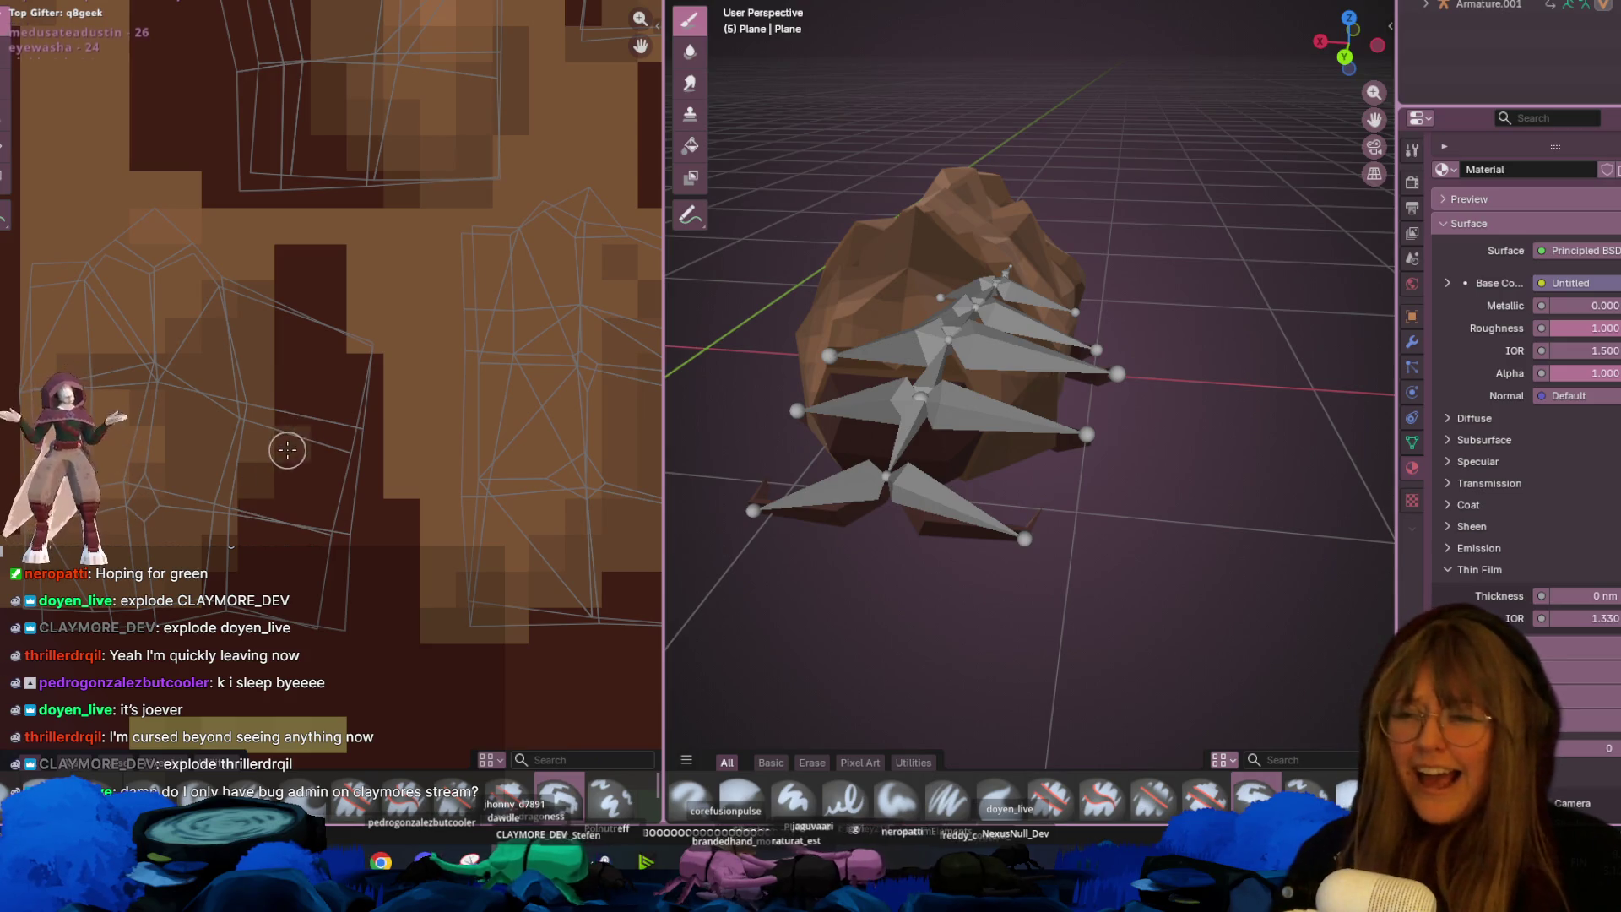
pyautogui.moveTo(326, 543)
pyautogui.mouseDown(button='middle')
pyautogui.moveTo(290, 481)
pyautogui.moveTo(380, 579)
pyautogui.mouseUp(button='middle')
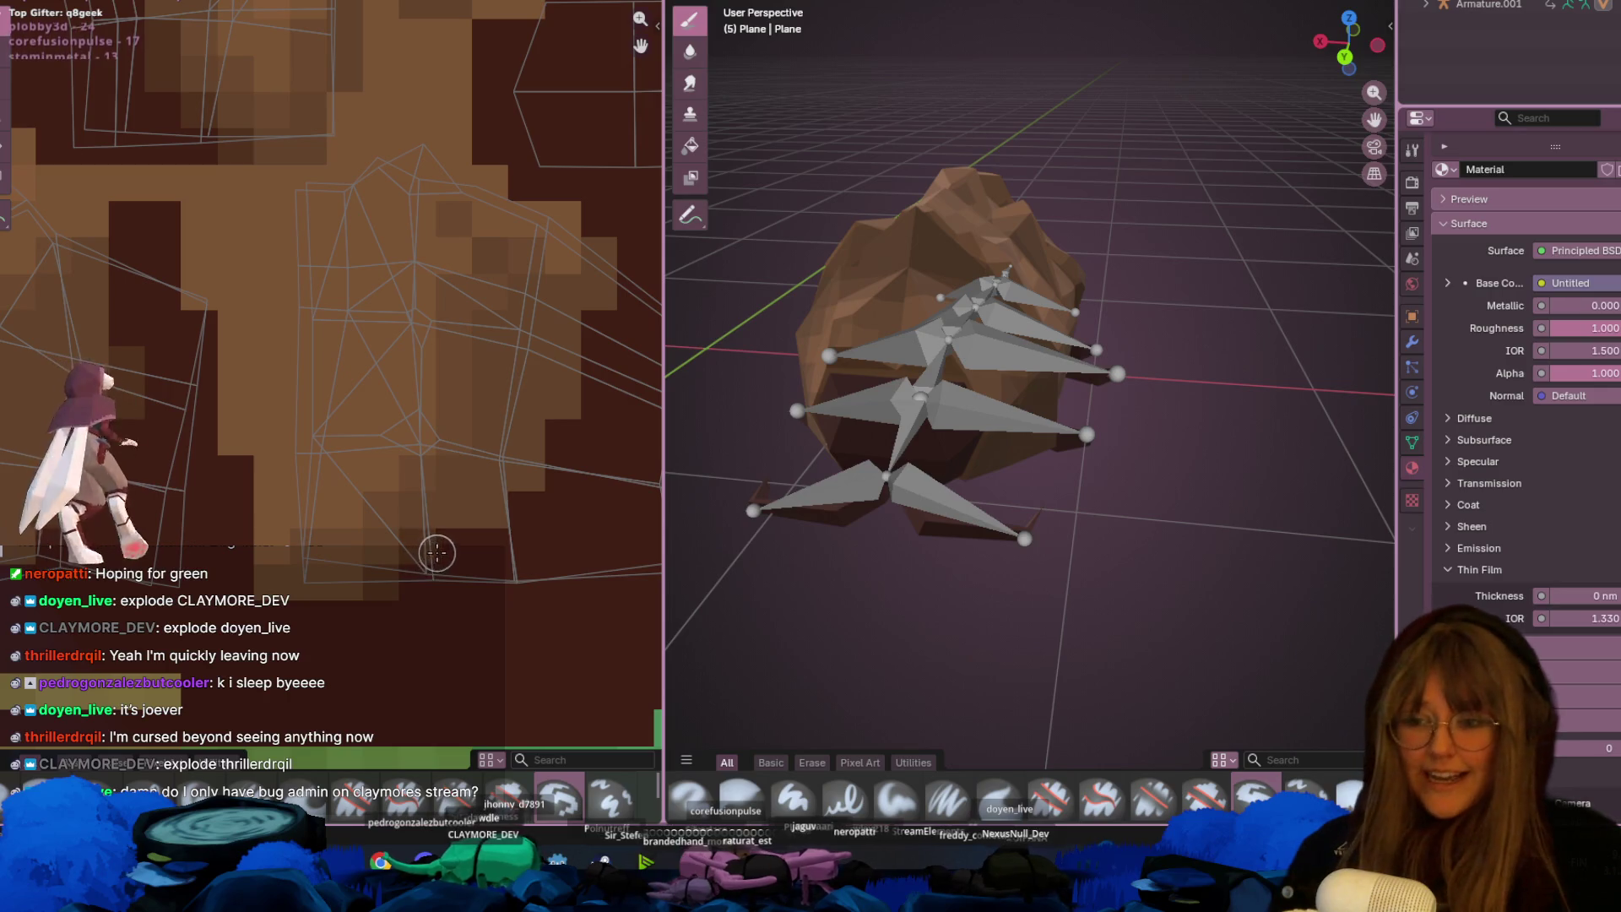
pyautogui.moveTo(459, 543); pyautogui.dragTo(409, 543, button='middle')
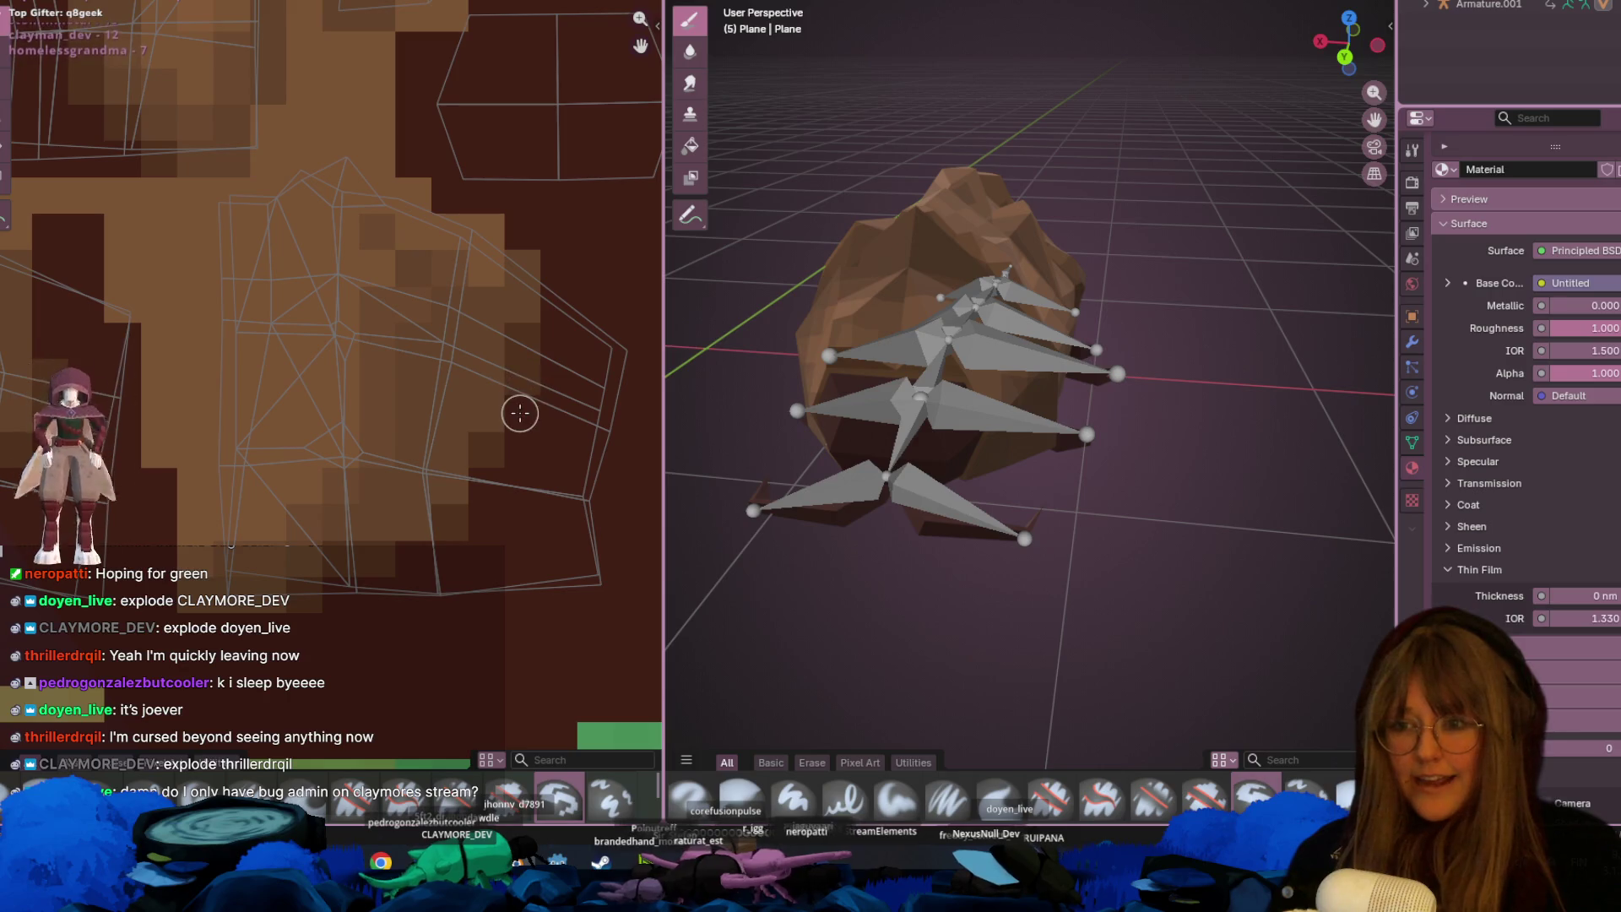
pyautogui.scroll(-2, 515, 439)
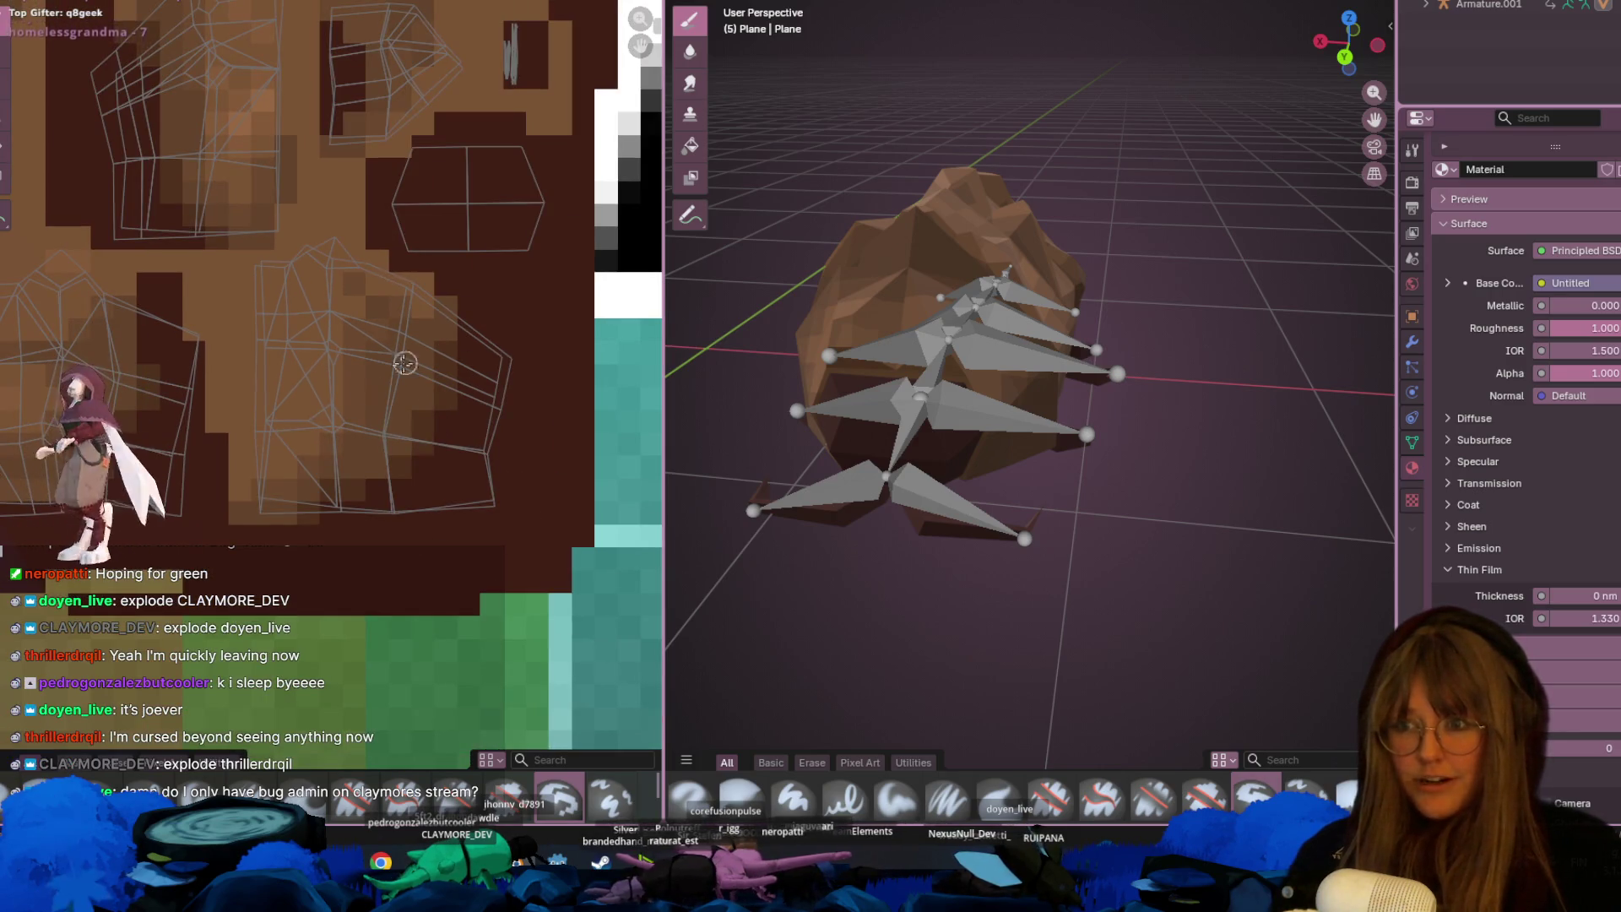
pyautogui.scroll(-1, 302, 453)
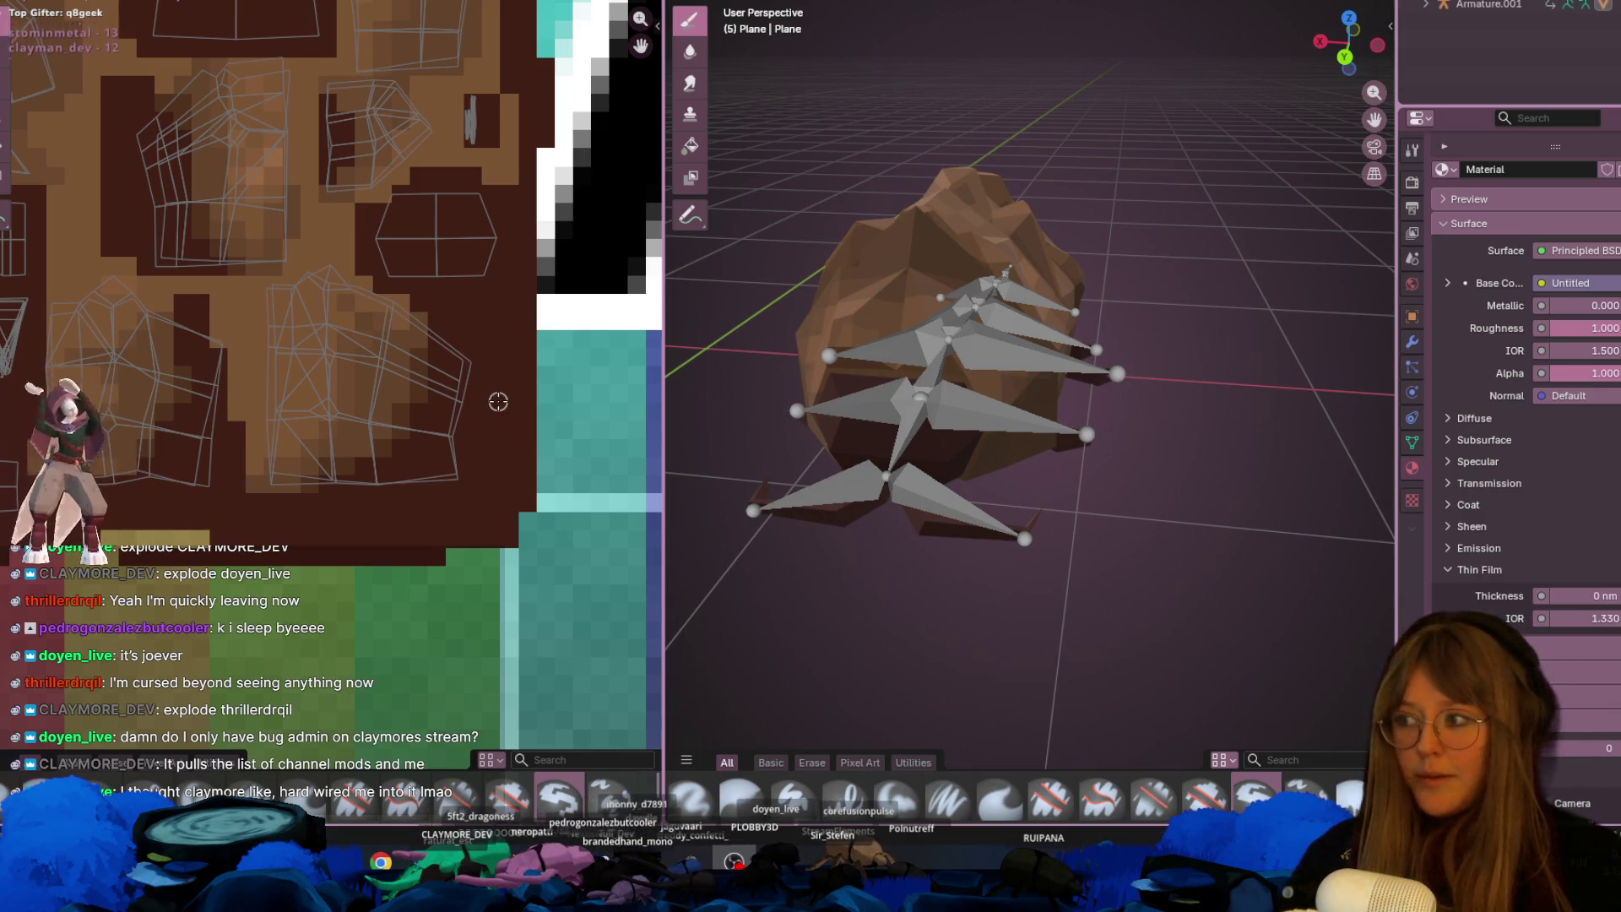
pyautogui.moveTo(1072, 235)
pyautogui.keyDown('shift'); pyautogui.mouseDown(button='middle')
pyautogui.moveTo(1139, 224)
pyautogui.moveTo(1070, 149)
pyautogui.moveTo(1047, 156)
pyautogui.mouseUp(button='middle'); pyautogui.keyUp('shift')
pyautogui.moveTo(260, 258); pyautogui.dragTo(329, 282, button='middle')
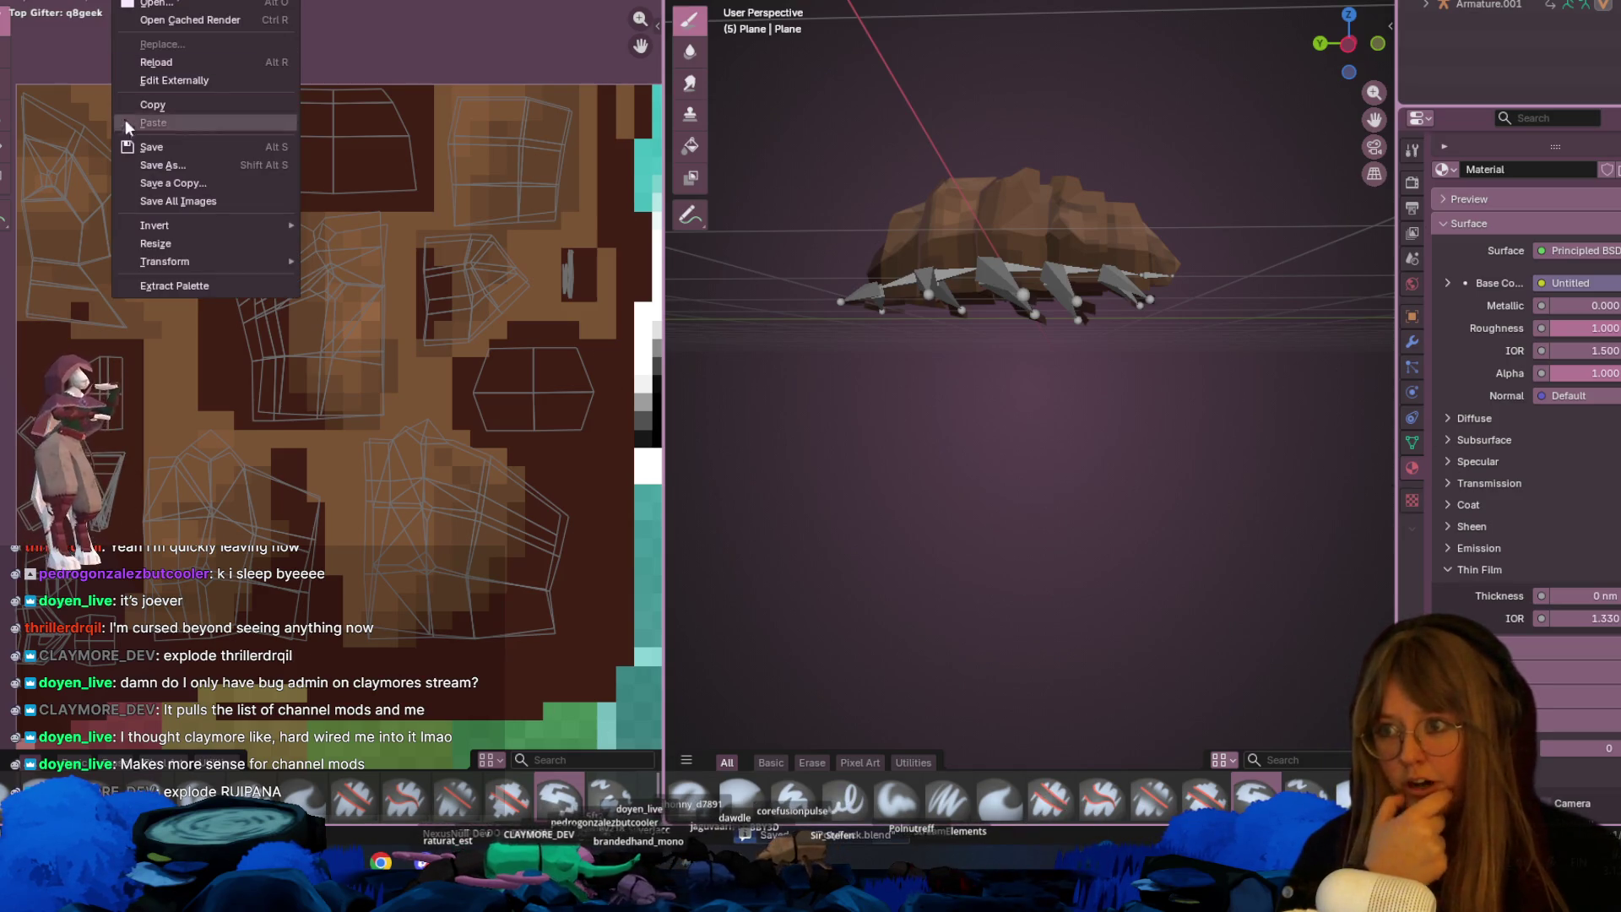
# - Open the Image menu, then switch to the Shading workspace to view the material nodes
pyautogui.click(168, 159)
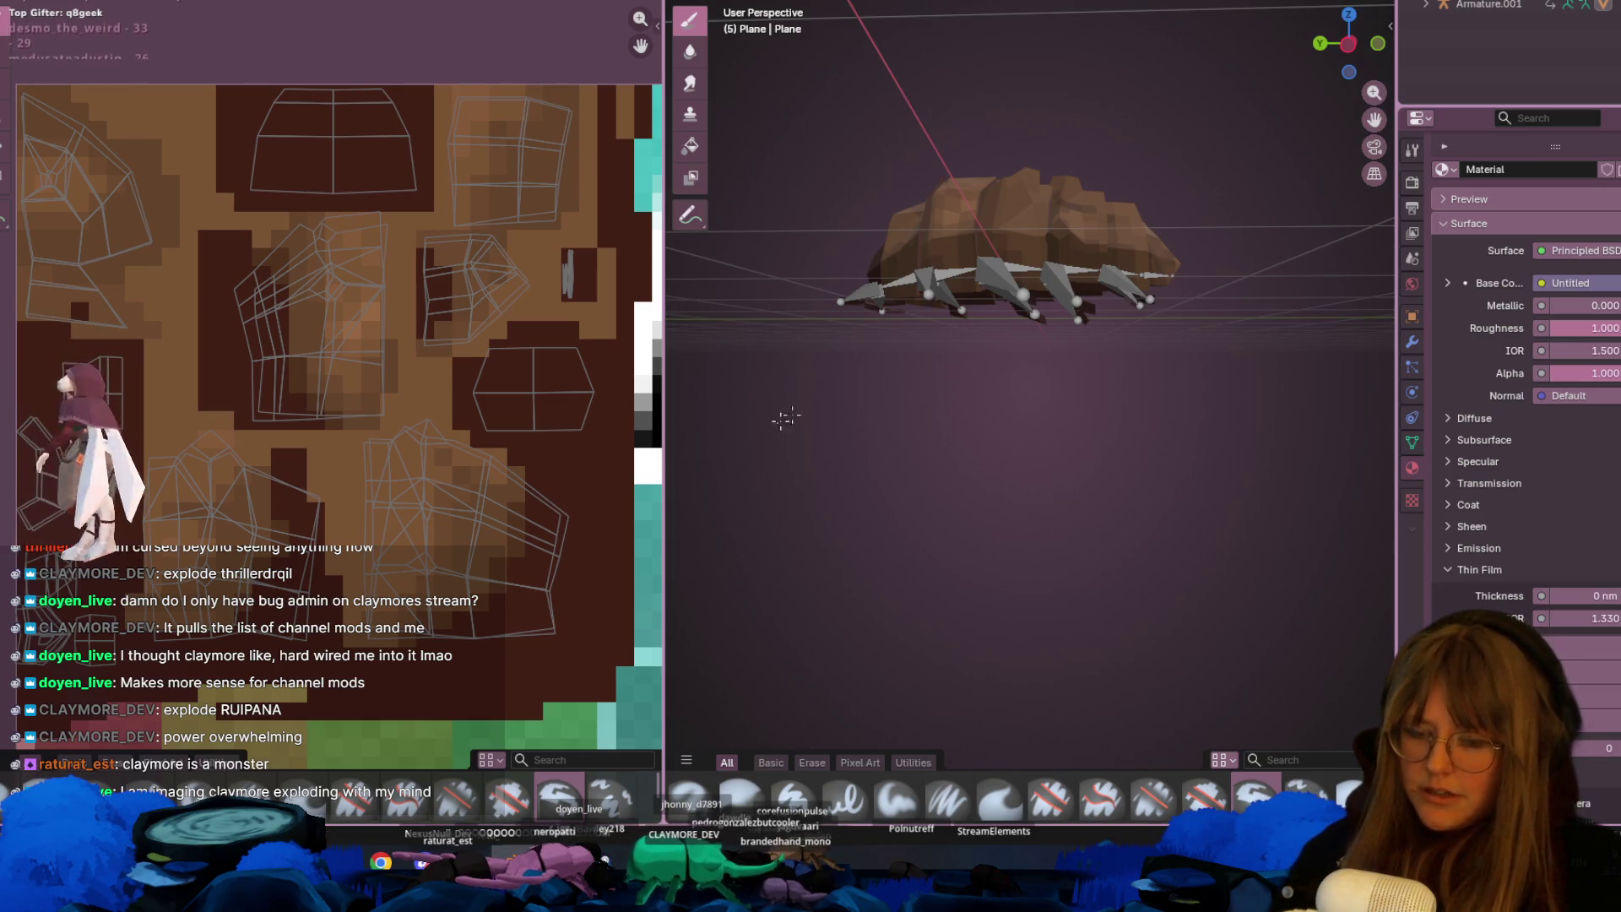
pyautogui.hotkey('ctrl', 'pagedown')
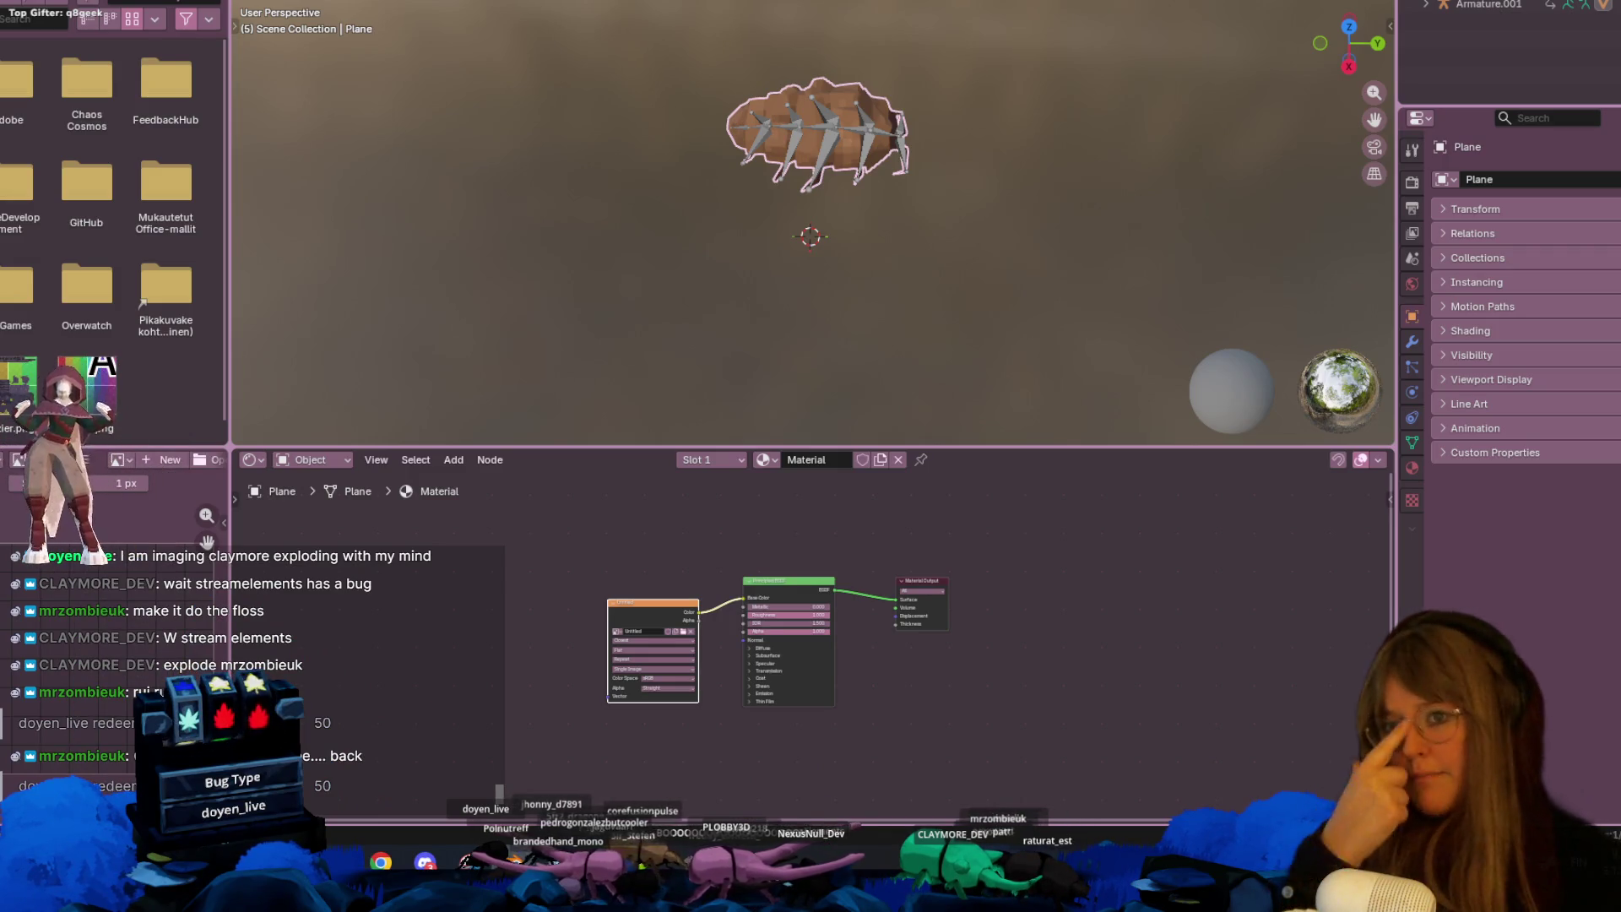
# - Step back to the Texture Paint workspace and zoom in close on the bug and rig
pyautogui.scroll(2, 832, 540)
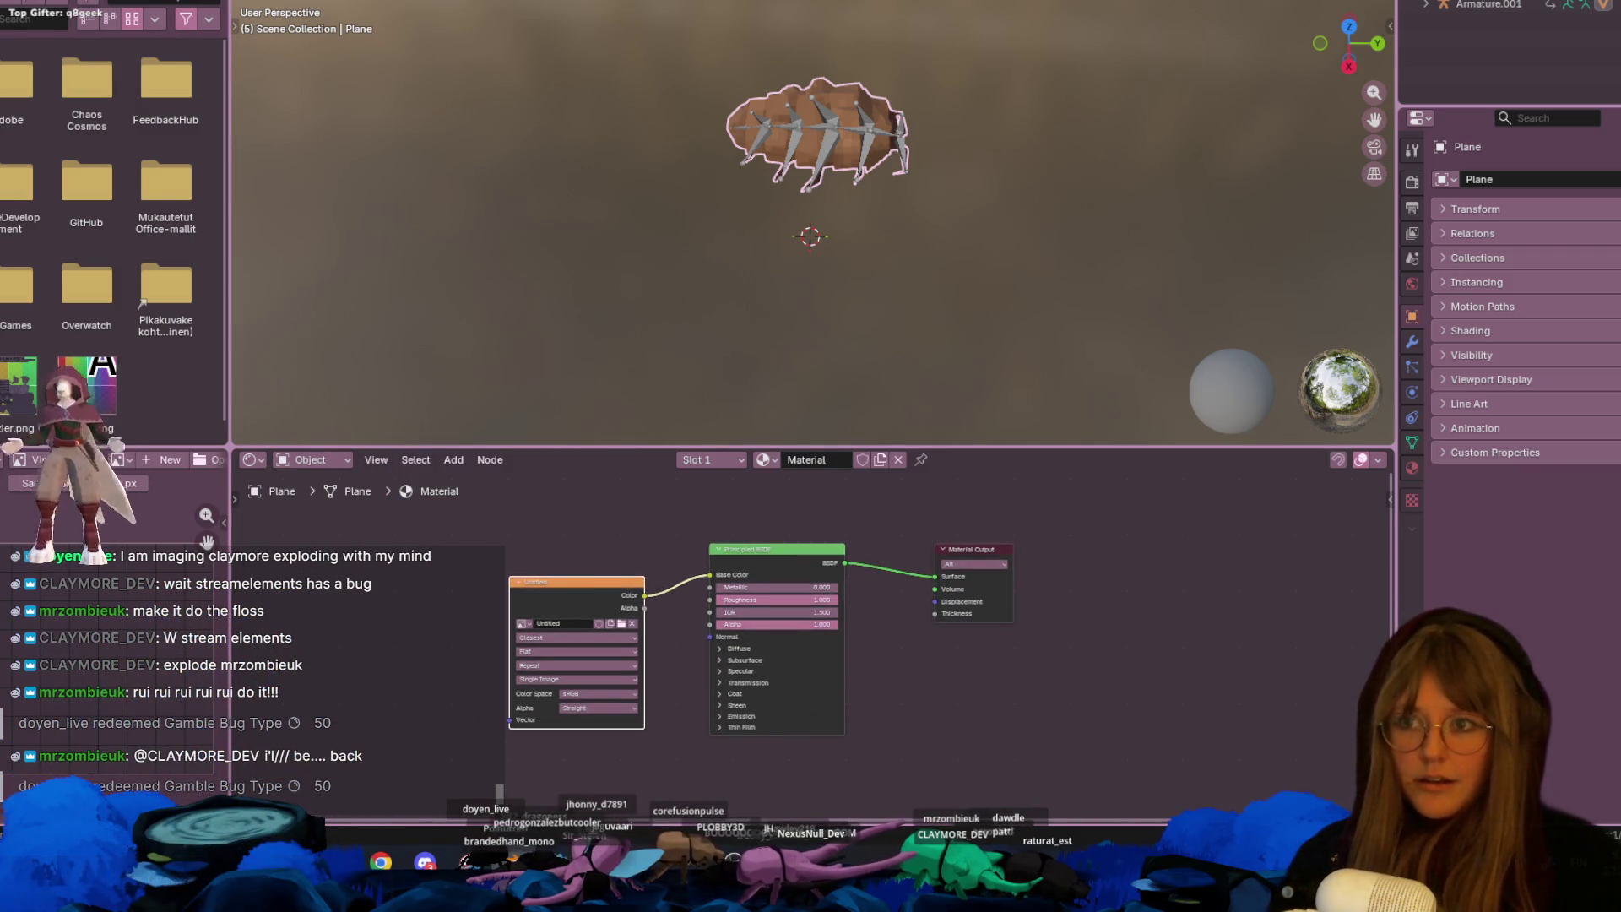
pyautogui.hotkey('ctrl', 'pageup')
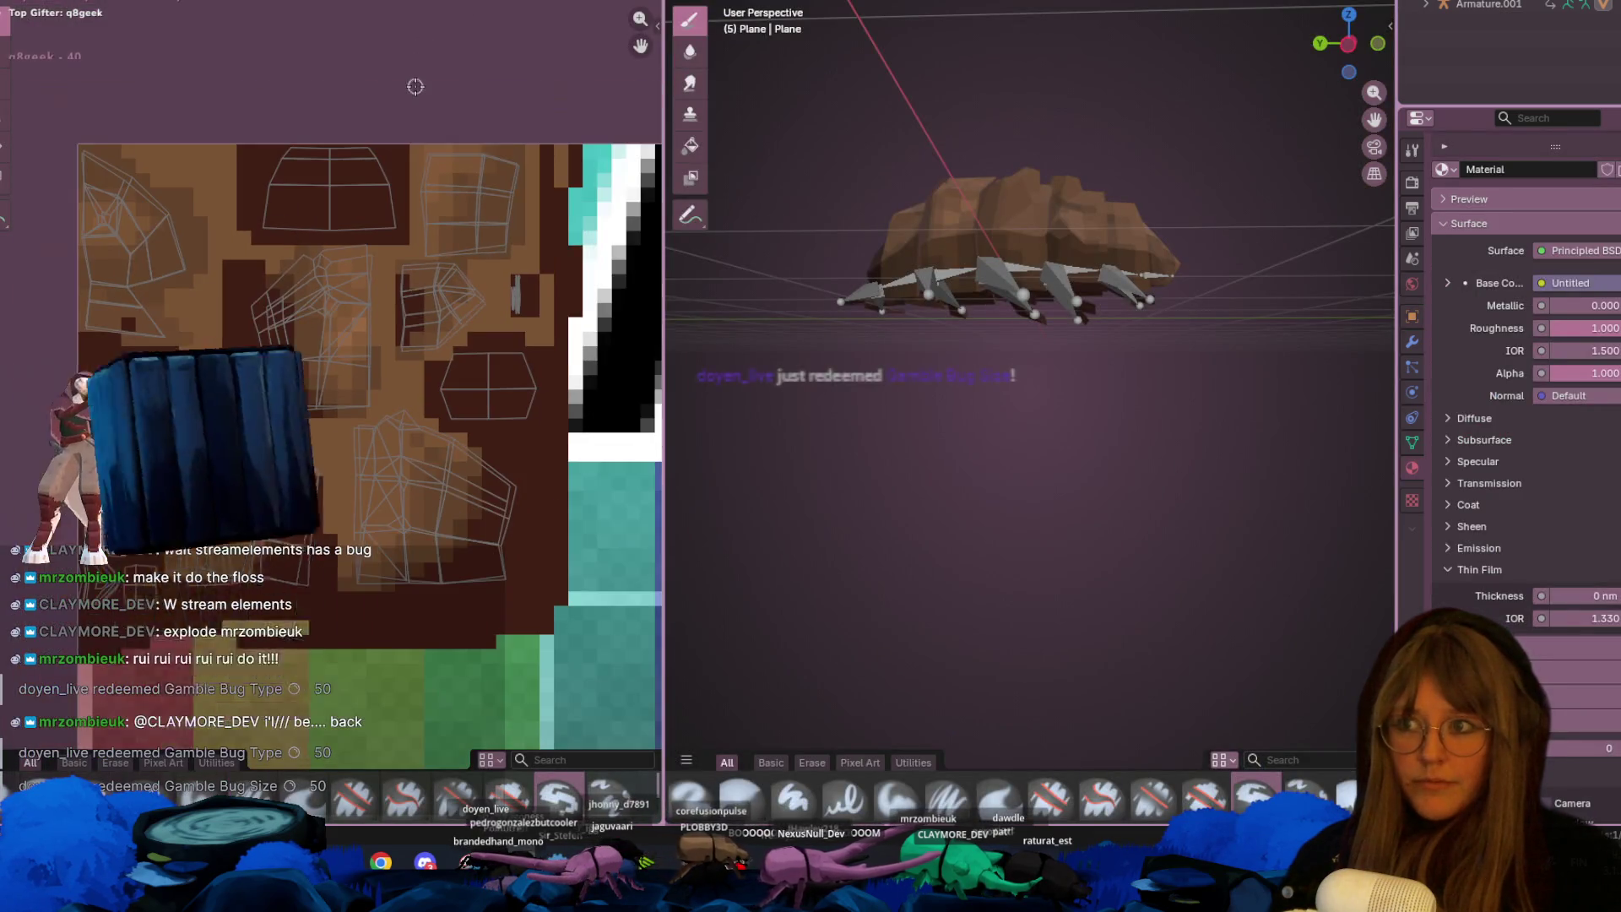
pyautogui.scroll(-1, 473, 456)
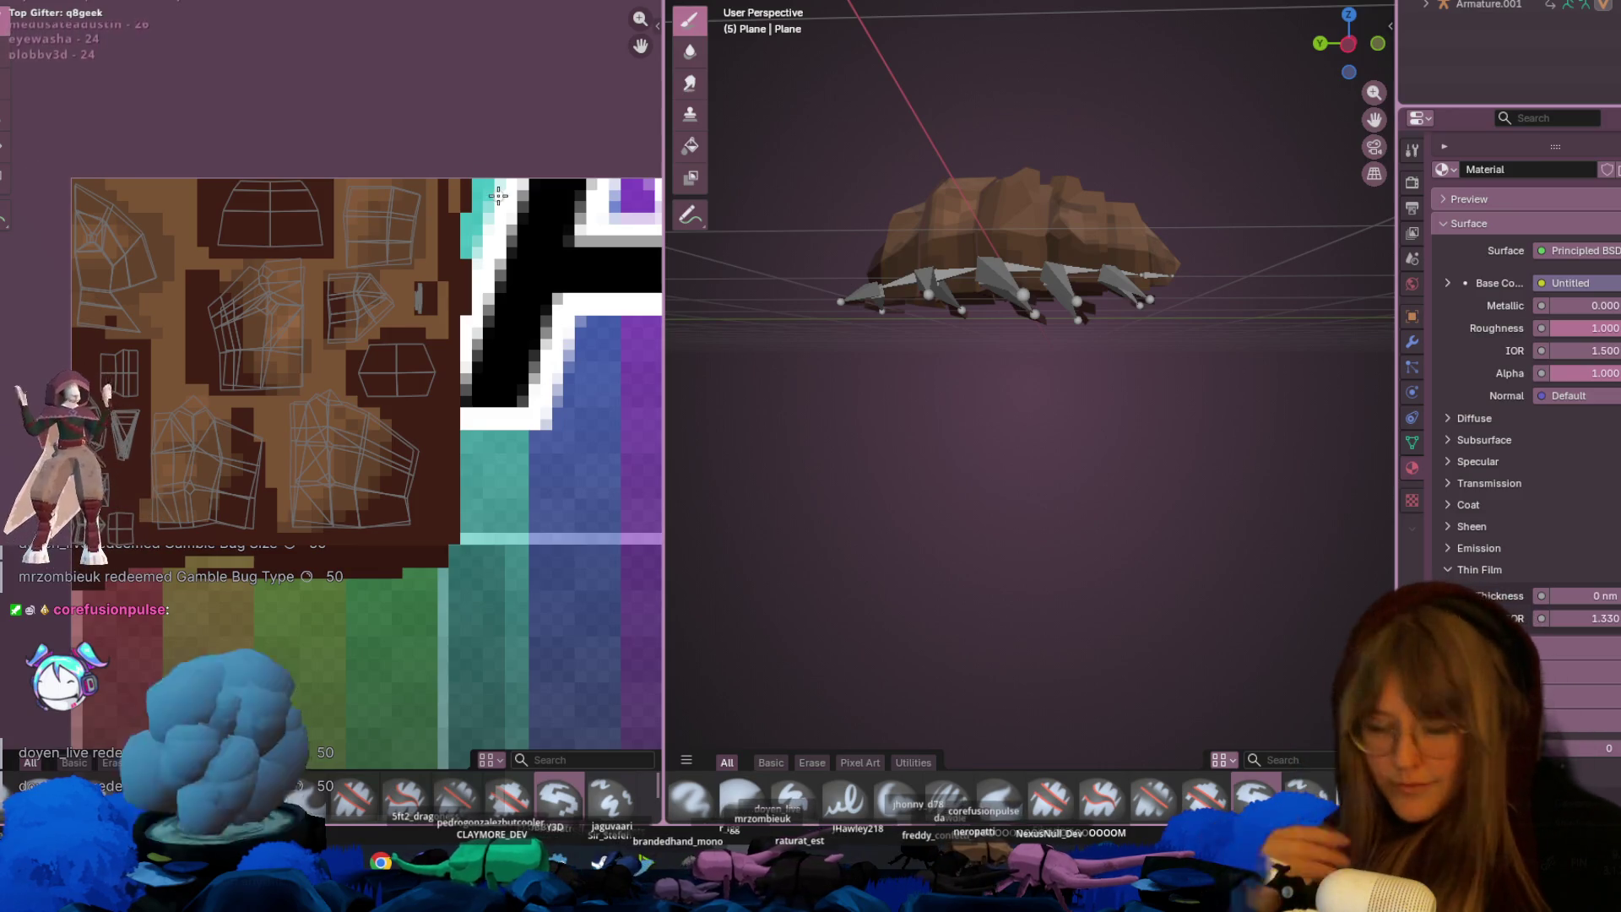
pyautogui.scroll(5, 988, 344)
pyautogui.moveTo(983, 348); pyautogui.dragTo(1283, 339, button='middle')
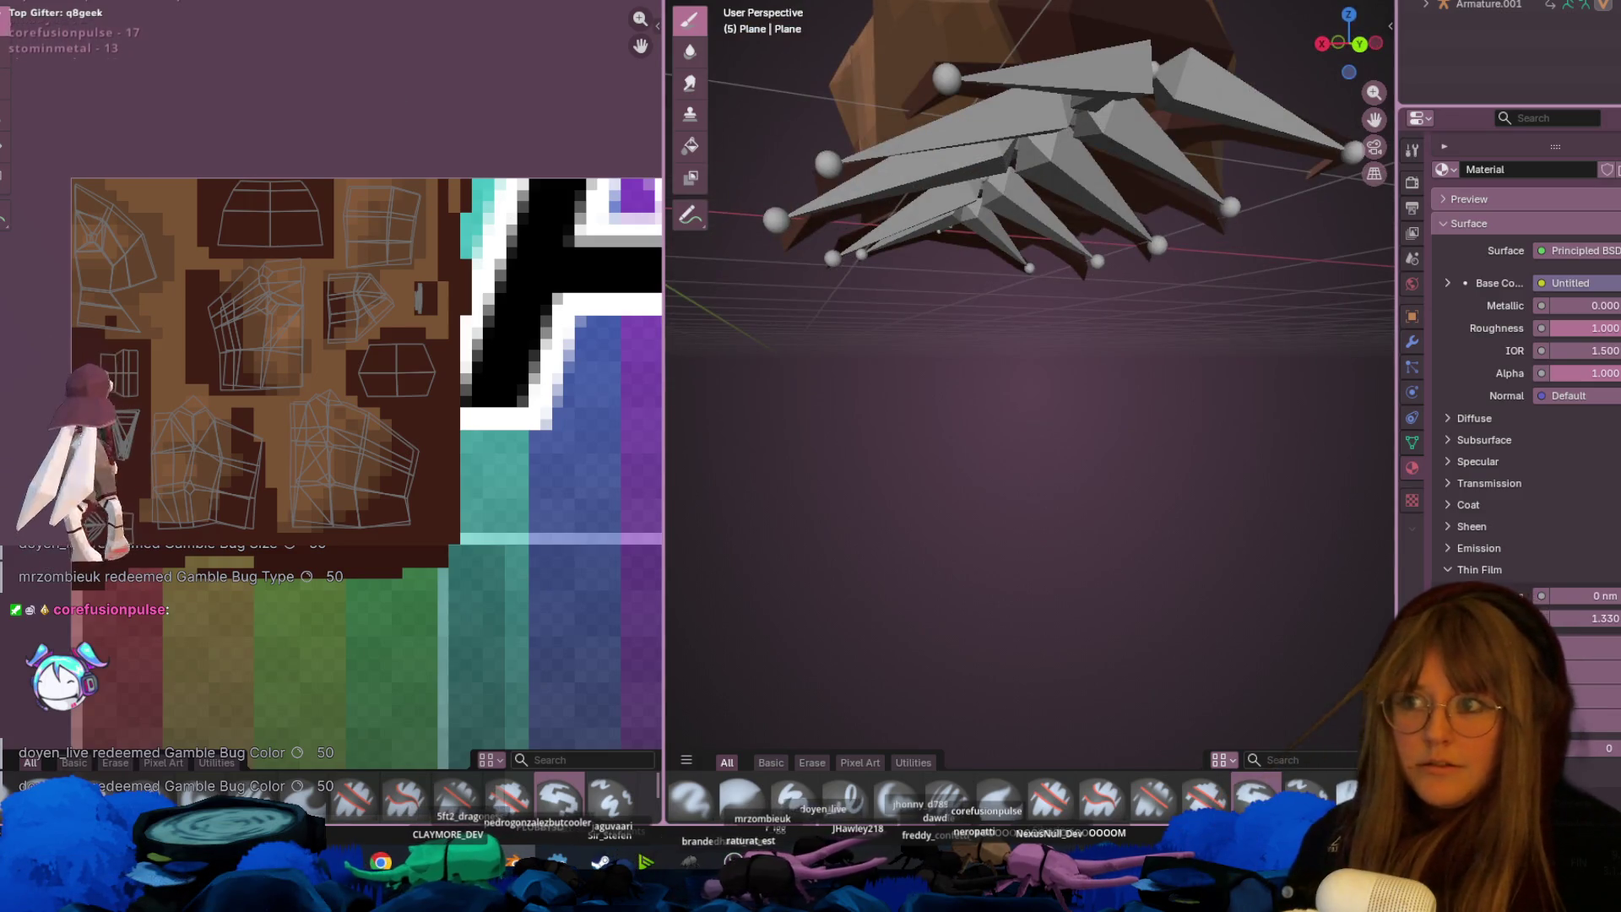
# - Return to the Layout workspace and play back the bug's Ball animation
pyautogui.hotkey('ctrl', 'pageup')
pyautogui.press('space')
pyautogui.moveTo(991, 167)
pyautogui.mouseDown(button='middle')
pyautogui.moveTo(1151, 329)
pyautogui.moveTo(934, 264)
pyautogui.moveTo(959, 326)
pyautogui.moveTo(869, 257)
pyautogui.mouseUp(button='middle')
# - Check the game in Godot, then Alt+Tab back to Blender's curled bug
pyautogui.click(614, 904)
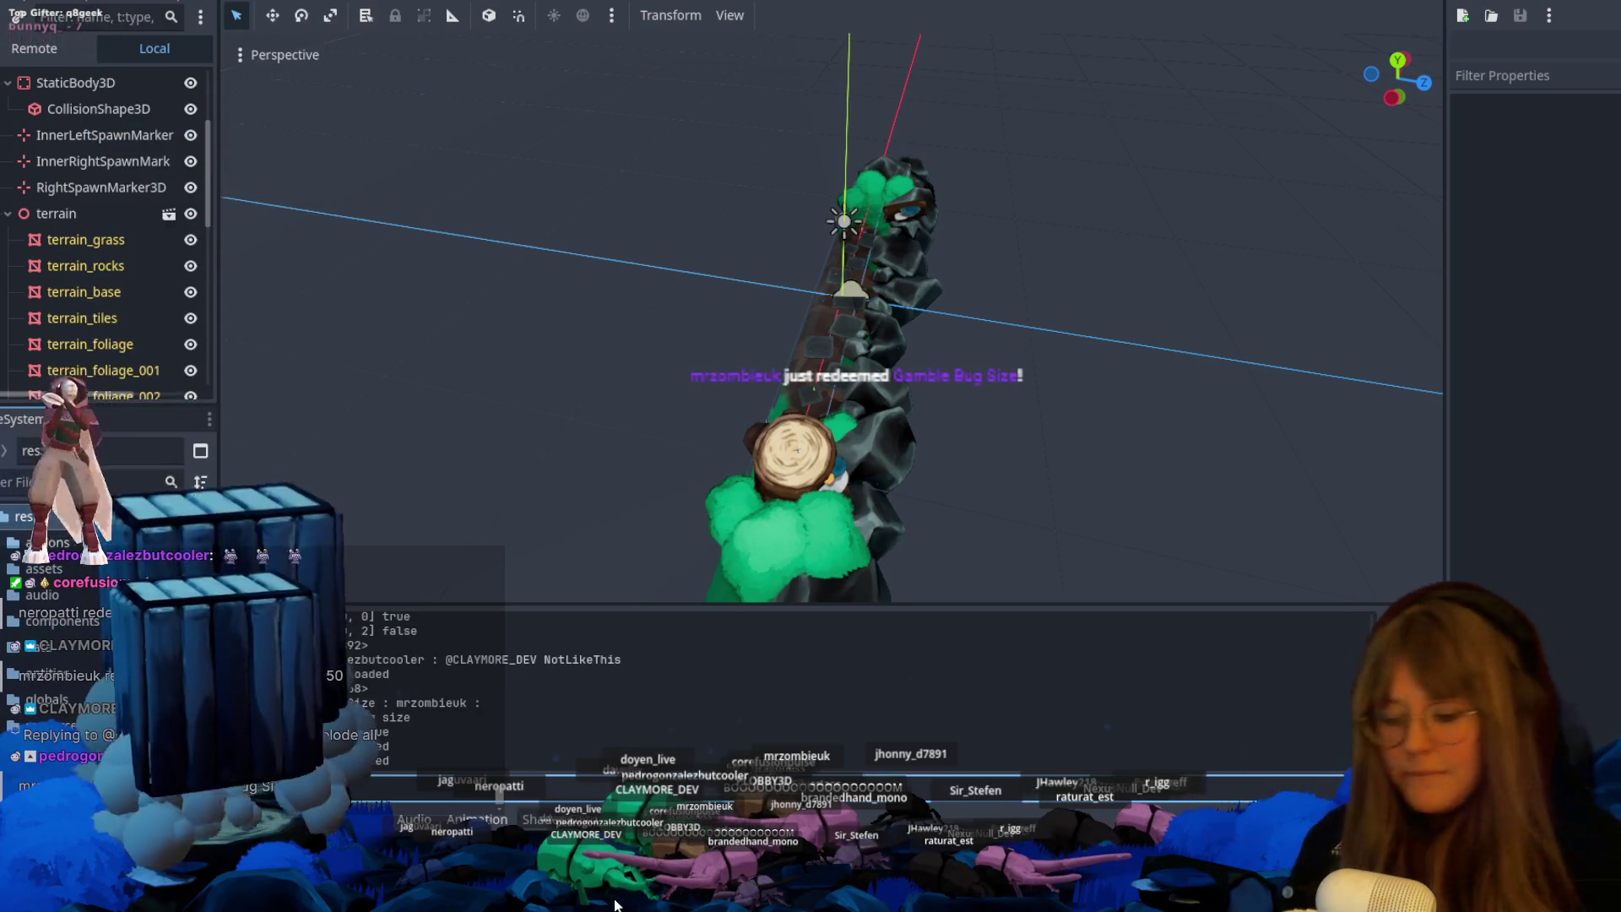
pyautogui.hotkey('alt', 'Tab')
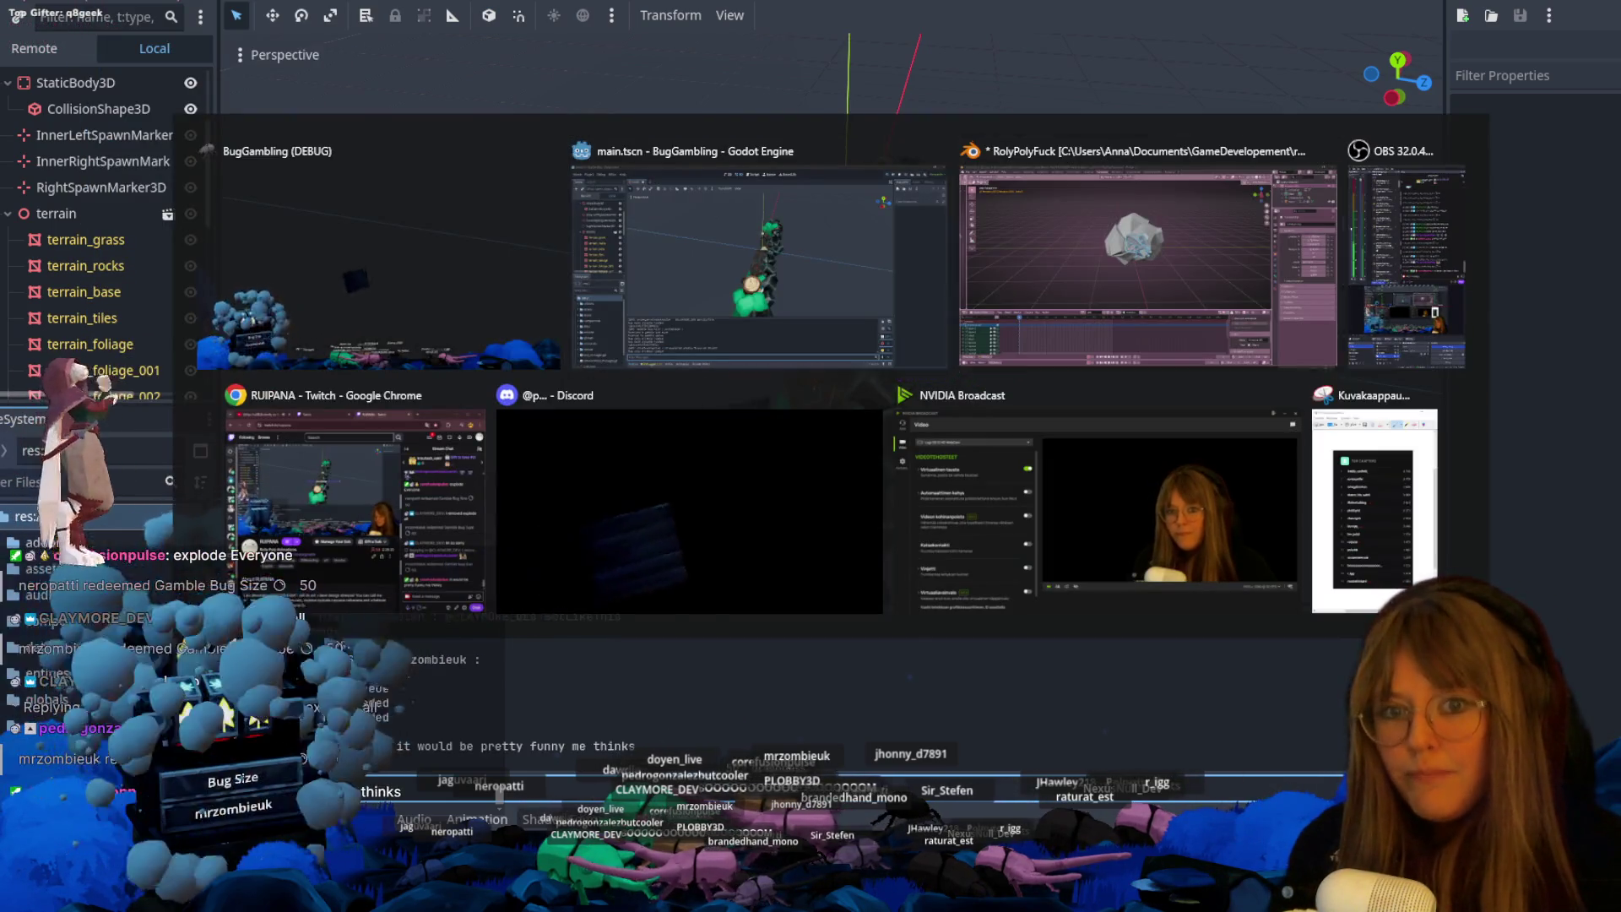
pyautogui.press('Tab')
pyautogui.moveTo(822, 243)
pyautogui.mouseDown(button='middle')
pyautogui.moveTo(783, 236)
pyautogui.moveTo(676, 144)
pyautogui.moveTo(625, 137)
pyautogui.moveTo(742, 217)
pyautogui.mouseUp(button='middle')
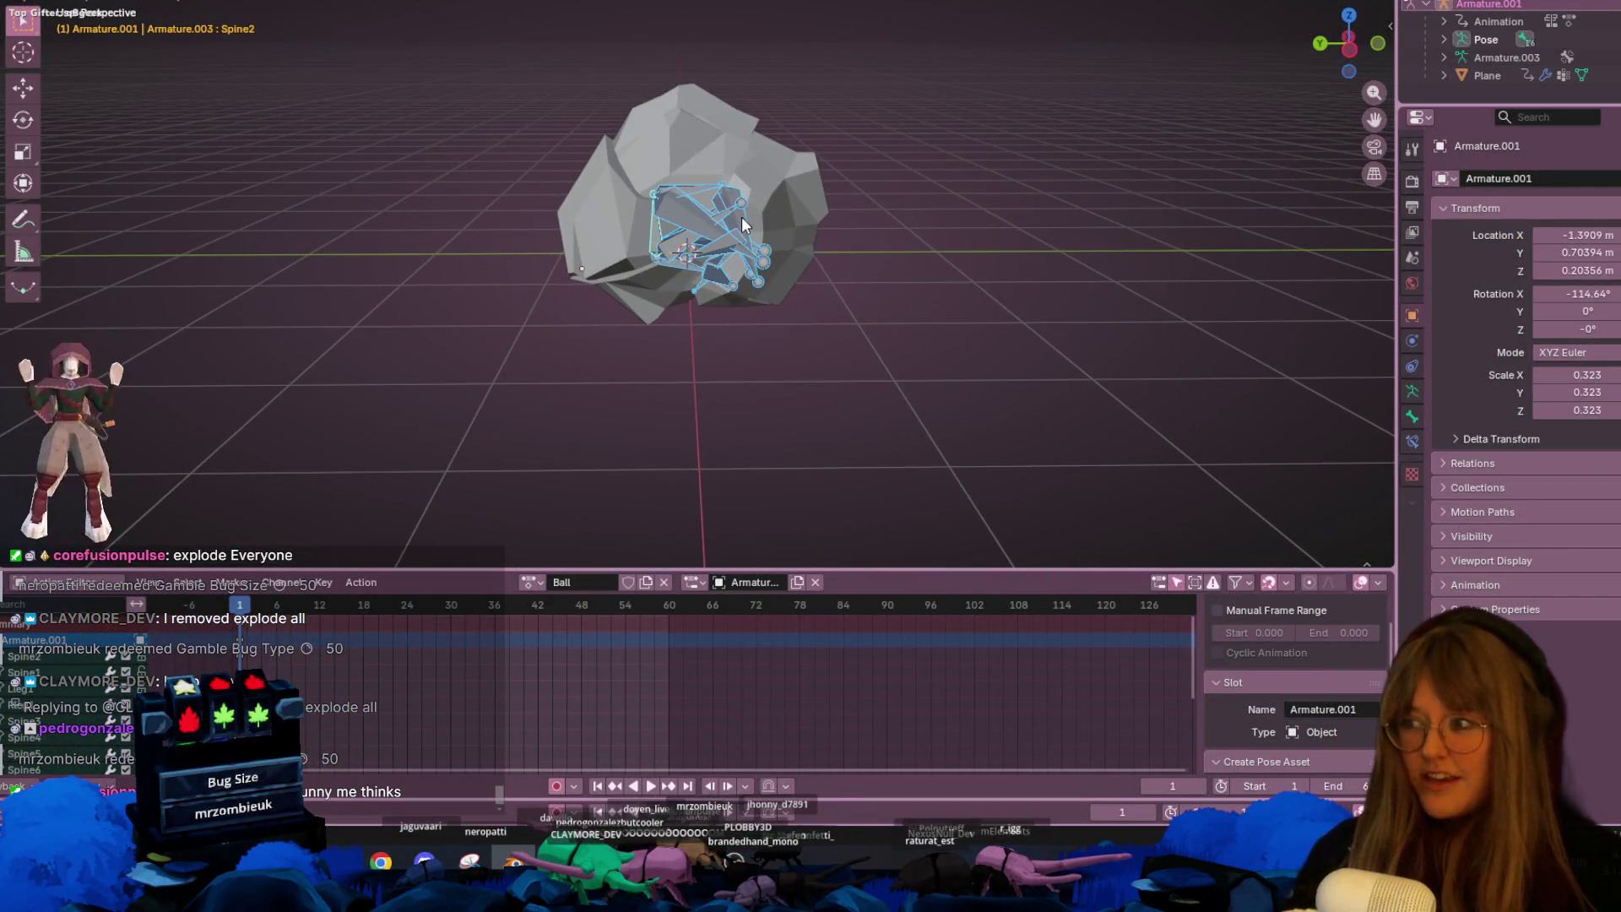
pyautogui.scroll(2, 862, 193)
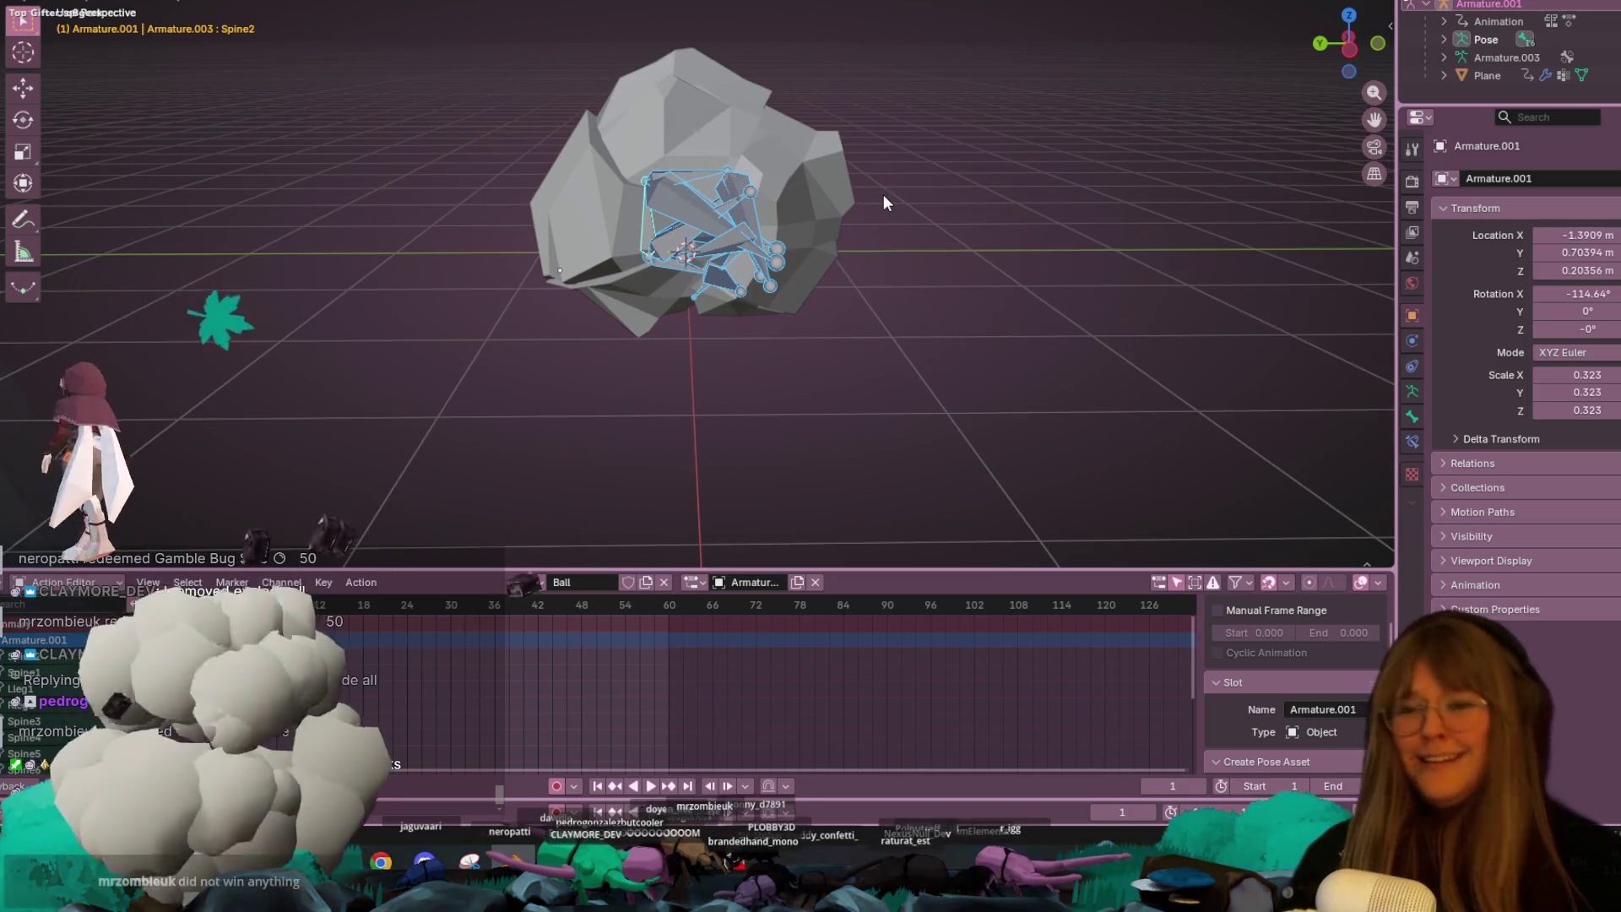
pyautogui.scroll(1, 883, 203)
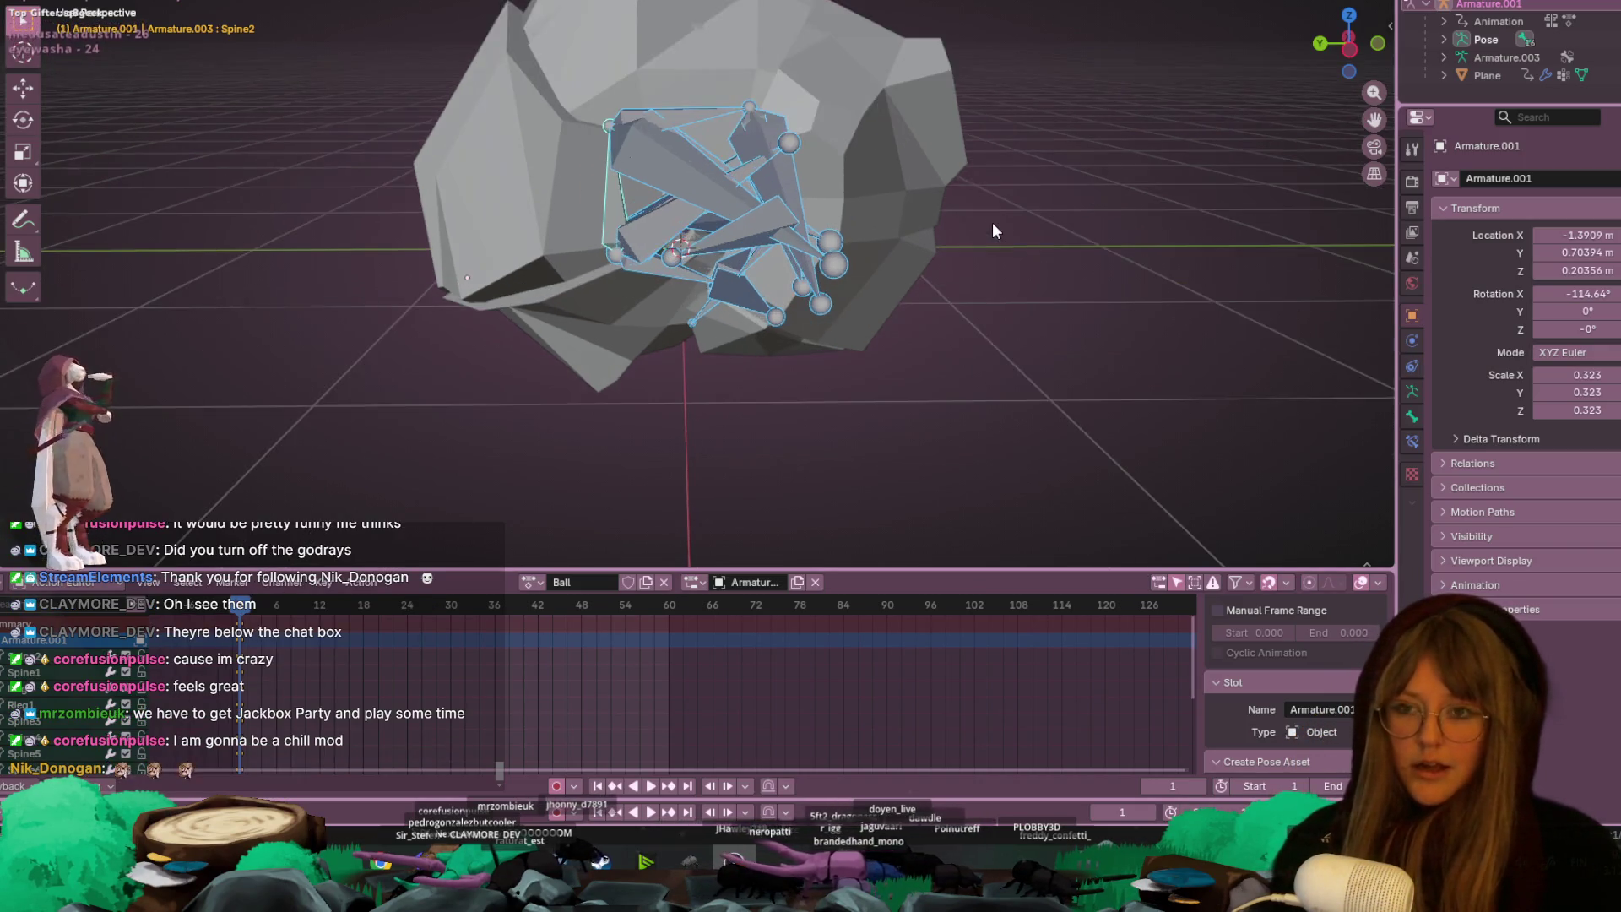
# - In side orthographic view, rotate the Rleg3 bone to a new tuck, then switch to Material Preview
pyautogui.click(1353, 48)
pyautogui.click(822, 239)
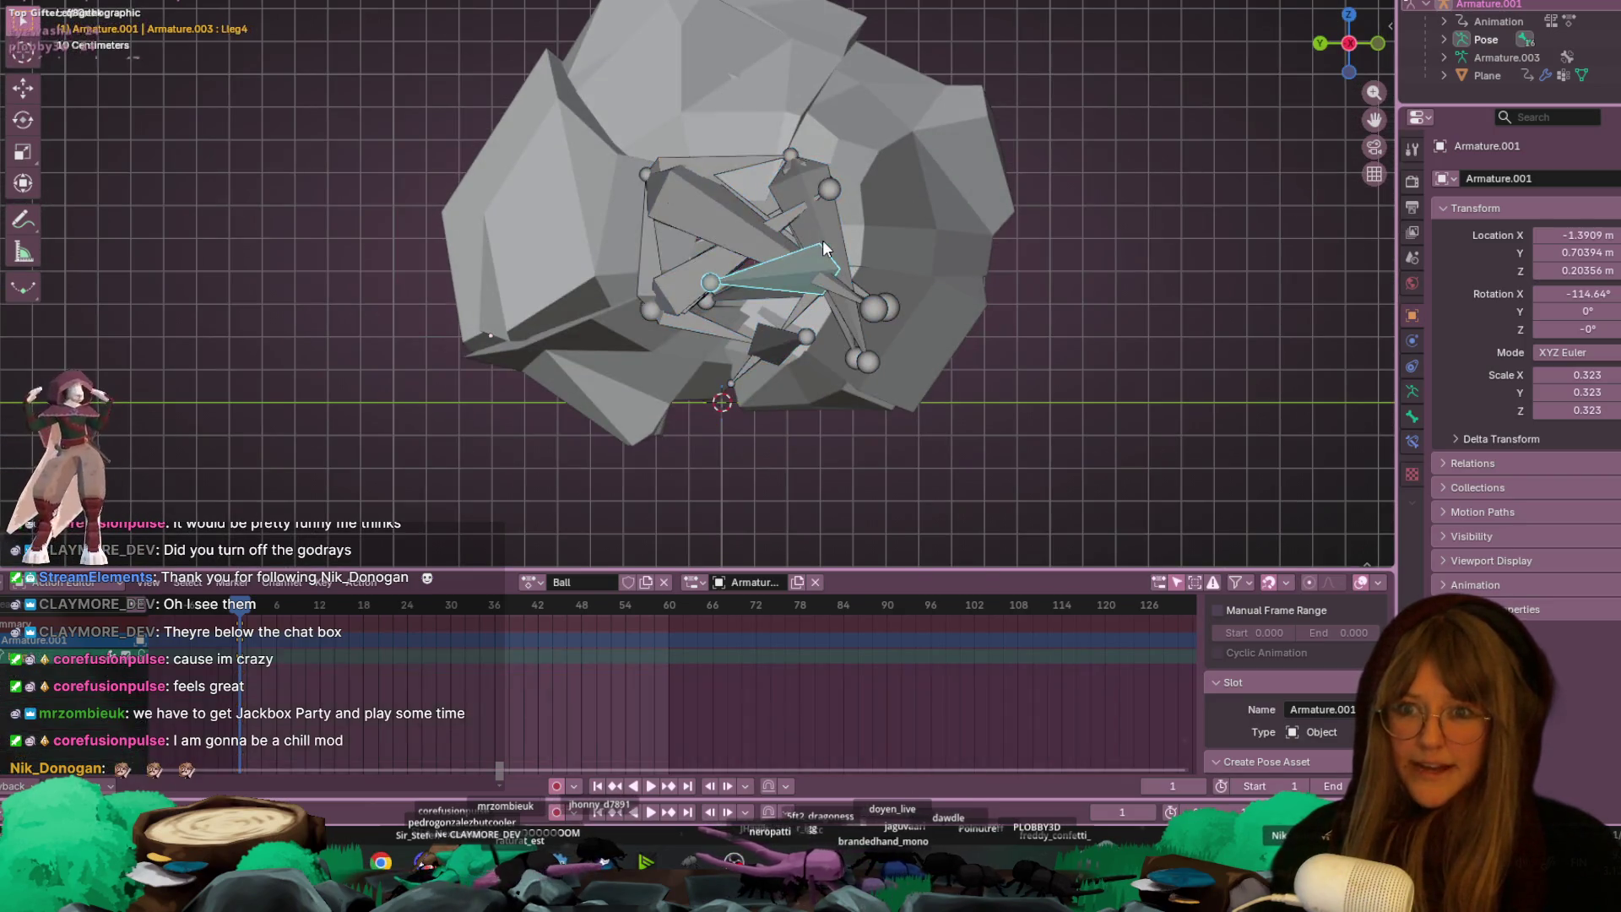
pyautogui.click(844, 321)
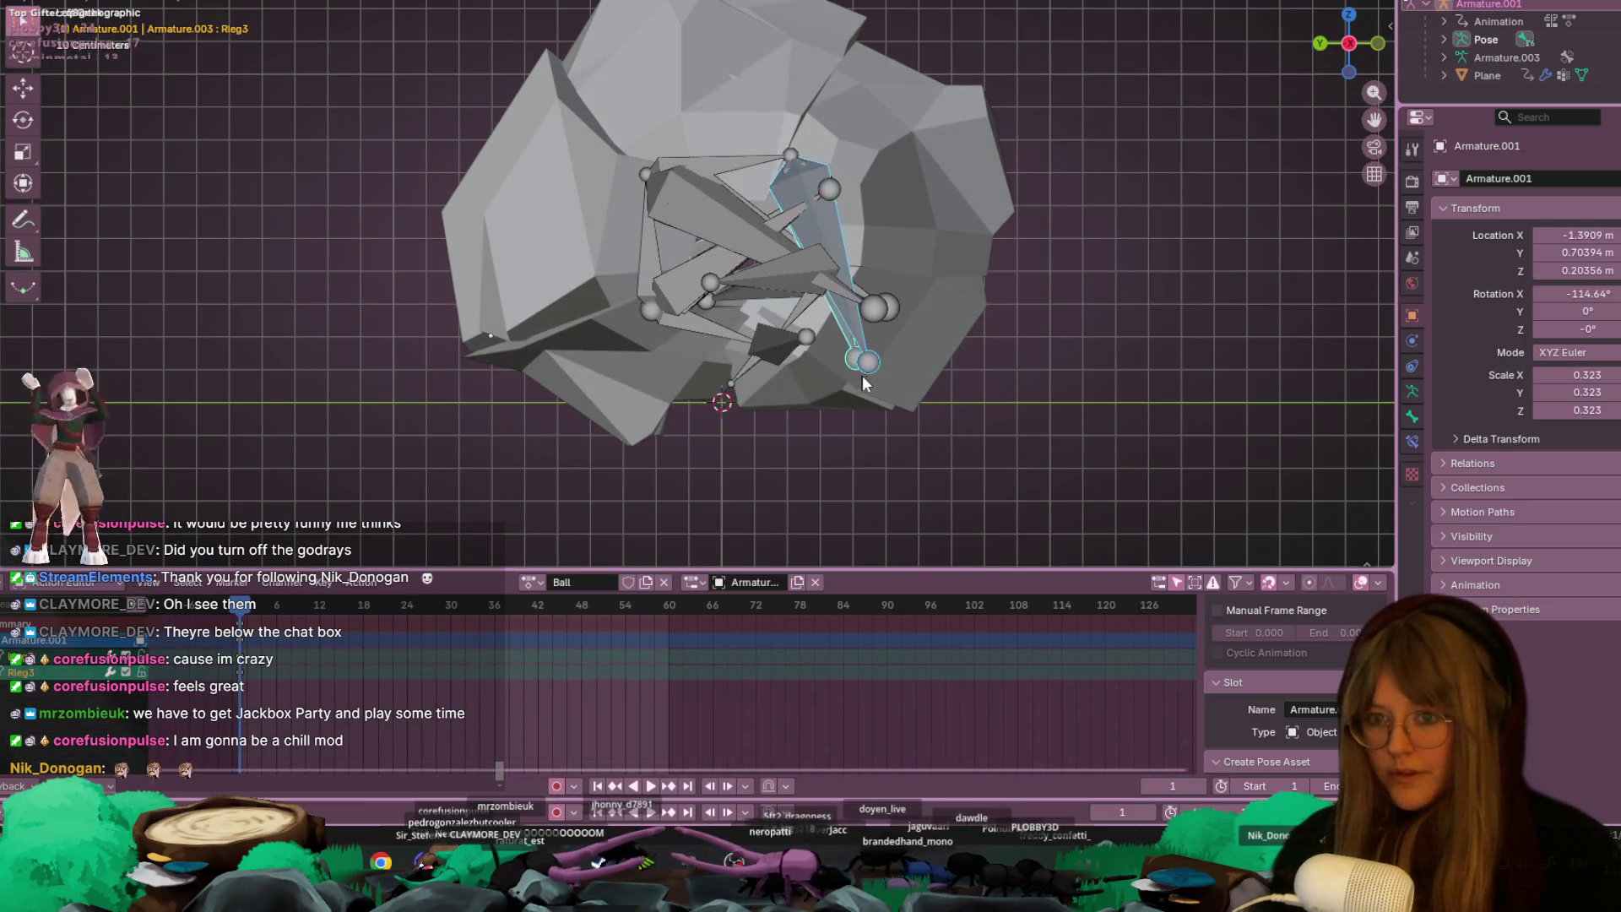
pyautogui.press('r')
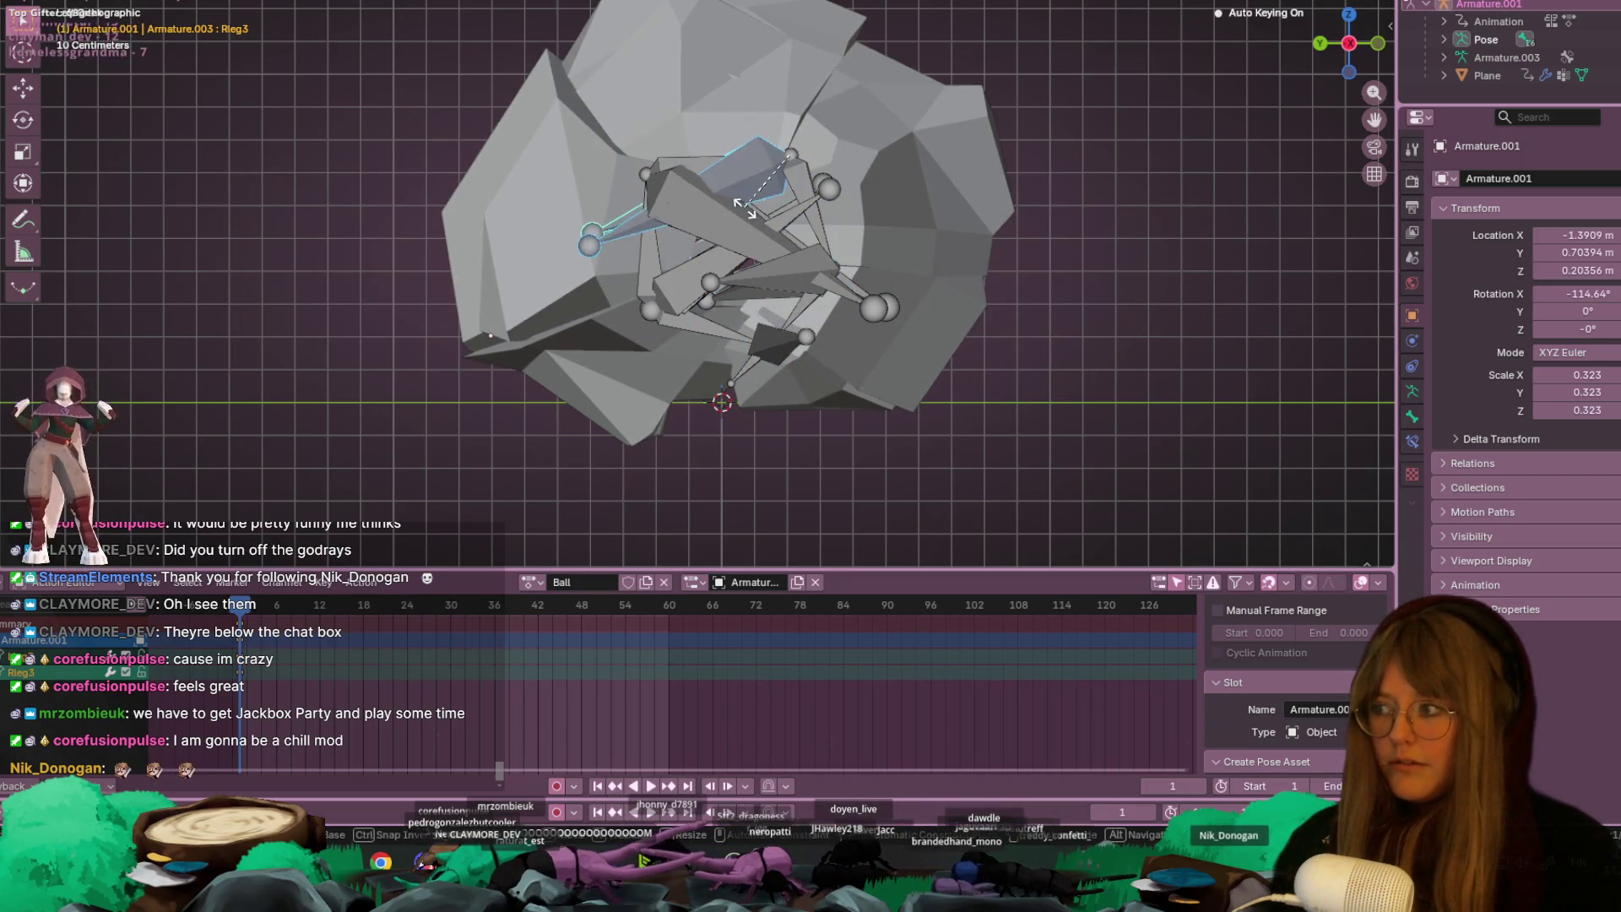
pyautogui.click(792, 198)
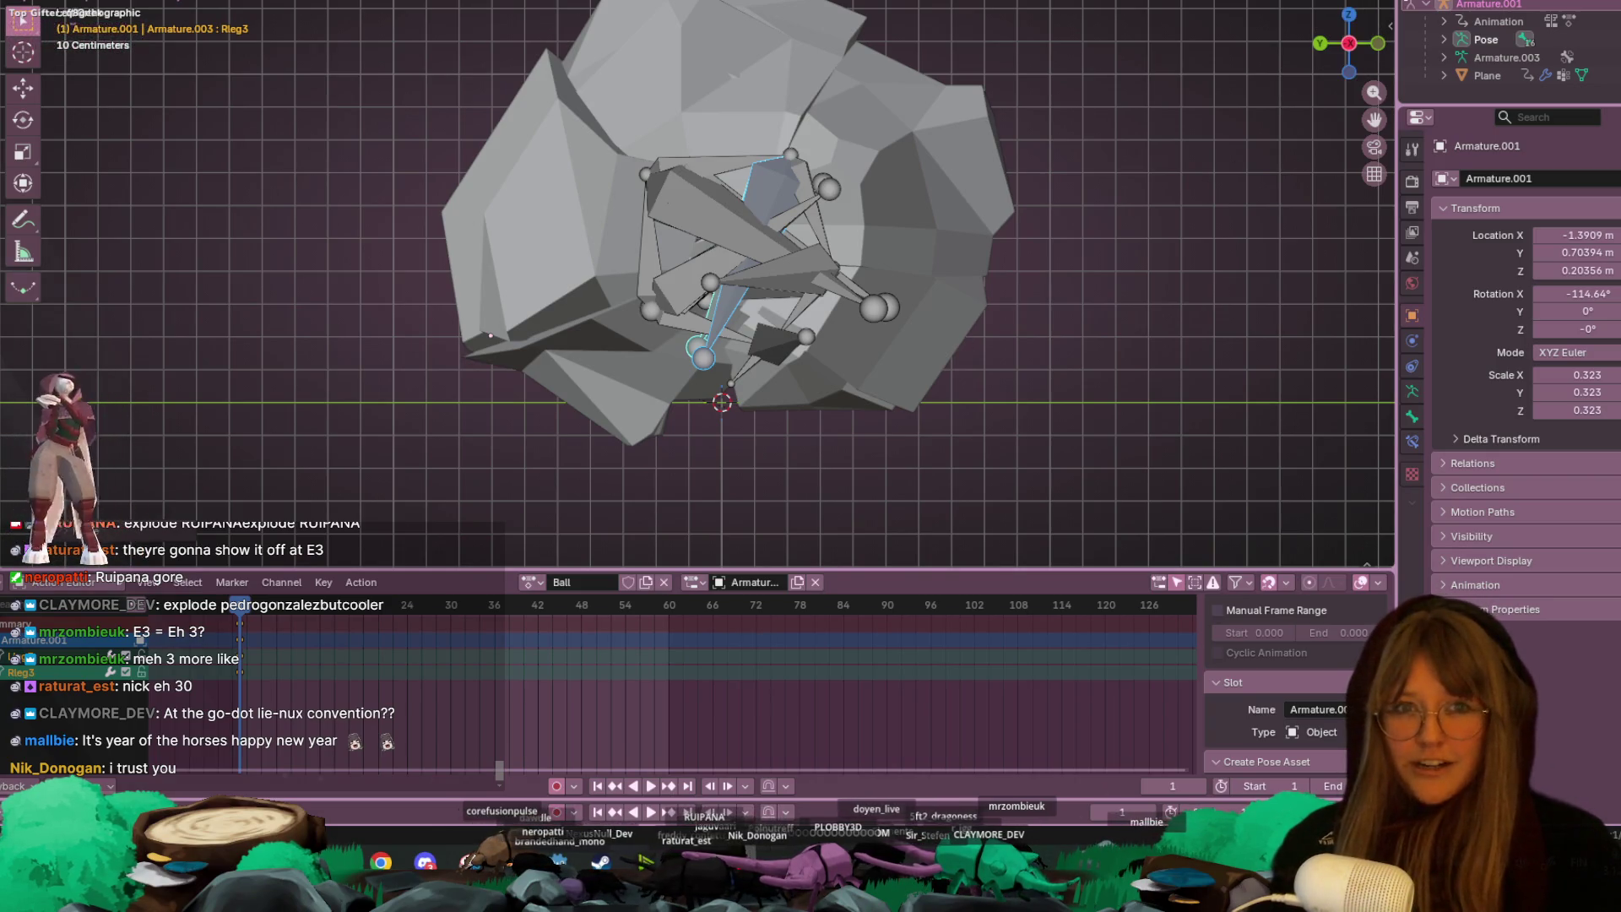
pyautogui.press('z')
pyautogui.moveTo(1164, 62)
pyautogui.mouseDown(button='middle')
pyautogui.moveTo(805, 101)
pyautogui.moveTo(829, 159)
pyautogui.moveTo(987, 202)
pyautogui.mouseUp(button='middle')
# - Swap the armature's action from Ball to Roolstar in the Action Editor while playback runs
pyautogui.press('space')
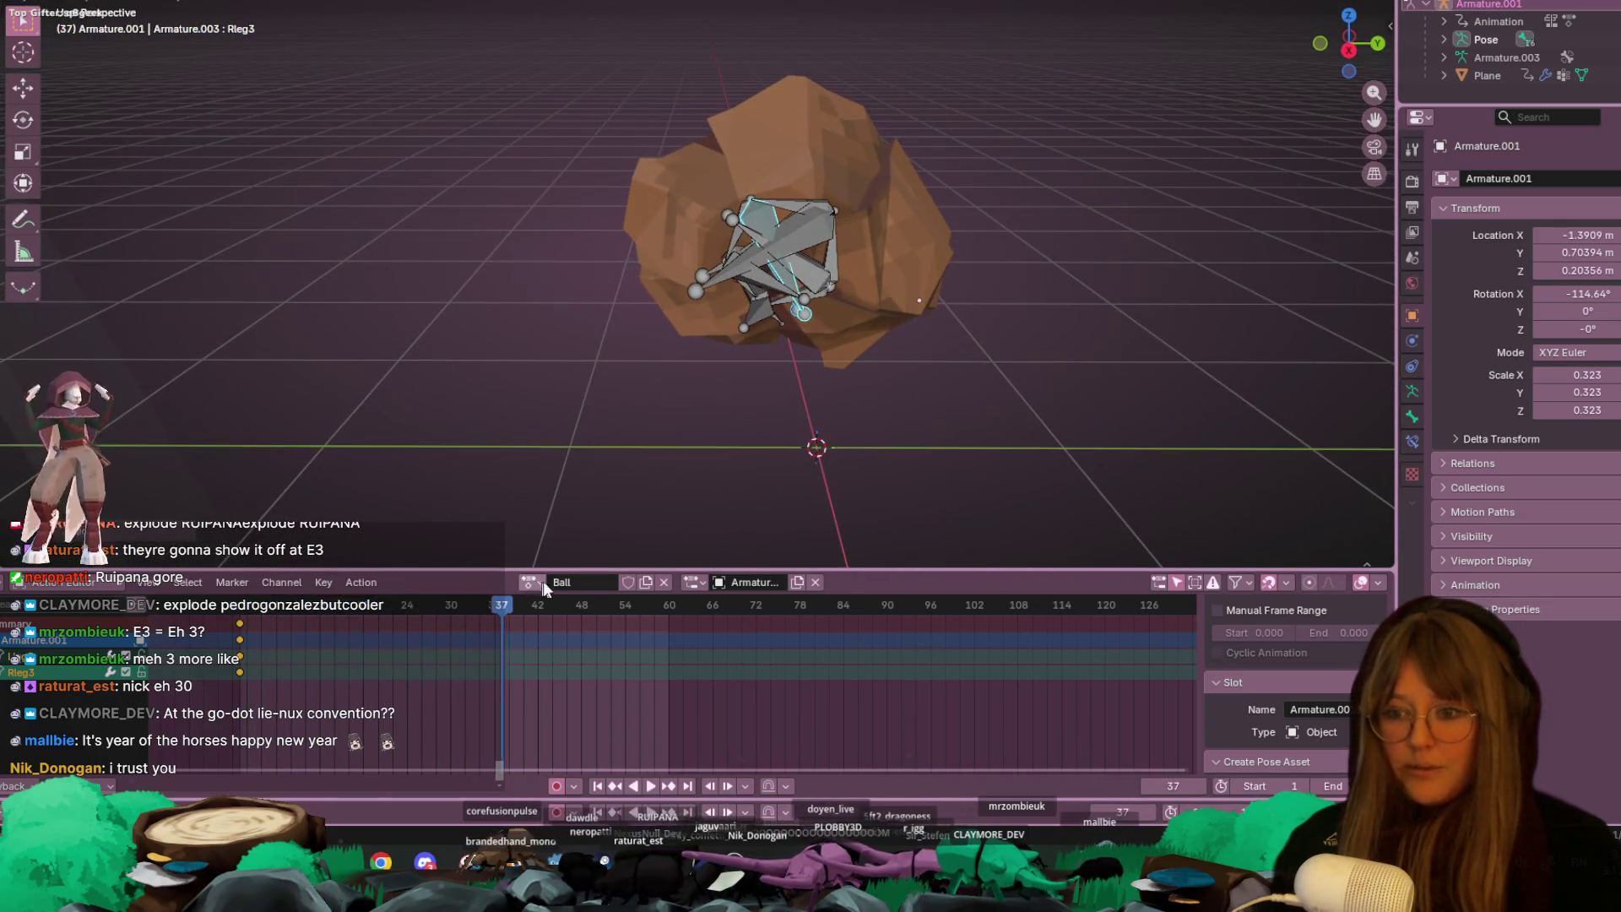
pyautogui.click(530, 582)
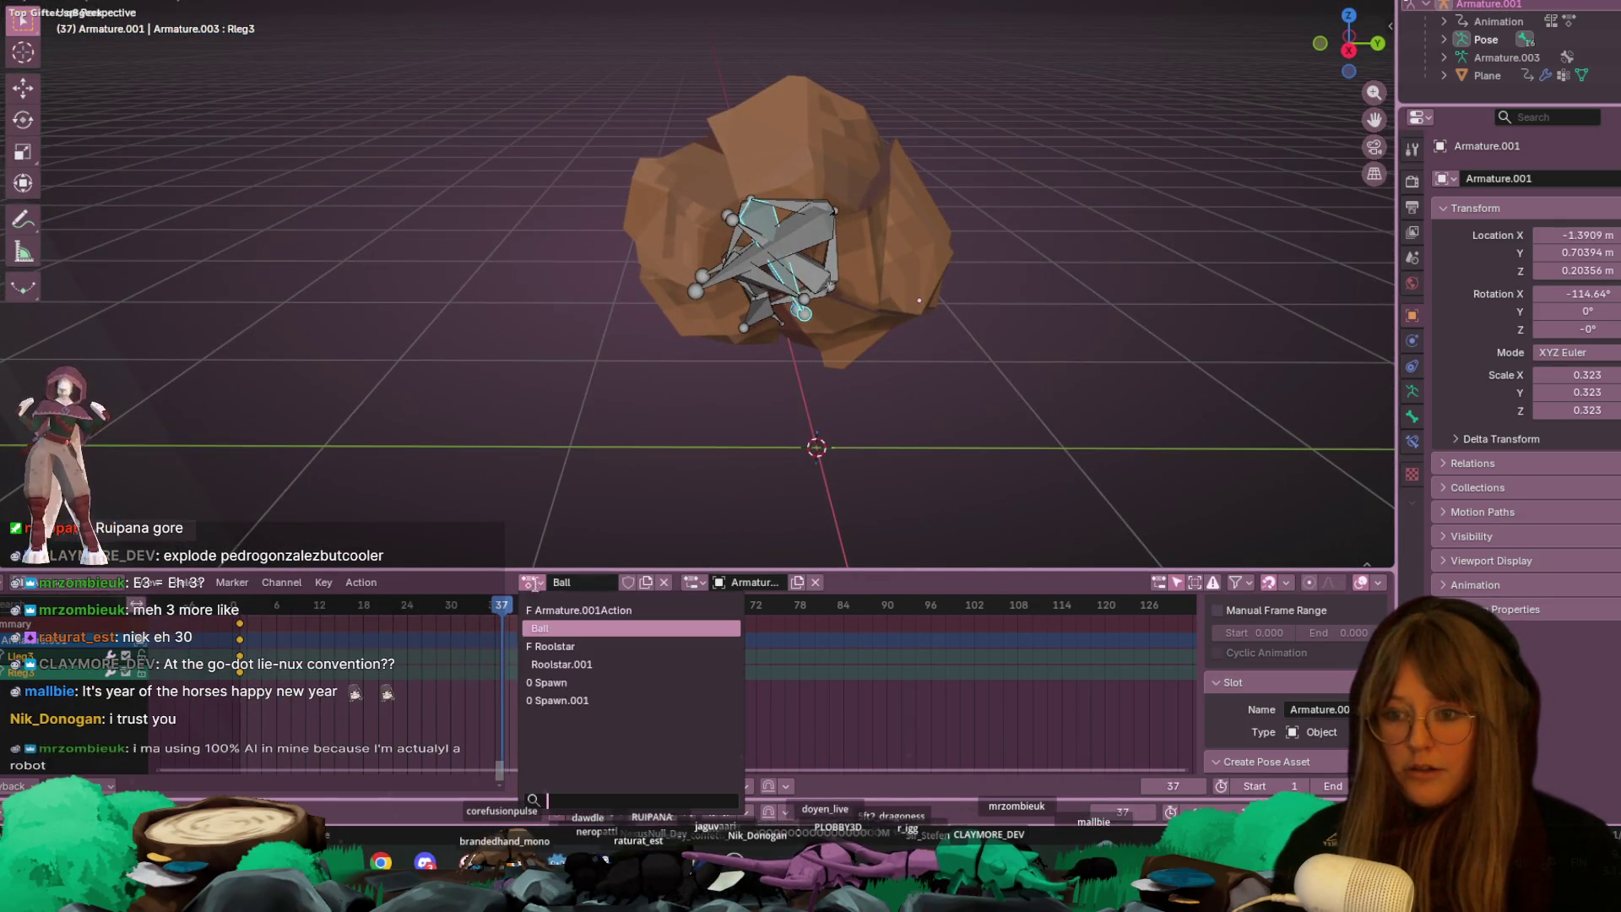
pyautogui.click(590, 648)
pyautogui.moveTo(845, 412)
pyautogui.mouseDown(button='middle')
pyautogui.moveTo(970, 296)
pyautogui.moveTo(823, 365)
pyautogui.moveTo(935, 272)
pyautogui.moveTo(850, 266)
pyautogui.moveTo(852, 487)
pyautogui.moveTo(885, 282)
pyautogui.mouseUp(button='middle')
pyautogui.press('space')
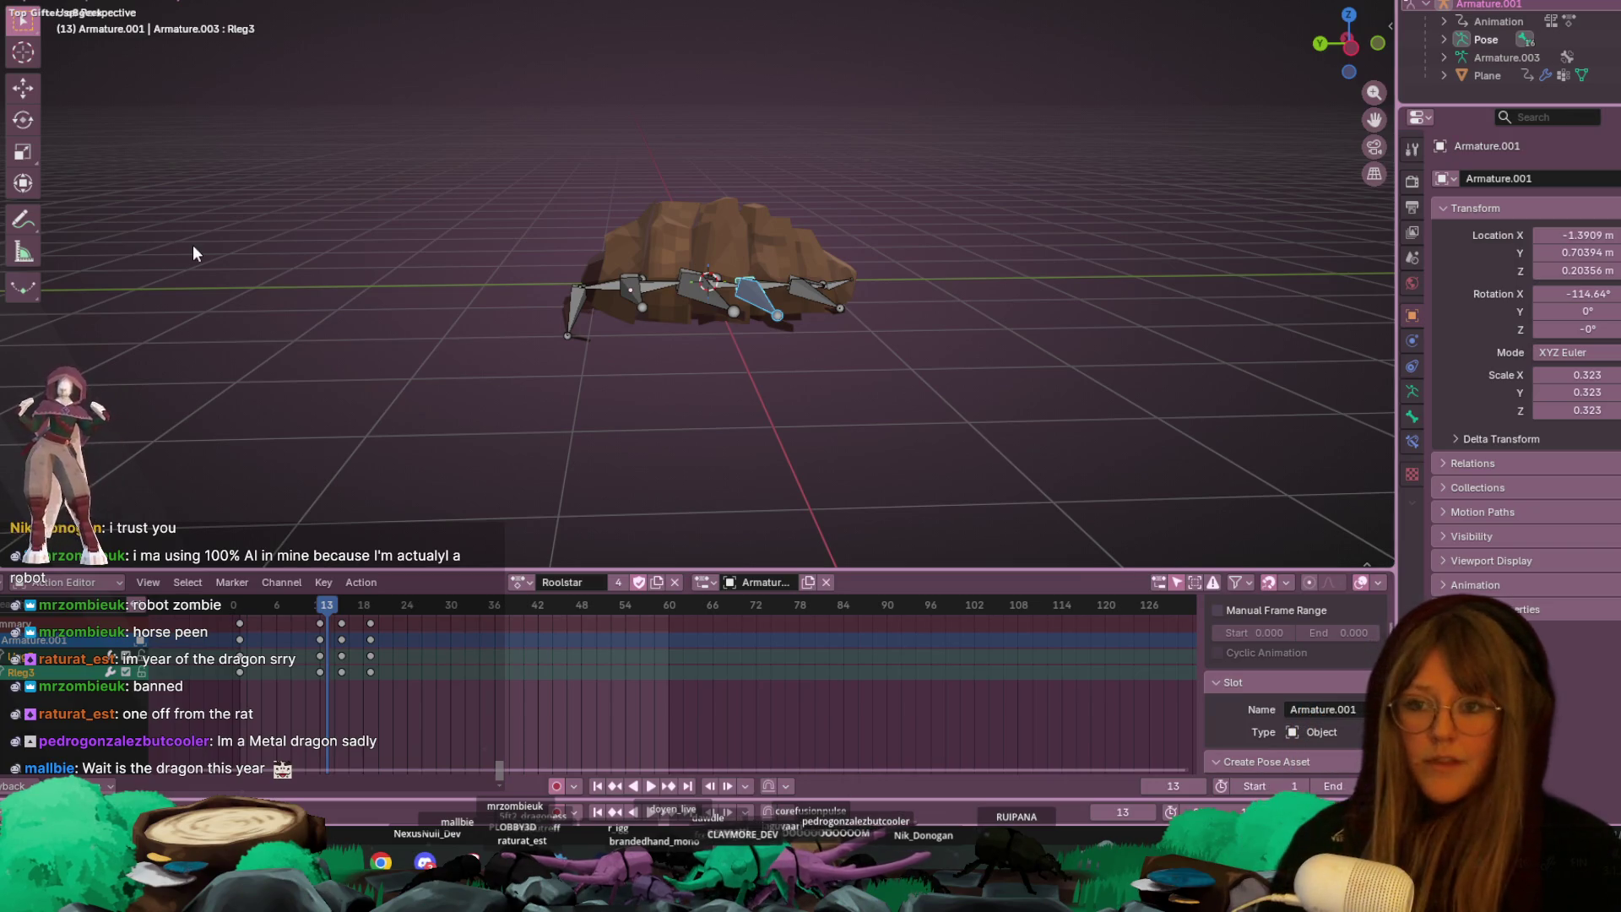
# - Load Ball onto the armature, duplicate it, and rename the copy Ball.001 to Open
pyautogui.moveTo(1070, 250)
pyautogui.mouseDown(button='middle')
pyautogui.moveTo(996, 163)
pyautogui.moveTo(654, 261)
pyautogui.moveTo(1036, 209)
pyautogui.moveTo(783, 585)
pyautogui.mouseUp(button='middle')
pyautogui.click(661, 269)
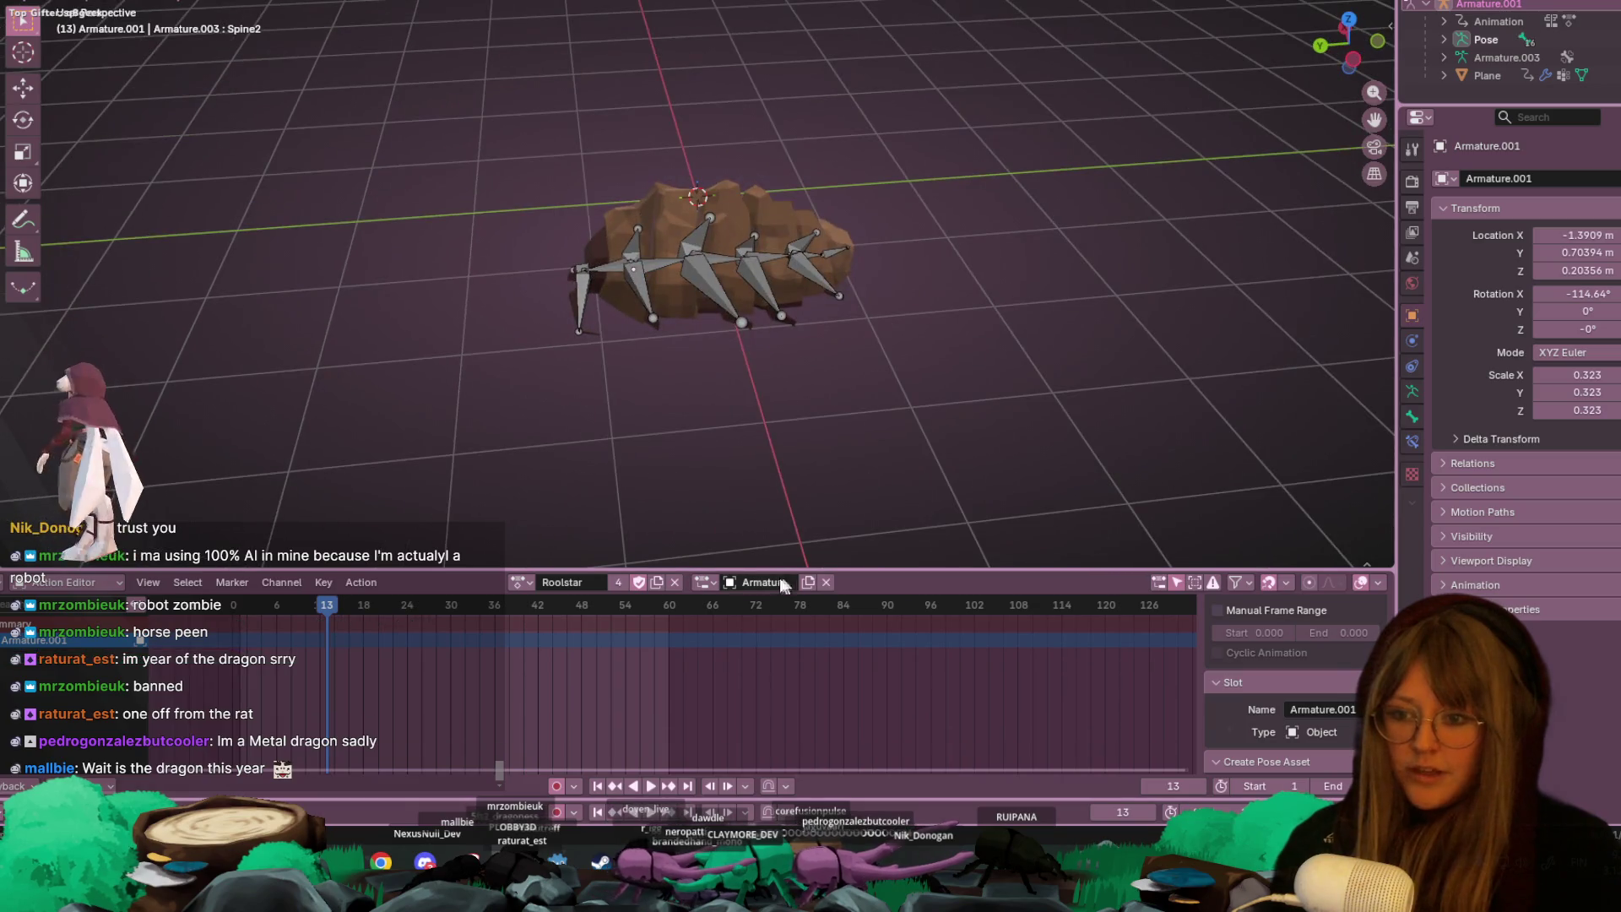
pyautogui.click(521, 583)
pyautogui.click(561, 629)
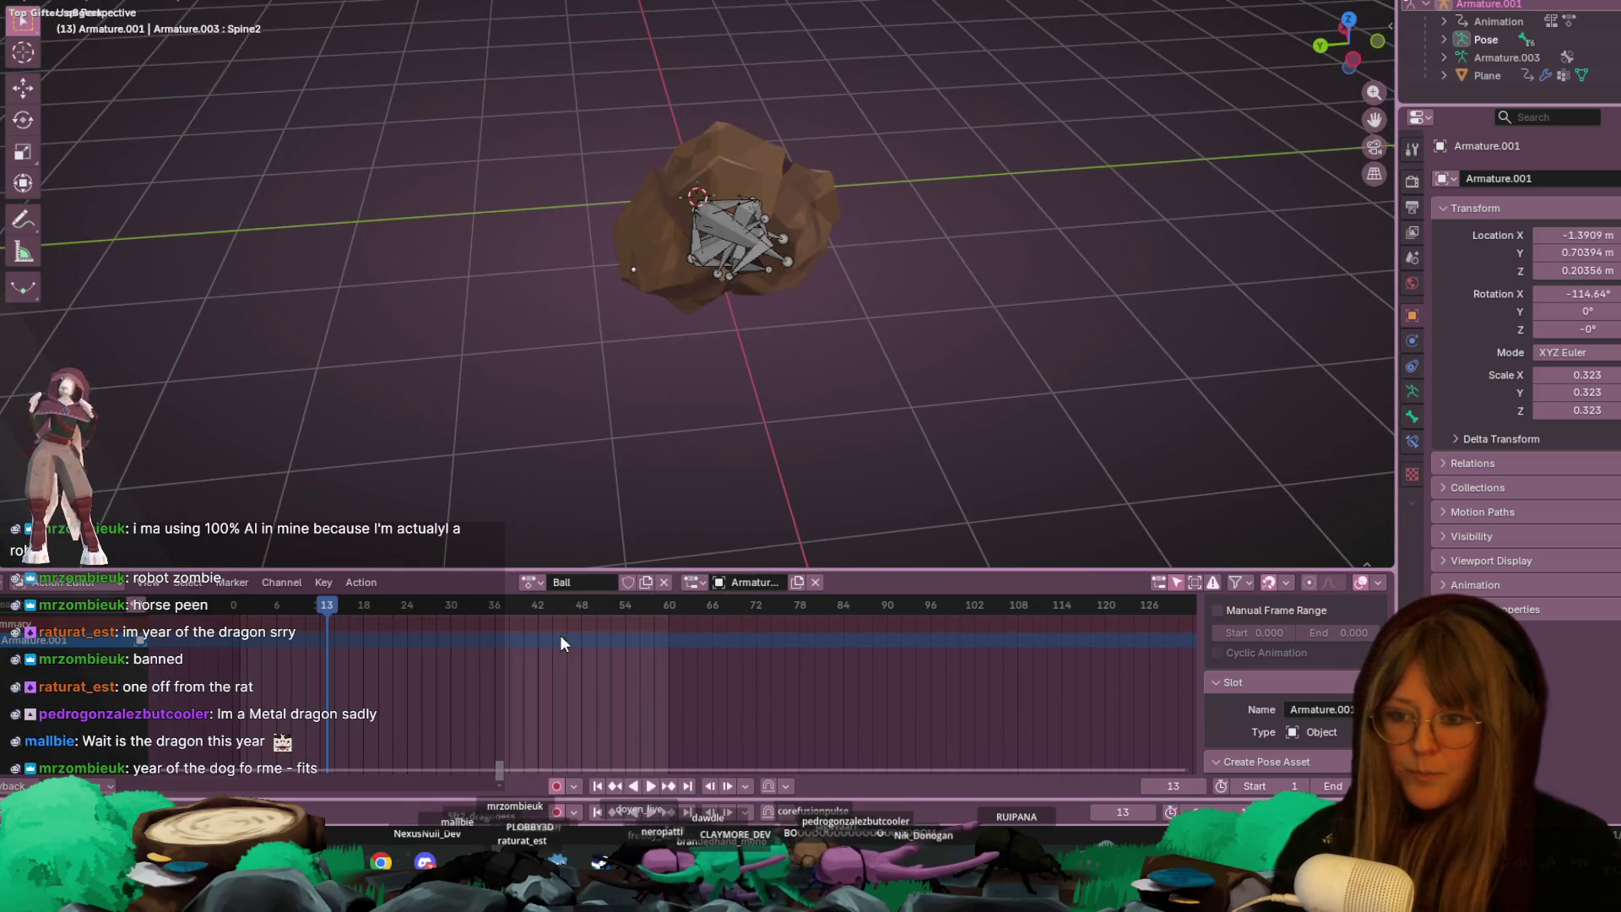
pyautogui.click(646, 581)
pyautogui.click(573, 581)
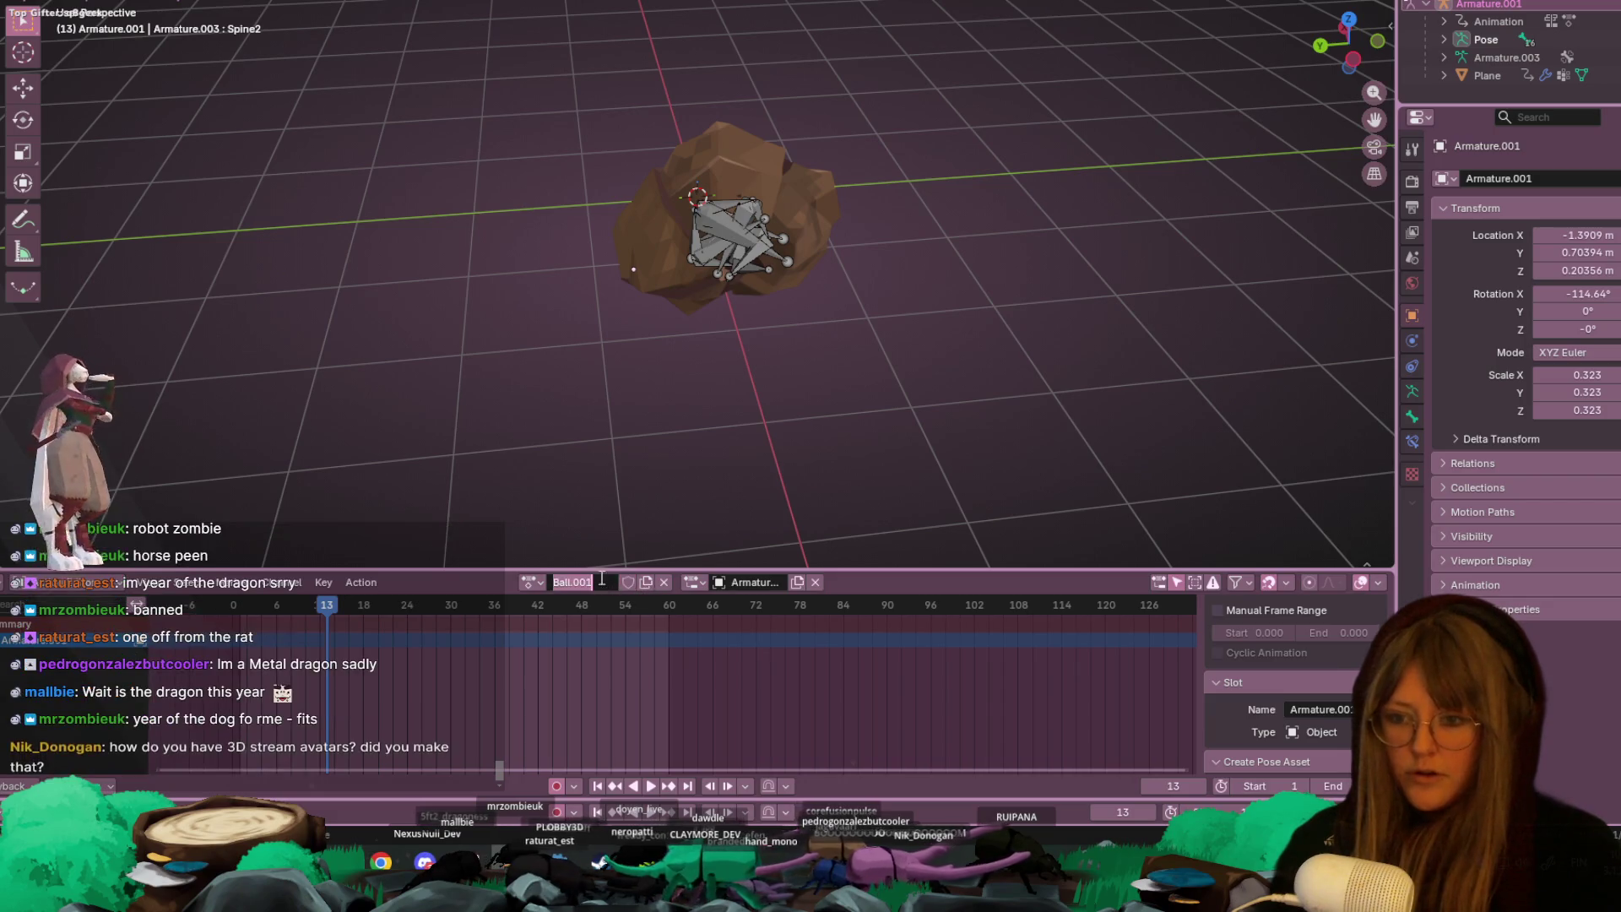
pyautogui.write('c')
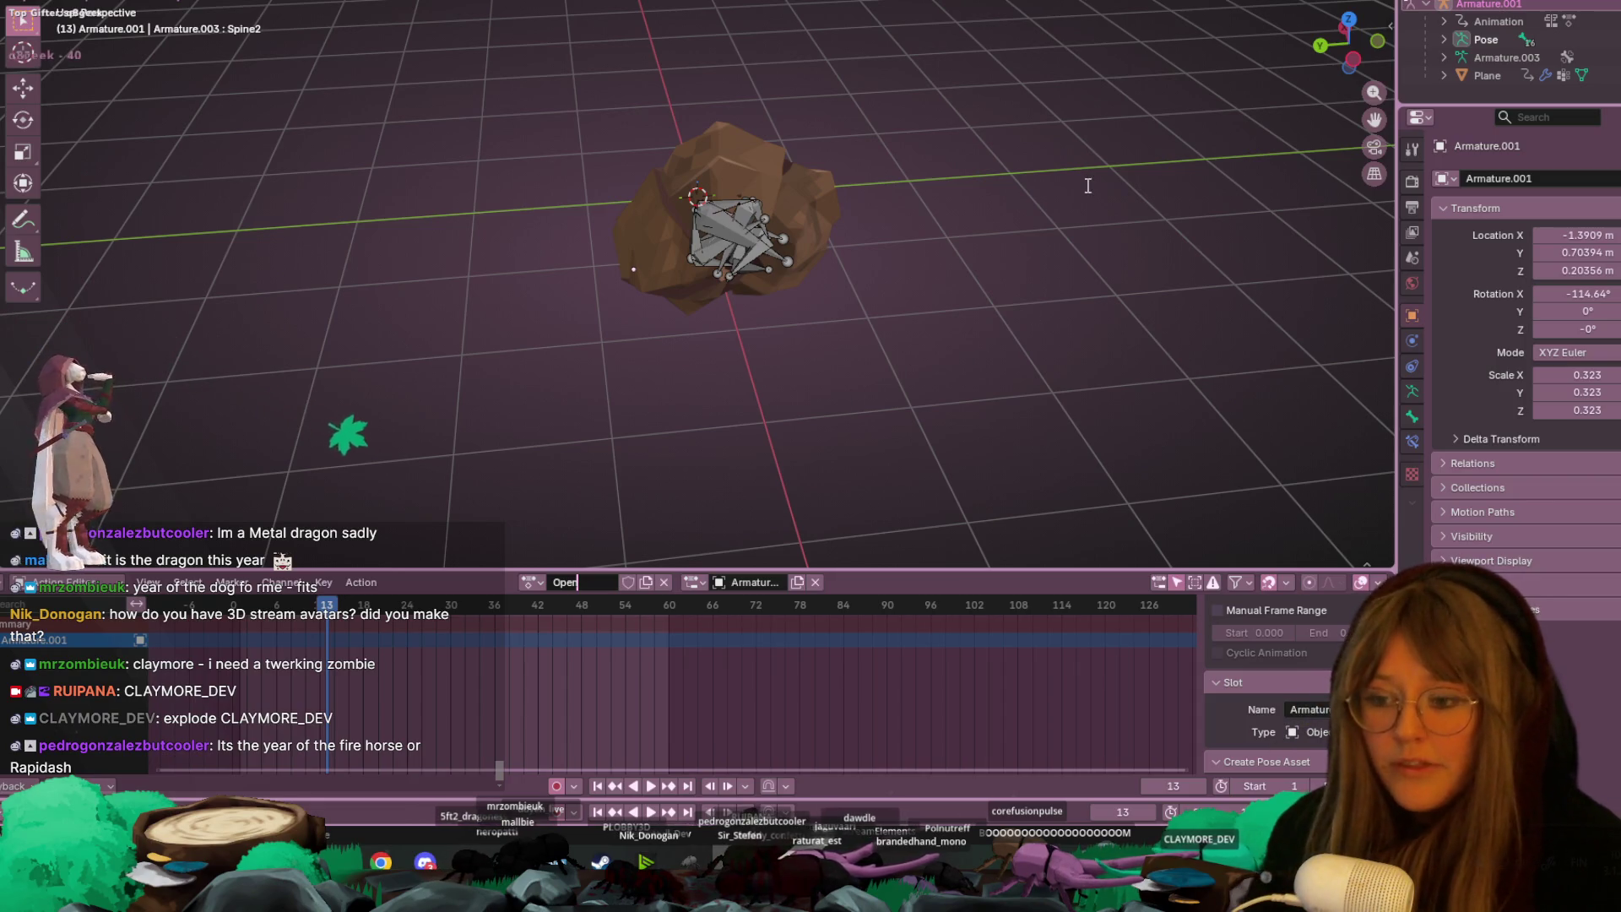
pyautogui.moveTo(938, 319)
pyautogui.mouseDown(button='middle')
pyautogui.moveTo(938, 174)
pyautogui.moveTo(1351, 36)
pyautogui.mouseUp(button='middle')
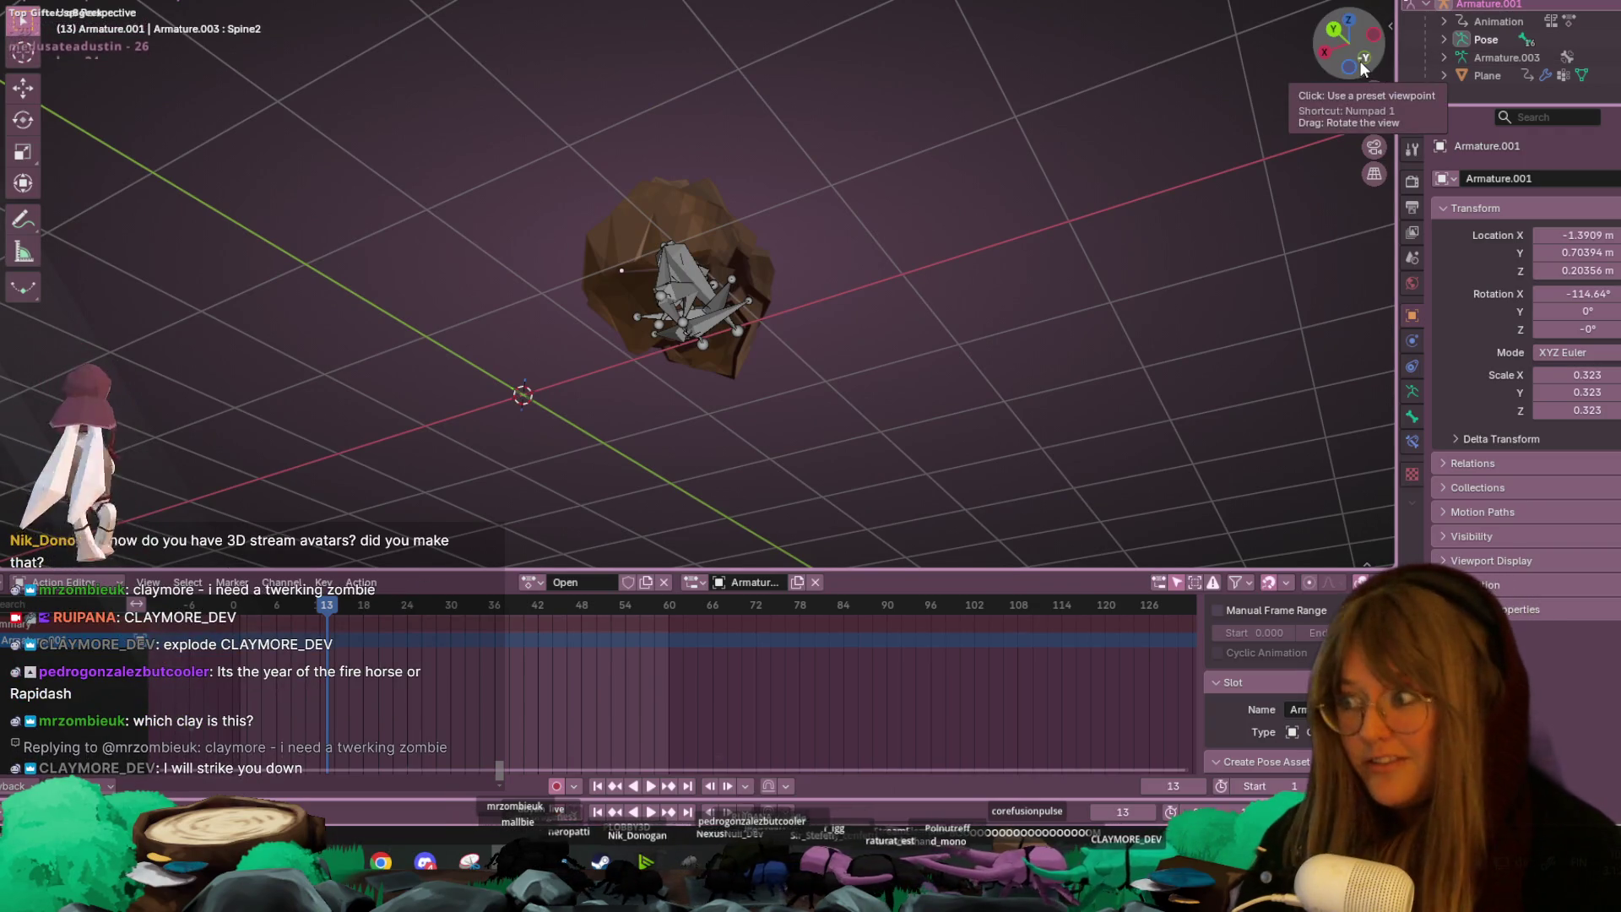
# - With all bones selected, take Roolstar's frame 0 keyframes, then switch the armature back to Open
pyautogui.moveTo(1363, 70)
pyautogui.mouseDown()
pyautogui.moveTo(795, 108)
pyautogui.moveTo(885, 153)
pyautogui.moveTo(912, 279)
pyautogui.moveTo(1009, 182)
pyautogui.moveTo(848, 179)
pyautogui.moveTo(878, 319)
pyautogui.moveTo(929, 253)
pyautogui.mouseUp()
pyautogui.click(1349, 38)
pyautogui.press('a')
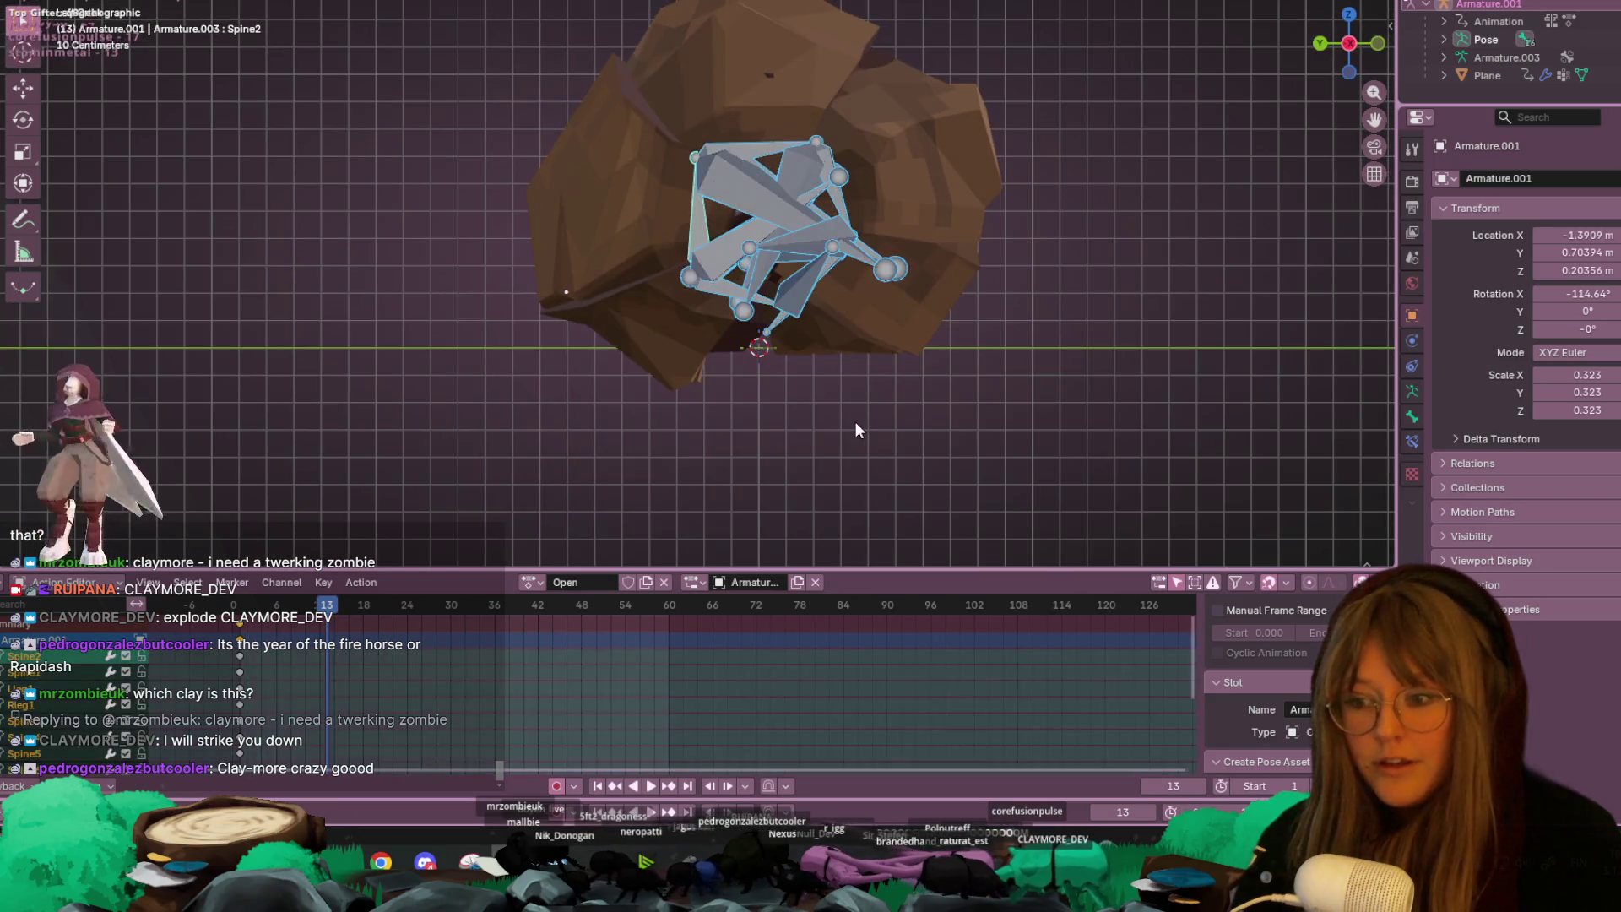
pyautogui.scroll(-5, 893, 372)
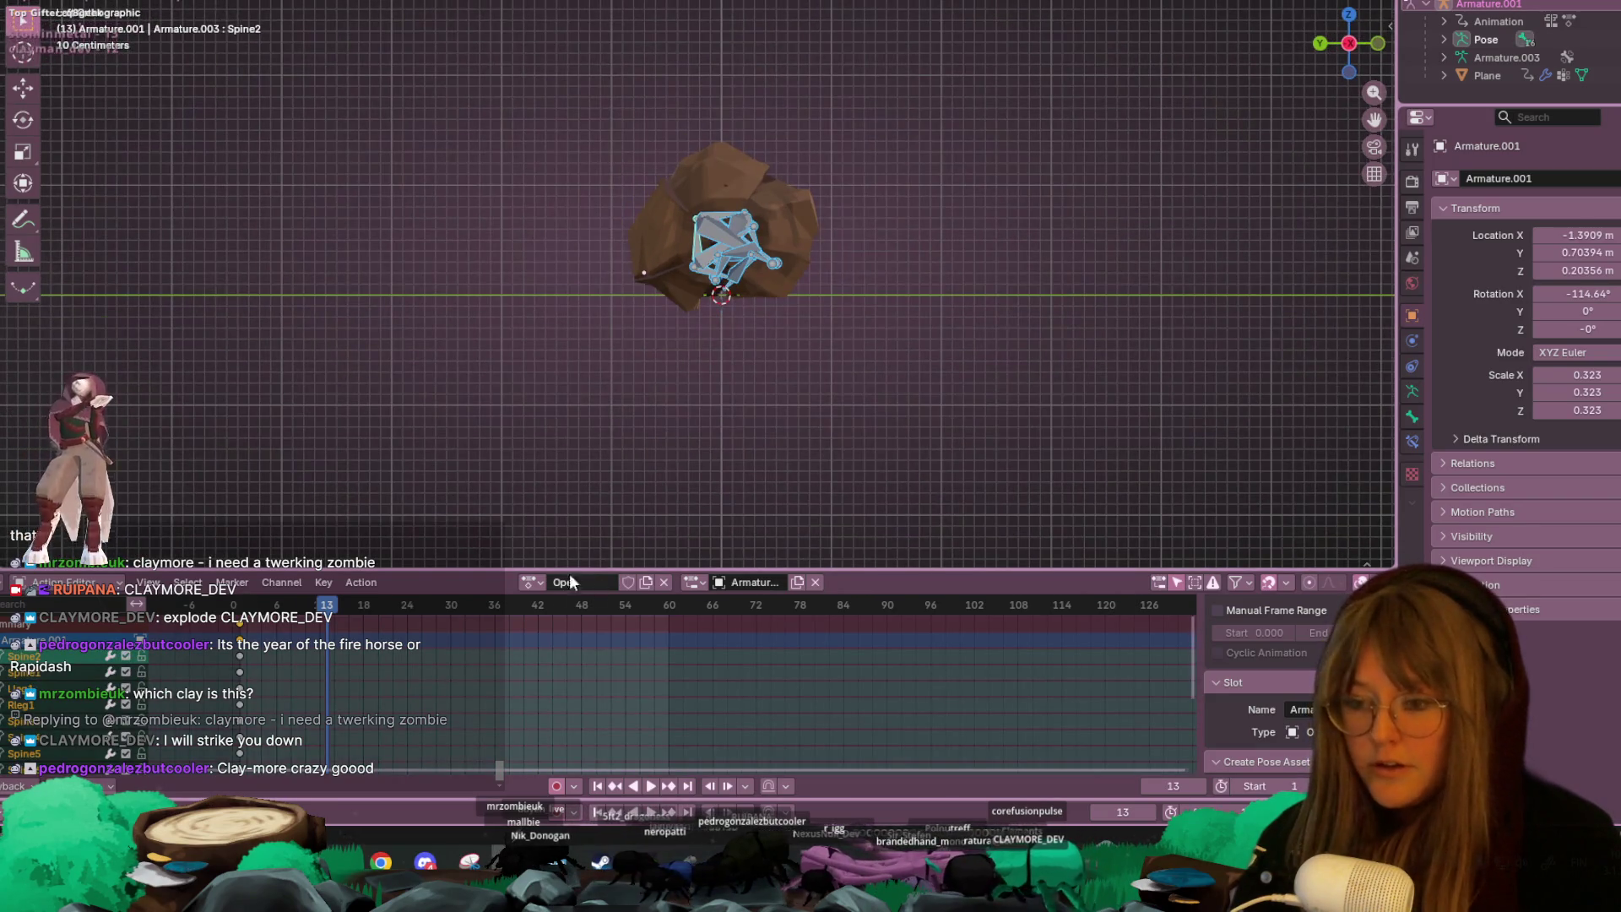
pyautogui.click(530, 581)
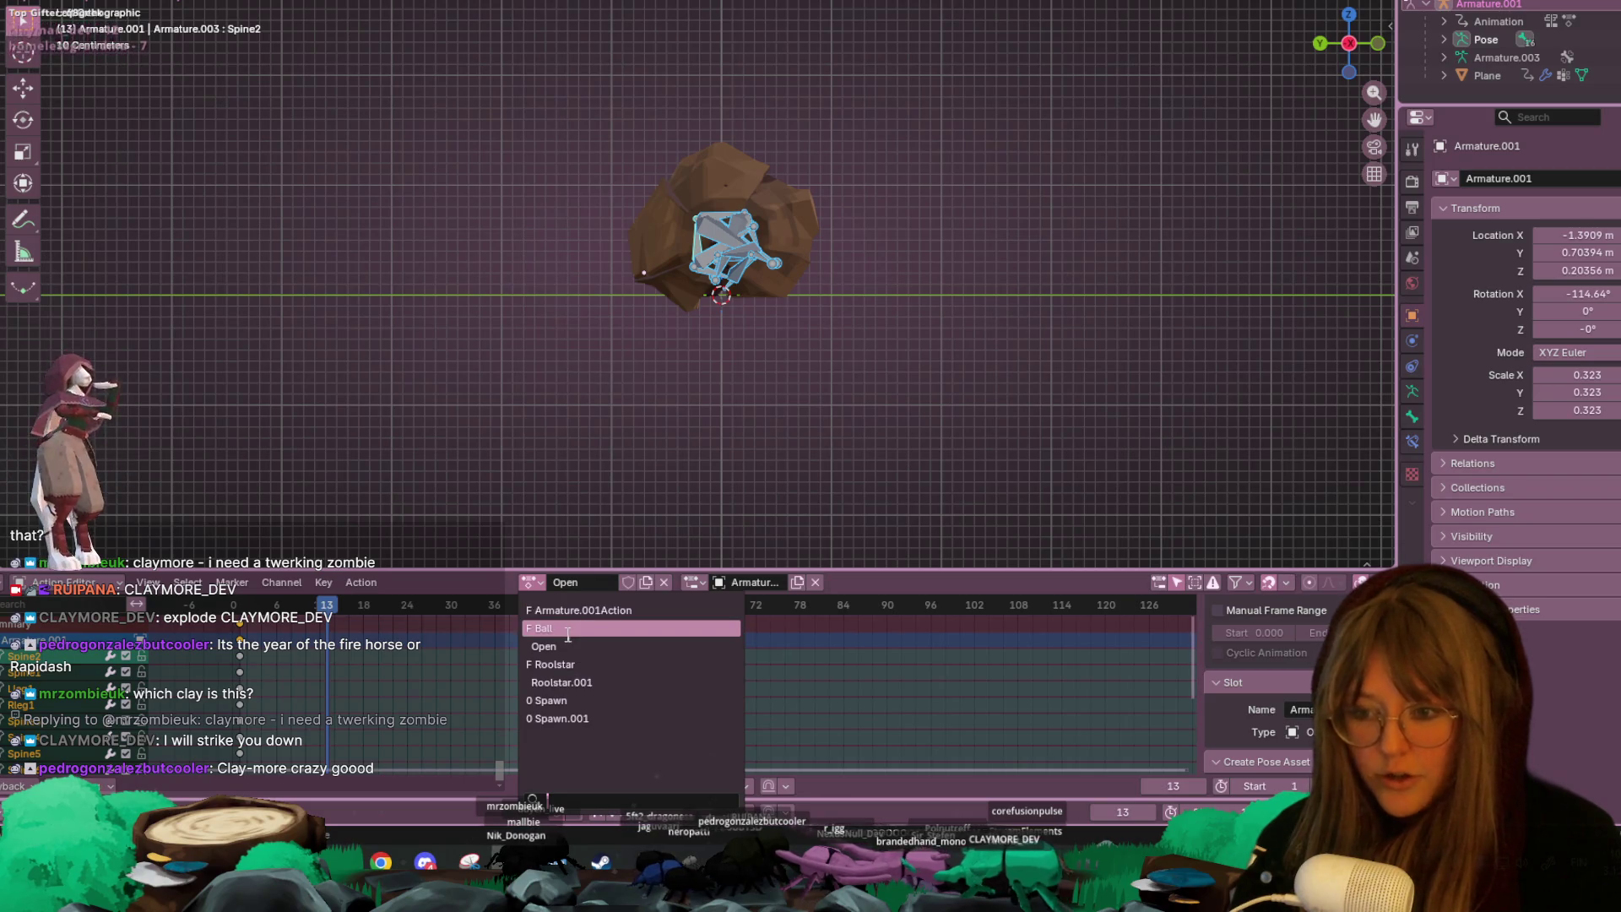
pyautogui.click(594, 666)
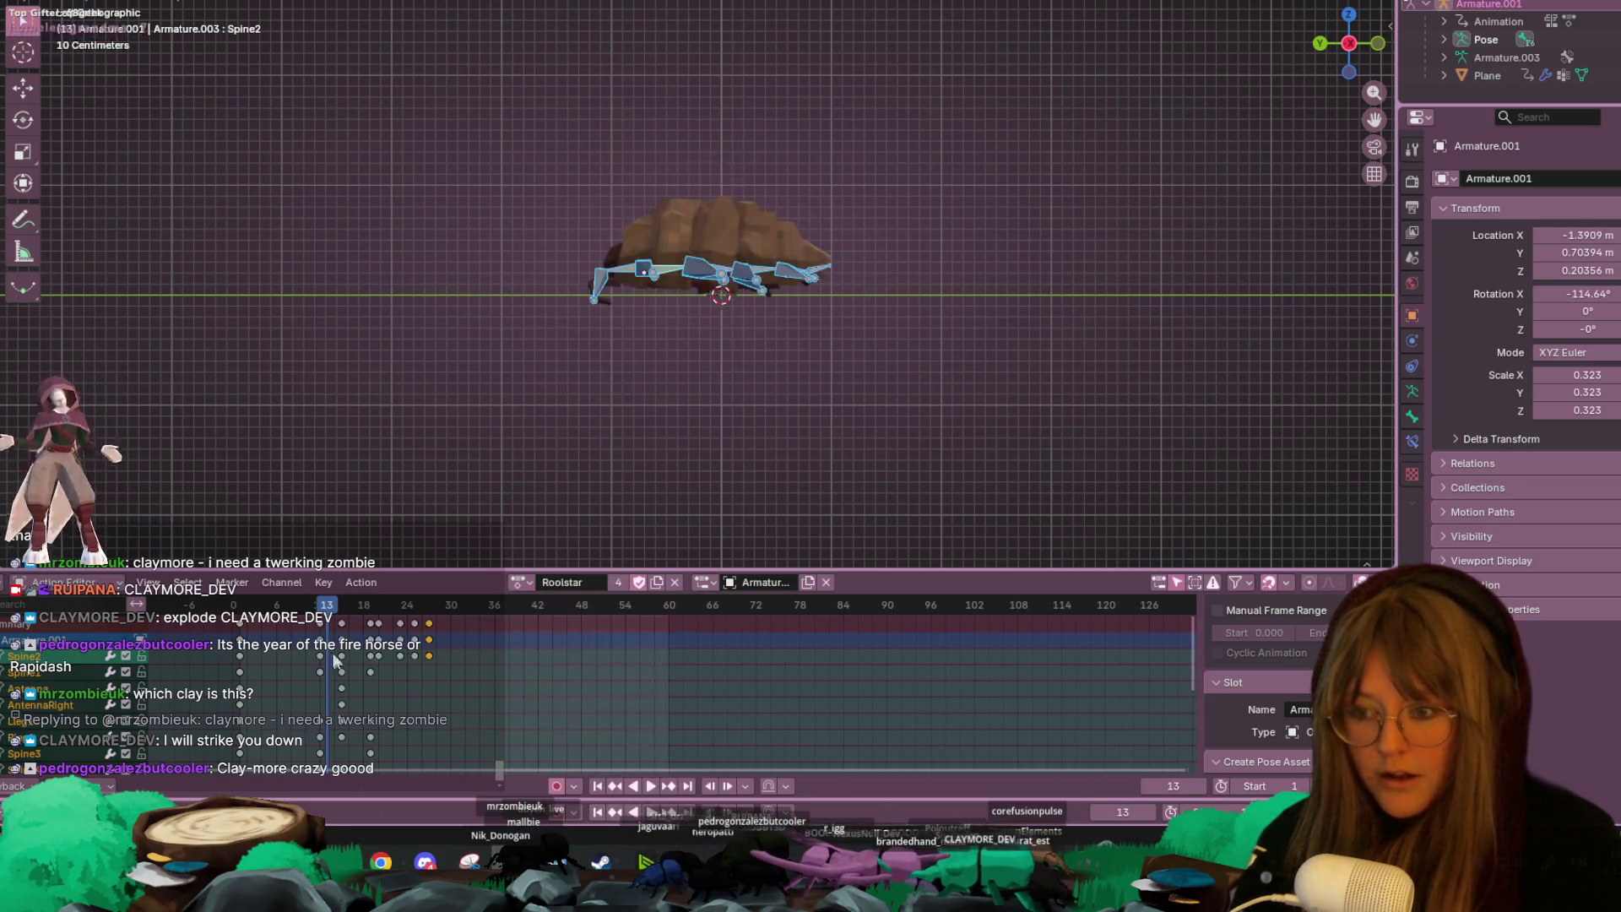
pyautogui.click(242, 623)
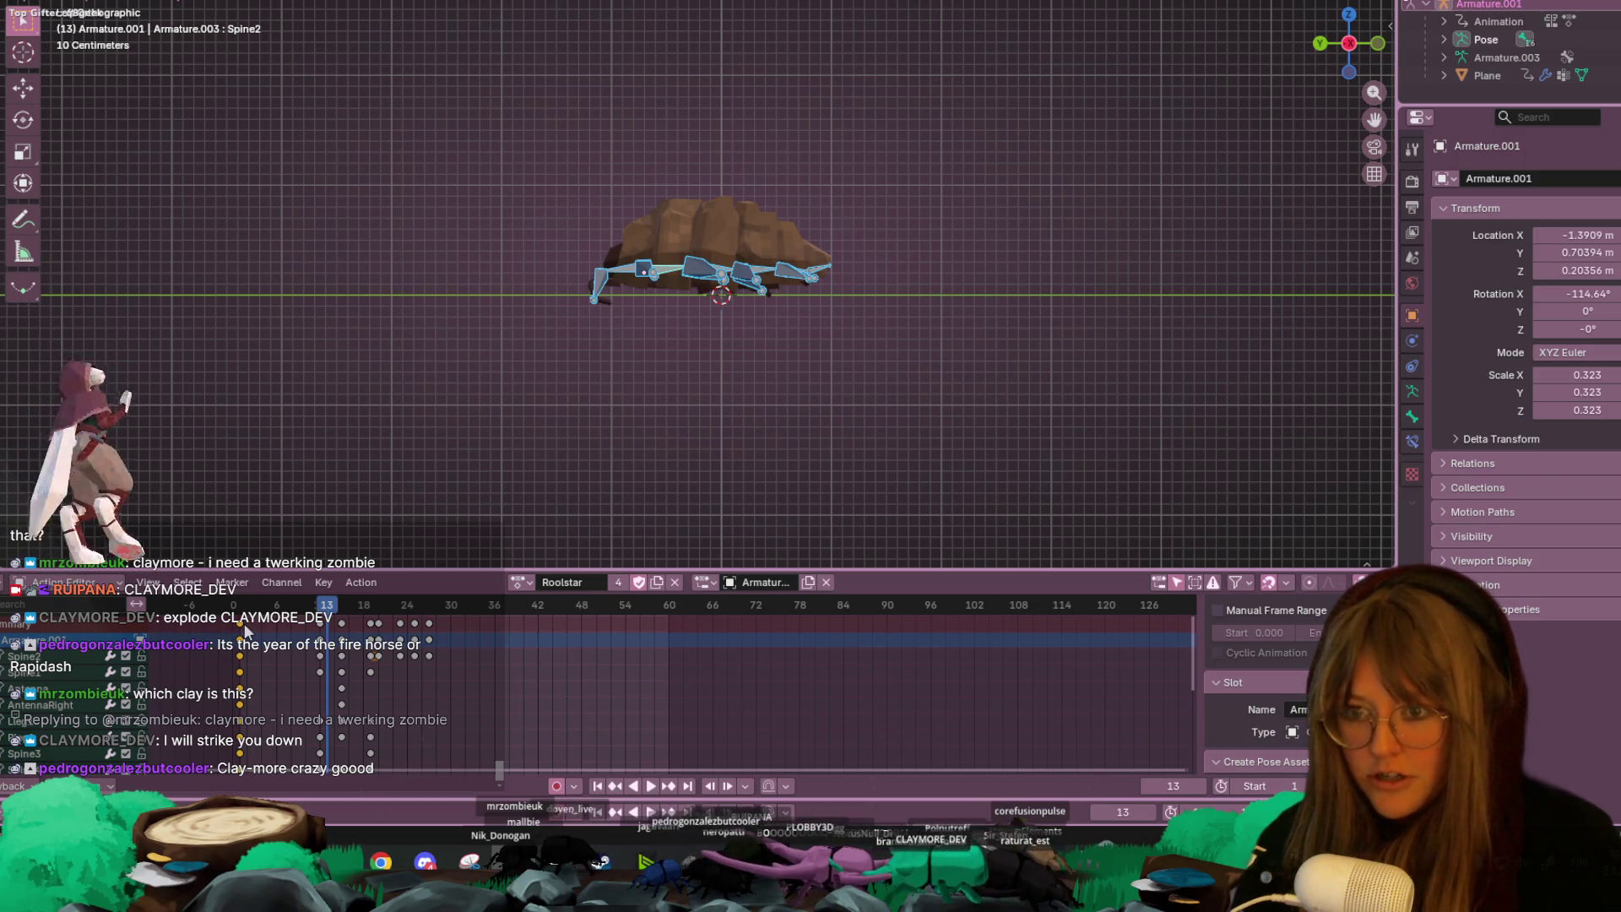
pyautogui.click(525, 584)
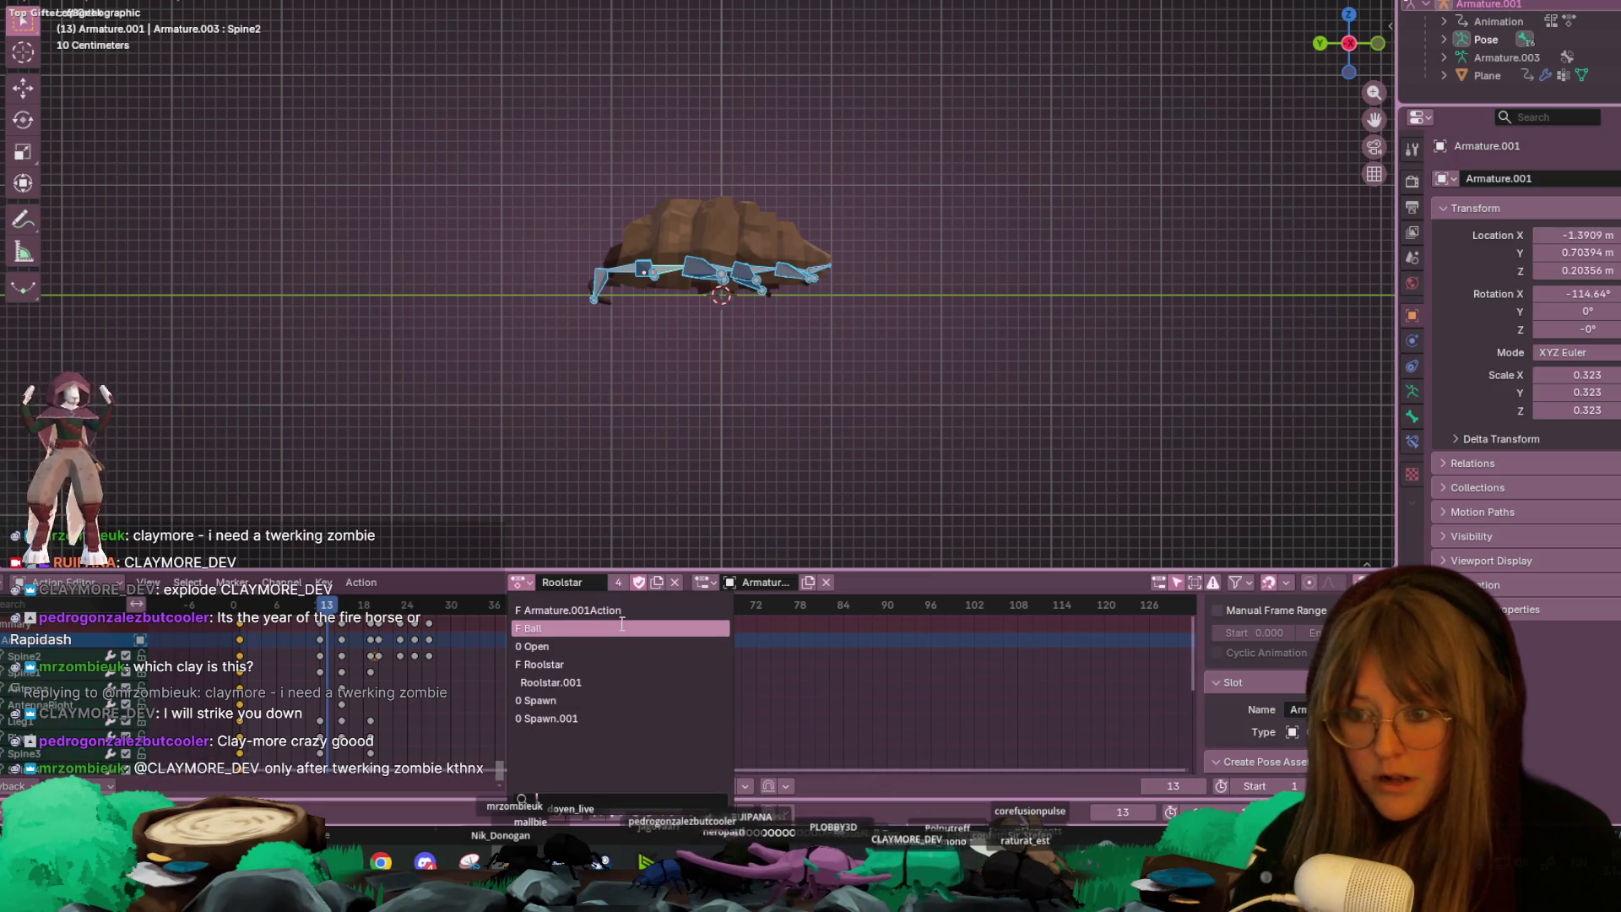
pyautogui.click(574, 657)
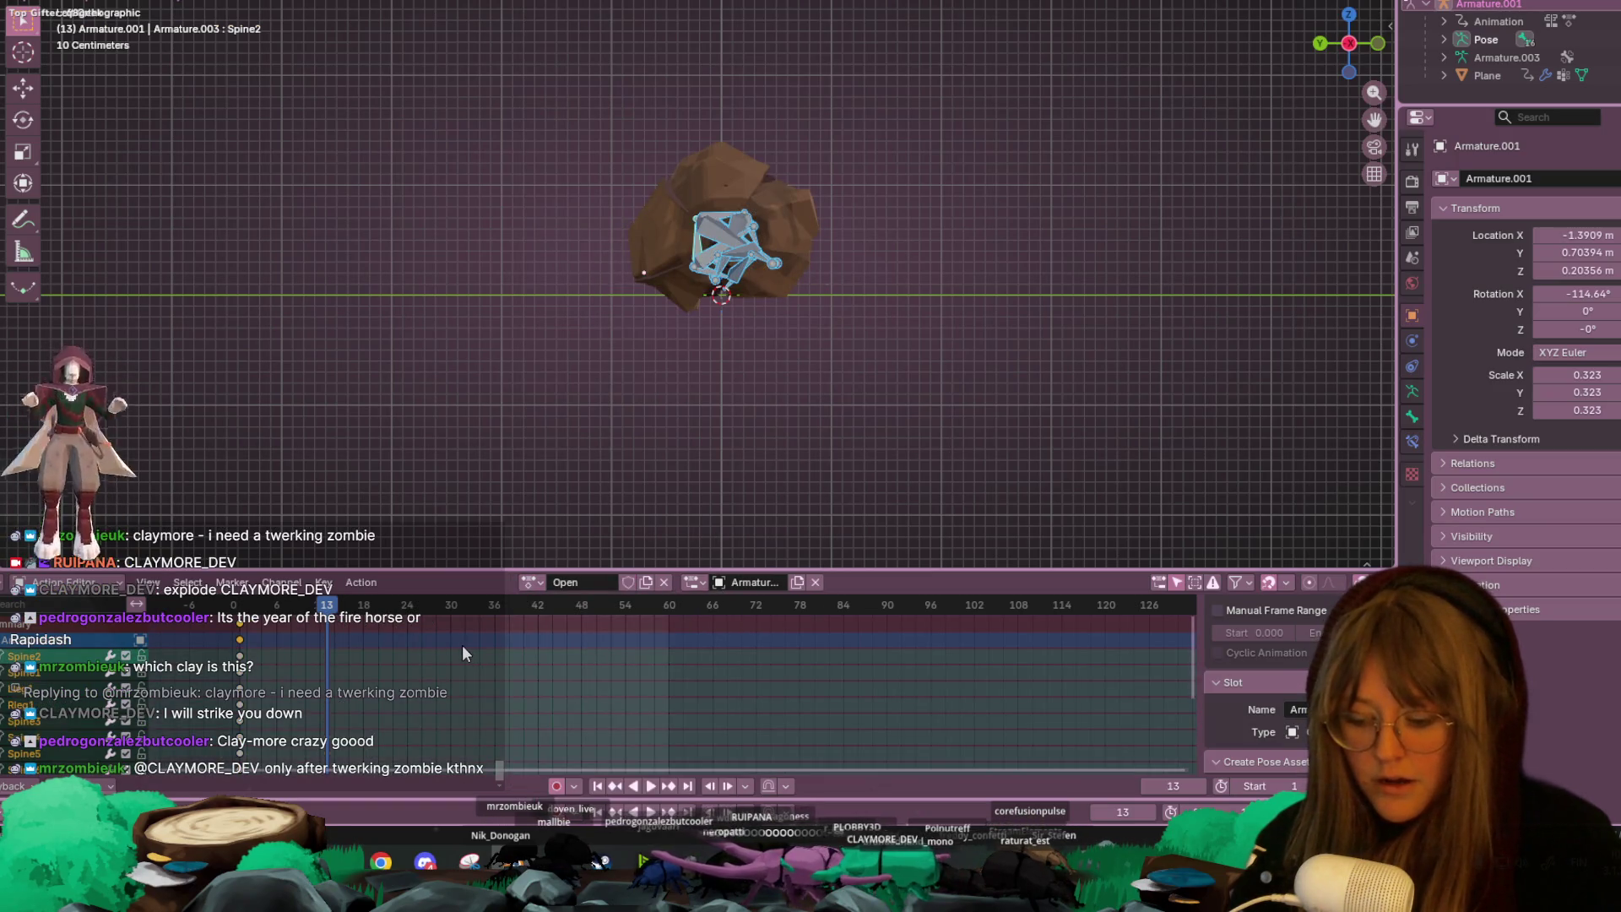
# - Paste the copied keyframes at frame 13 and preview the Open animation from the start
pyautogui.hotkey('ctrl', 'v')
pyautogui.press('space')
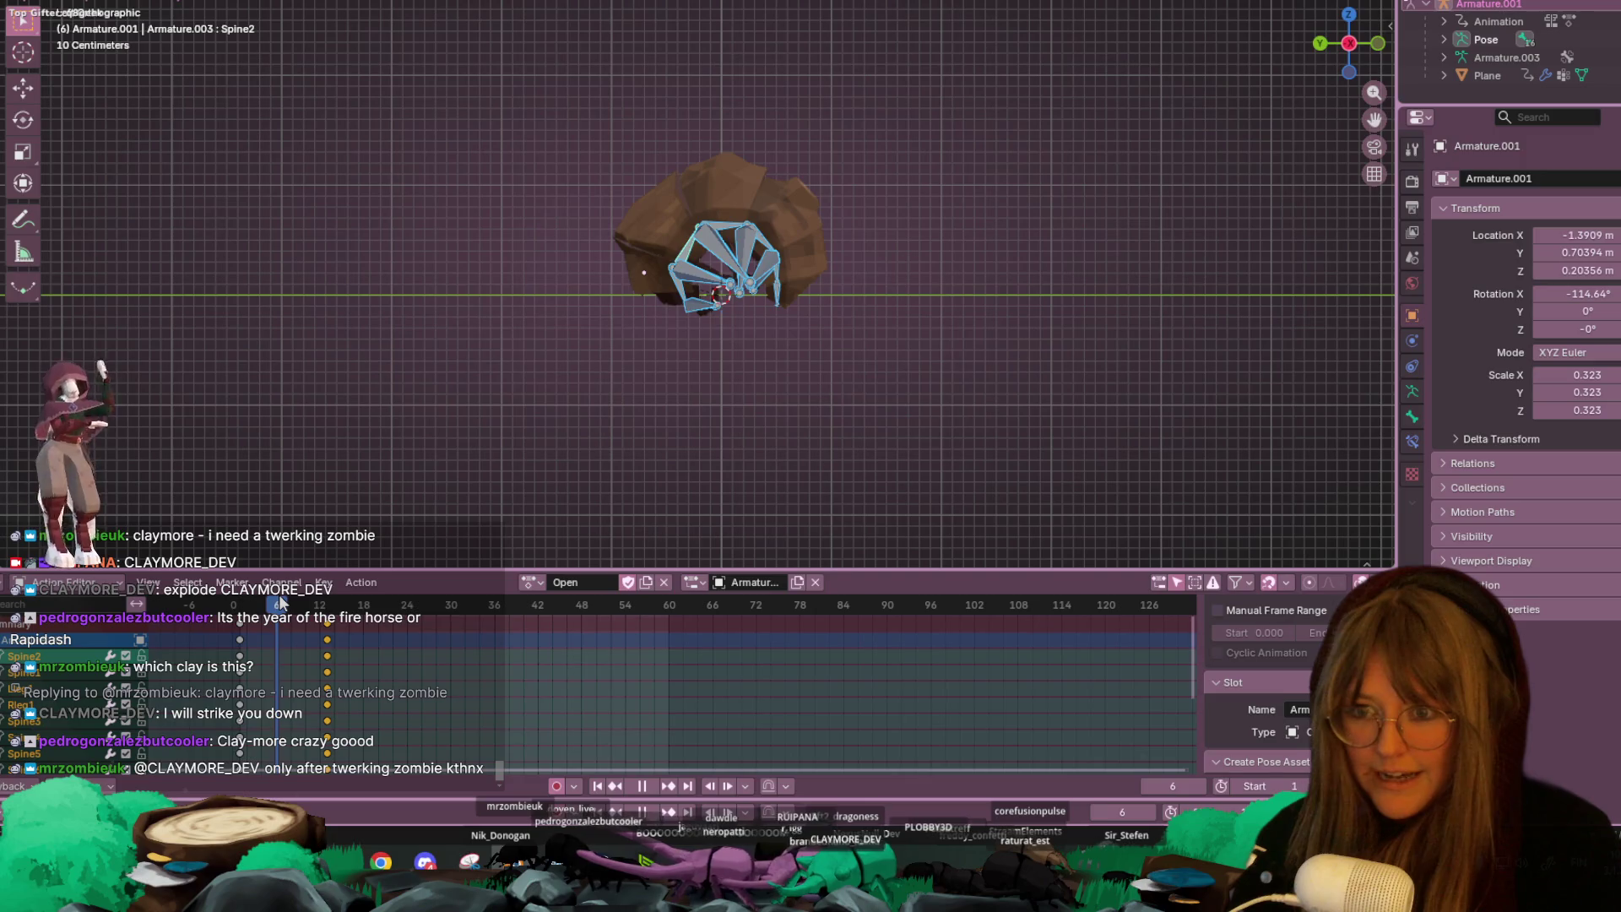
pyautogui.press('space')
pyautogui.scroll(3, 696, 318)
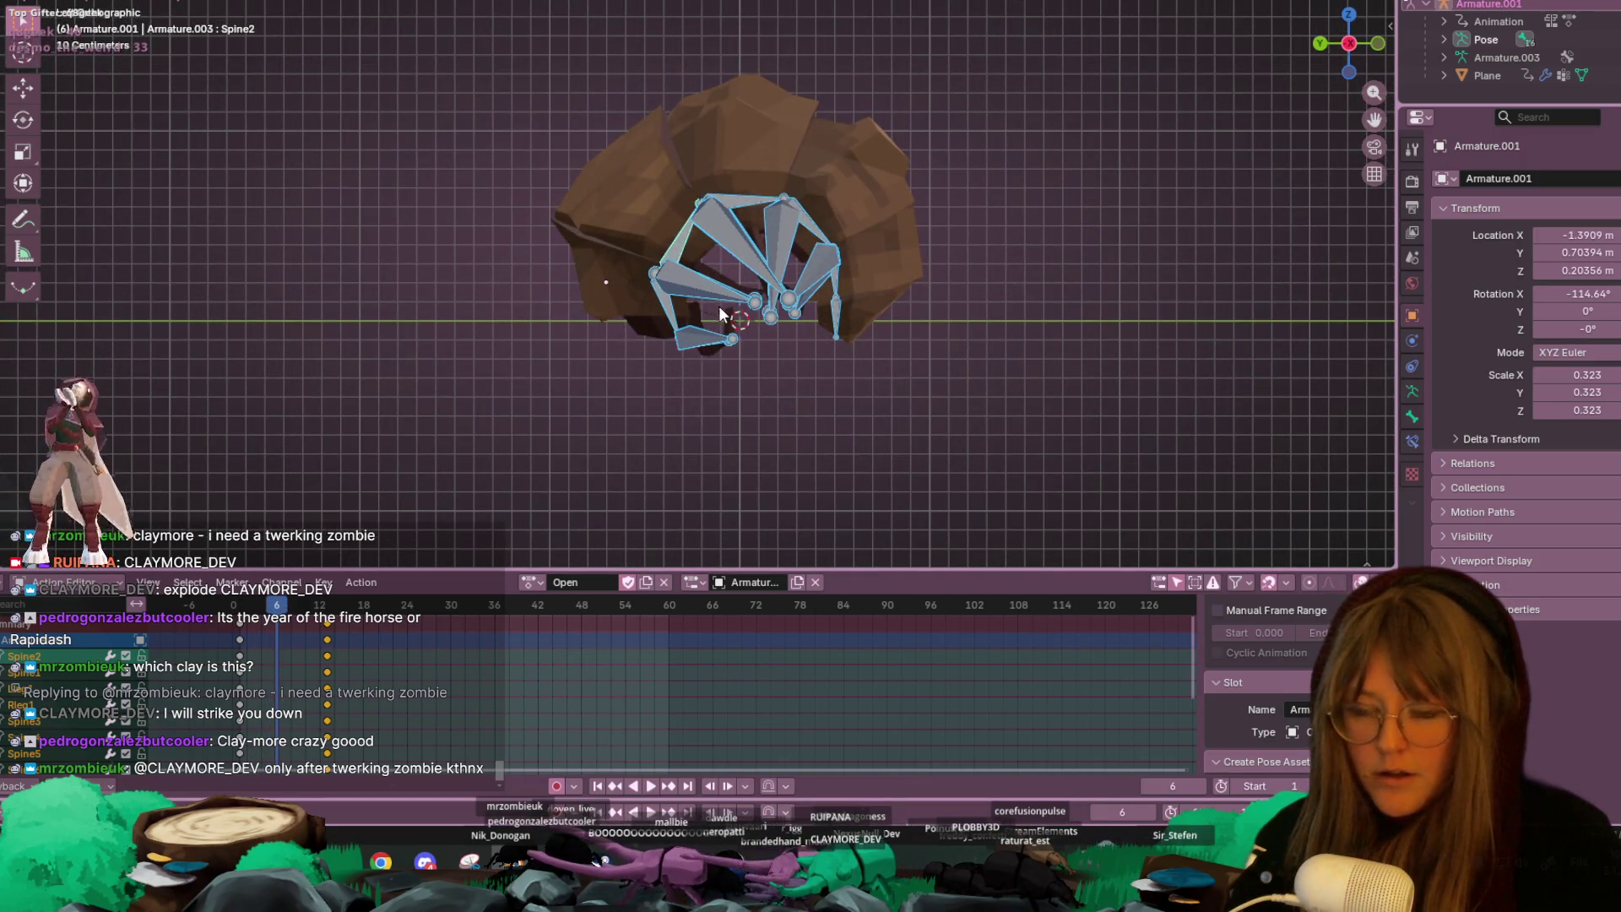
pyautogui.click(236, 613)
pyautogui.press('space')
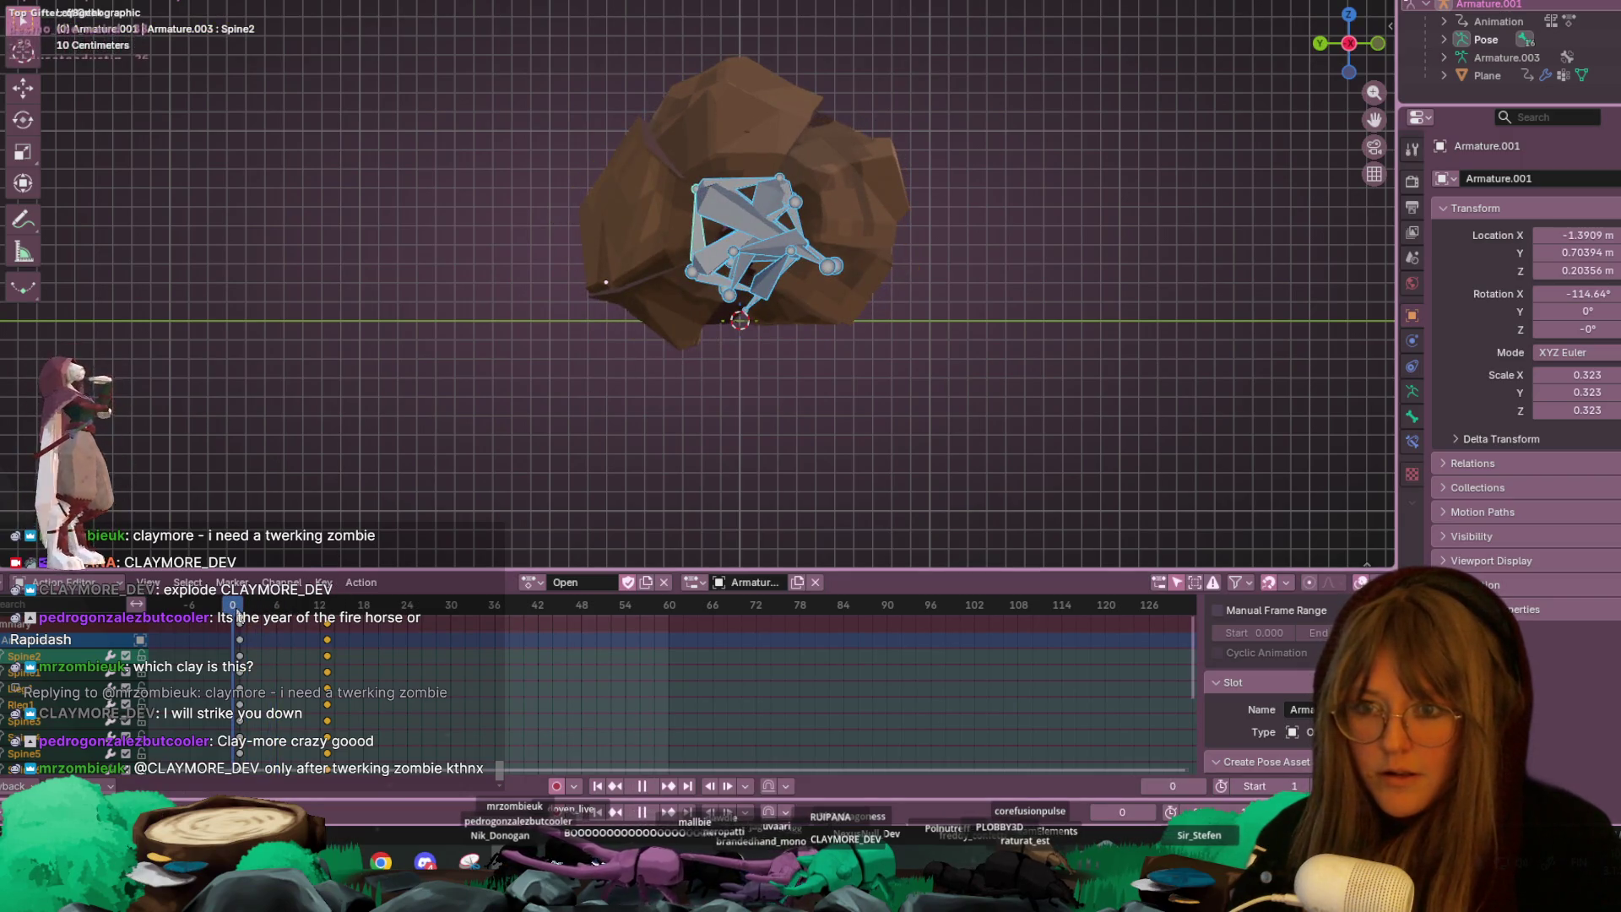
pyautogui.press('space')
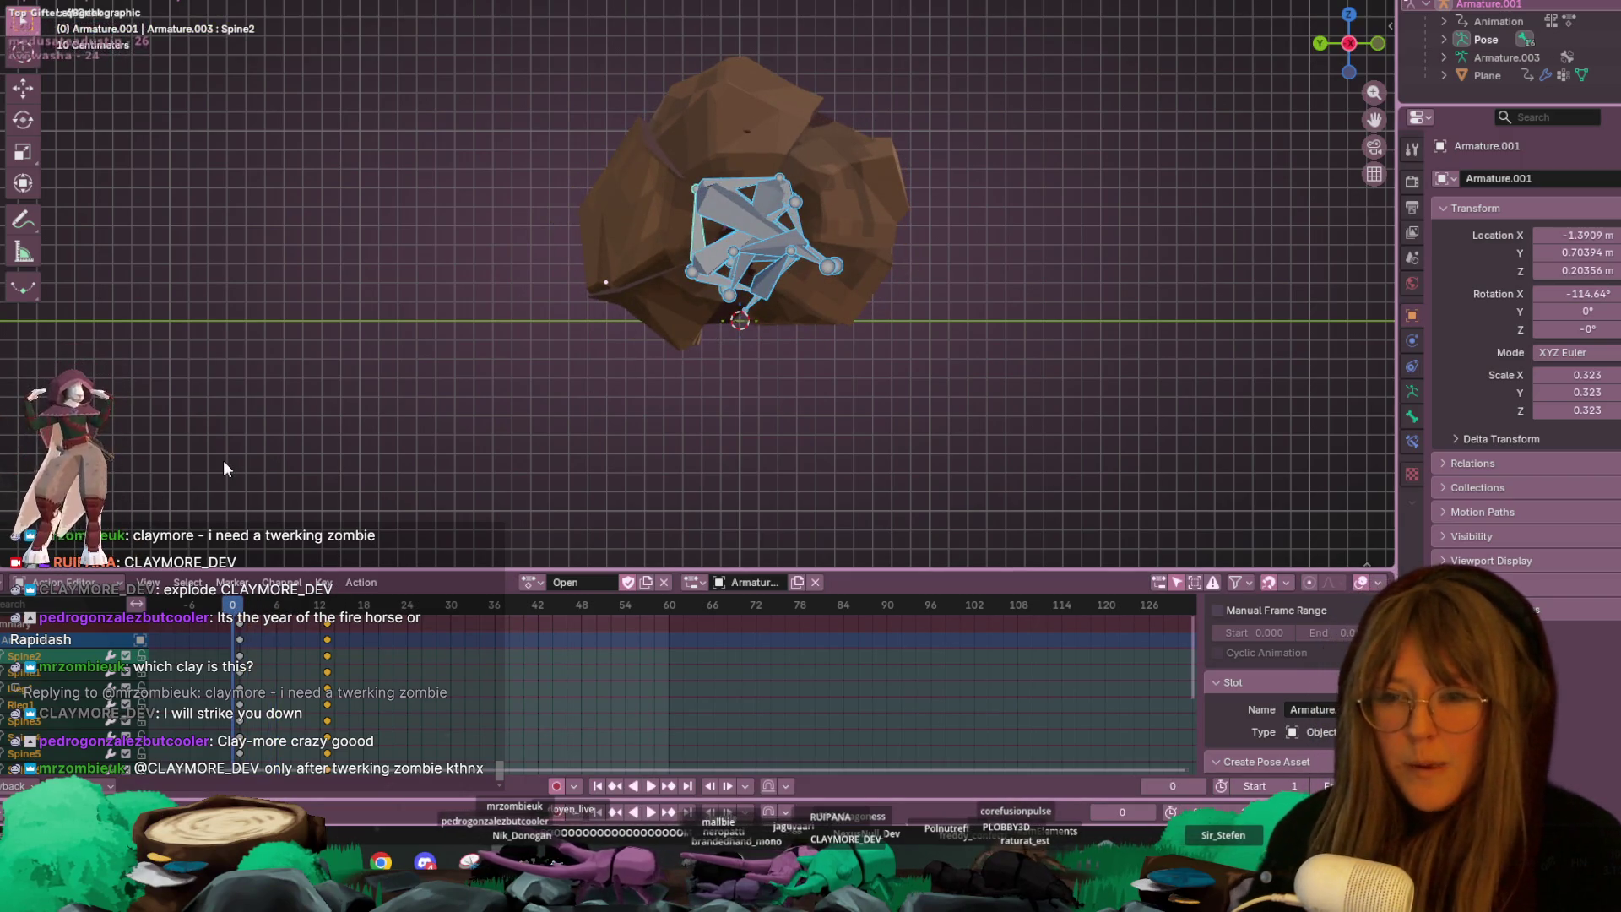
# - Retime the second key column from frame 12 to 18 and copy the frame-0 keys to frame 6
pyautogui.moveTo(338, 619); pyautogui.dragTo(374, 618)
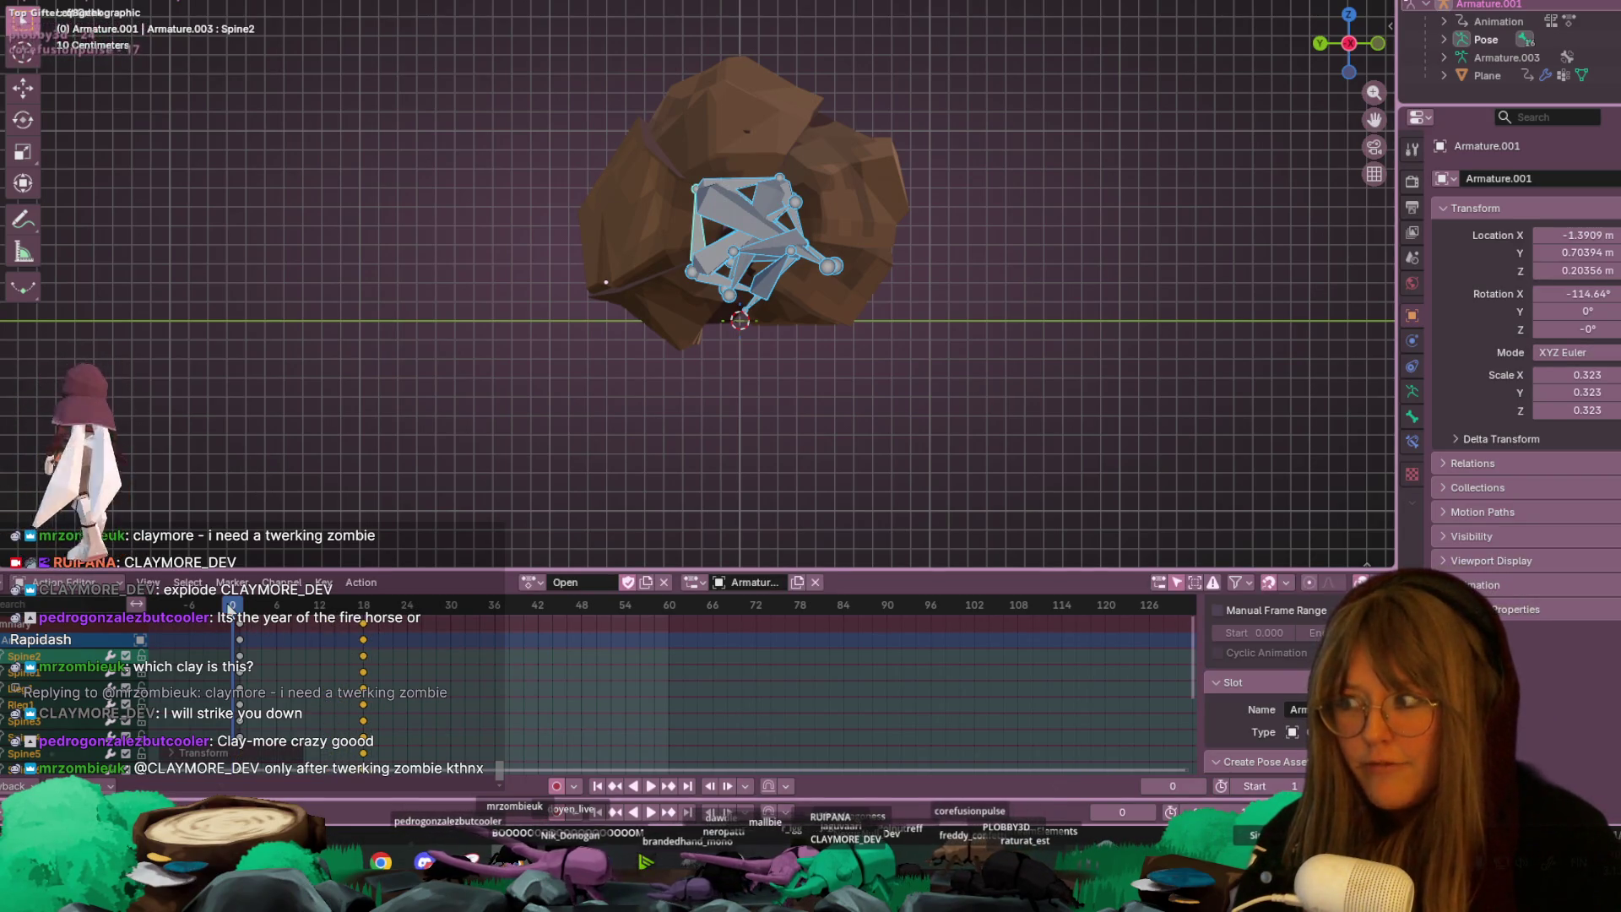
pyautogui.press('space')
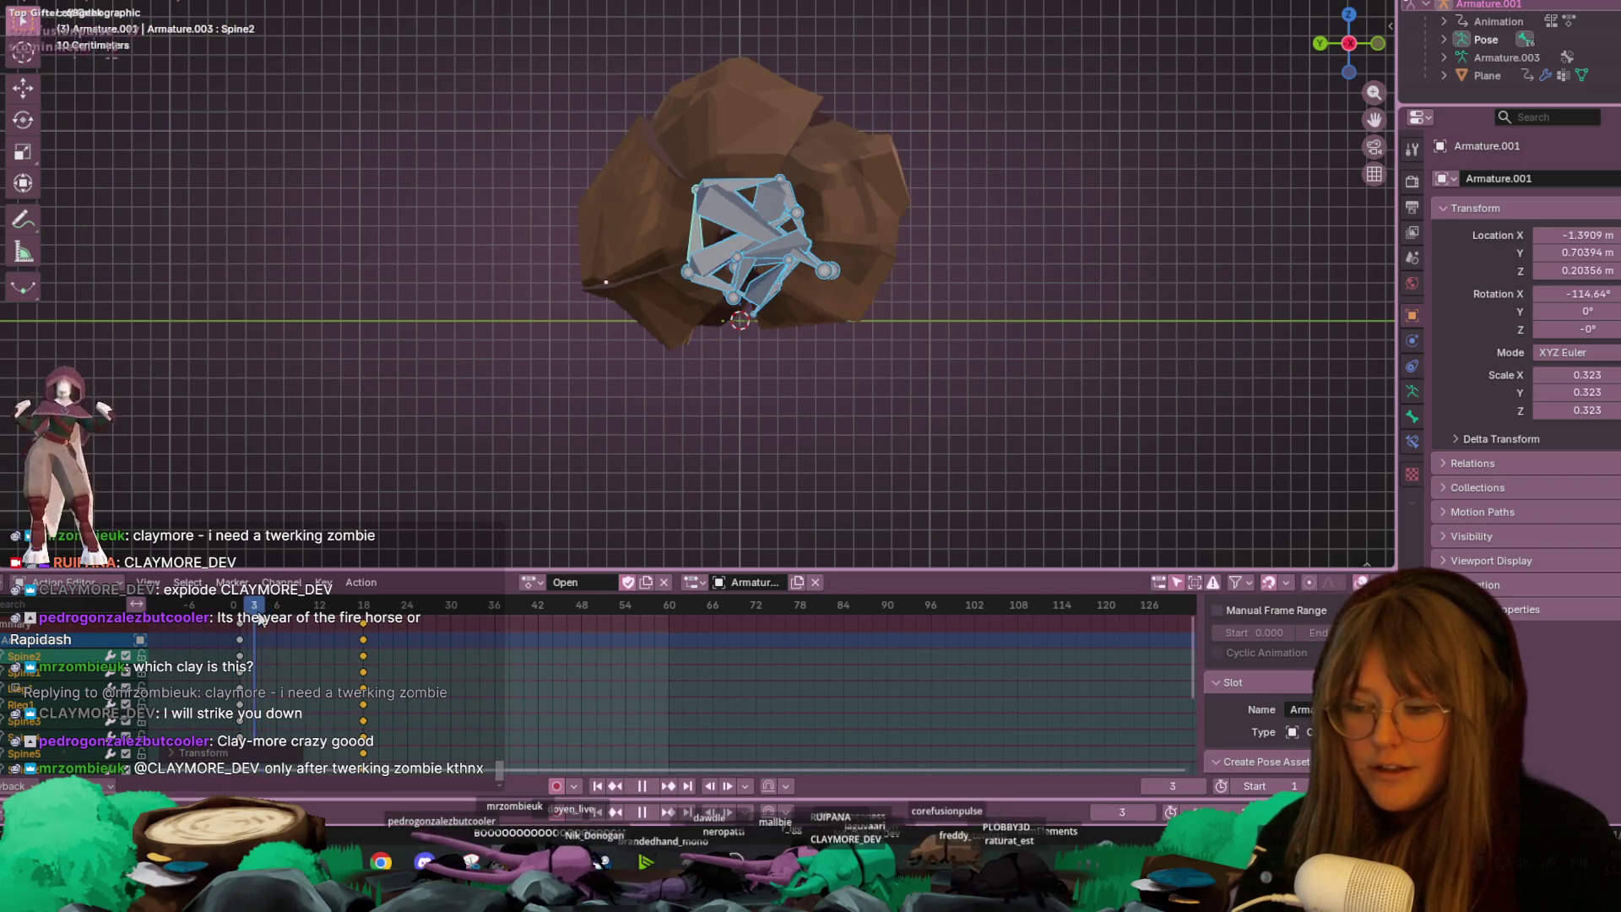
pyautogui.press('Escape')
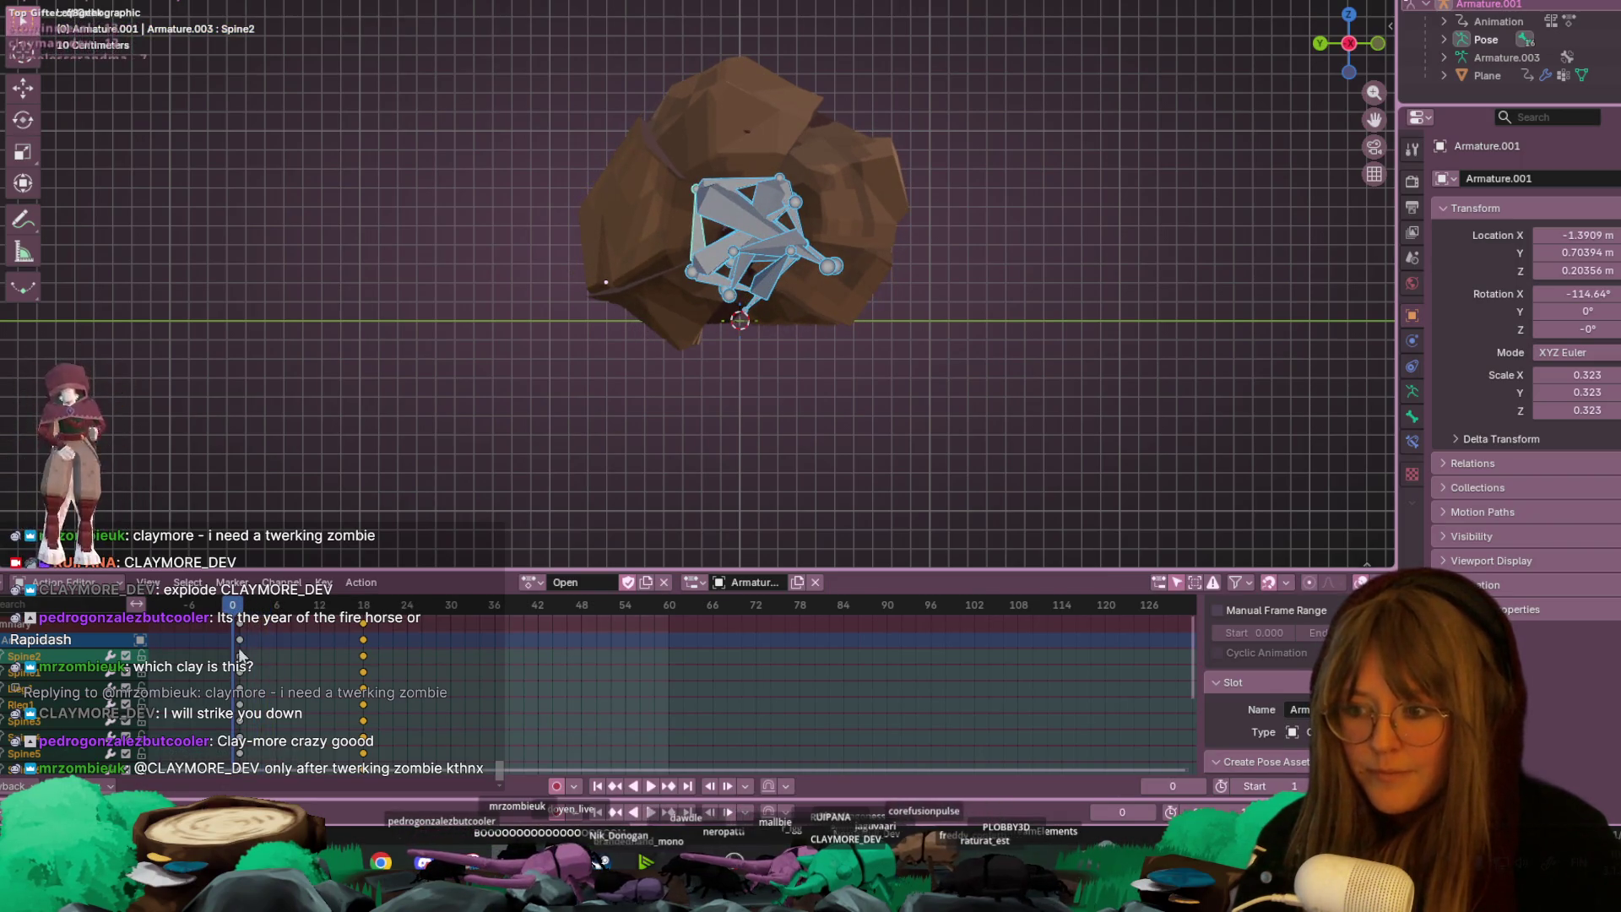
pyautogui.click(240, 623)
pyautogui.press('space')
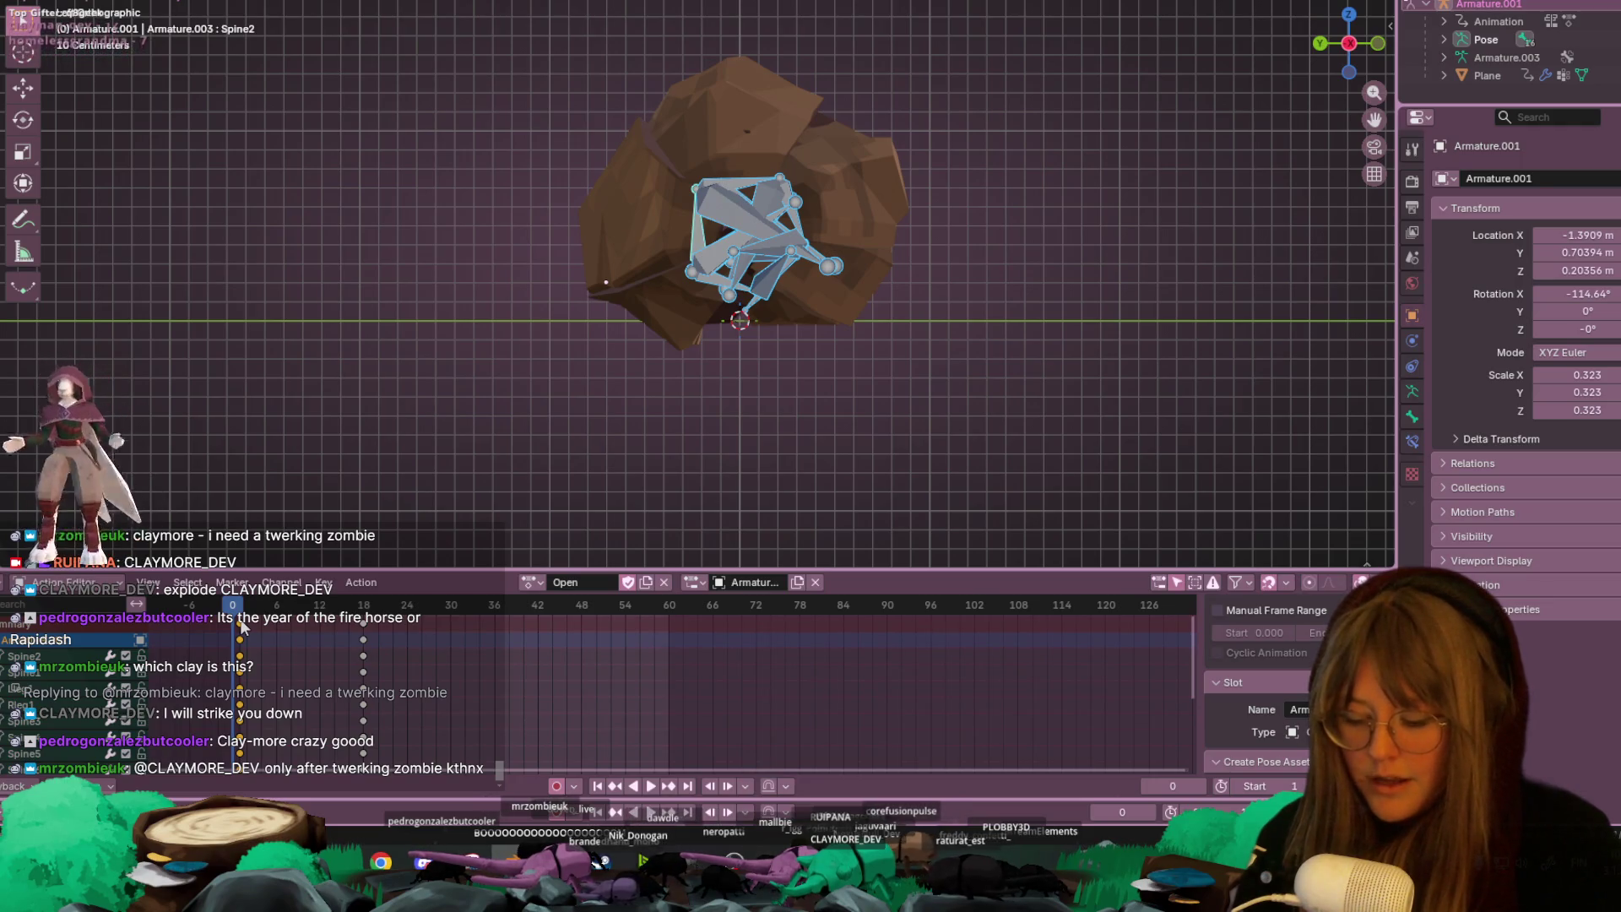
pyautogui.press('Right')
pyautogui.press('Right')
pyautogui.press('Right')
pyautogui.hotkey('ctrl', 'v')
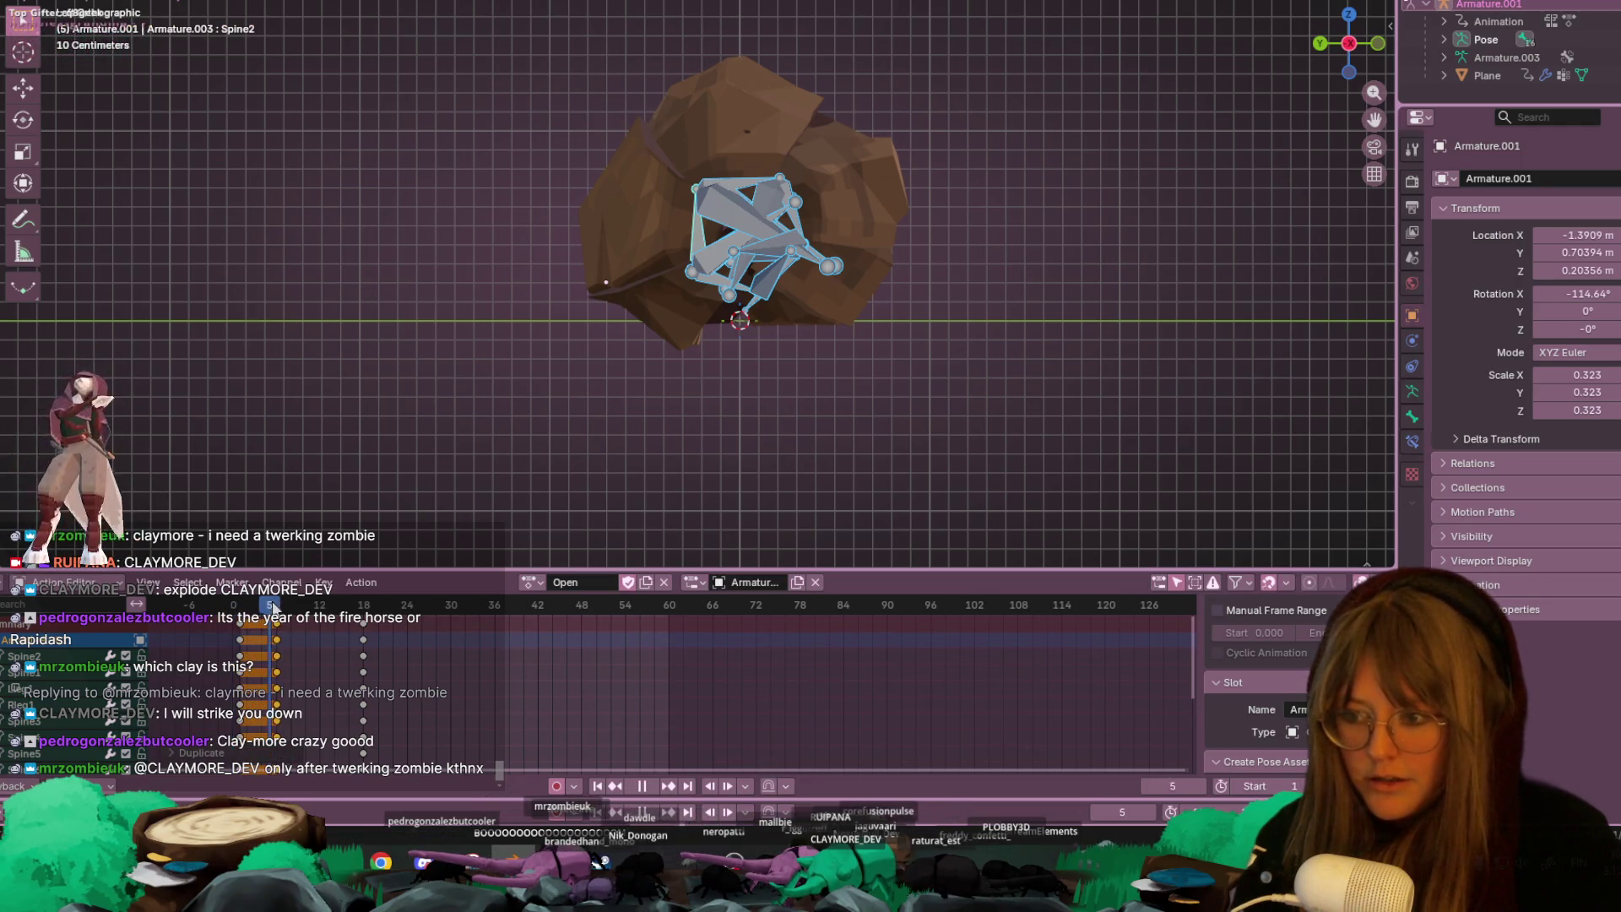
# - At frame 6, rotate Spine2 and Spine3 and raise the spine bones to half-curl the shell
pyautogui.click(703, 230)
pyautogui.press('r')
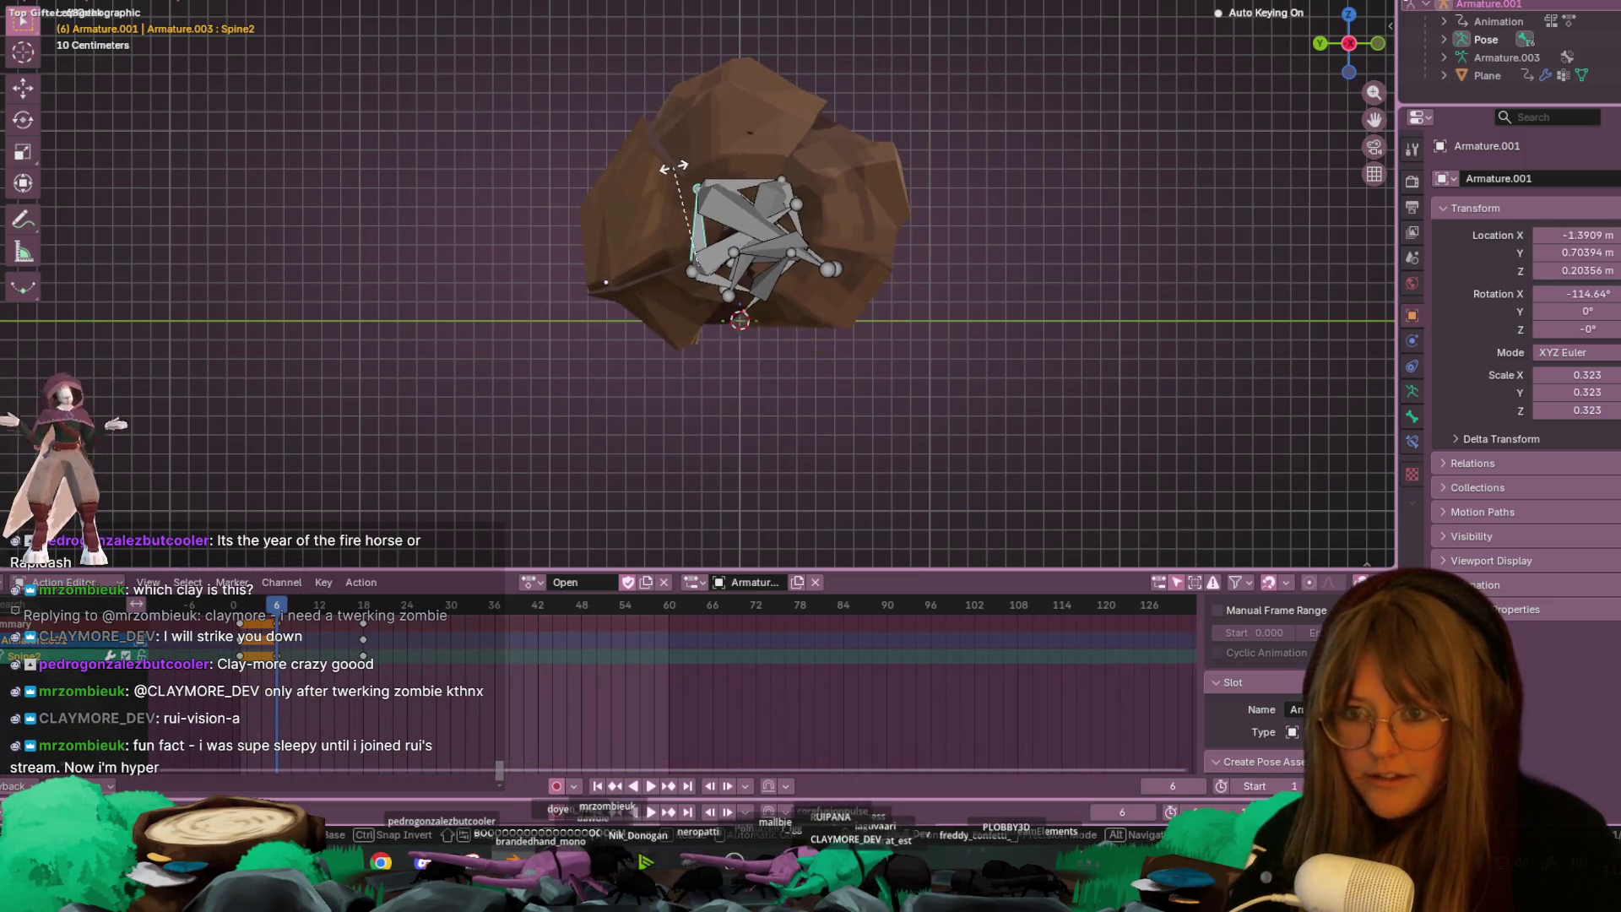
pyautogui.click(742, 165)
pyautogui.click(727, 174)
pyautogui.press('r')
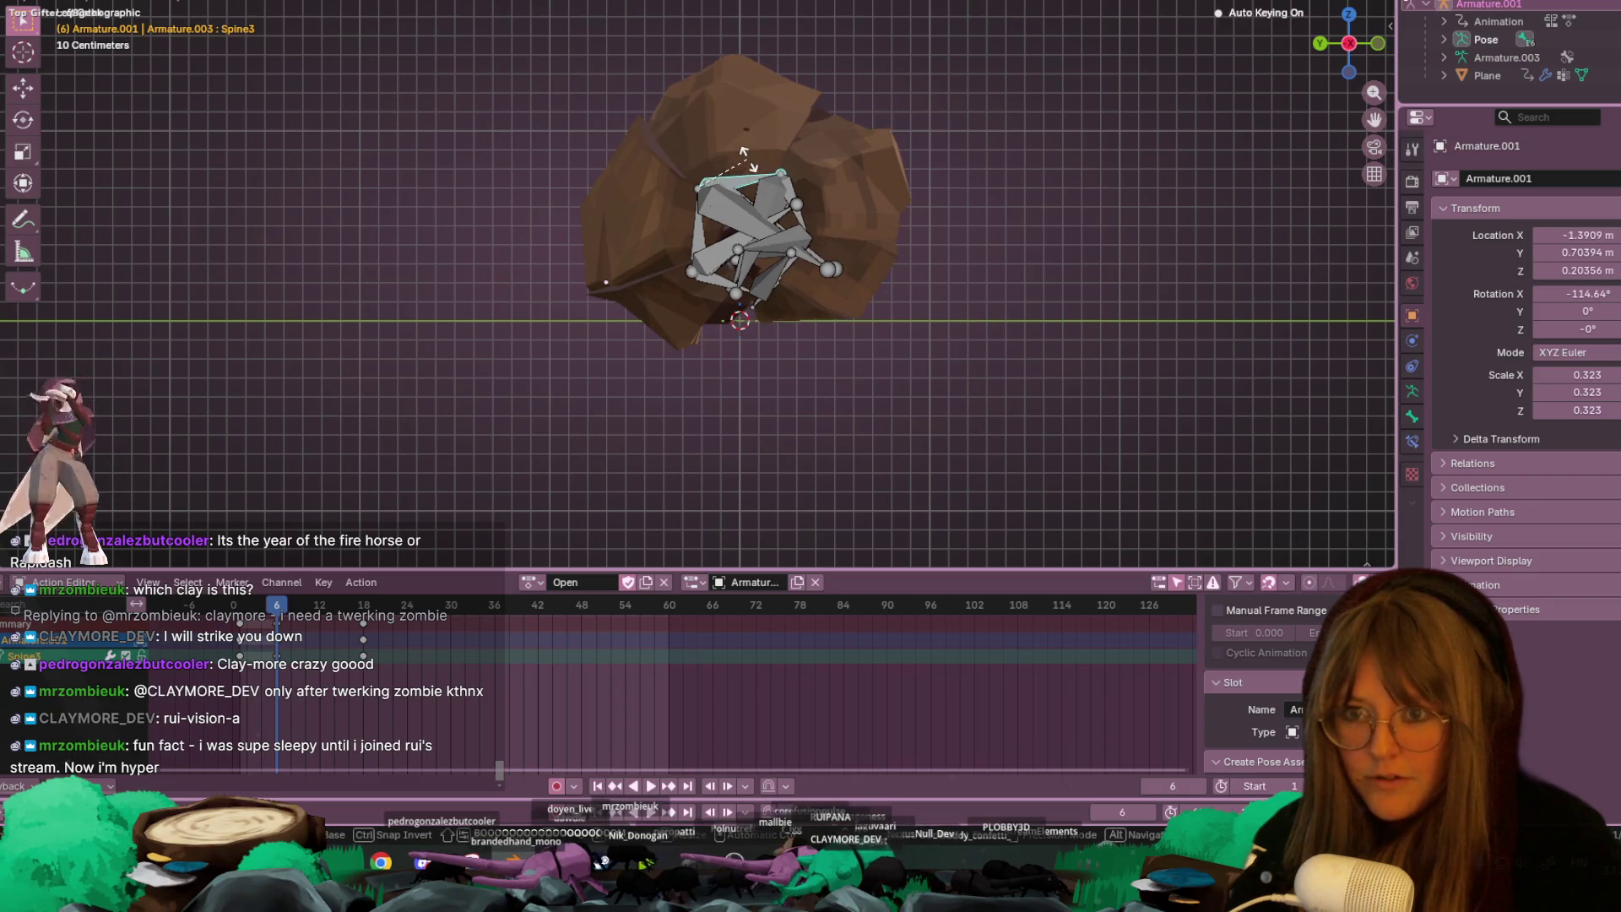
pyautogui.click(747, 191)
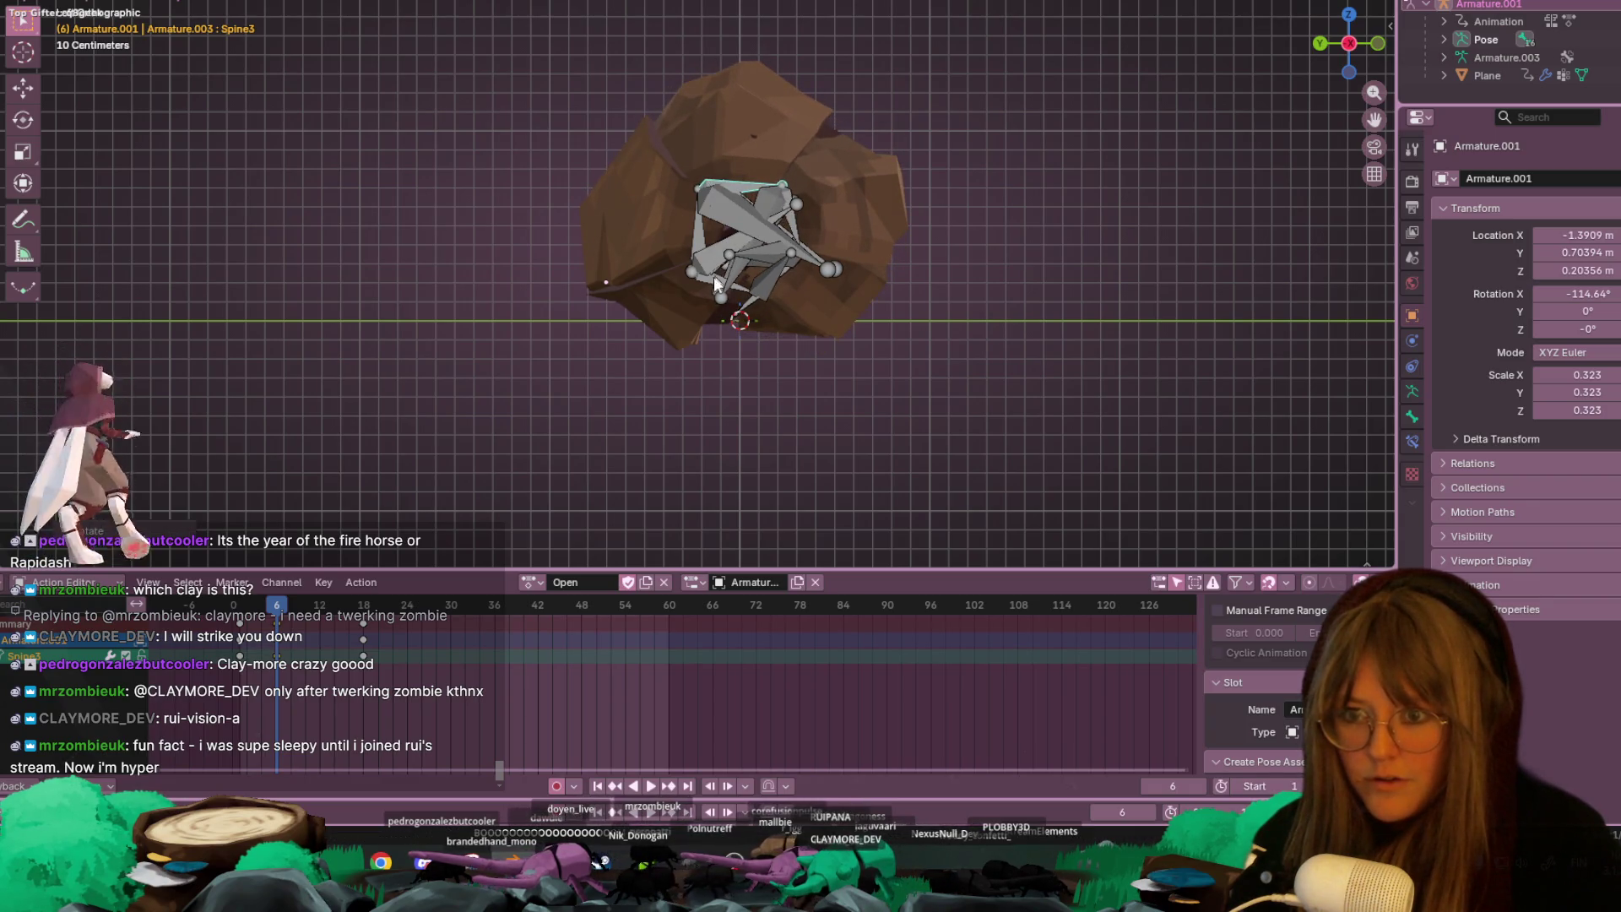
pyautogui.click(701, 233)
pyautogui.press('r')
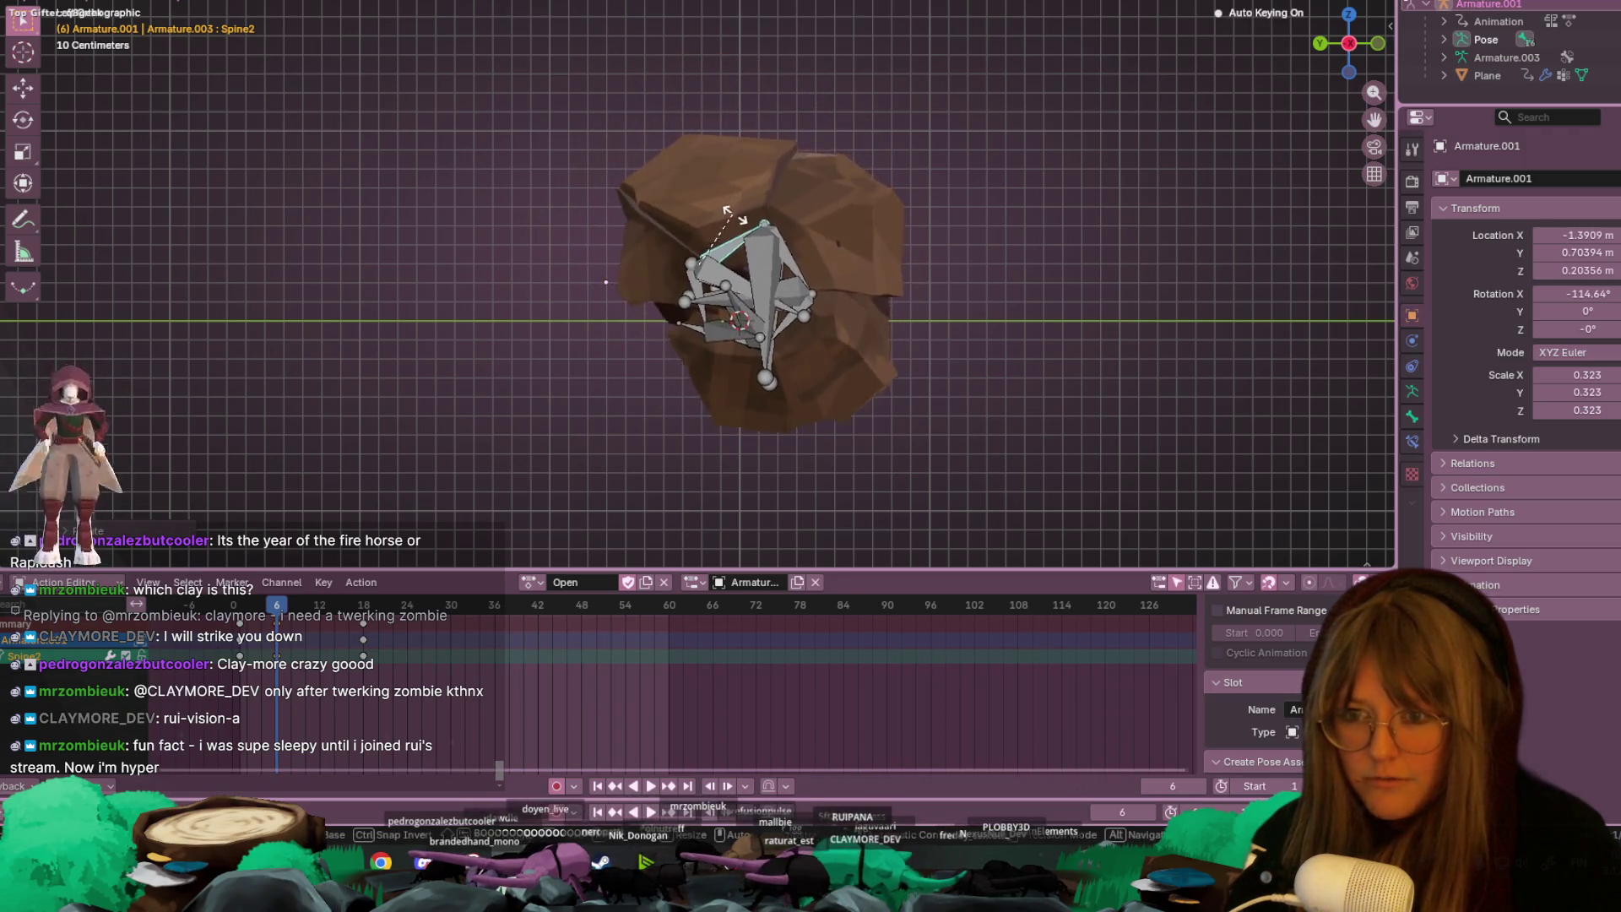
pyautogui.click(758, 316)
pyautogui.press('g')
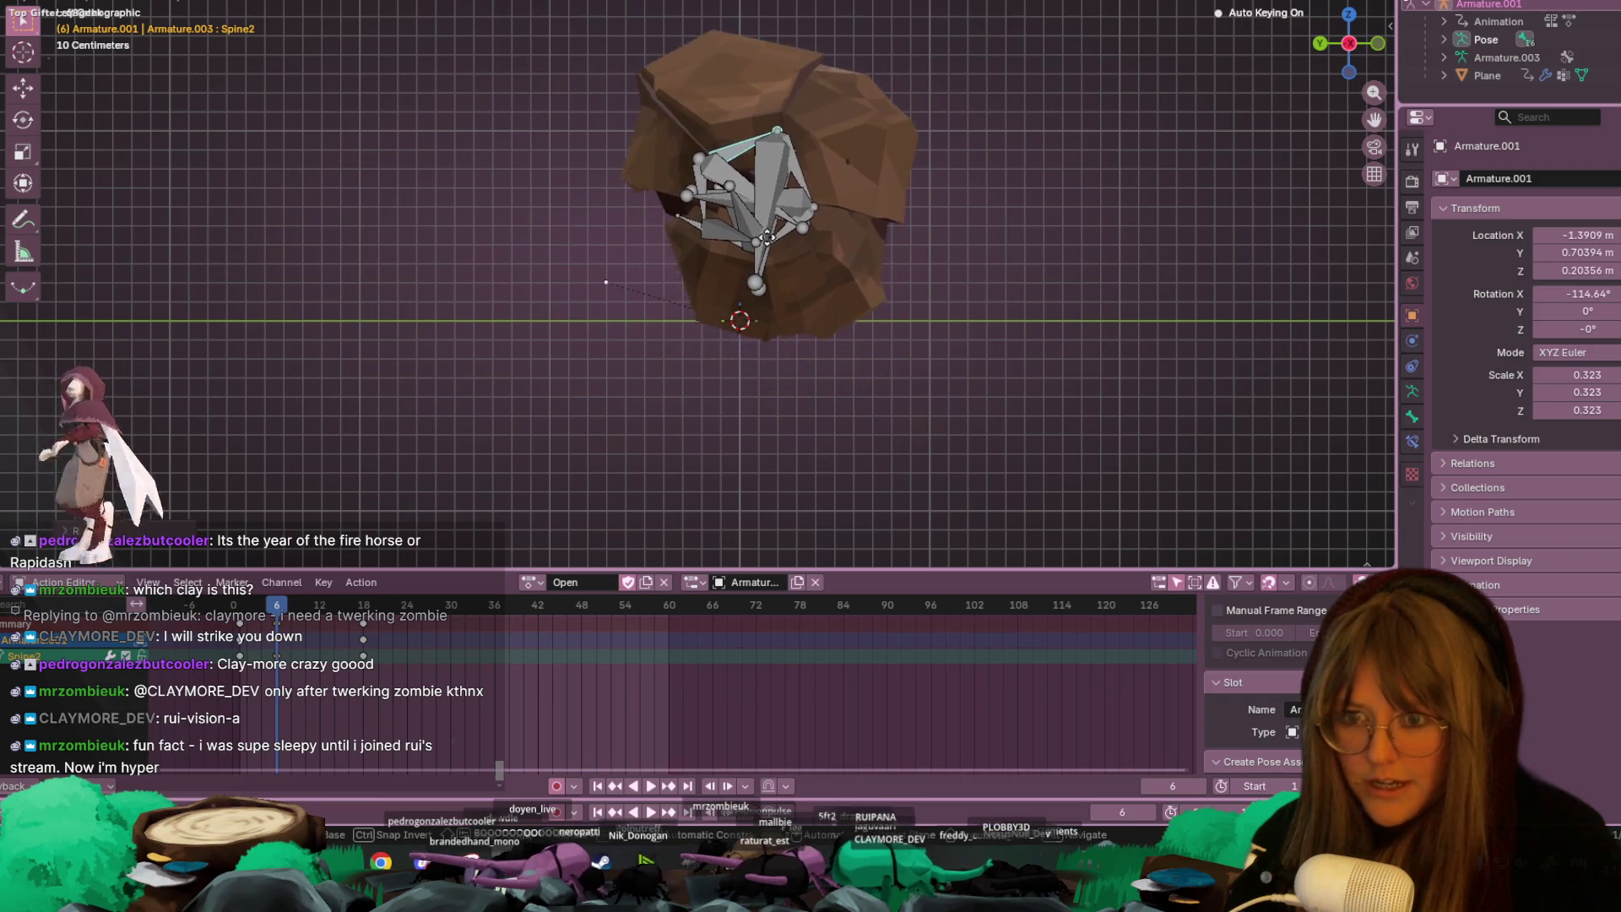
pyautogui.click(736, 191)
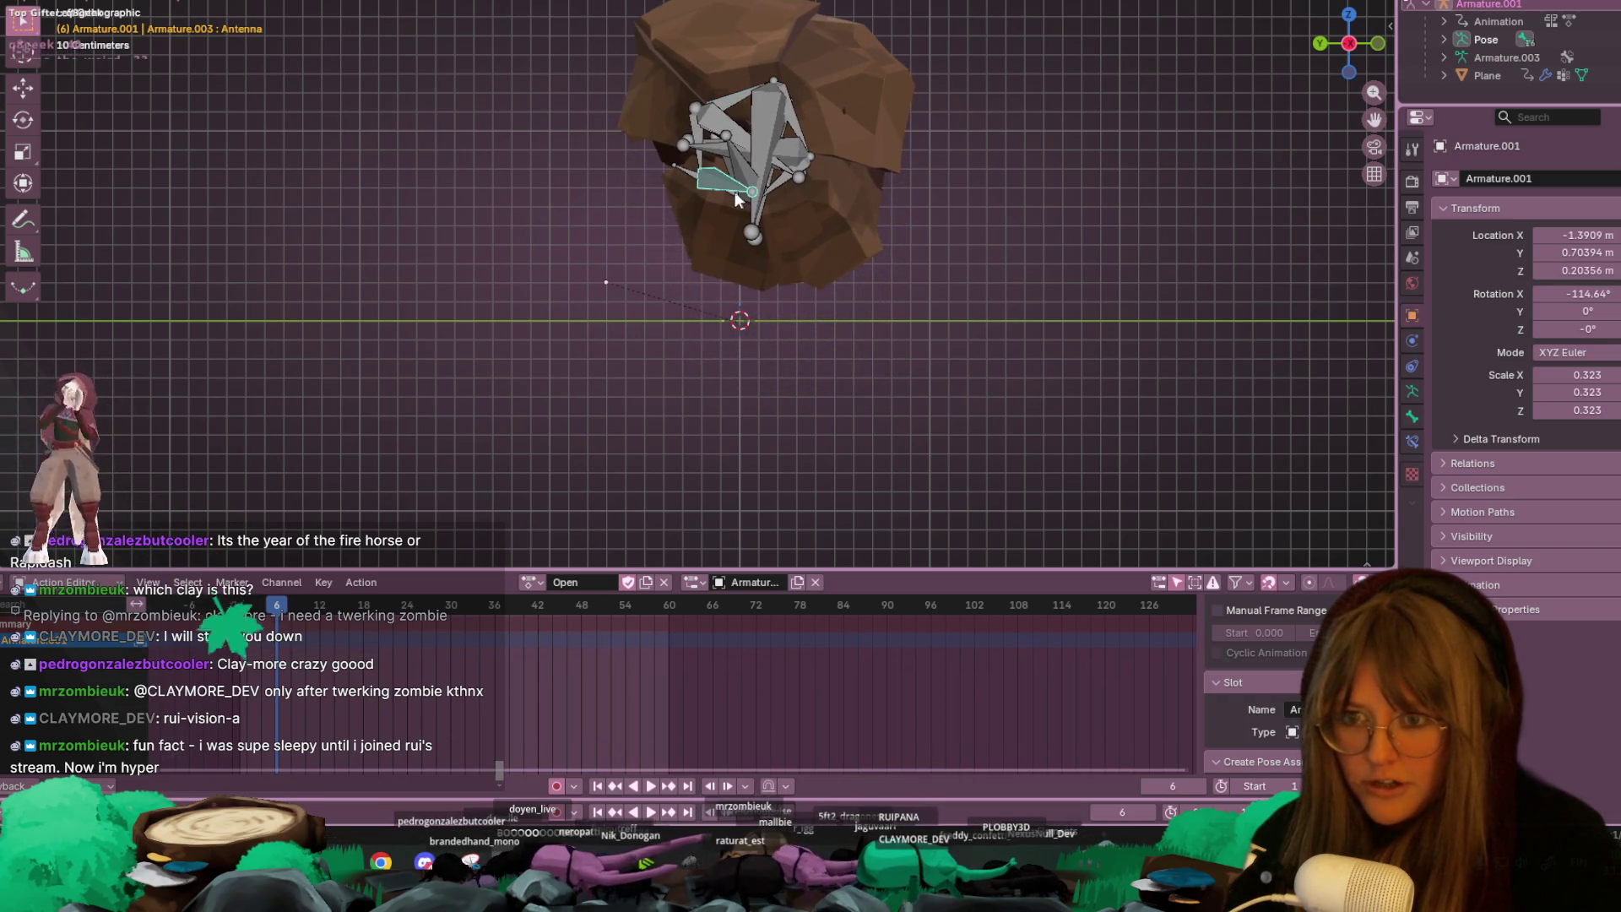
# - Rotate Spine4 twice and Spine5 once to shape the tail end of the curl
pyautogui.click(732, 196)
pyautogui.click(732, 196)
pyautogui.press('r')
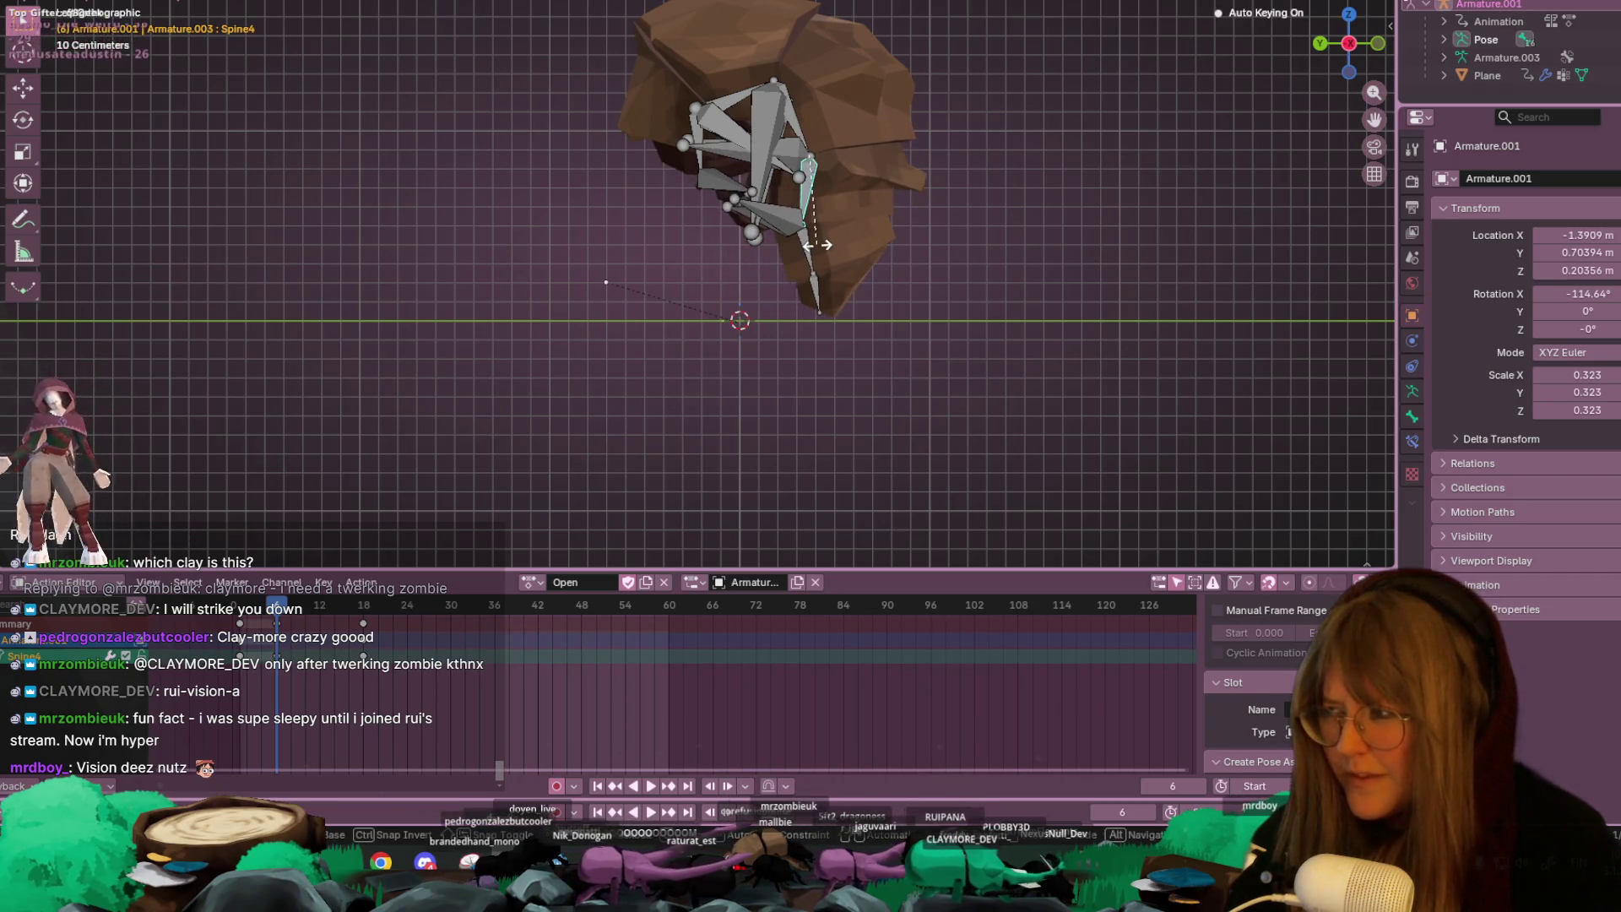
pyautogui.click(824, 232)
pyautogui.press('r')
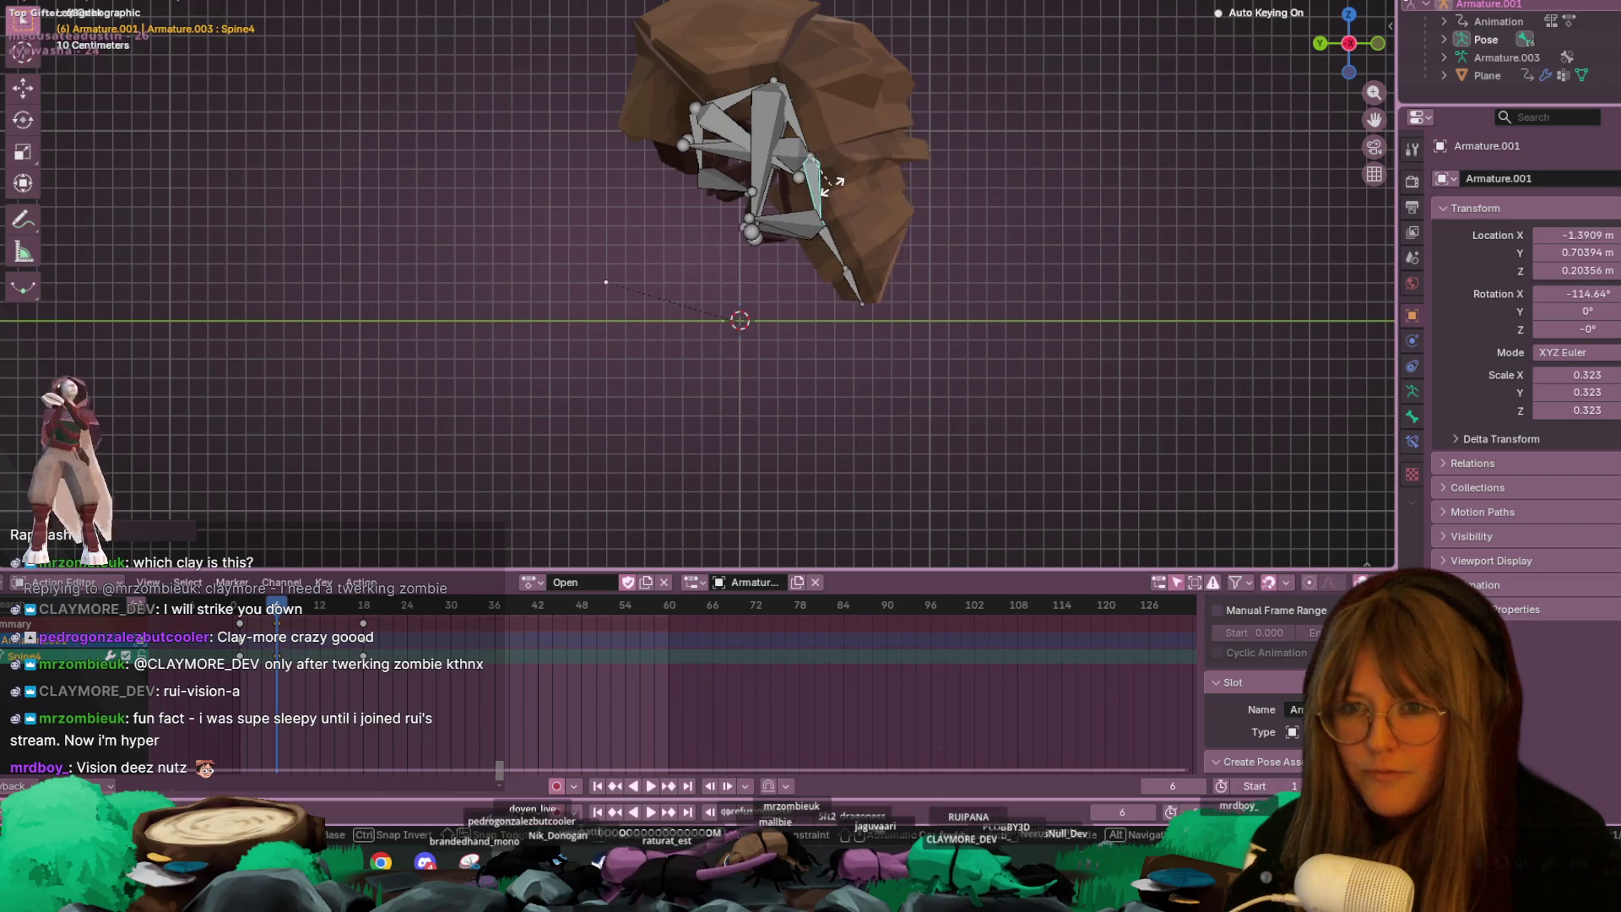
pyautogui.click(830, 196)
pyautogui.click(825, 248)
pyautogui.press('r')
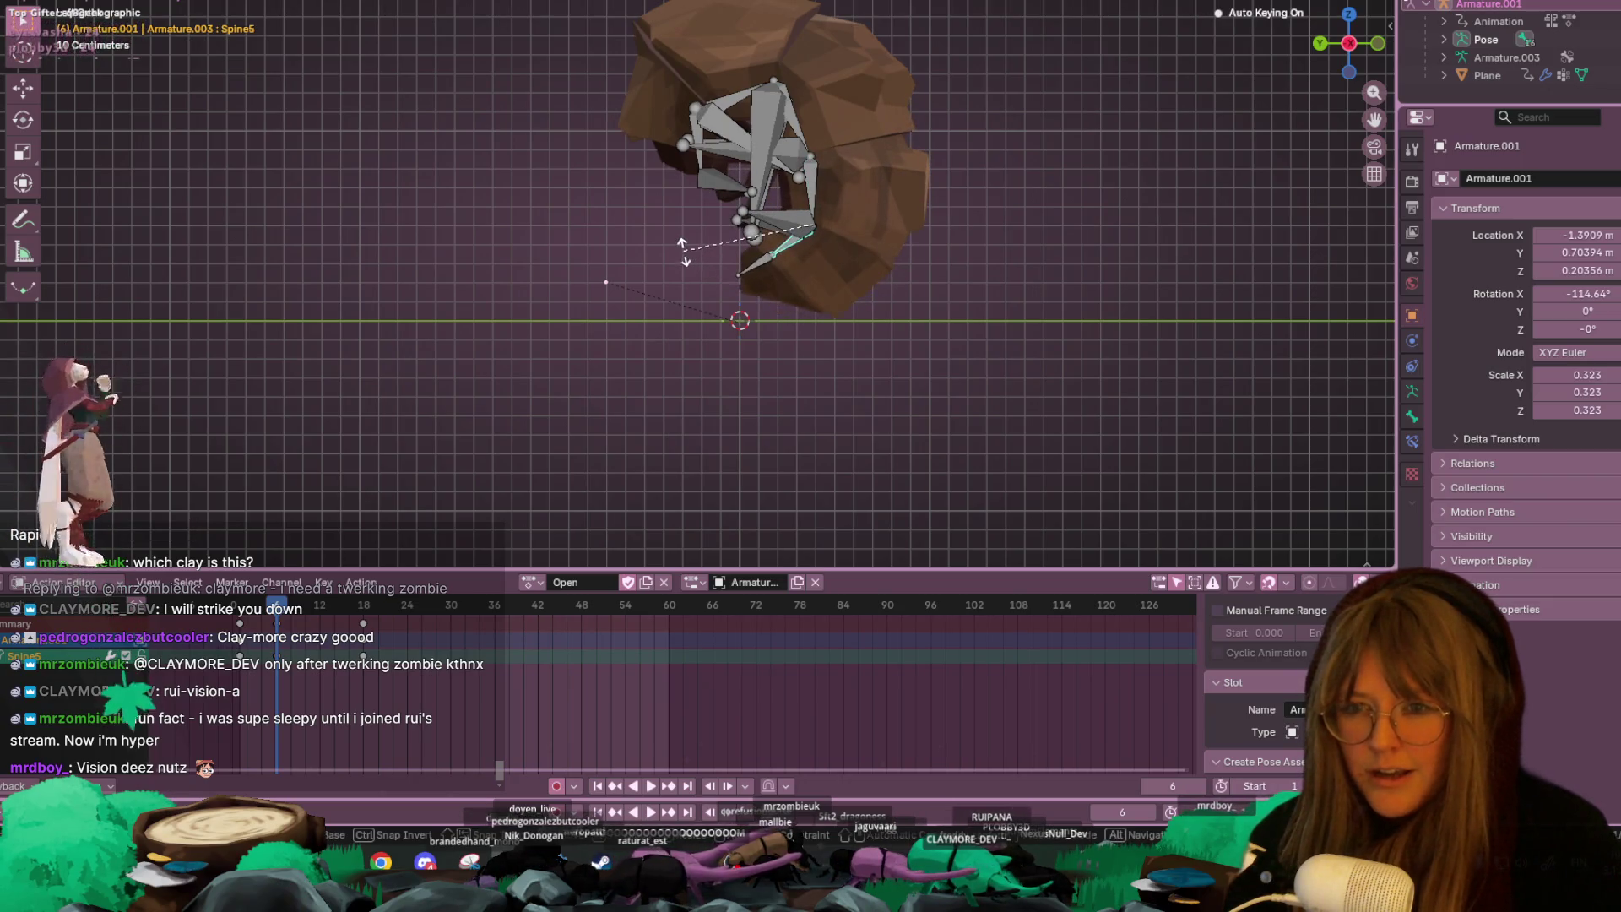
pyautogui.click(685, 251)
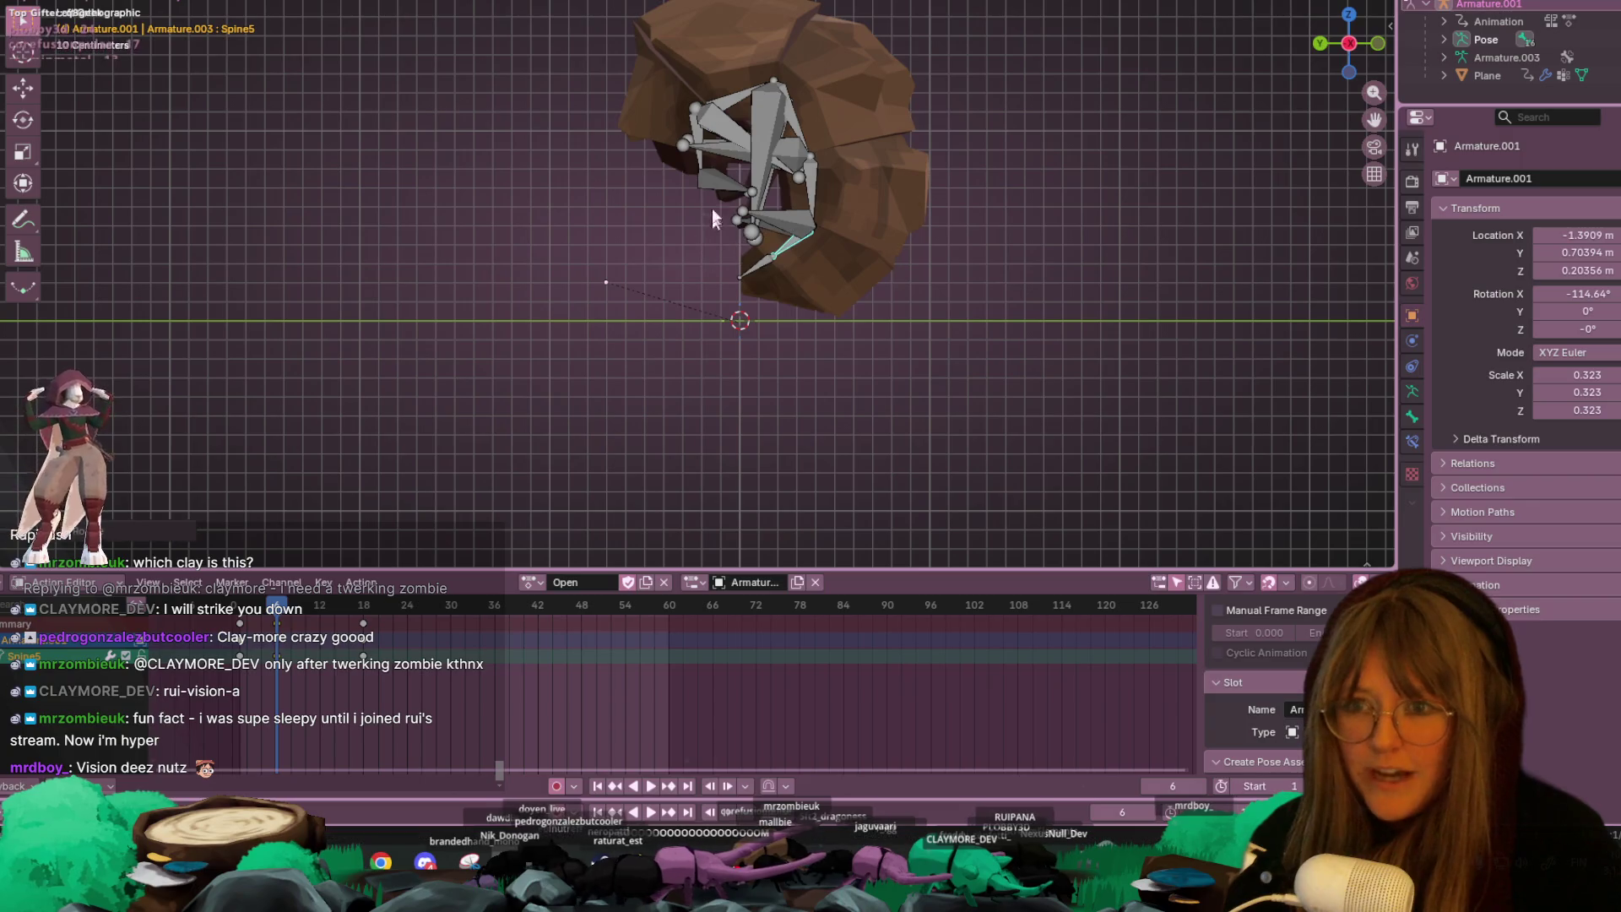
# - Tweak the Spine2 rotation three more times to refine the half-curled pose
pyautogui.click(735, 99)
pyautogui.press('r')
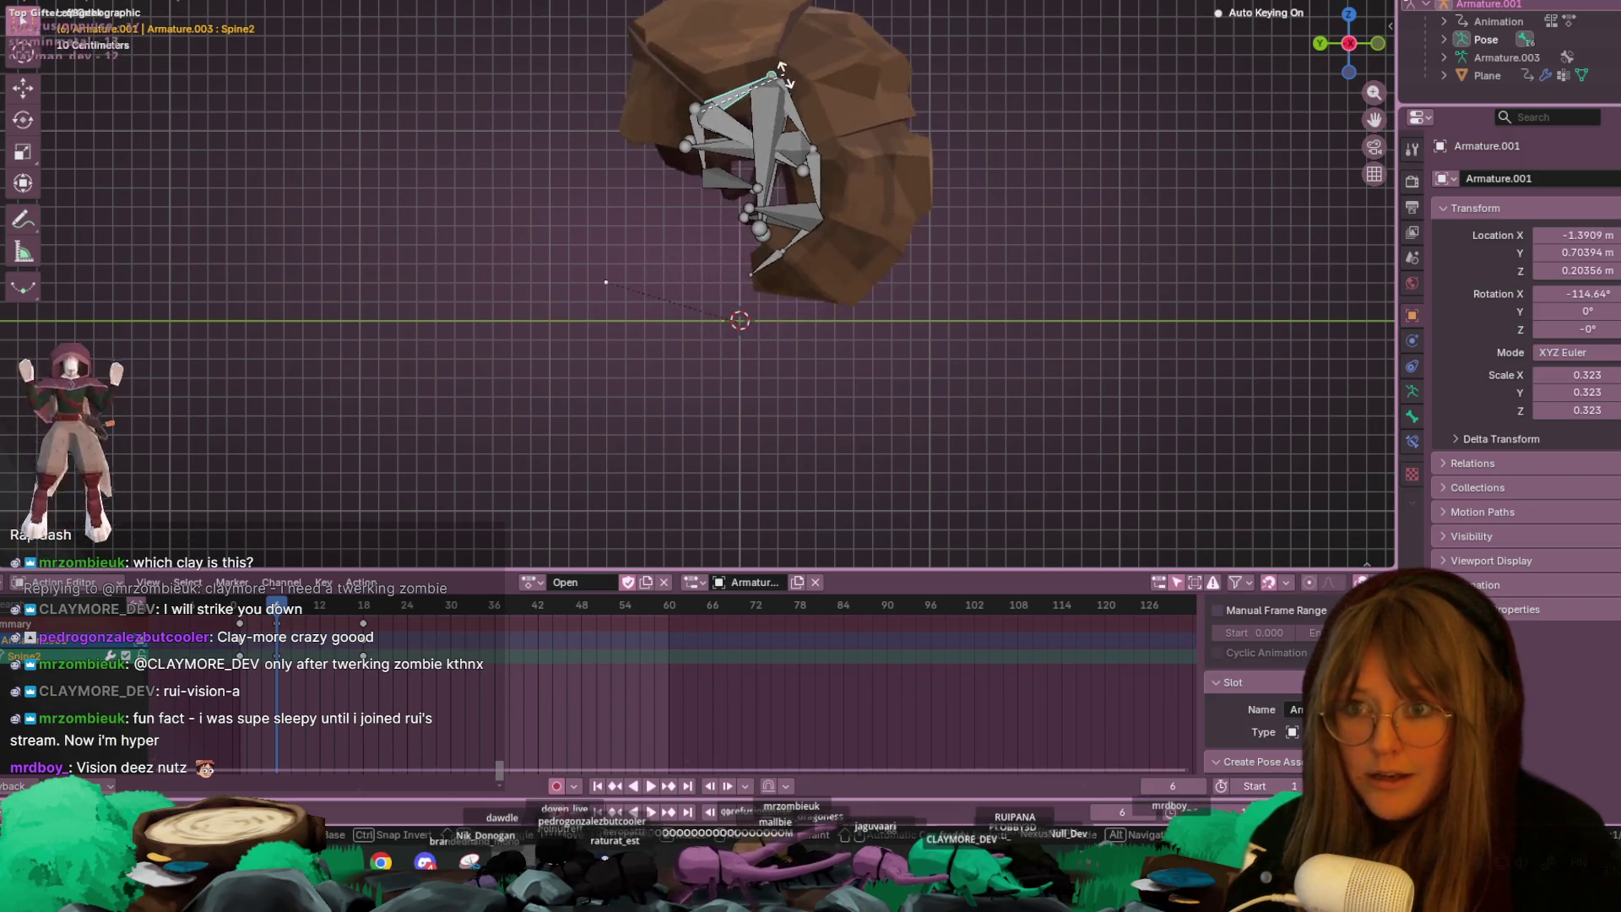
pyautogui.click(785, 80)
pyautogui.press('r')
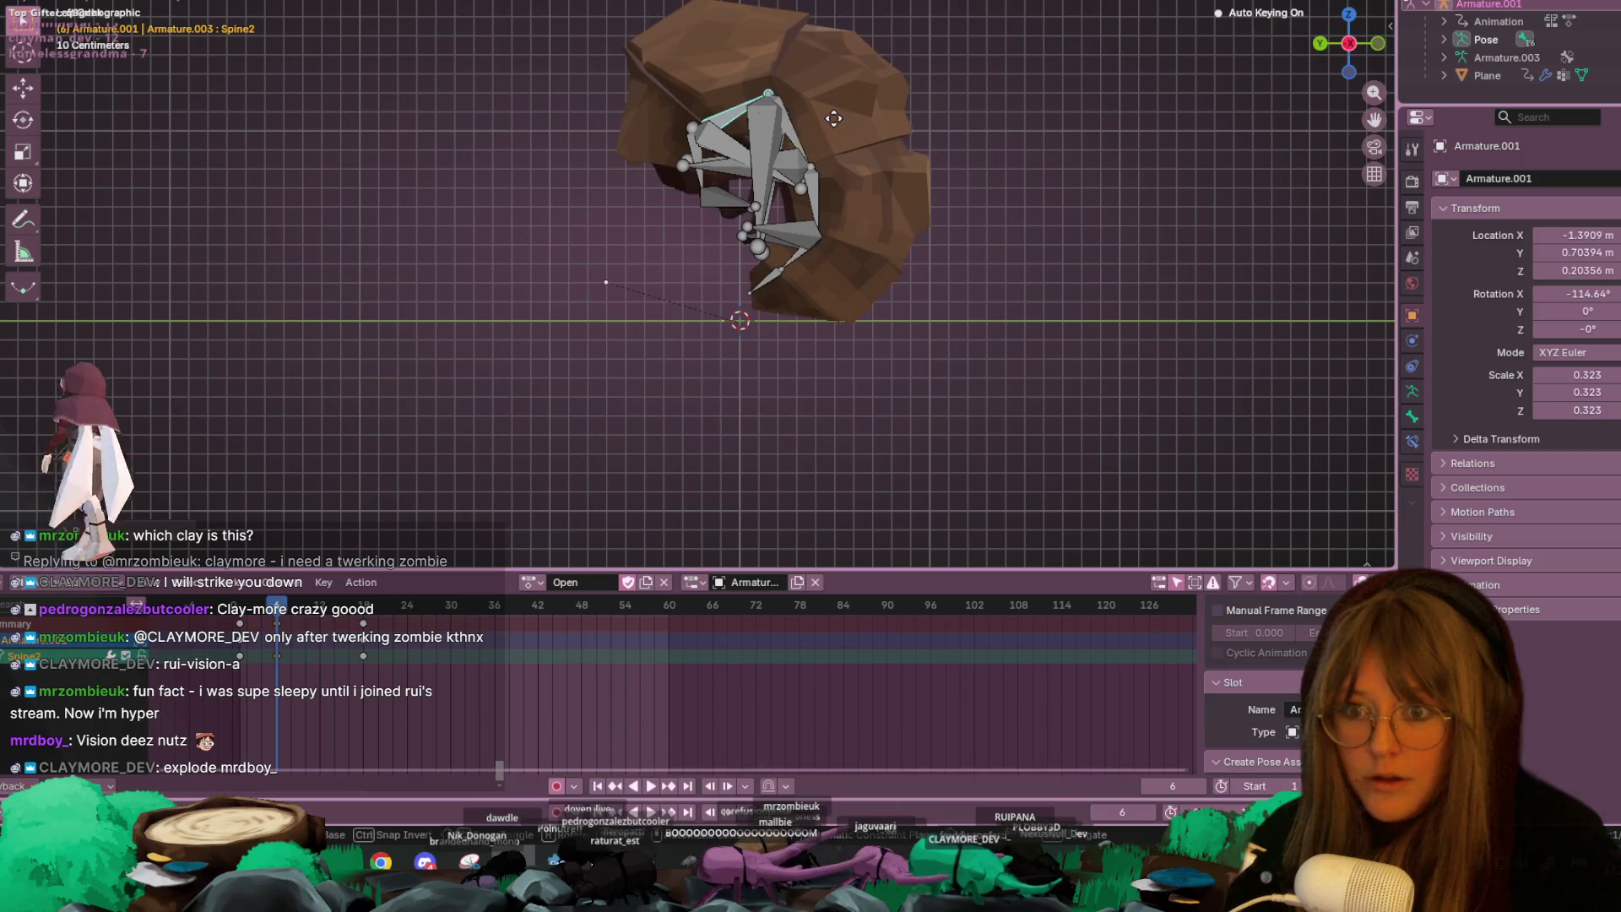
pyautogui.click(833, 128)
pyautogui.press('r')
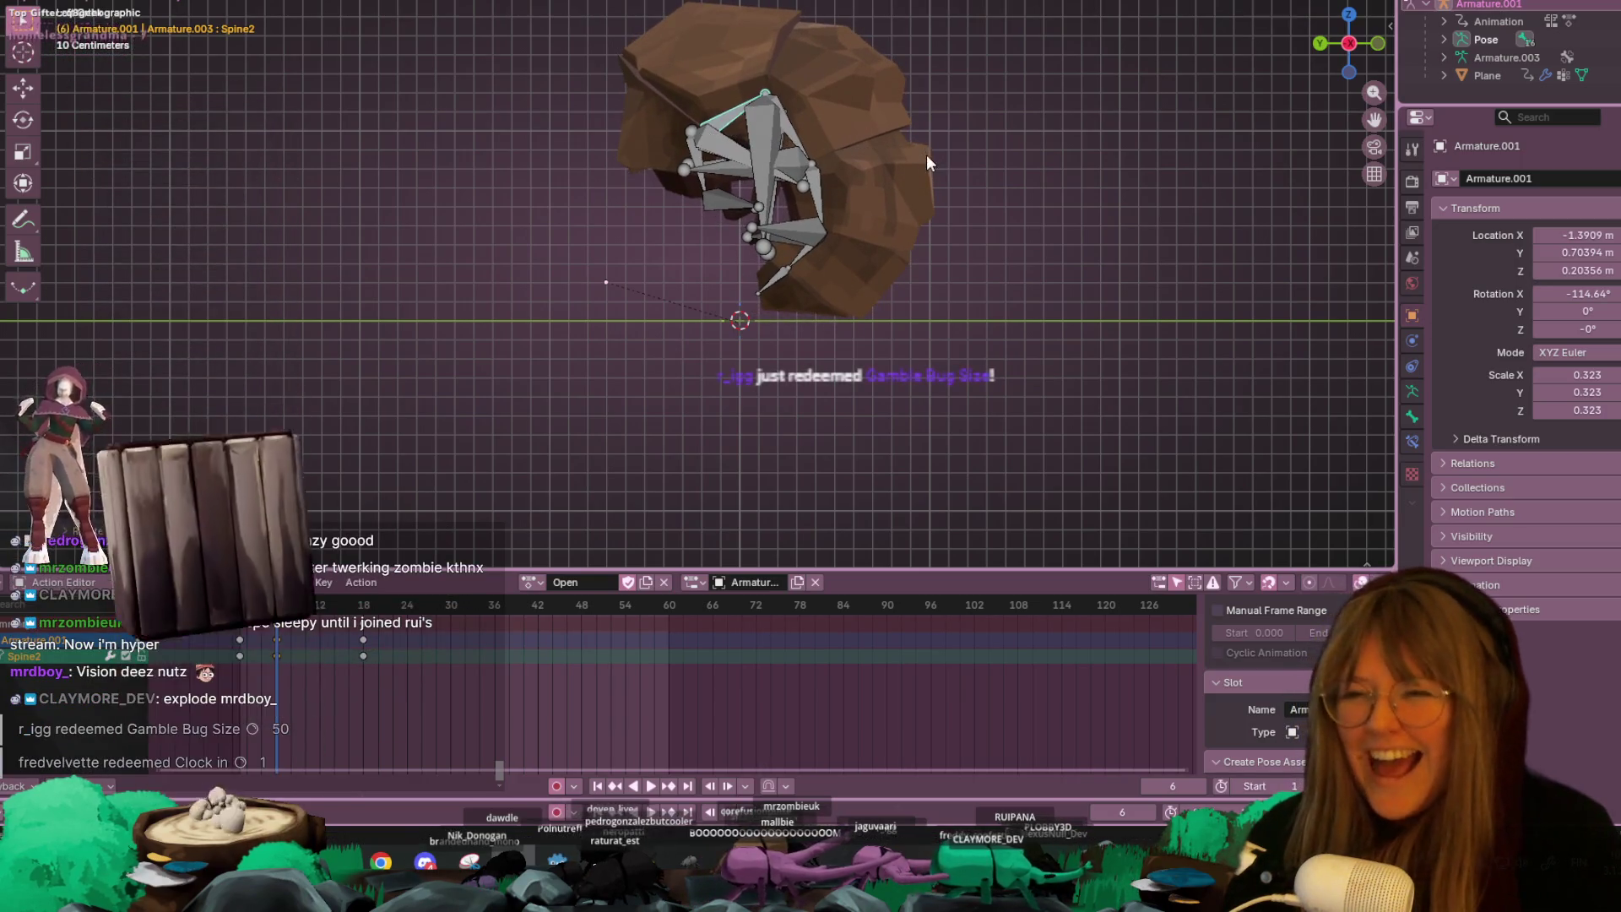
pyautogui.click(919, 173)
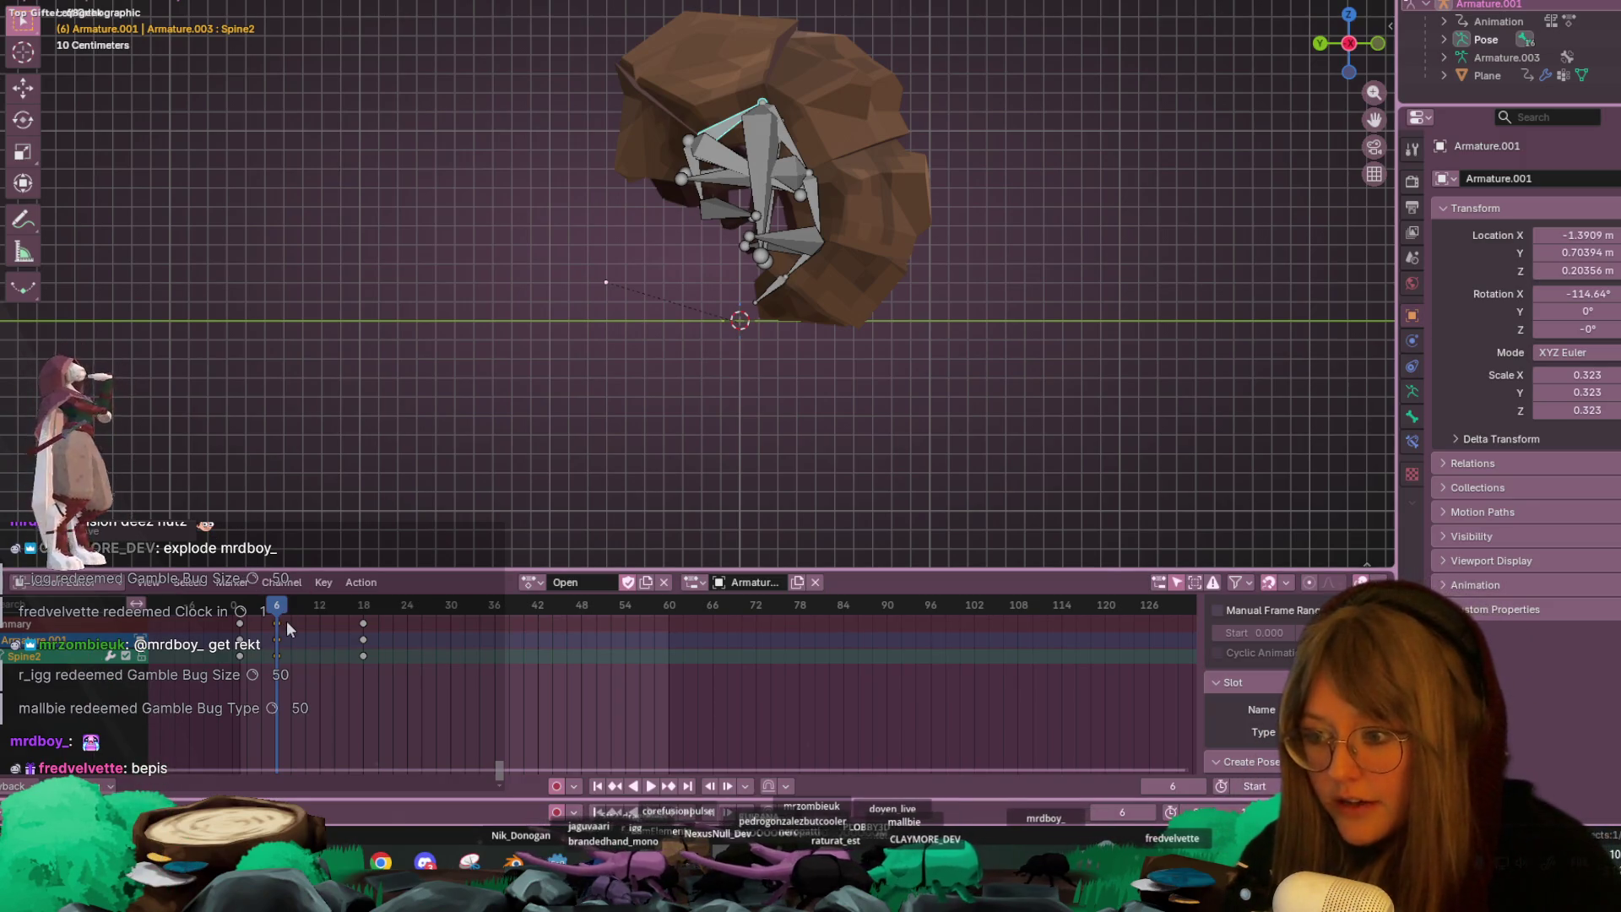
# - Check the walking pose near frame 17, then duplicate the frame-6 keys onto frame 12
pyautogui.moveTo(281, 605)
pyautogui.mouseDown()
pyautogui.moveTo(246, 606)
pyautogui.moveTo(470, 434)
pyautogui.moveTo(354, 564)
pyautogui.mouseUp()
pyautogui.press('space')
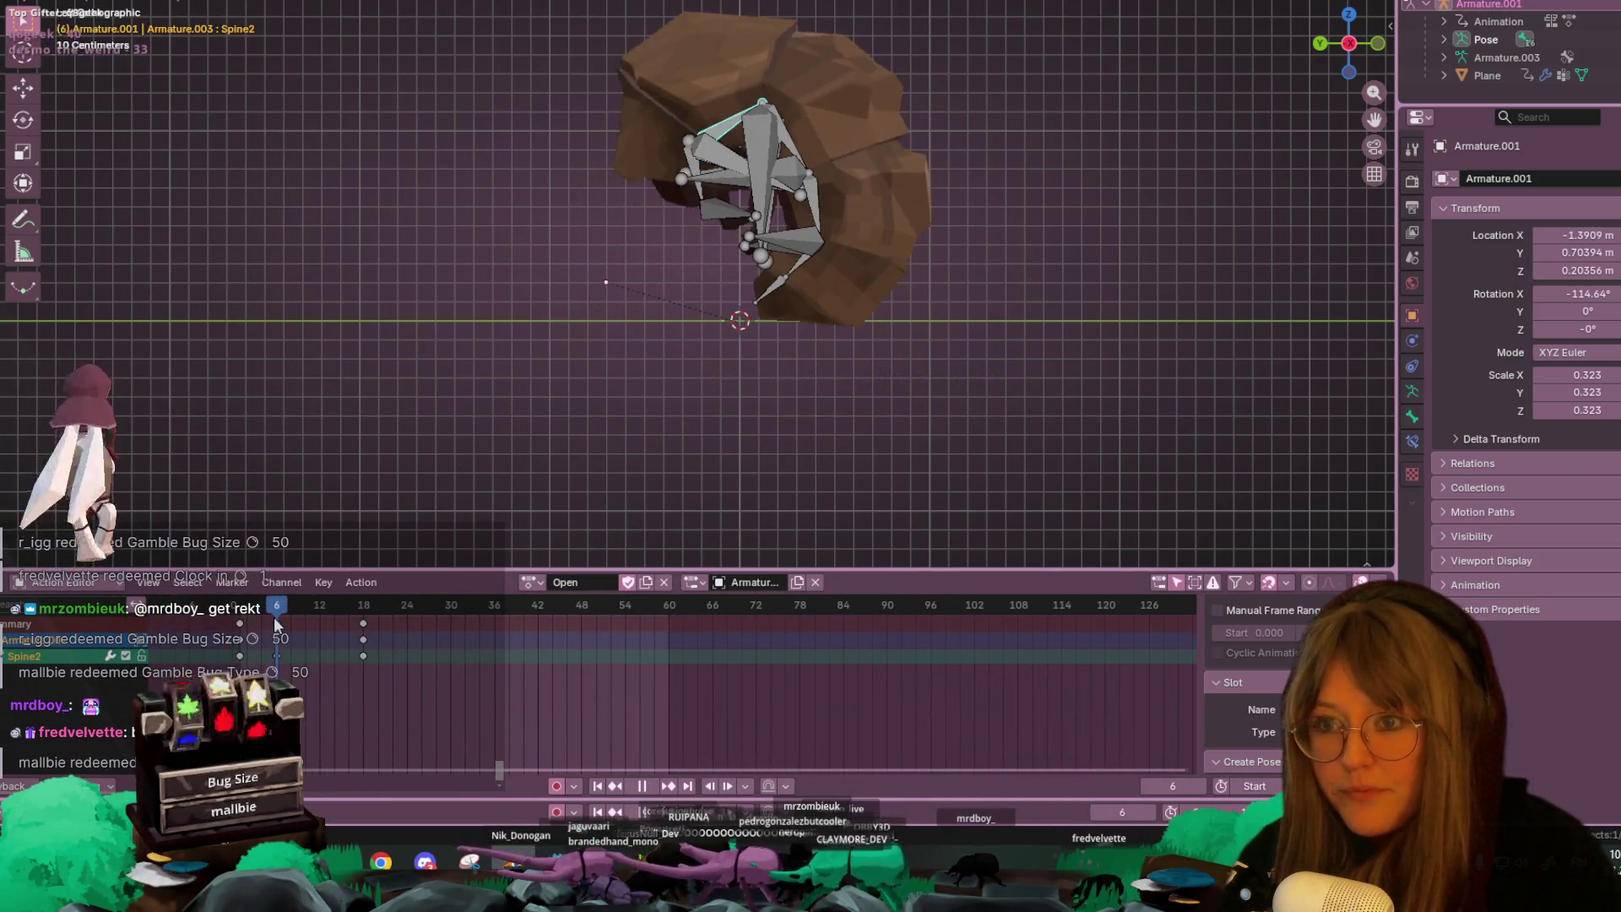
pyautogui.press('space')
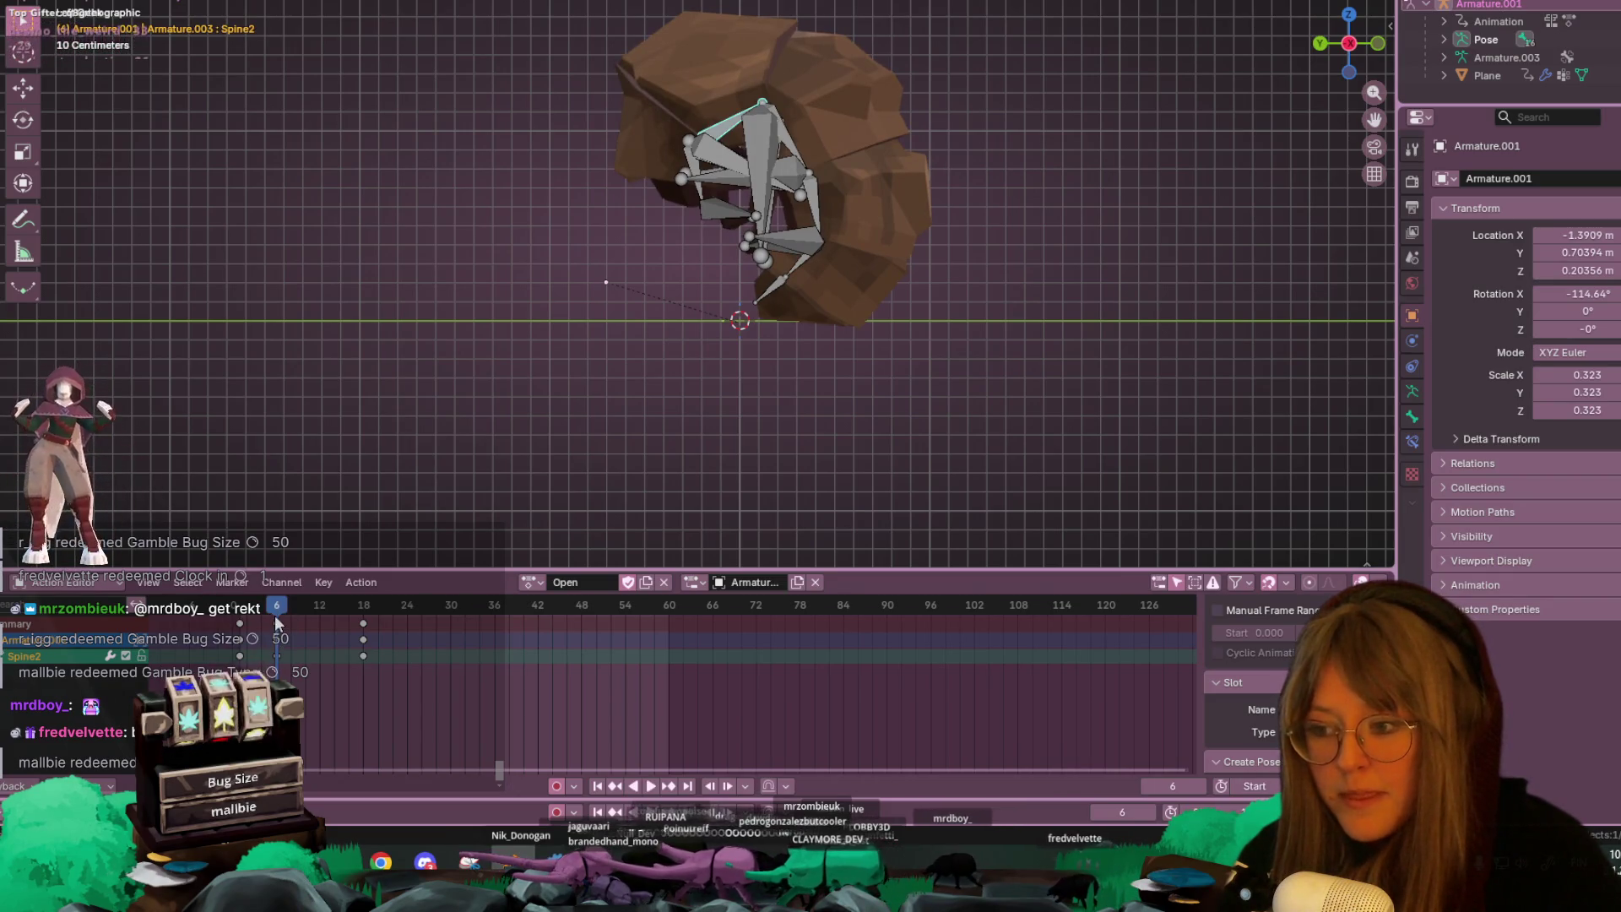
pyautogui.moveTo(276, 615); pyautogui.dragTo(272, 617)
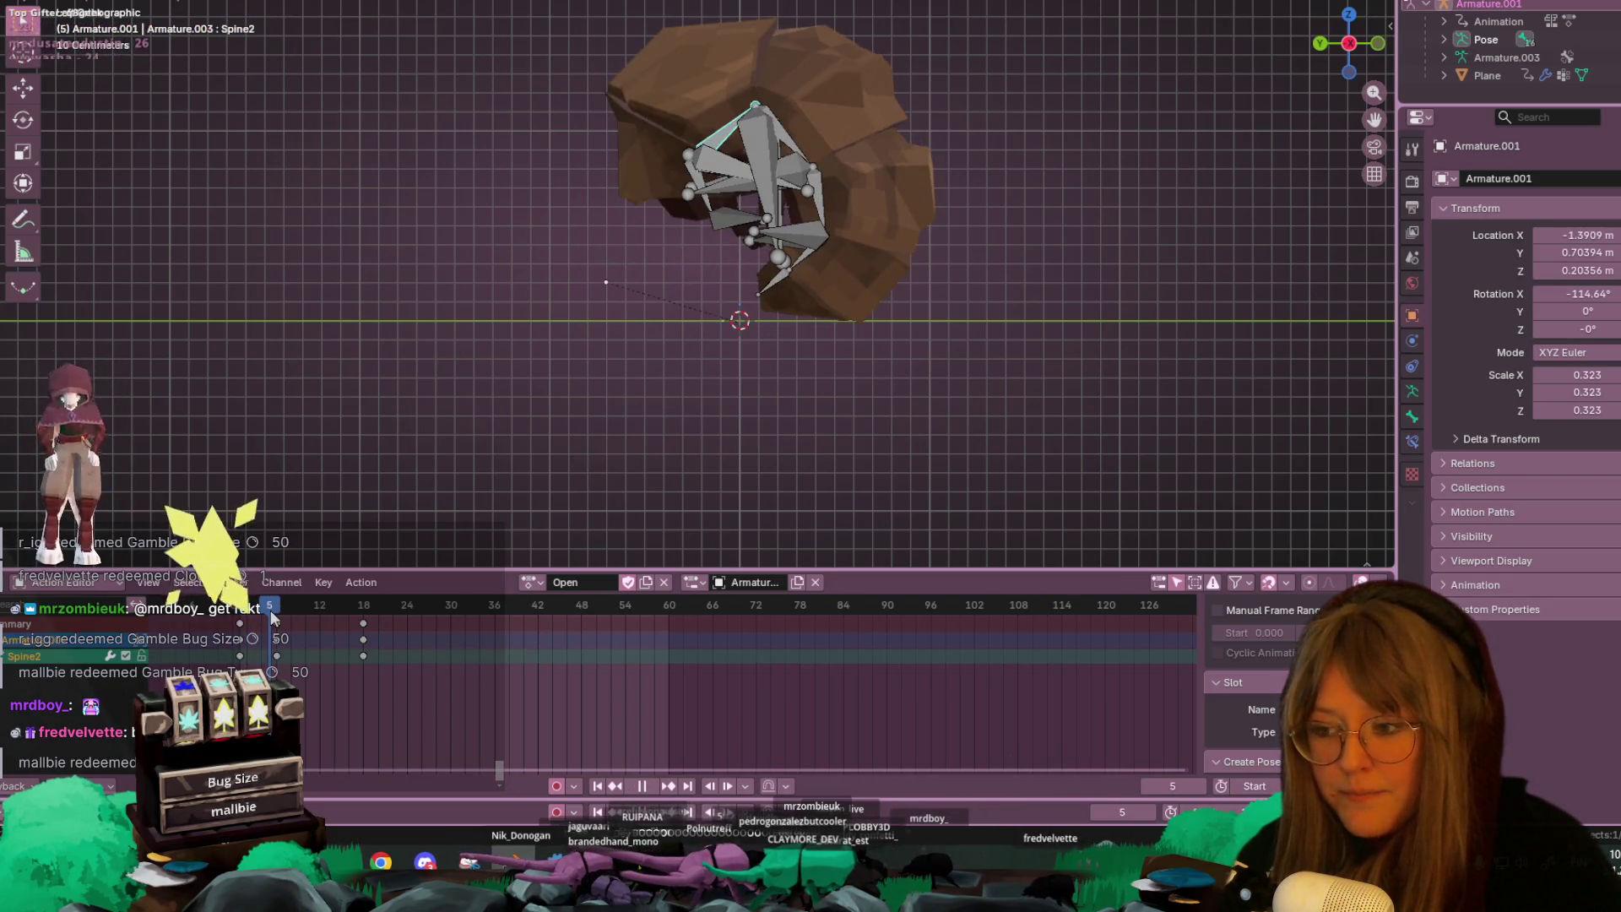
pyautogui.click(282, 625)
pyautogui.hotkey('shift', 'd')
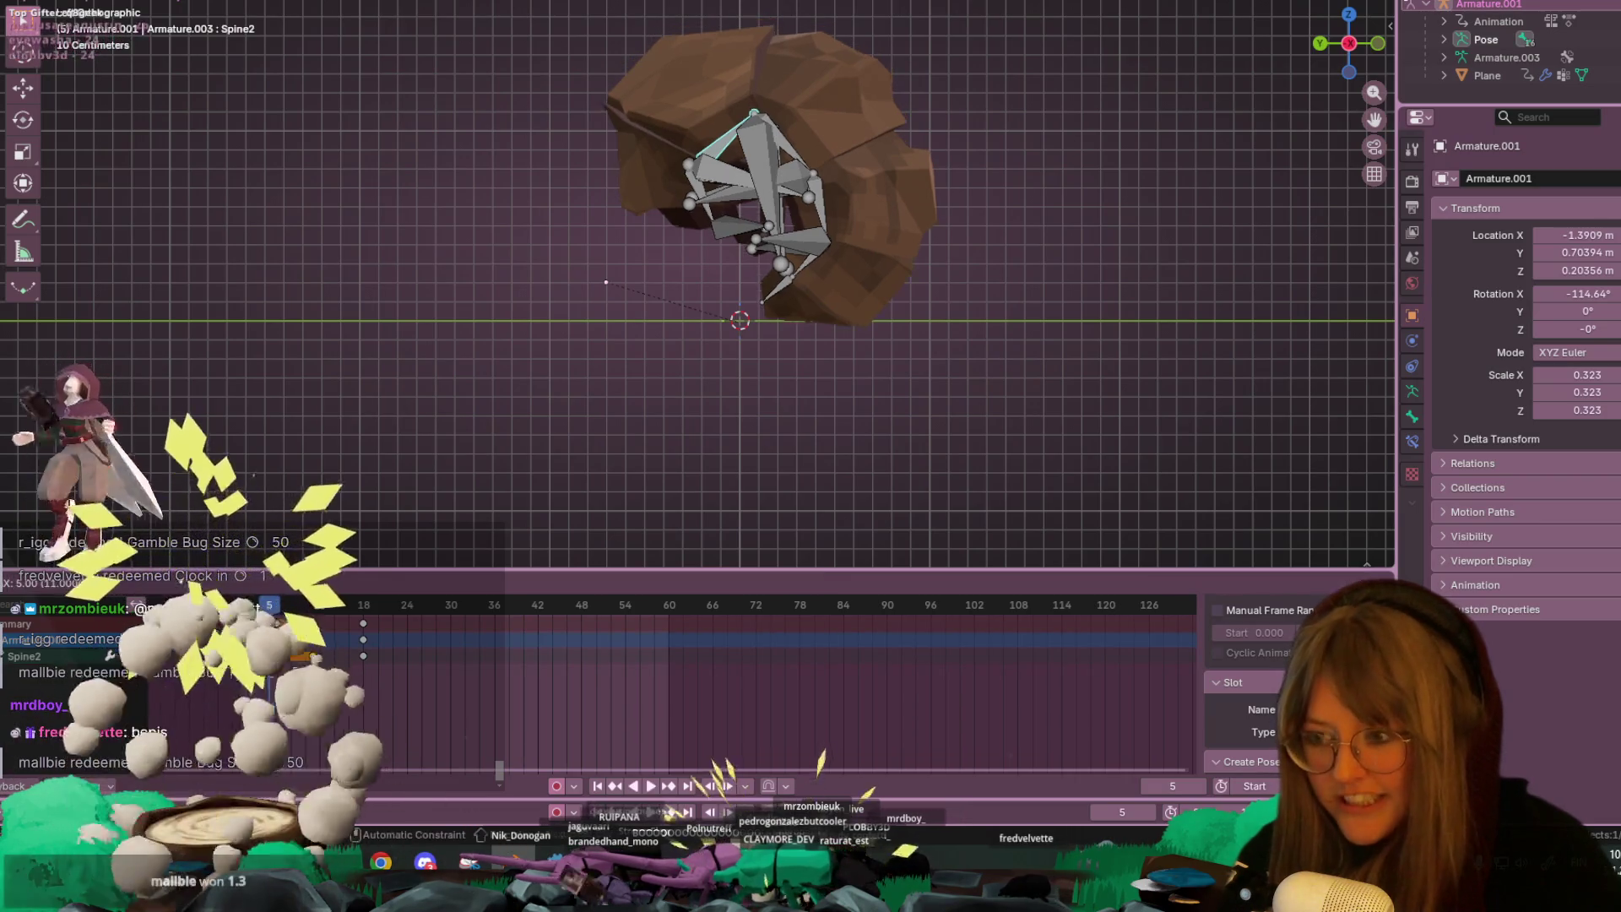
pyautogui.click(317, 625)
pyautogui.press('space')
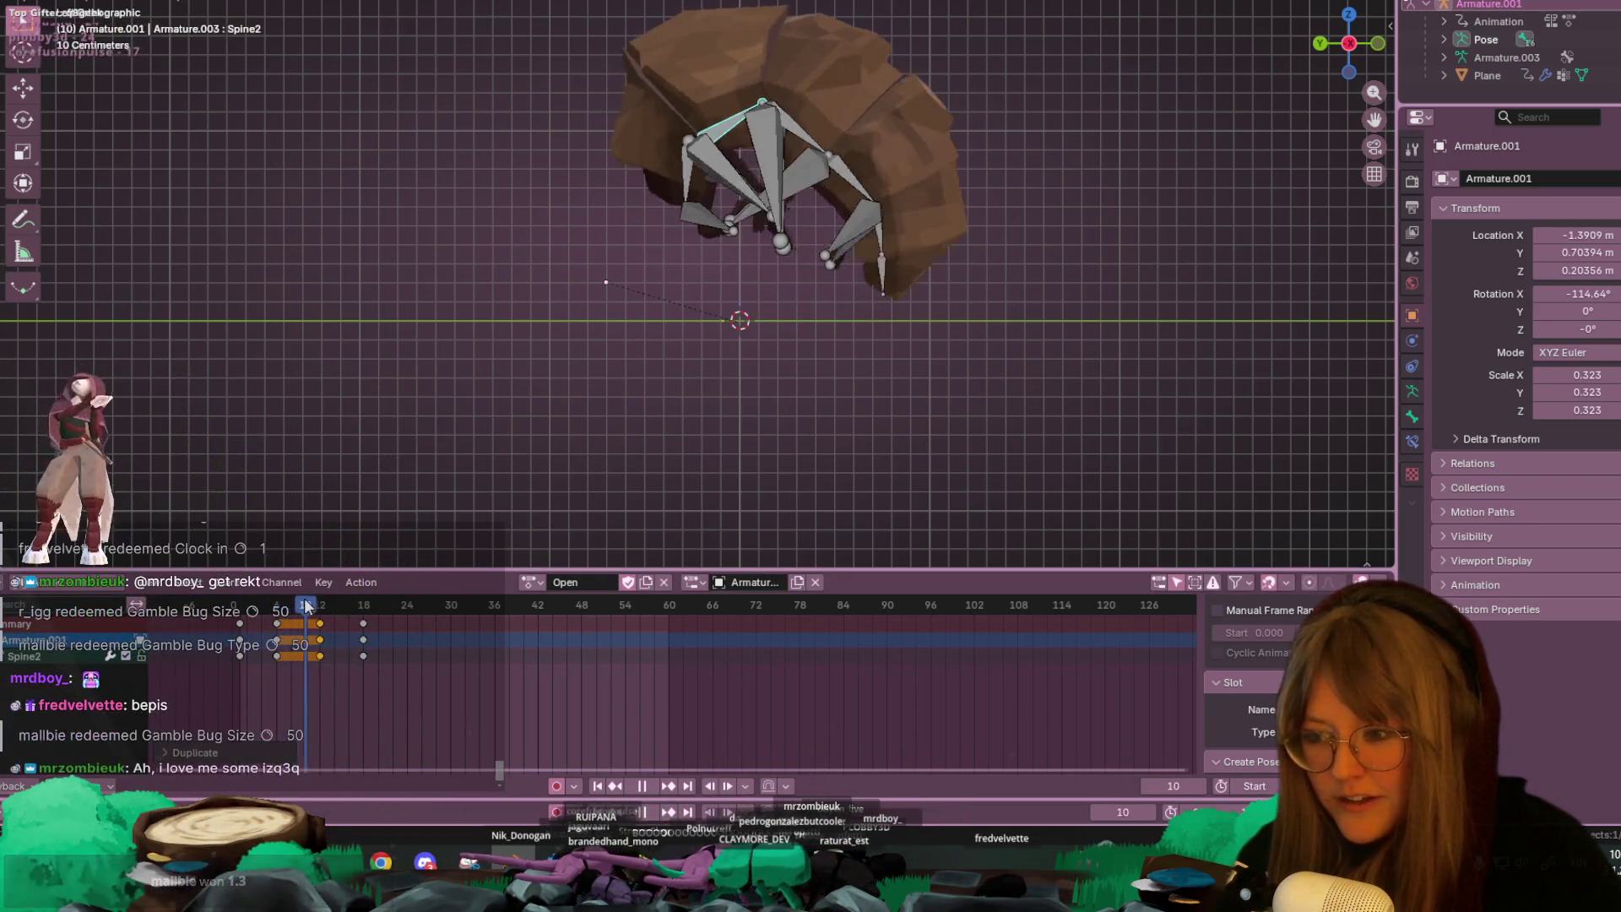
pyautogui.moveTo(306, 601); pyautogui.dragTo(282, 601)
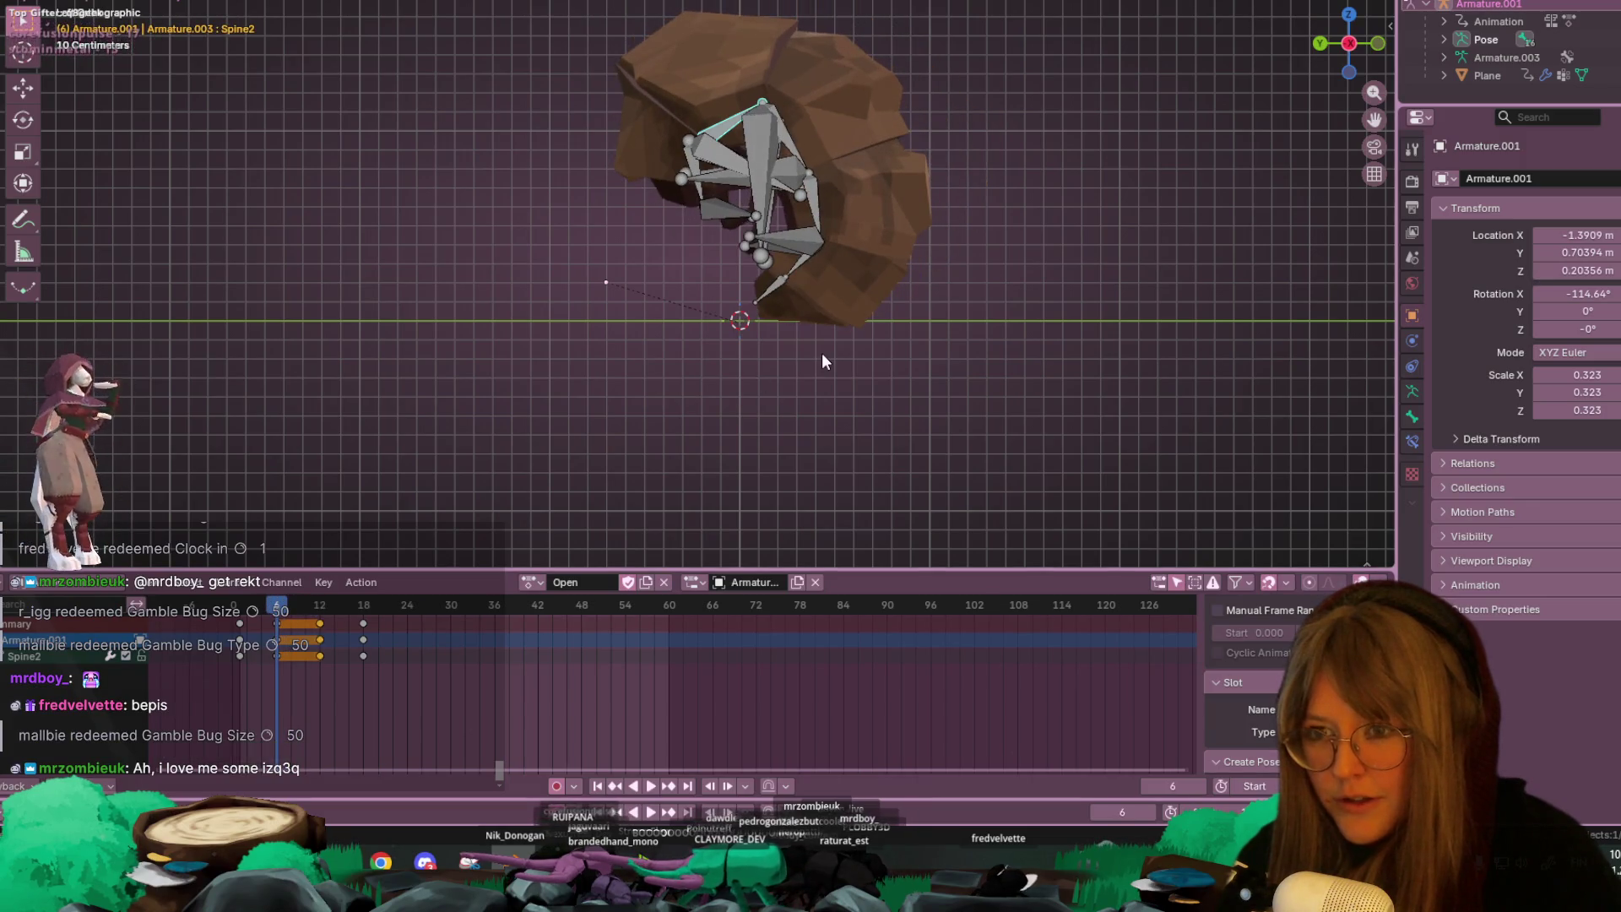
# - Key every bone's pose at frame 6, duplicate those keys to frame 12, and replay the hold
pyautogui.press('a')
pyautogui.press('i')
pyautogui.press('Left')
pyautogui.press('Left')
pyautogui.press('Left')
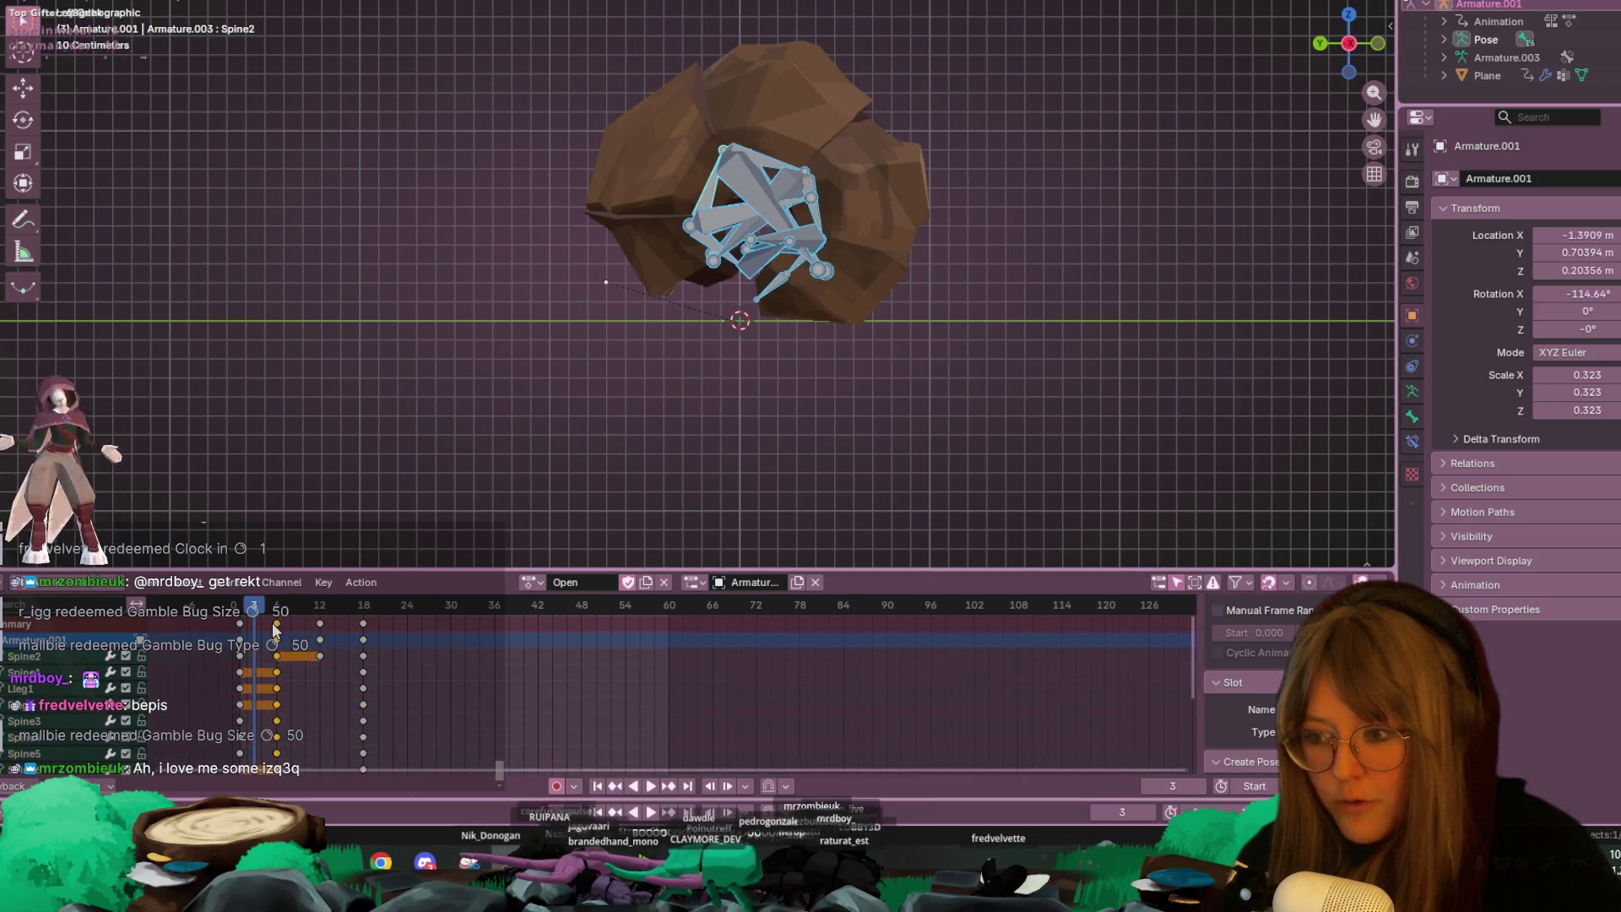
pyautogui.hotkey('shift', 'd')
pyautogui.press('Return')
pyautogui.press('space')
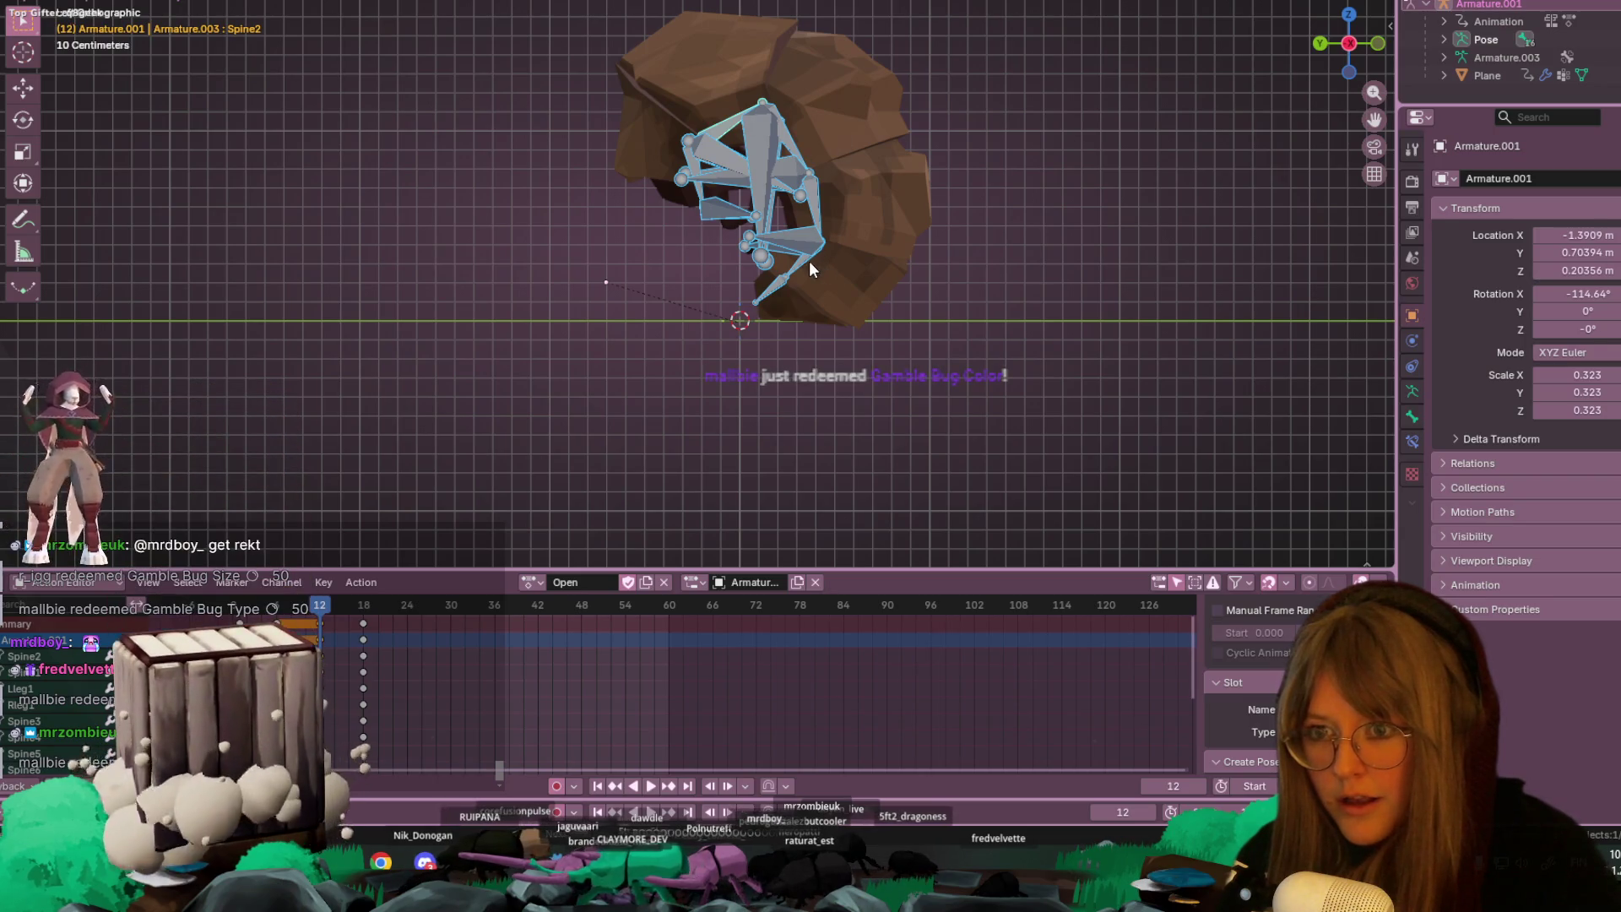
# - At frame 12, rotate Spine5, Spine3 and Spine5 again to start bending the chain open
pyautogui.click(800, 263)
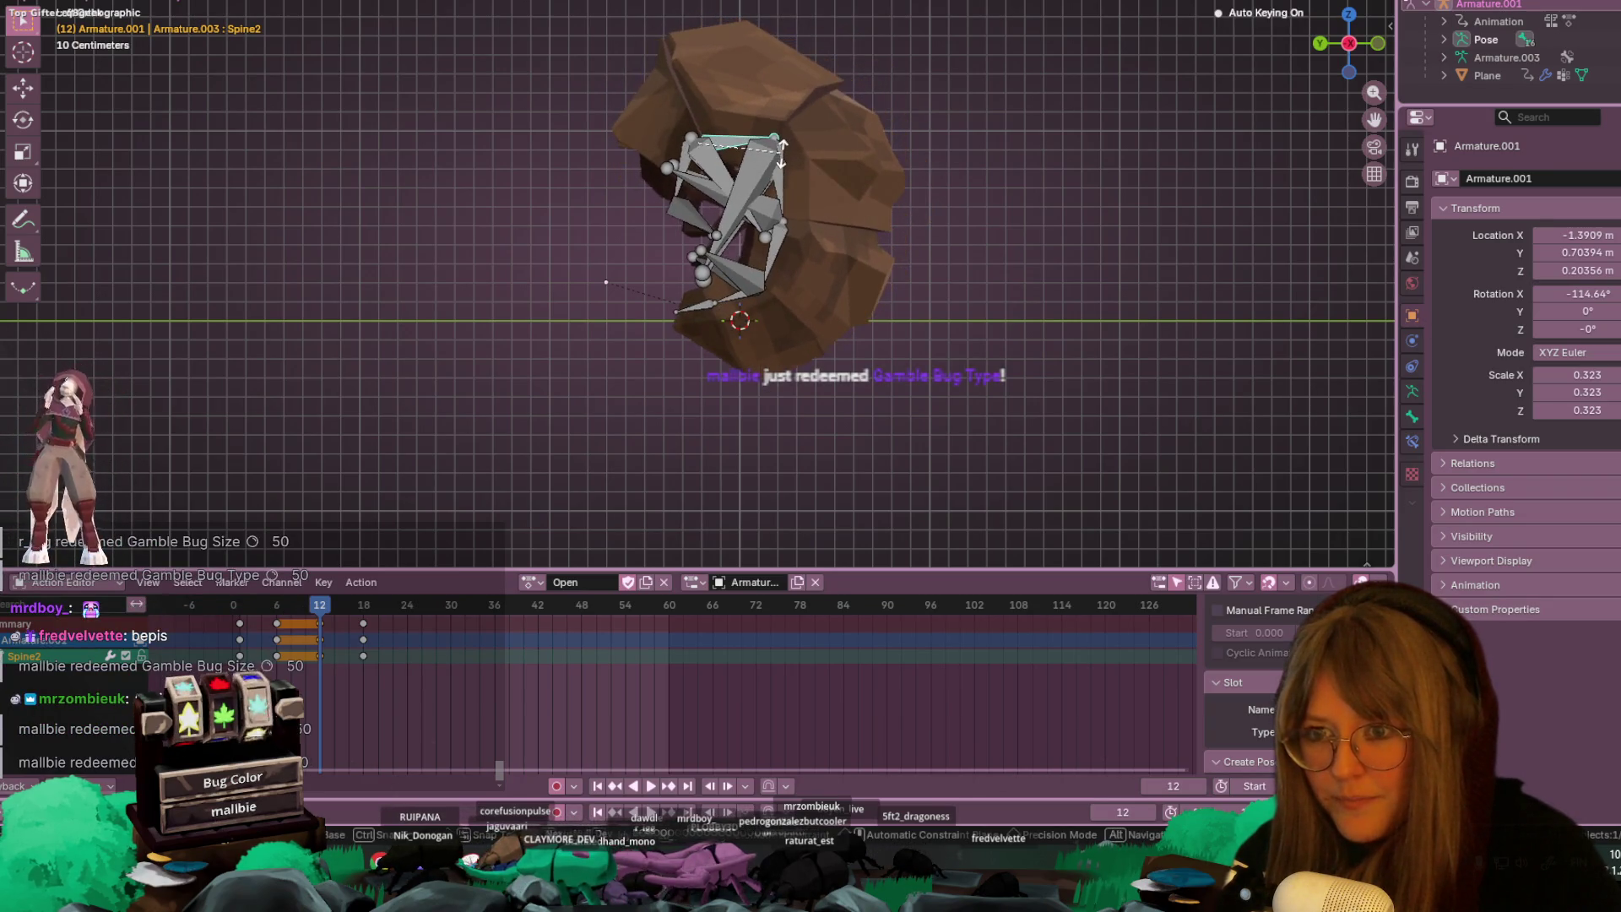
pyautogui.click(759, 232)
pyautogui.click(749, 218)
pyautogui.click(753, 154)
pyautogui.press('r')
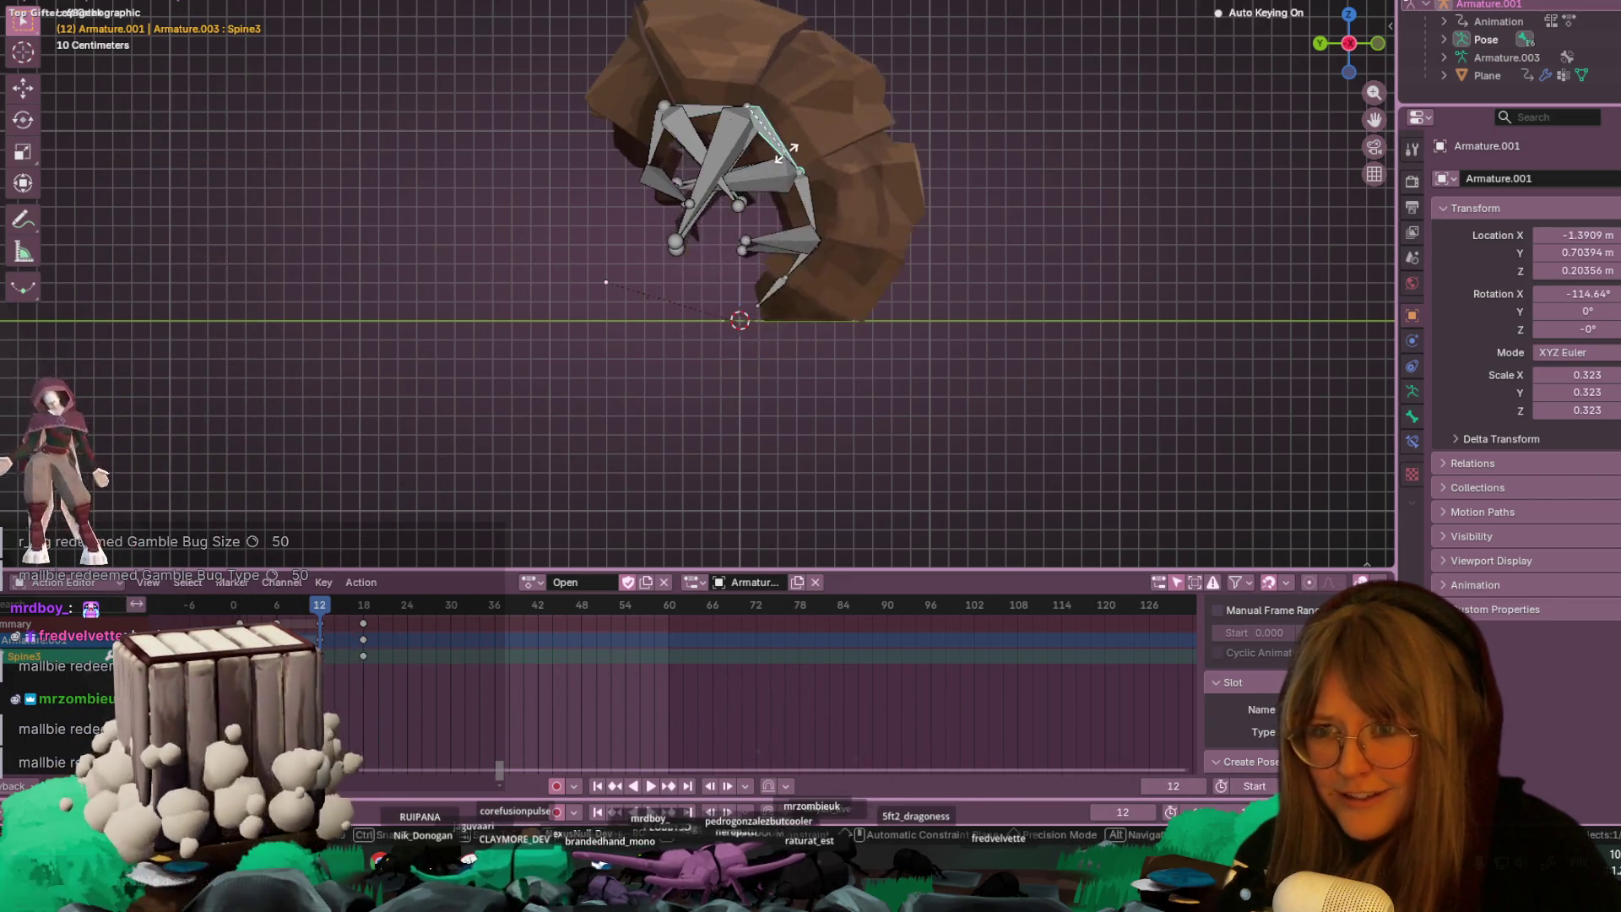
pyautogui.click(798, 161)
pyautogui.click(826, 256)
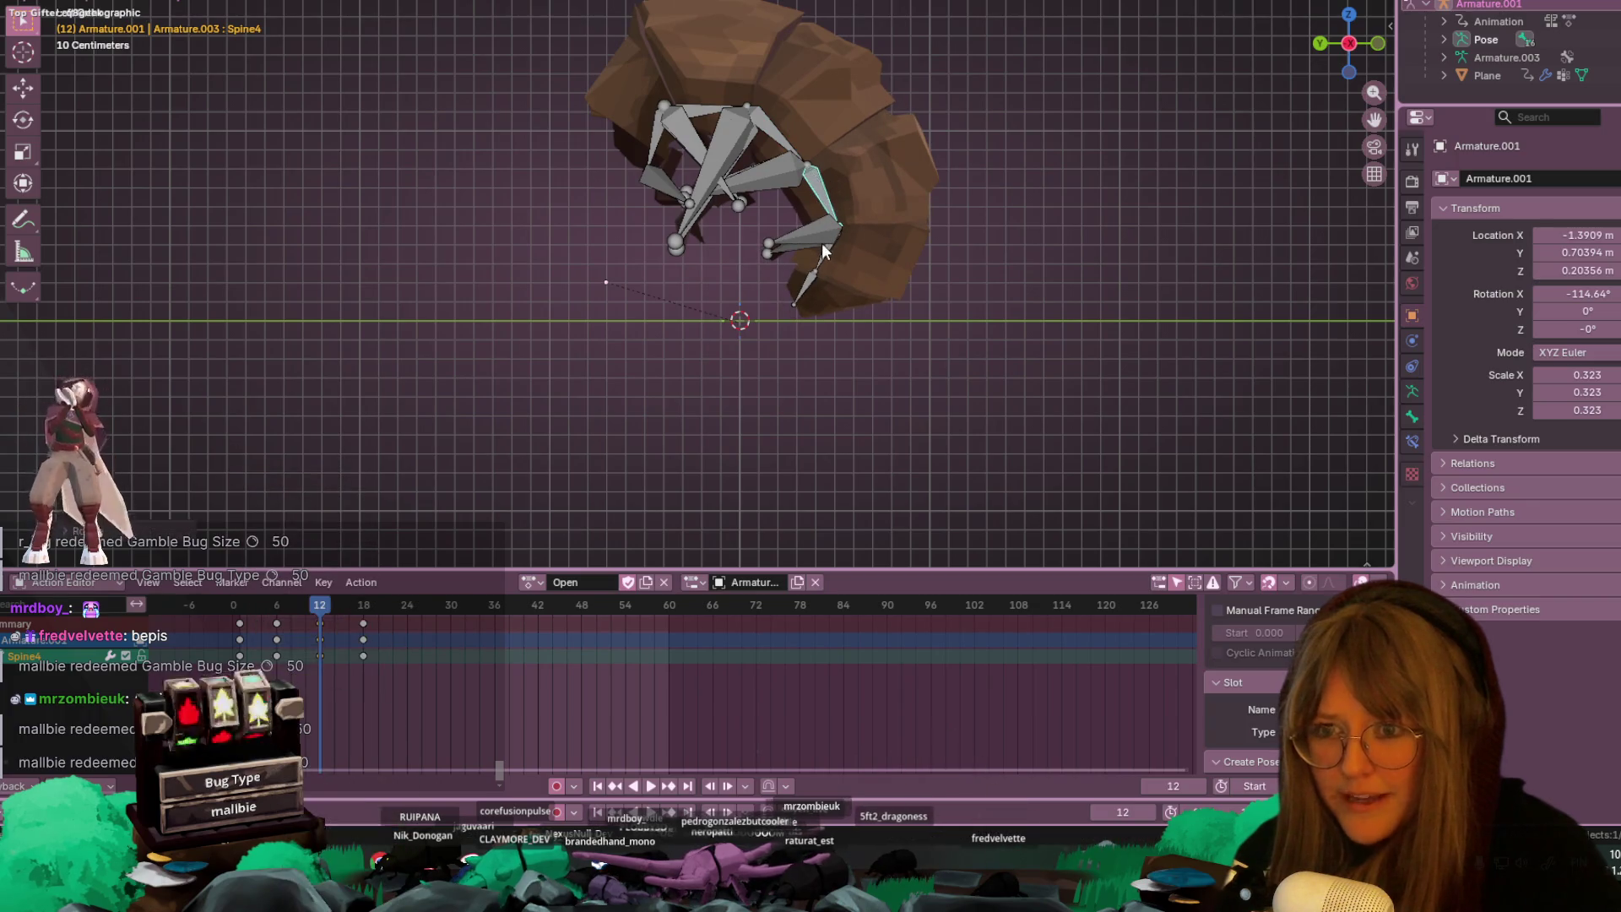
pyautogui.press('r')
pyautogui.click(839, 279)
# - Adjust Spine5 and rotate Spine1 to uncurl the shell's front, then replay from the start
pyautogui.click(866, 302)
pyautogui.click(841, 258)
pyautogui.press('r')
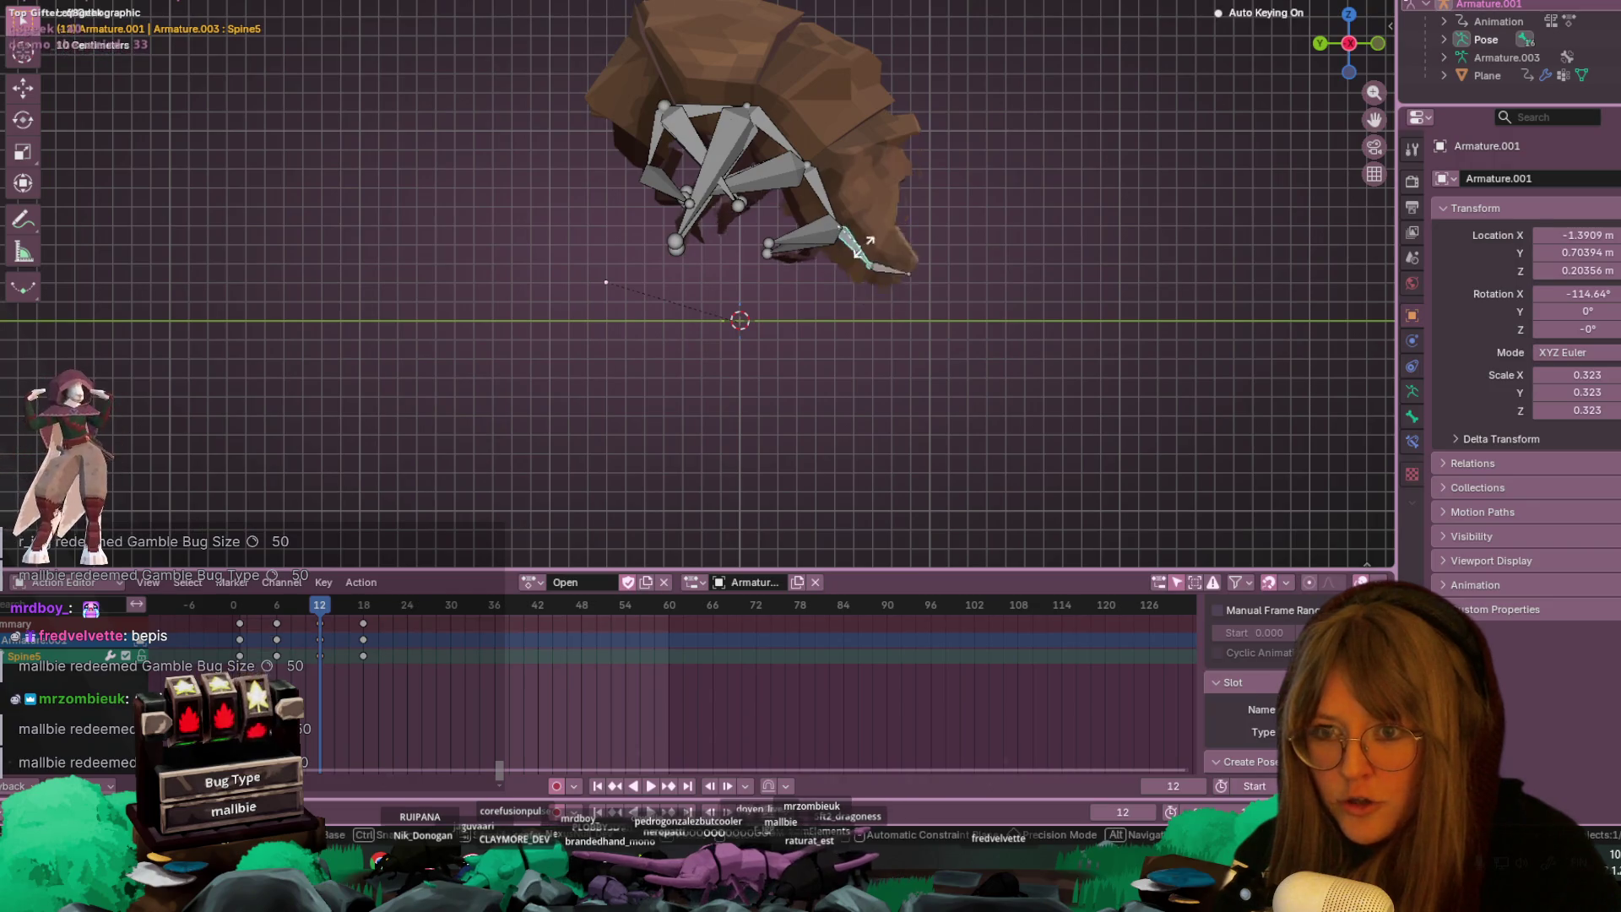
pyautogui.click(839, 273)
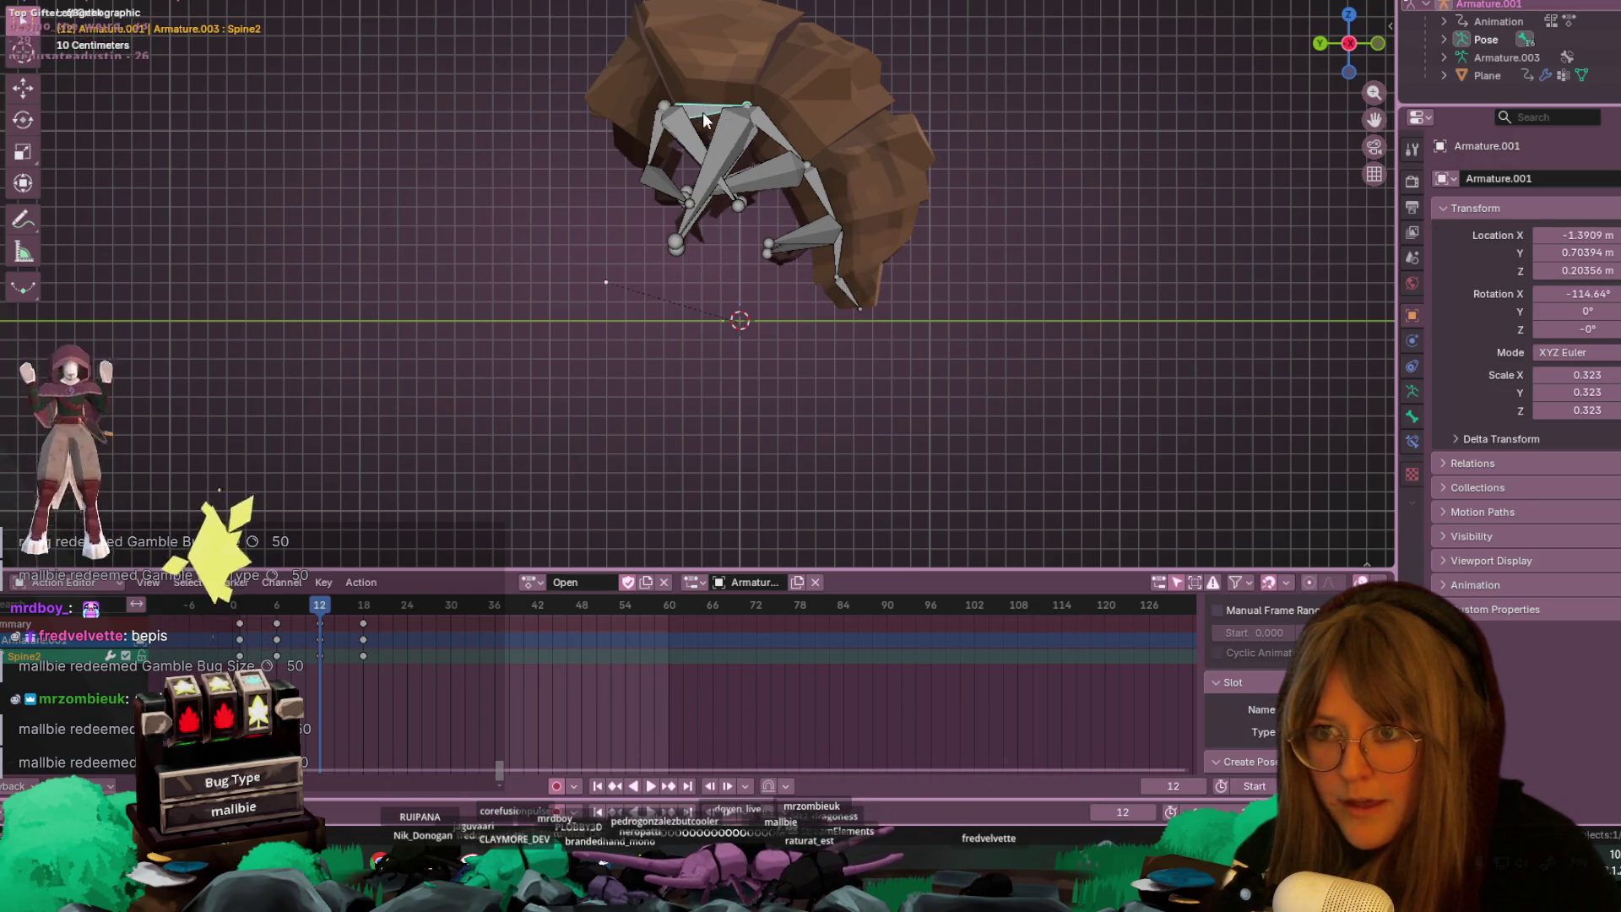
pyautogui.click(685, 135)
pyautogui.click(656, 169)
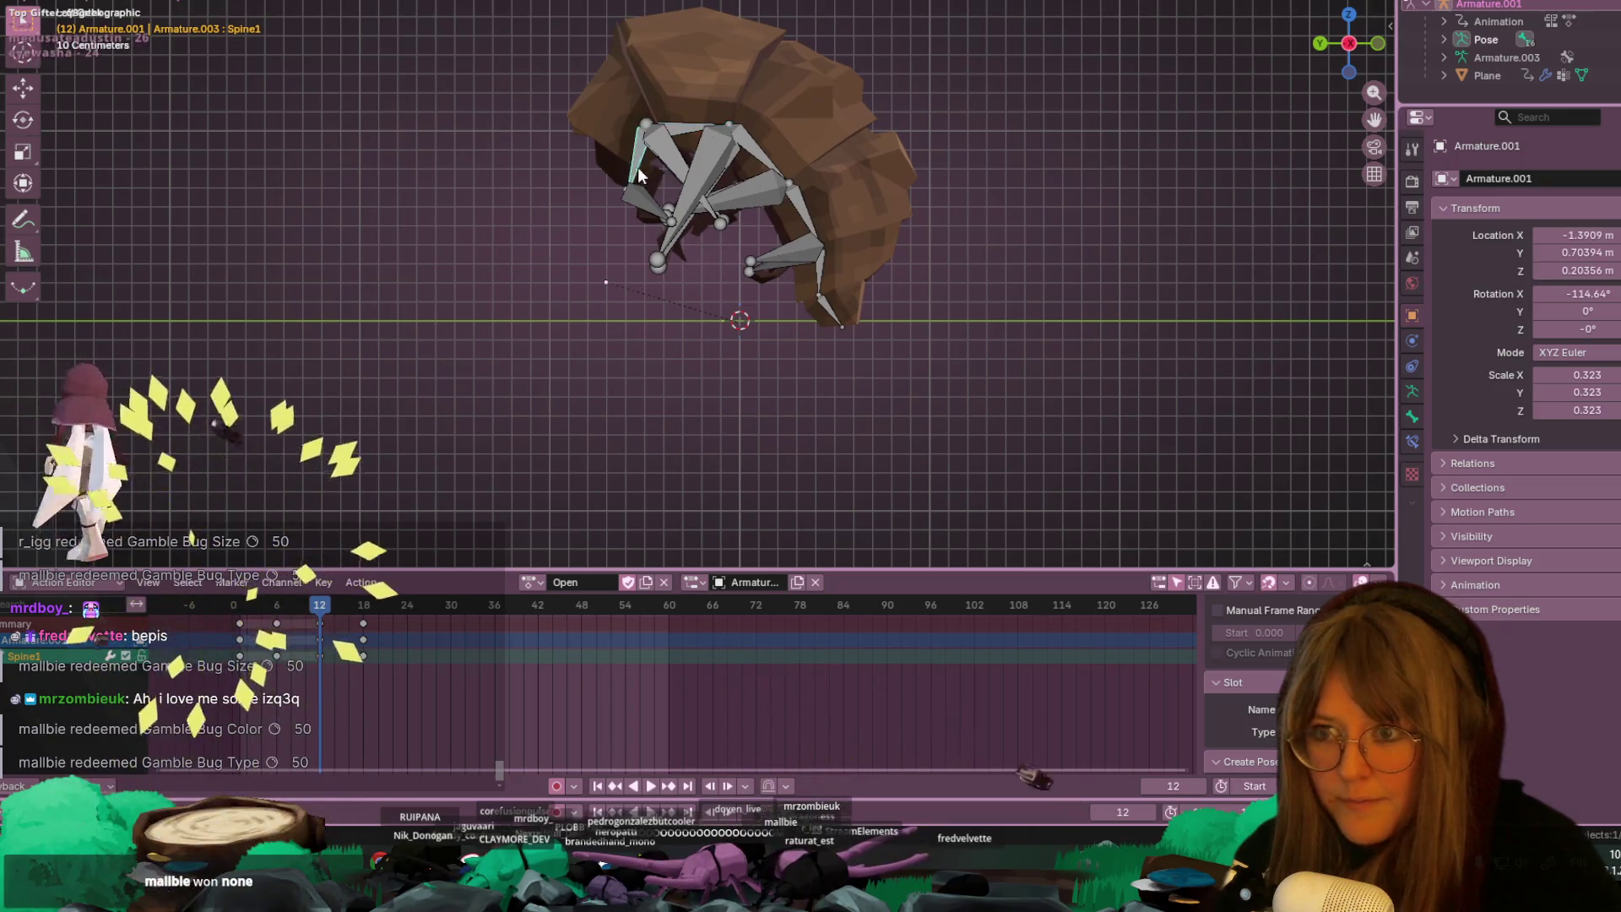
pyautogui.press('r')
pyautogui.click(593, 170)
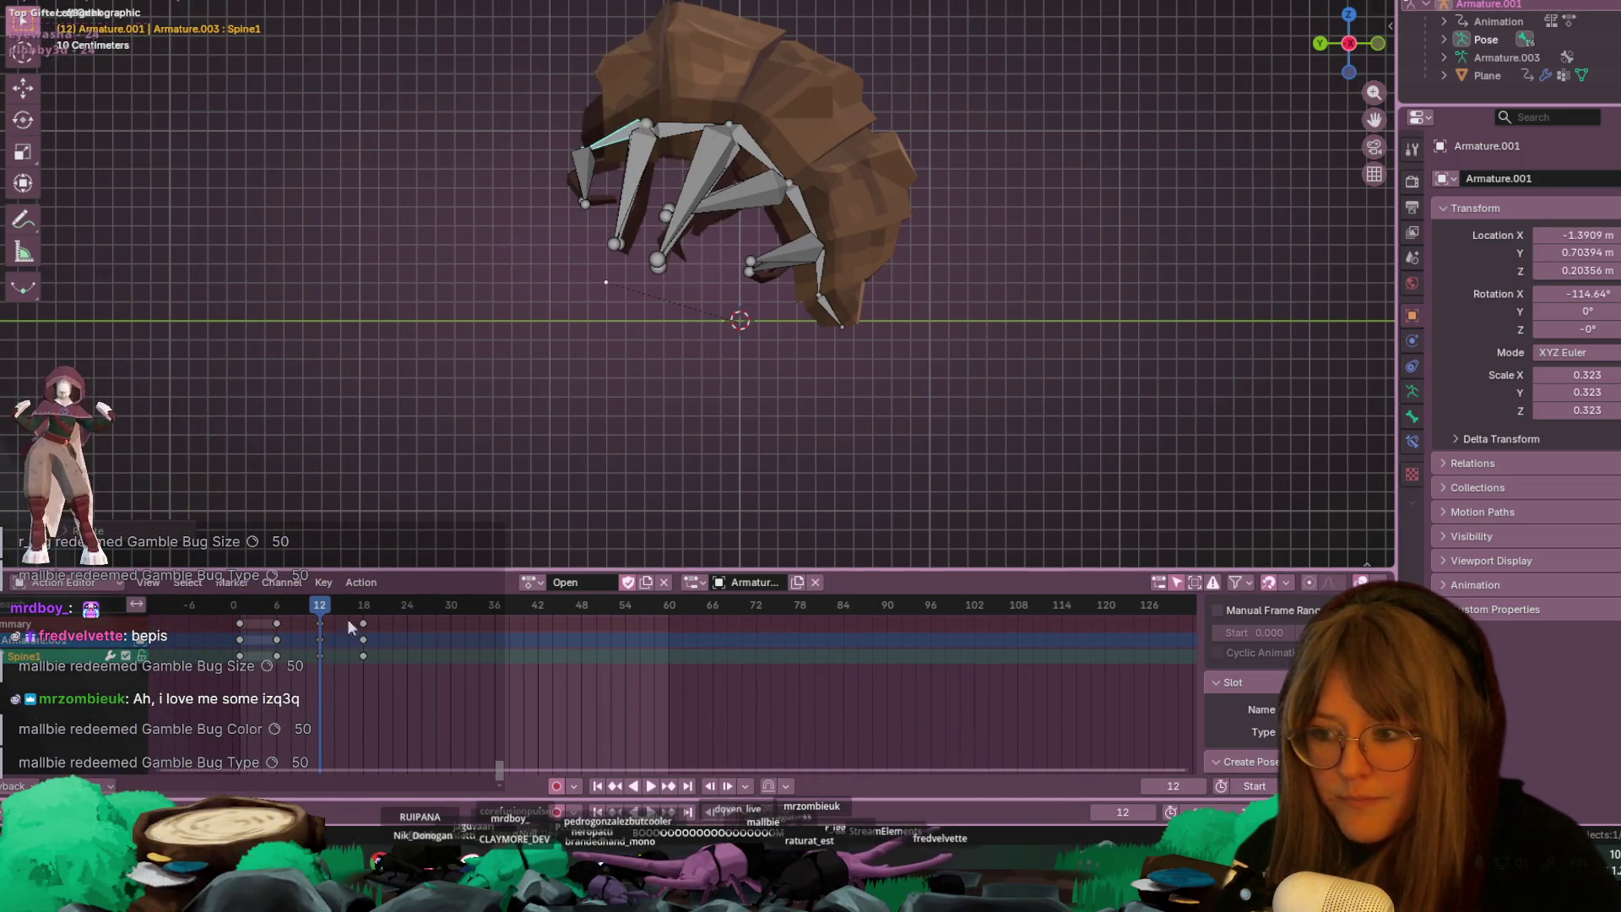
pyautogui.click(232, 617)
pyautogui.press('space')
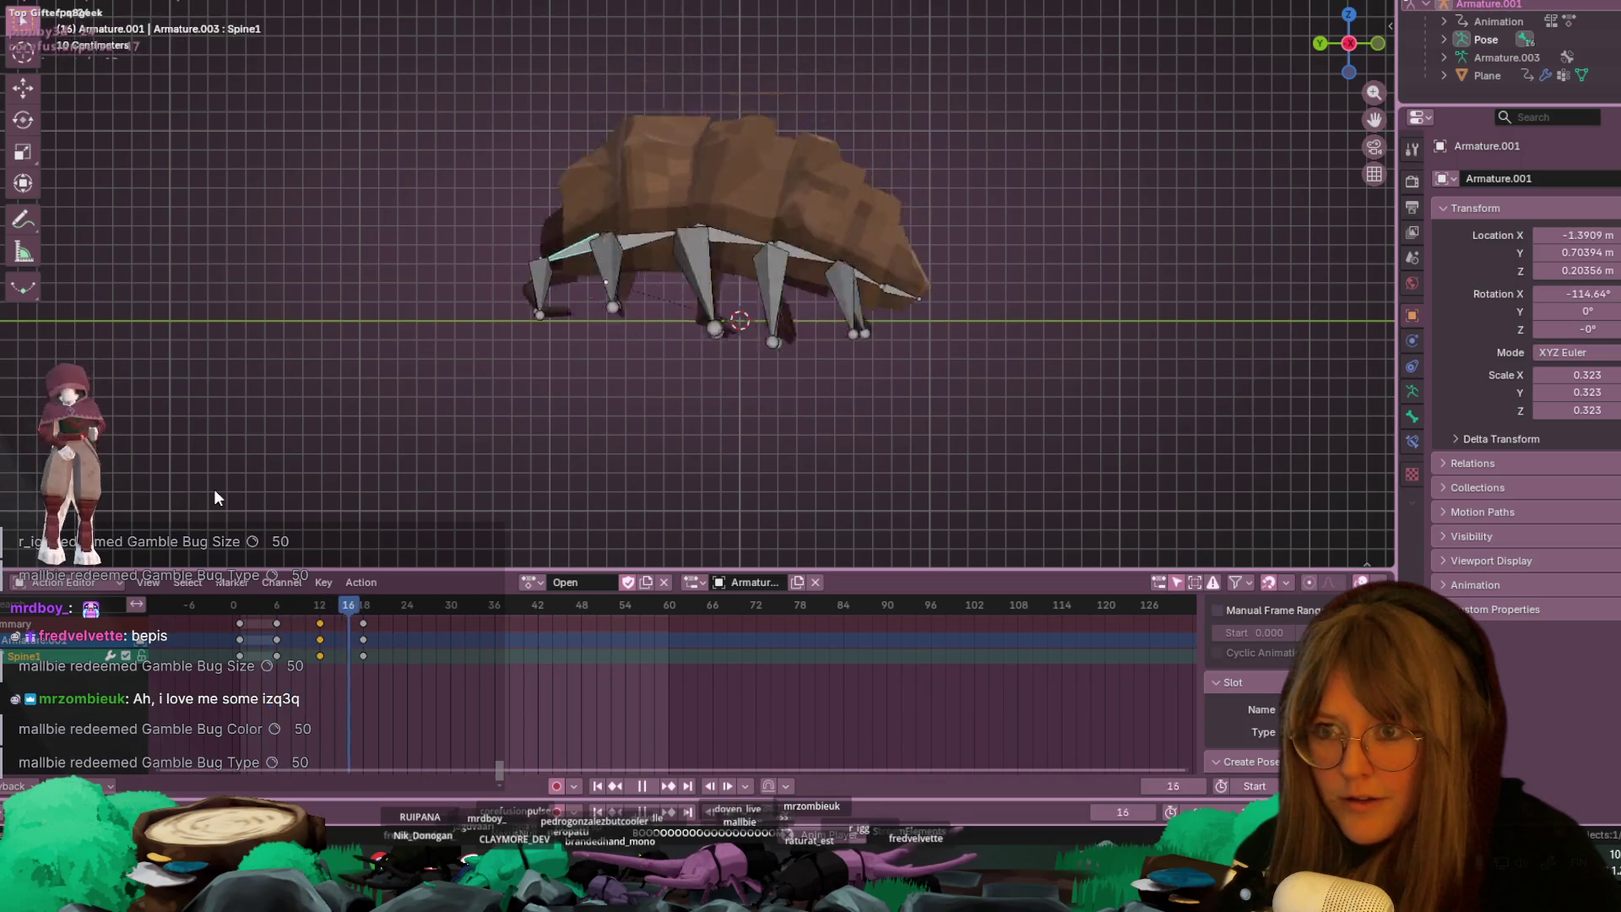
pyautogui.press('space')
pyautogui.press('a')
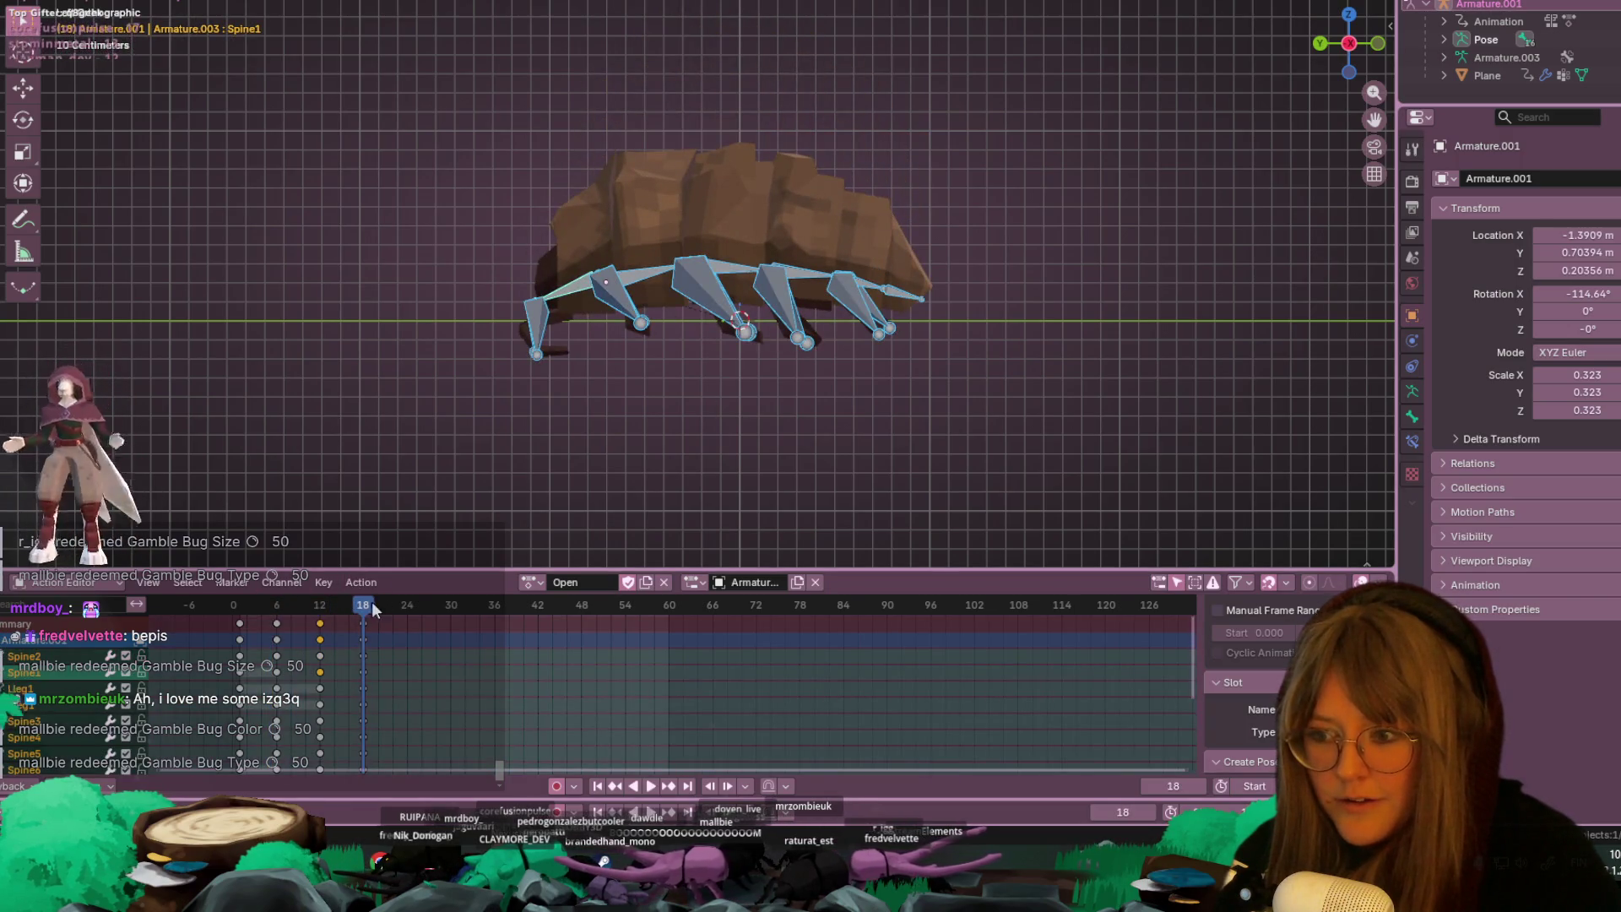
pyautogui.click(321, 615)
pyautogui.press('space')
pyautogui.click(320, 623)
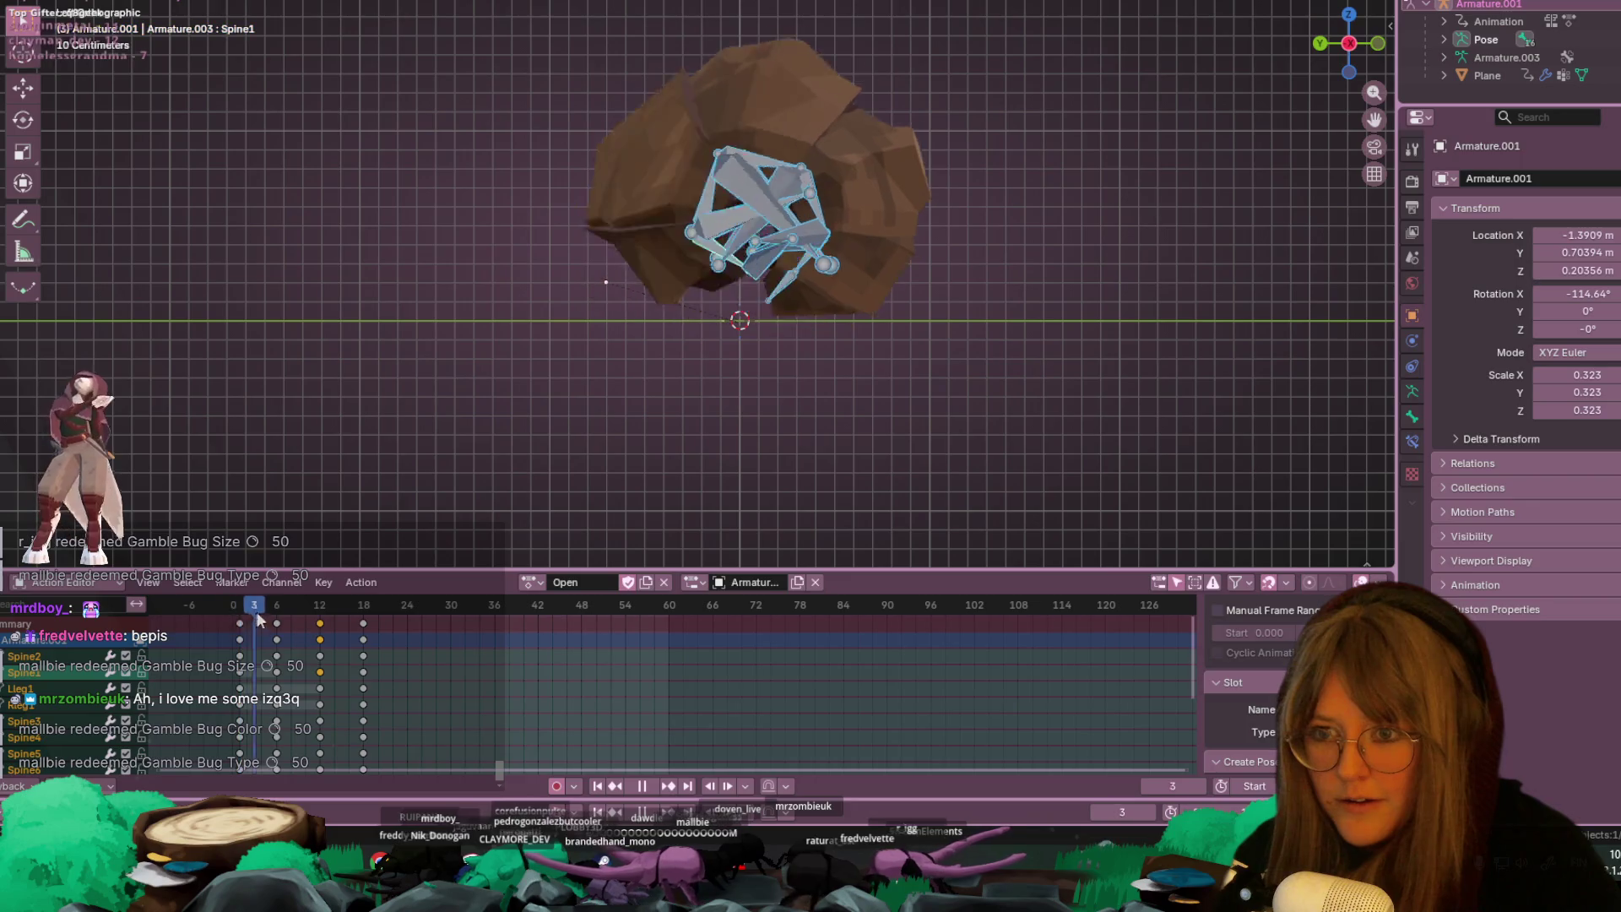
pyautogui.moveTo(306, 614); pyautogui.dragTo(366, 591)
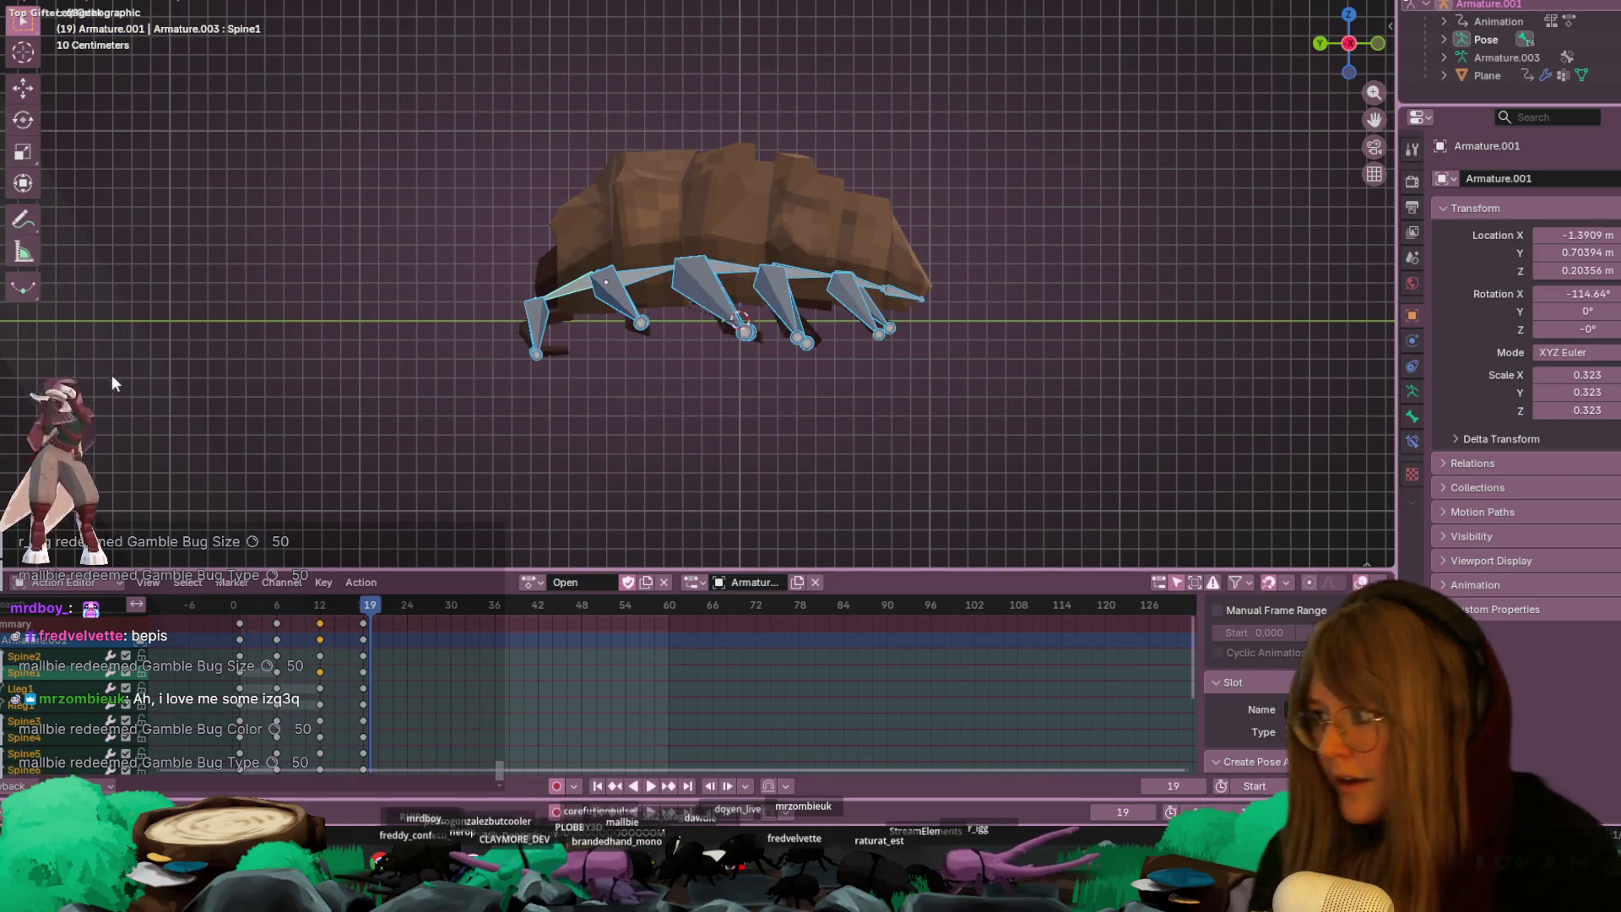
pyautogui.press('space')
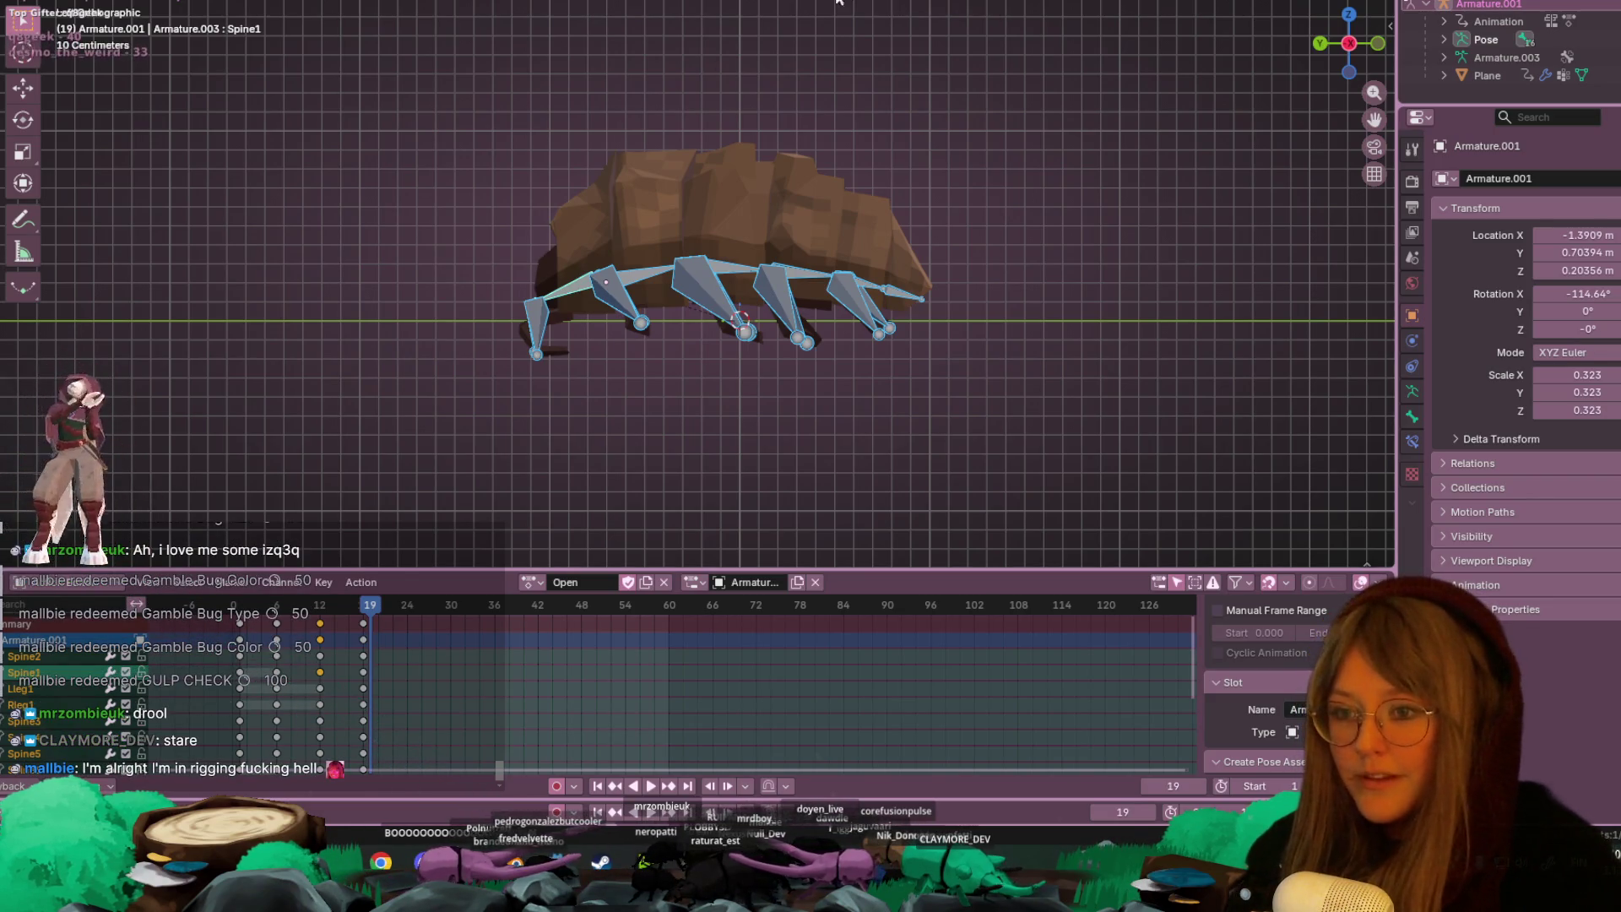
pyautogui.scroll(5, 893, 453)
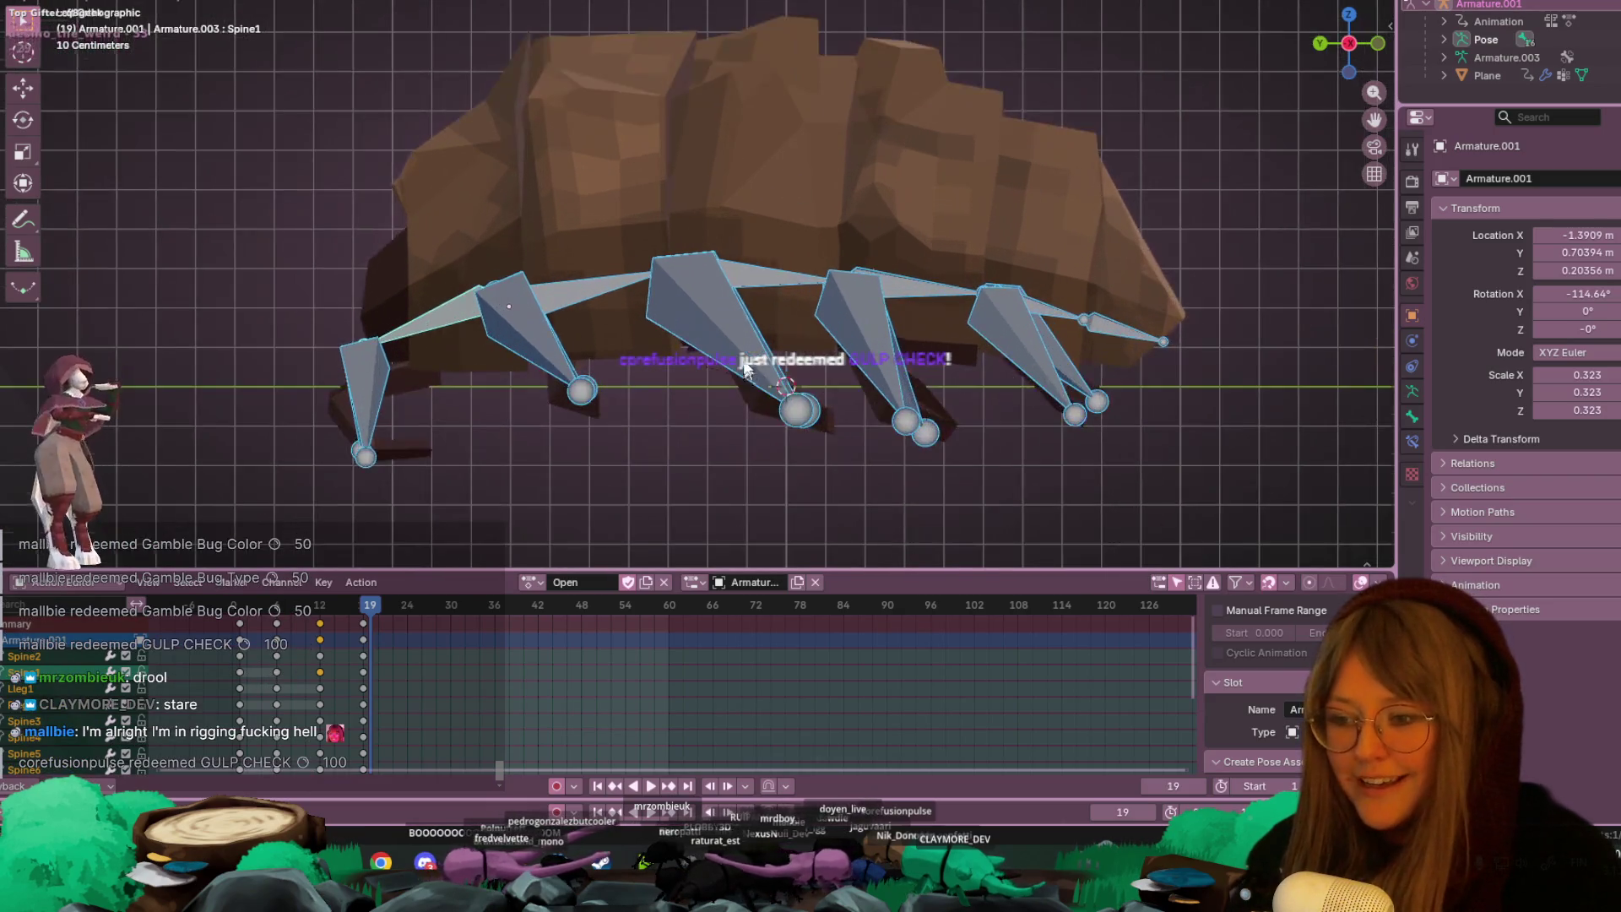
pyautogui.rightClick(703, 451)
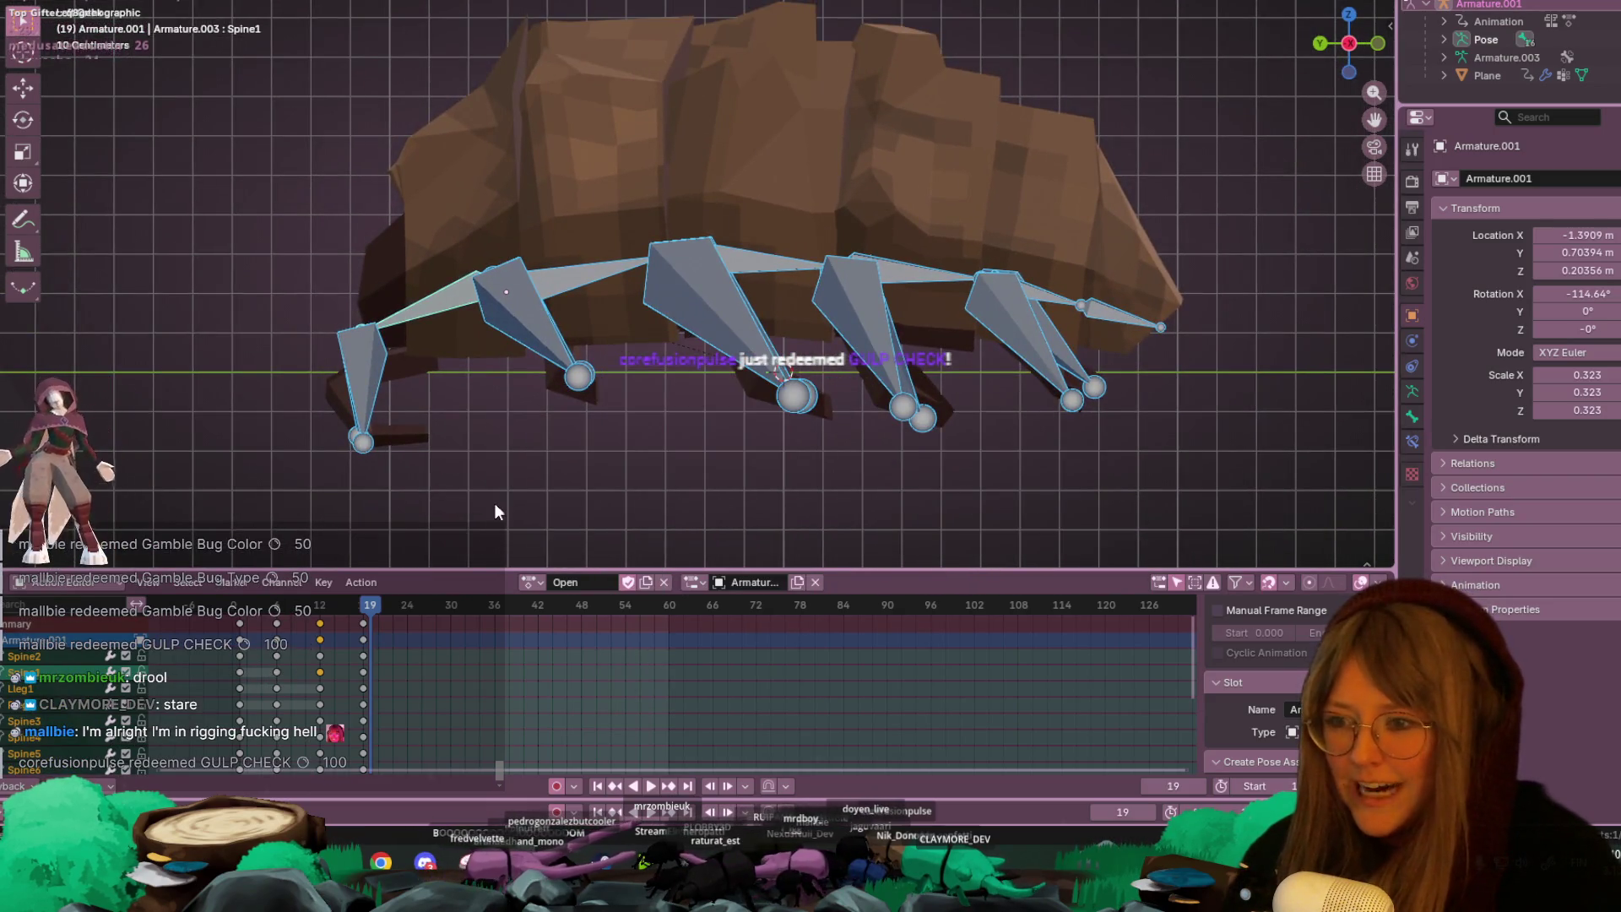
pyautogui.press('space')
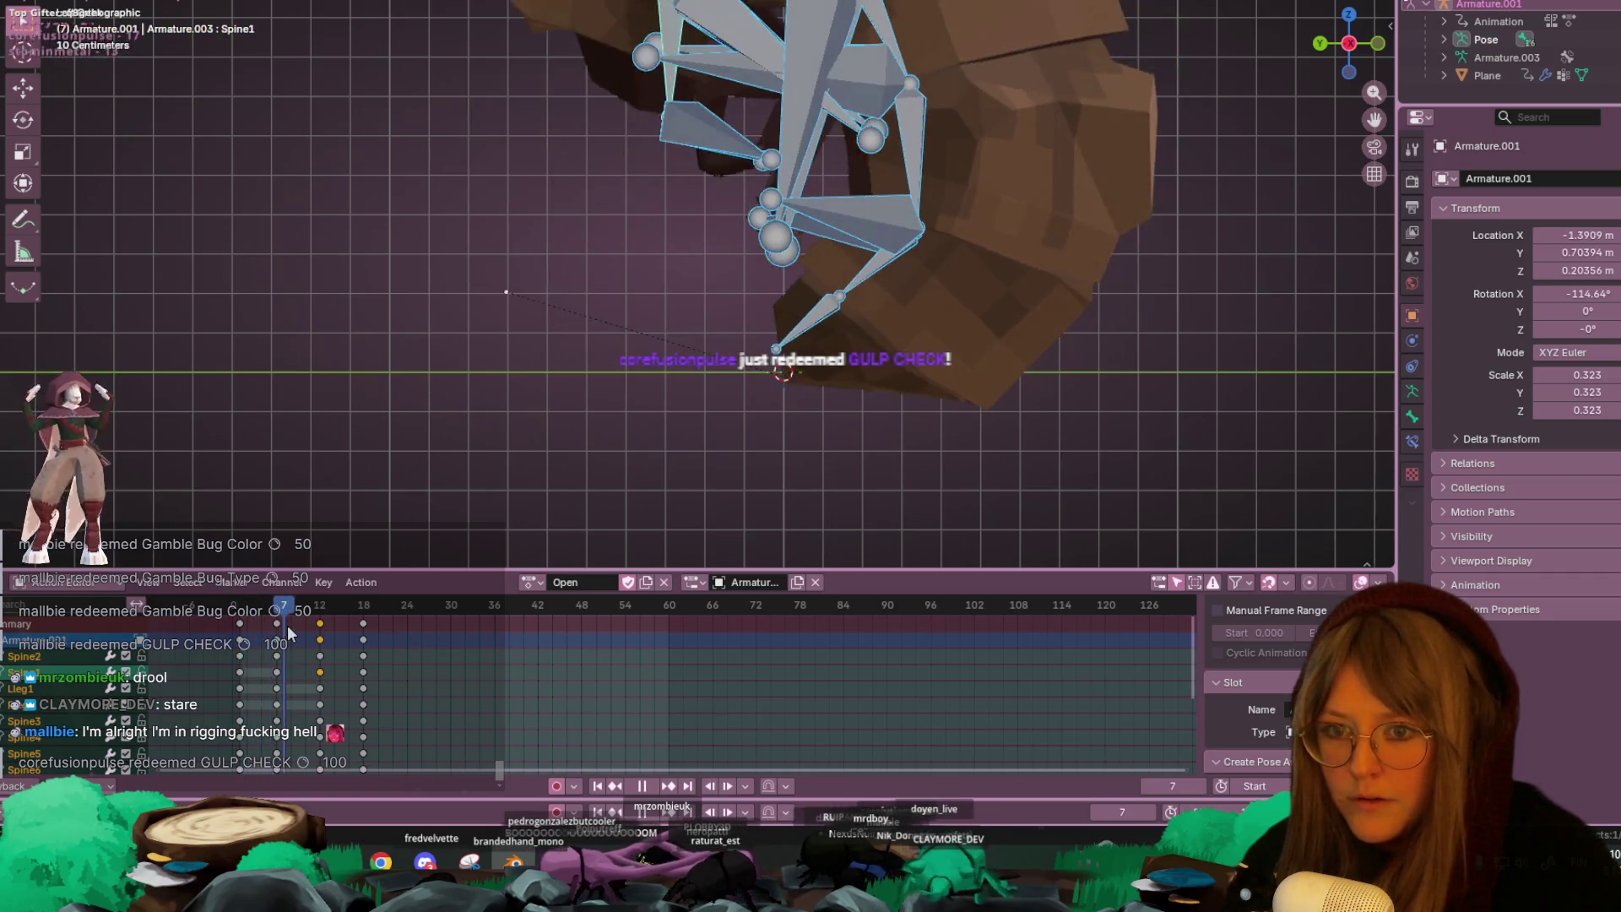
# - Preview the Open action, scrubbing between frames 4 and 7 and panning toward the rig
pyautogui.press('space')
pyautogui.scroll(-3, 785, 365)
pyautogui.click(286, 610)
pyautogui.press('space')
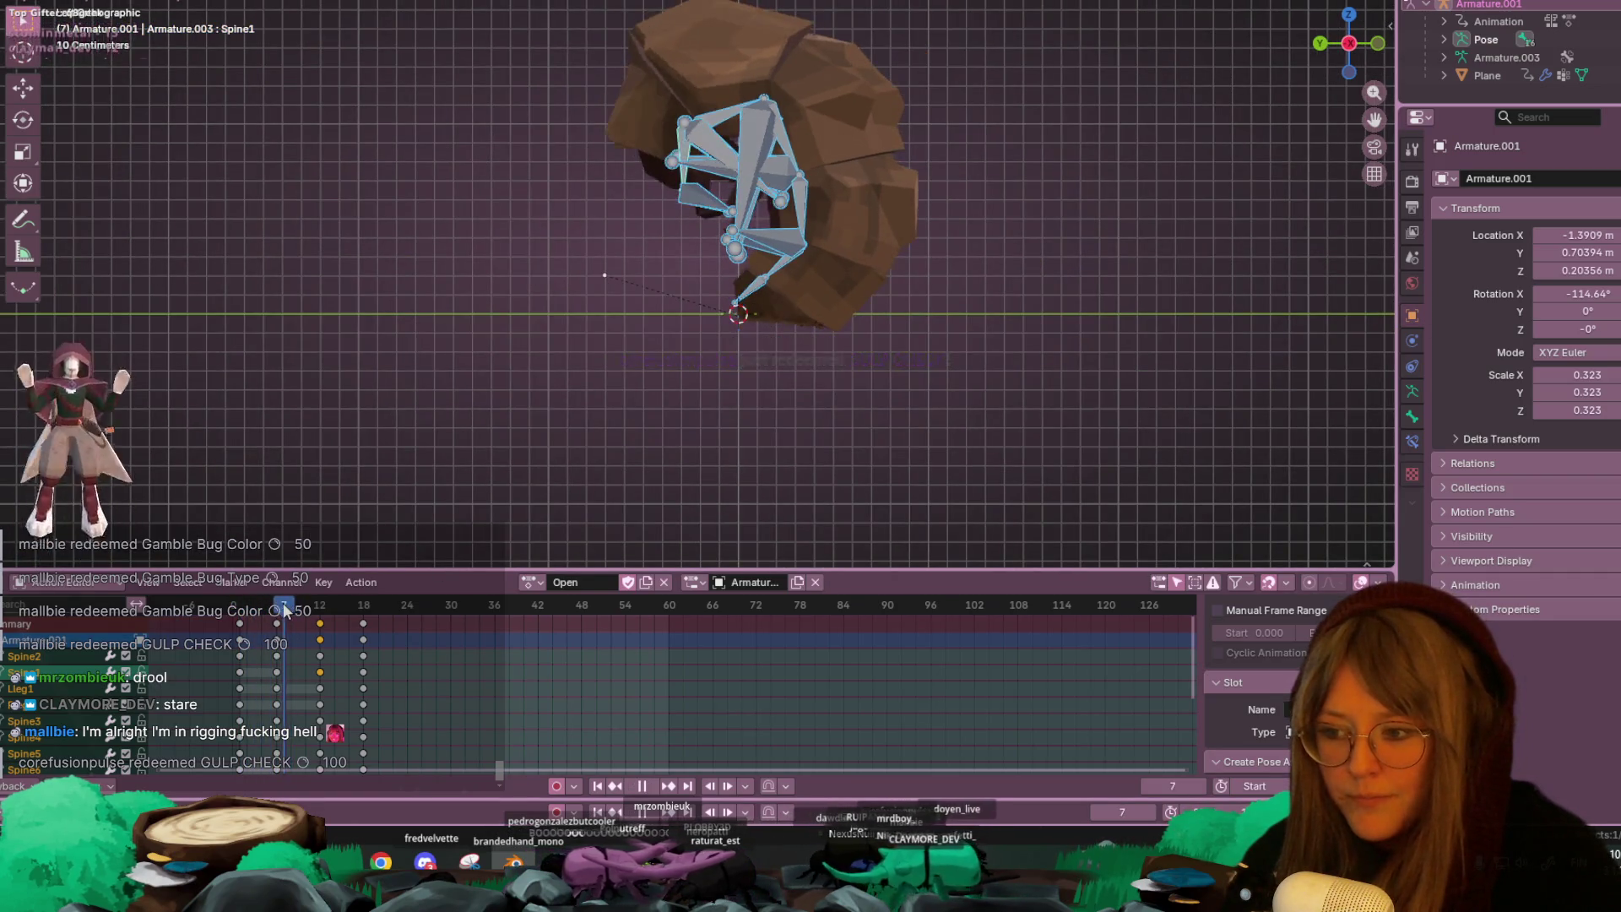
pyautogui.press('space')
pyautogui.keyDown('shift'); pyautogui.moveTo(986, 249); pyautogui.dragTo(968, 281, button='middle'); pyautogui.keyUp('shift')
pyautogui.press('g')
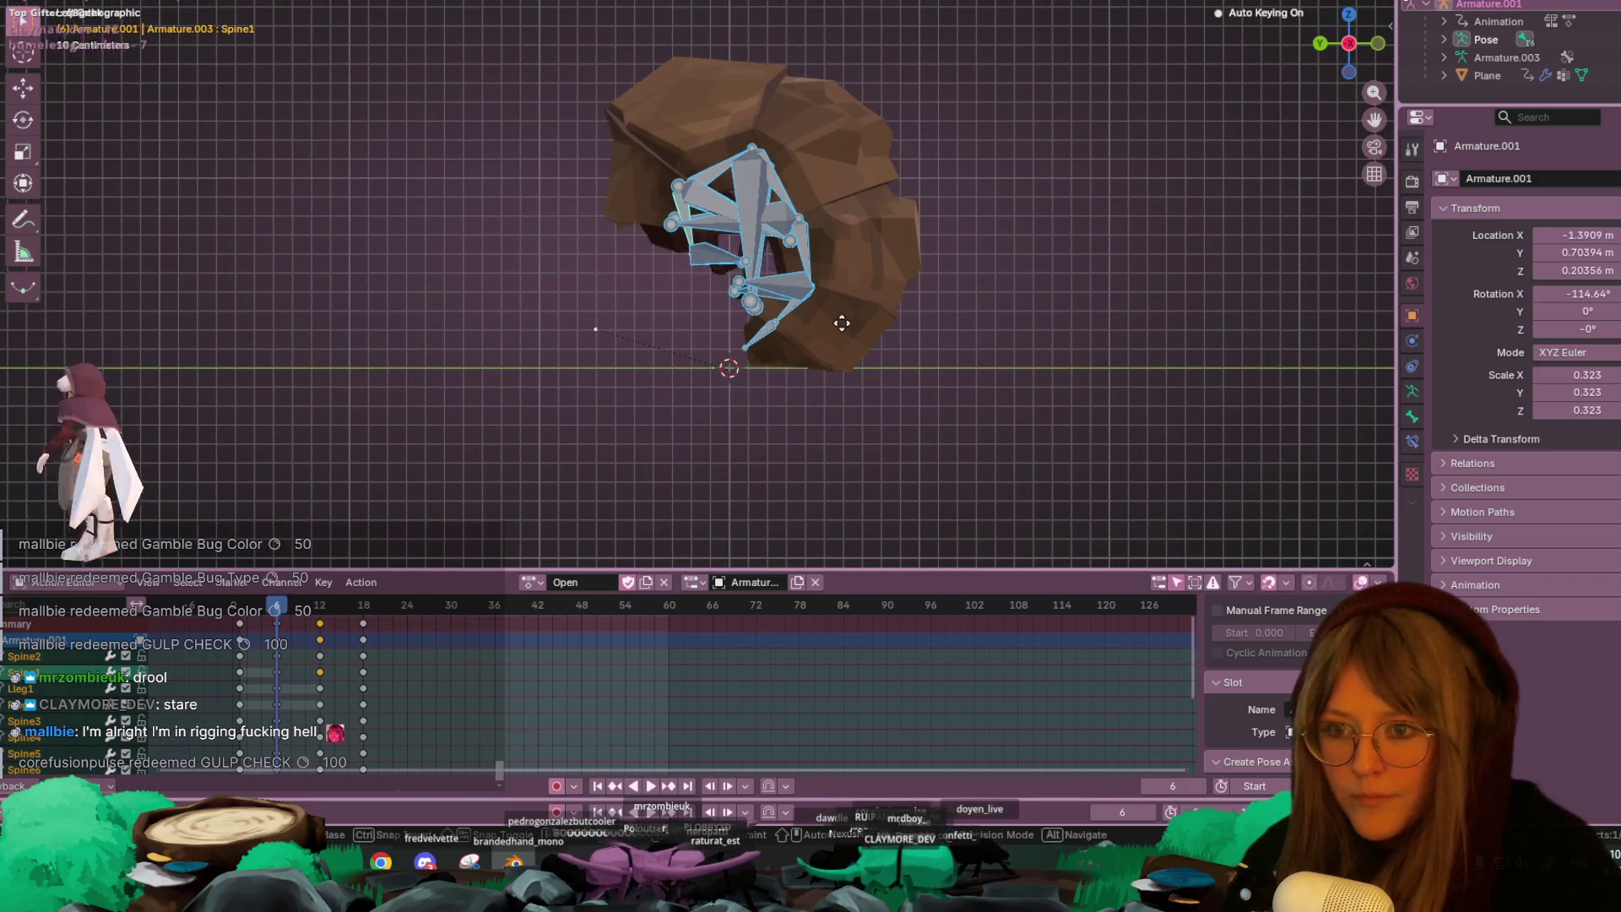
pyautogui.press('space')
pyautogui.moveTo(279, 605)
pyautogui.mouseDown()
pyautogui.moveTo(238, 609)
pyautogui.moveTo(264, 627)
pyautogui.moveTo(316, 601)
pyautogui.moveTo(270, 610)
pyautogui.moveTo(314, 610)
pyautogui.moveTo(288, 614)
pyautogui.mouseUp()
# - Delete the frame-12 keyframes and shift a key column five frames later
pyautogui.click(309, 636)
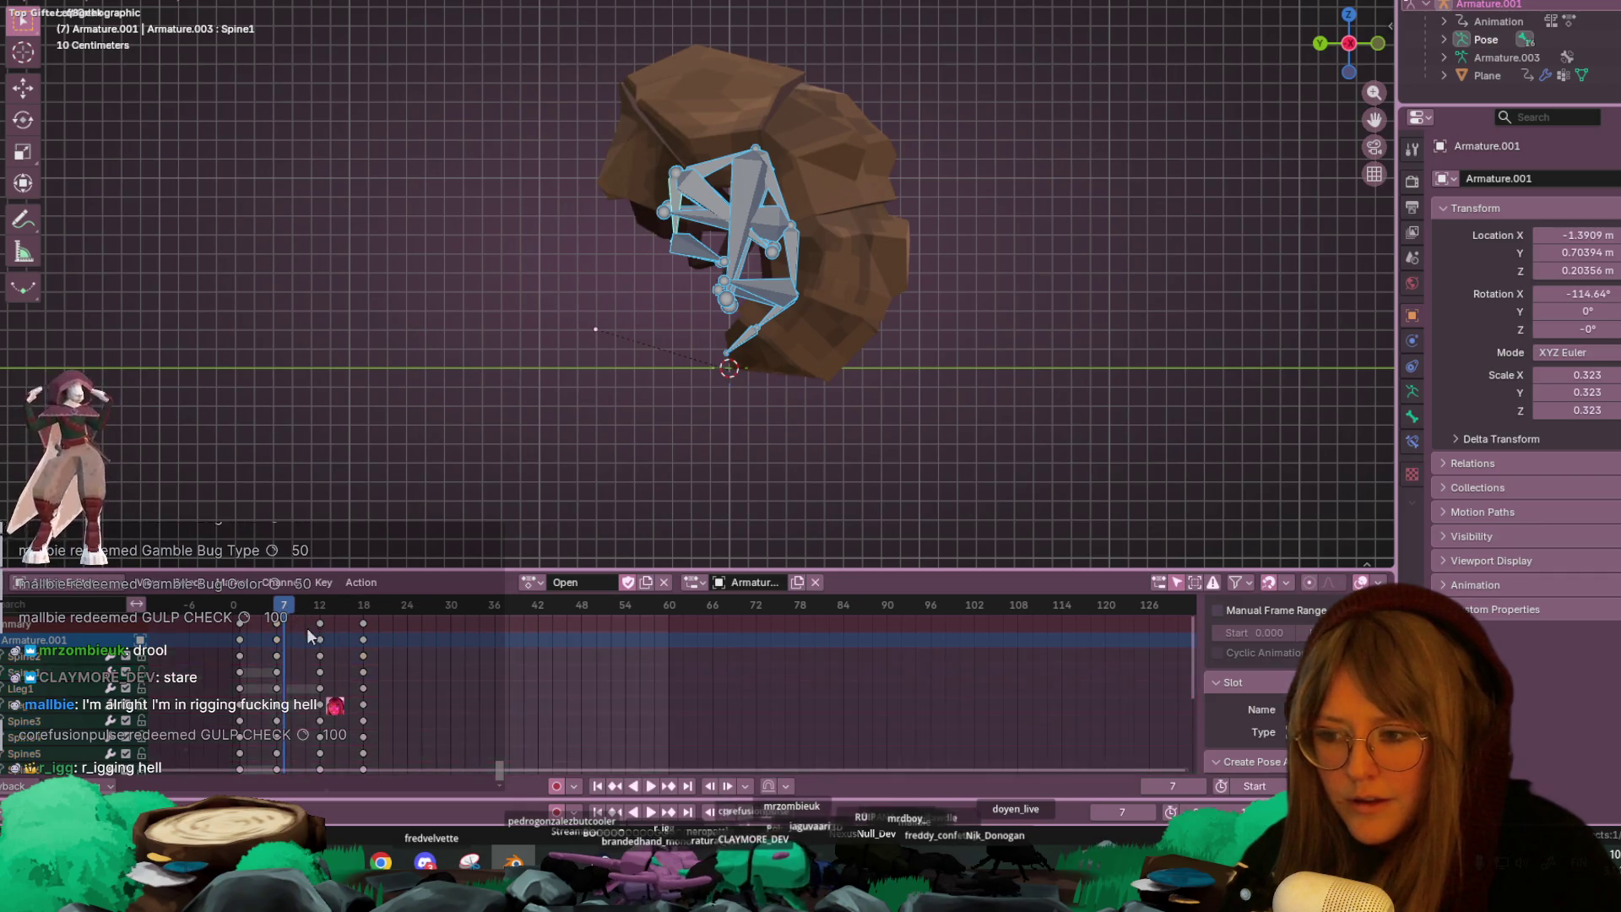
pyautogui.press('Delete')
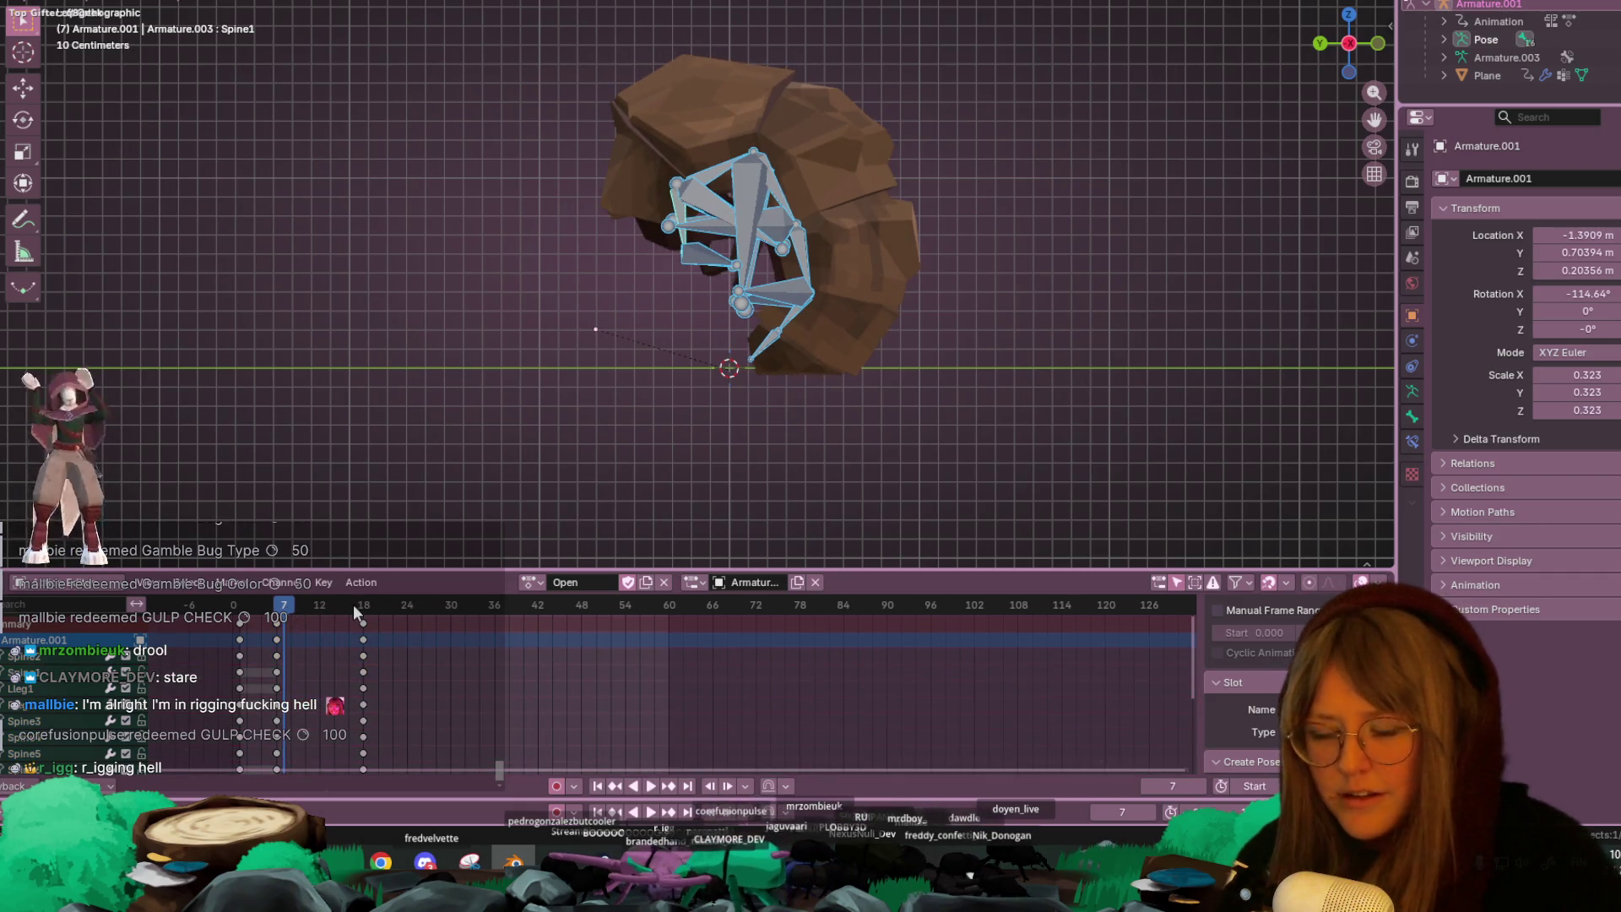
pyautogui.press('space')
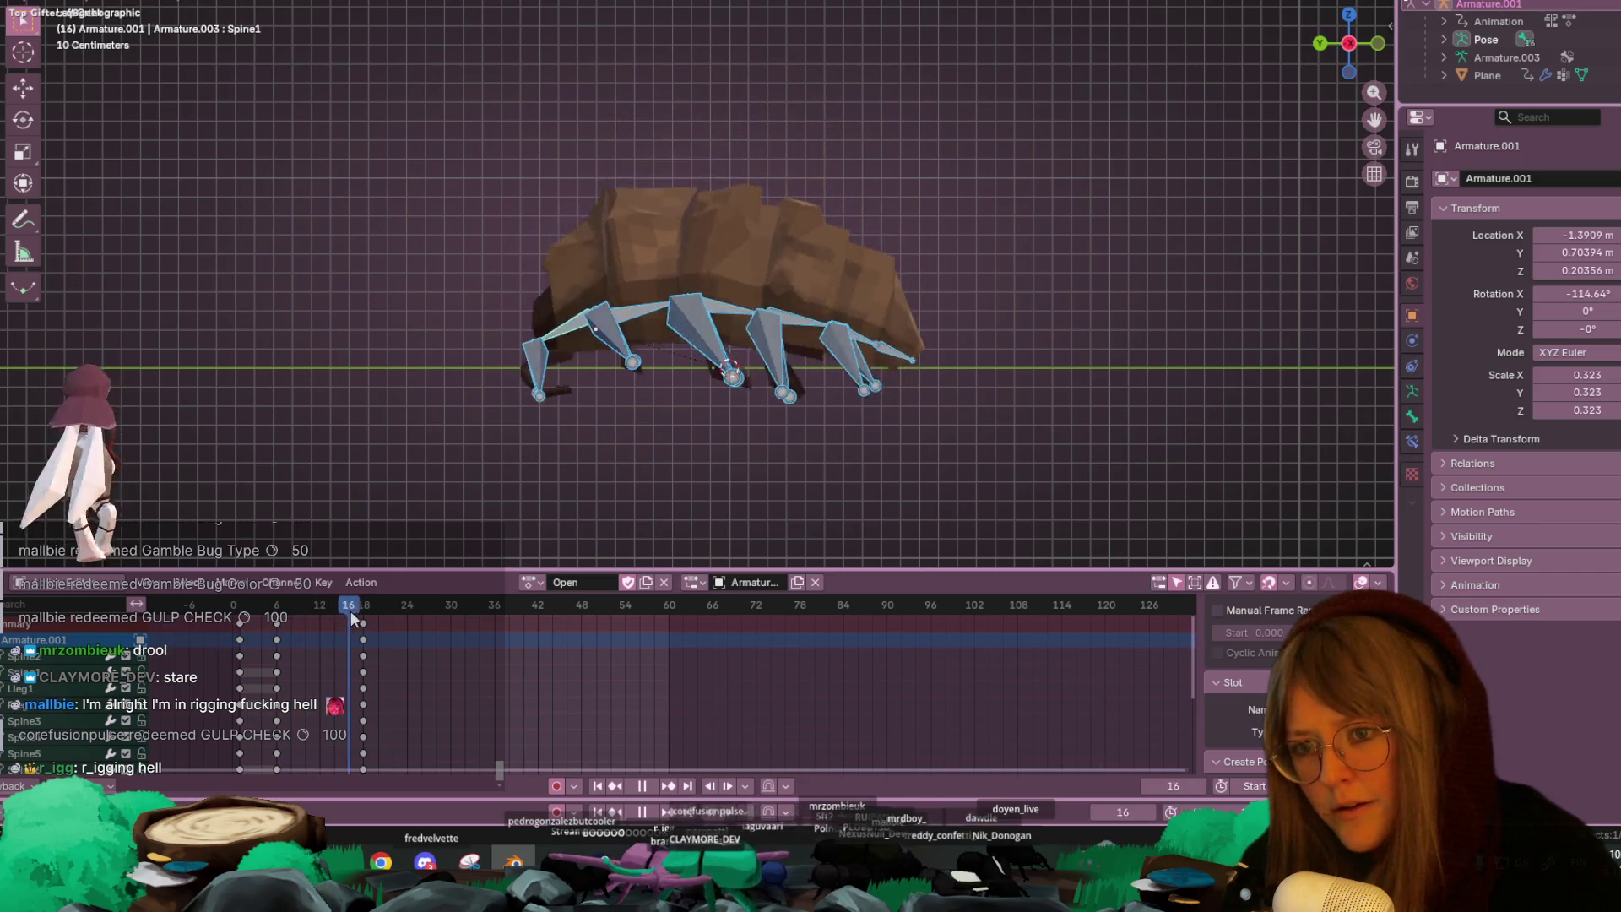
pyautogui.press('space')
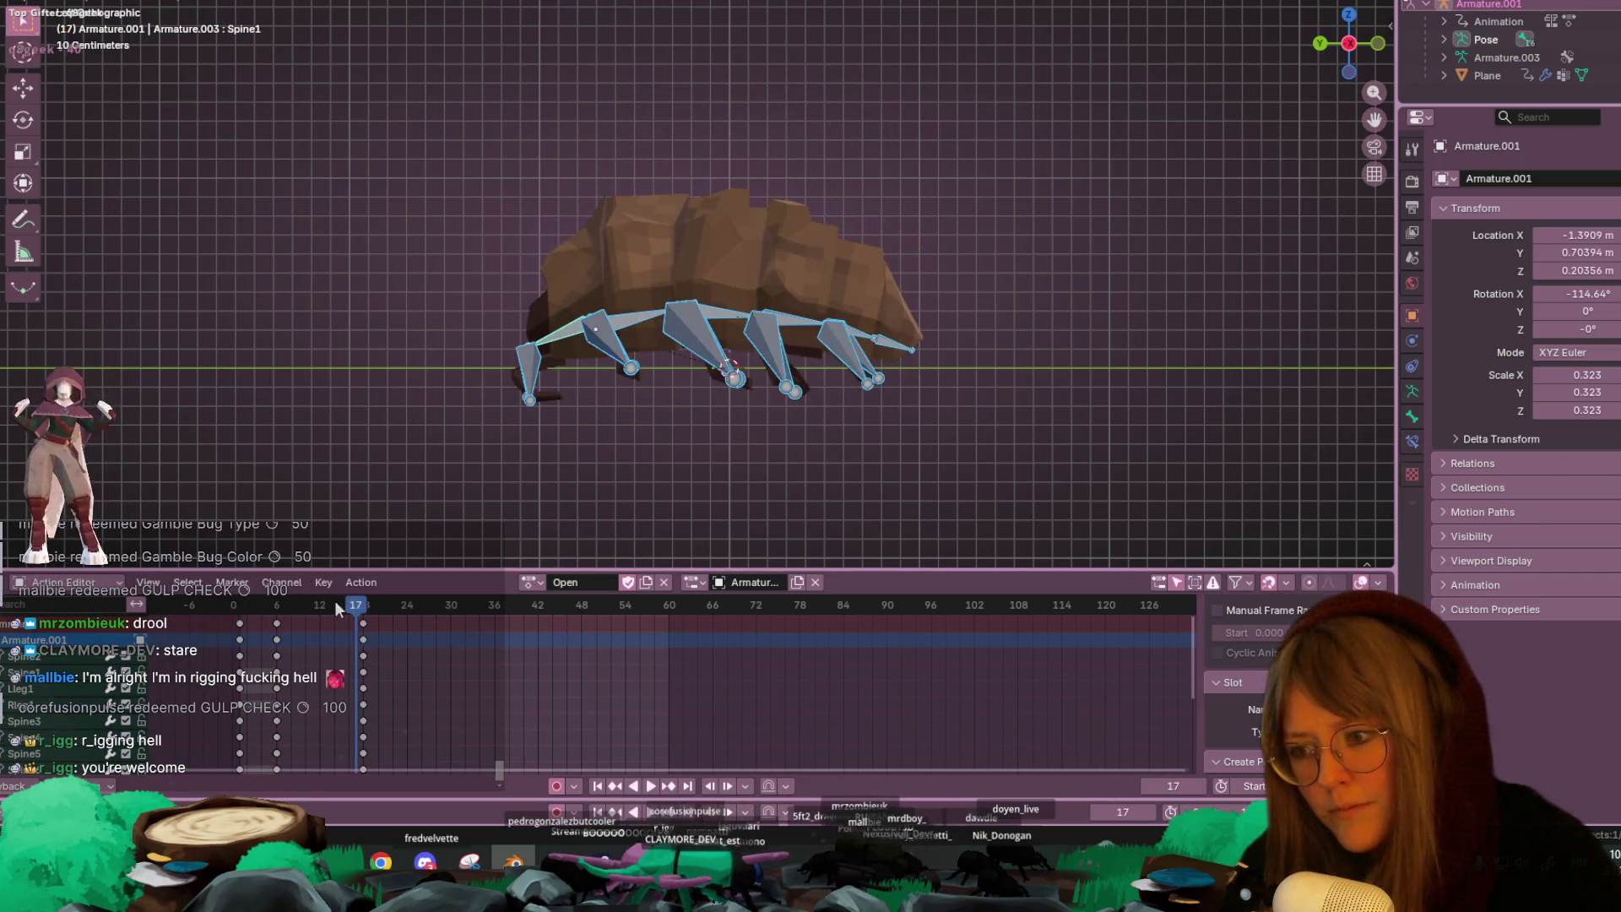
pyautogui.press('space')
pyautogui.moveTo(271, 608); pyautogui.dragTo(302, 618)
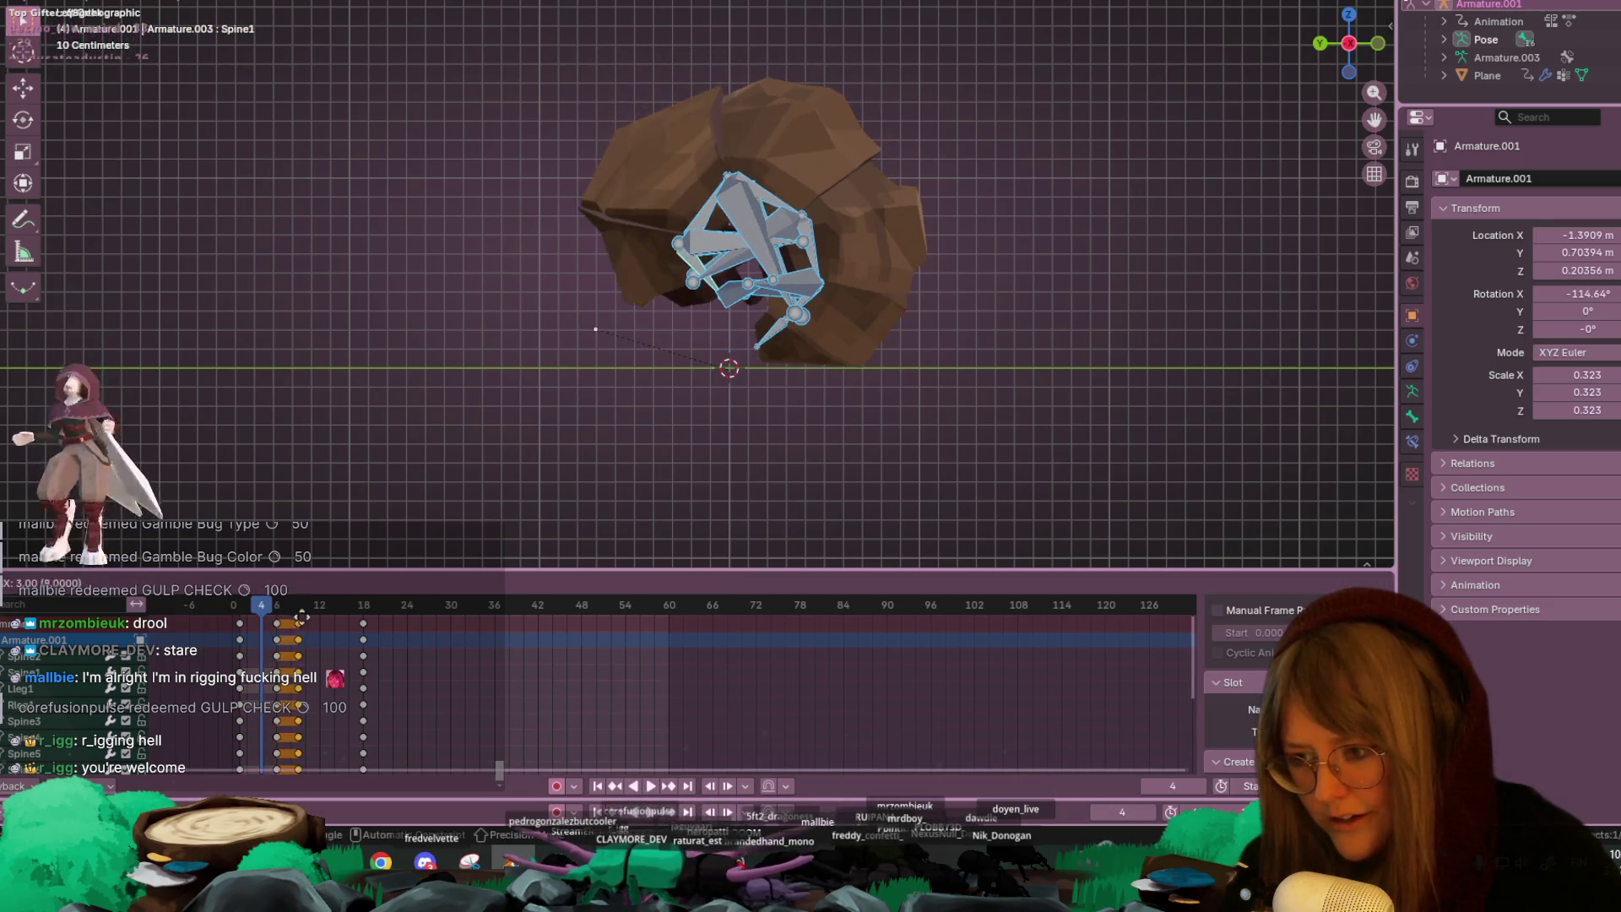
pyautogui.click(318, 608)
# - Set the playhead to frame 11 and pan and zoom onto the half-curled bug rig
pyautogui.click(312, 606)
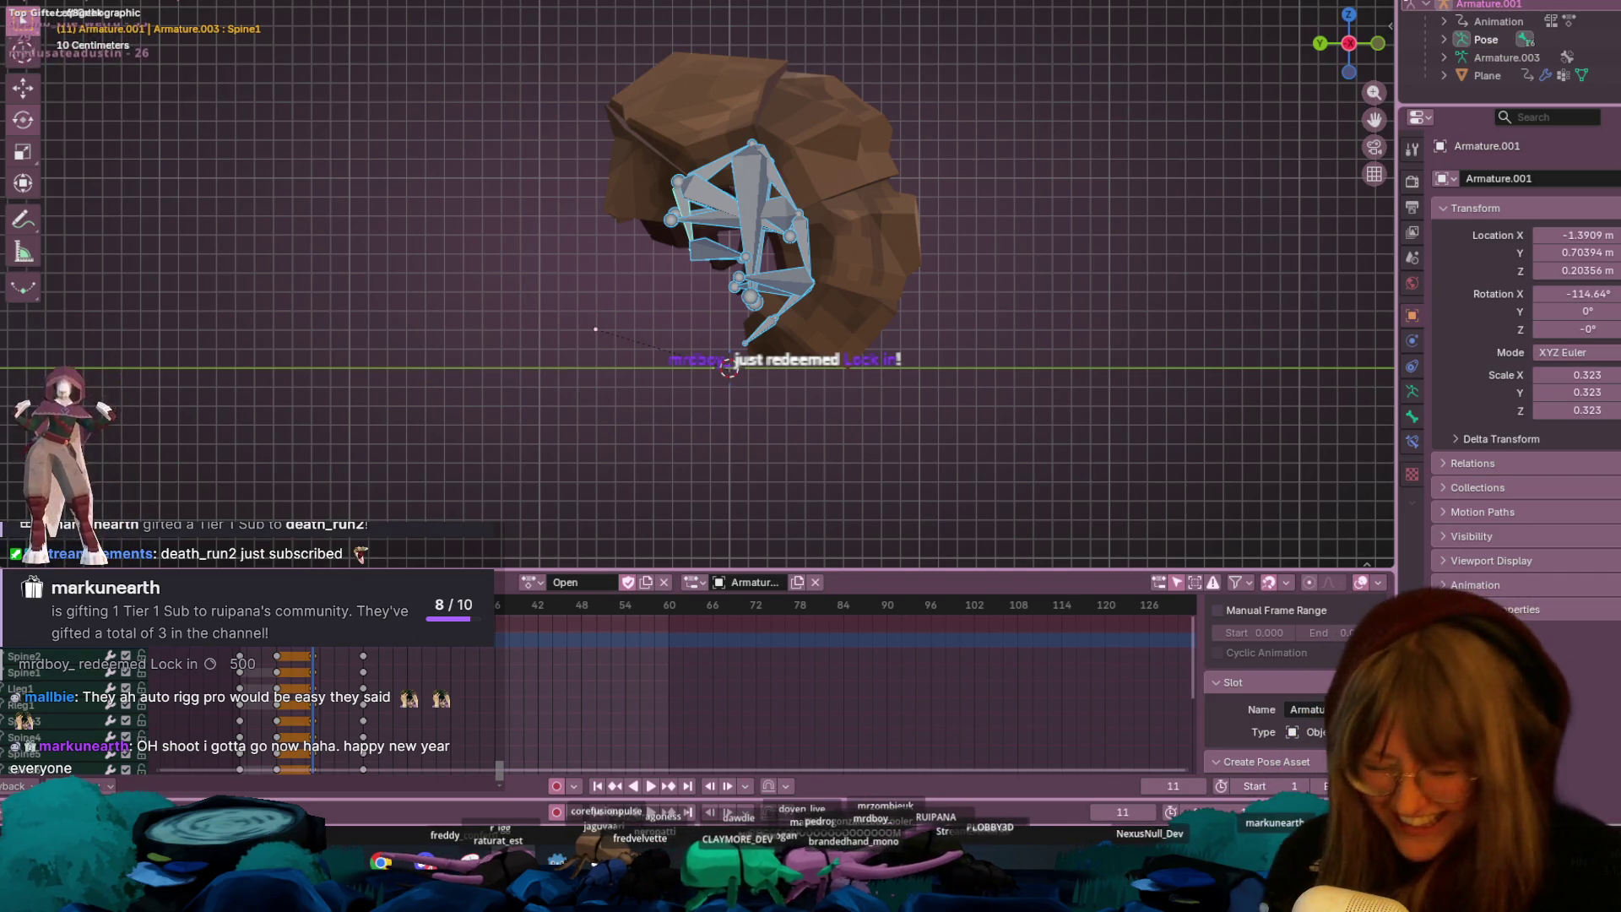
pyautogui.moveTo(880, 221)
pyautogui.mouseDown(button='middle')
pyautogui.moveTo(900, 211)
pyautogui.moveTo(778, 169)
pyautogui.moveTo(840, 250)
pyautogui.moveTo(774, 170)
pyautogui.mouseUp(button='middle')
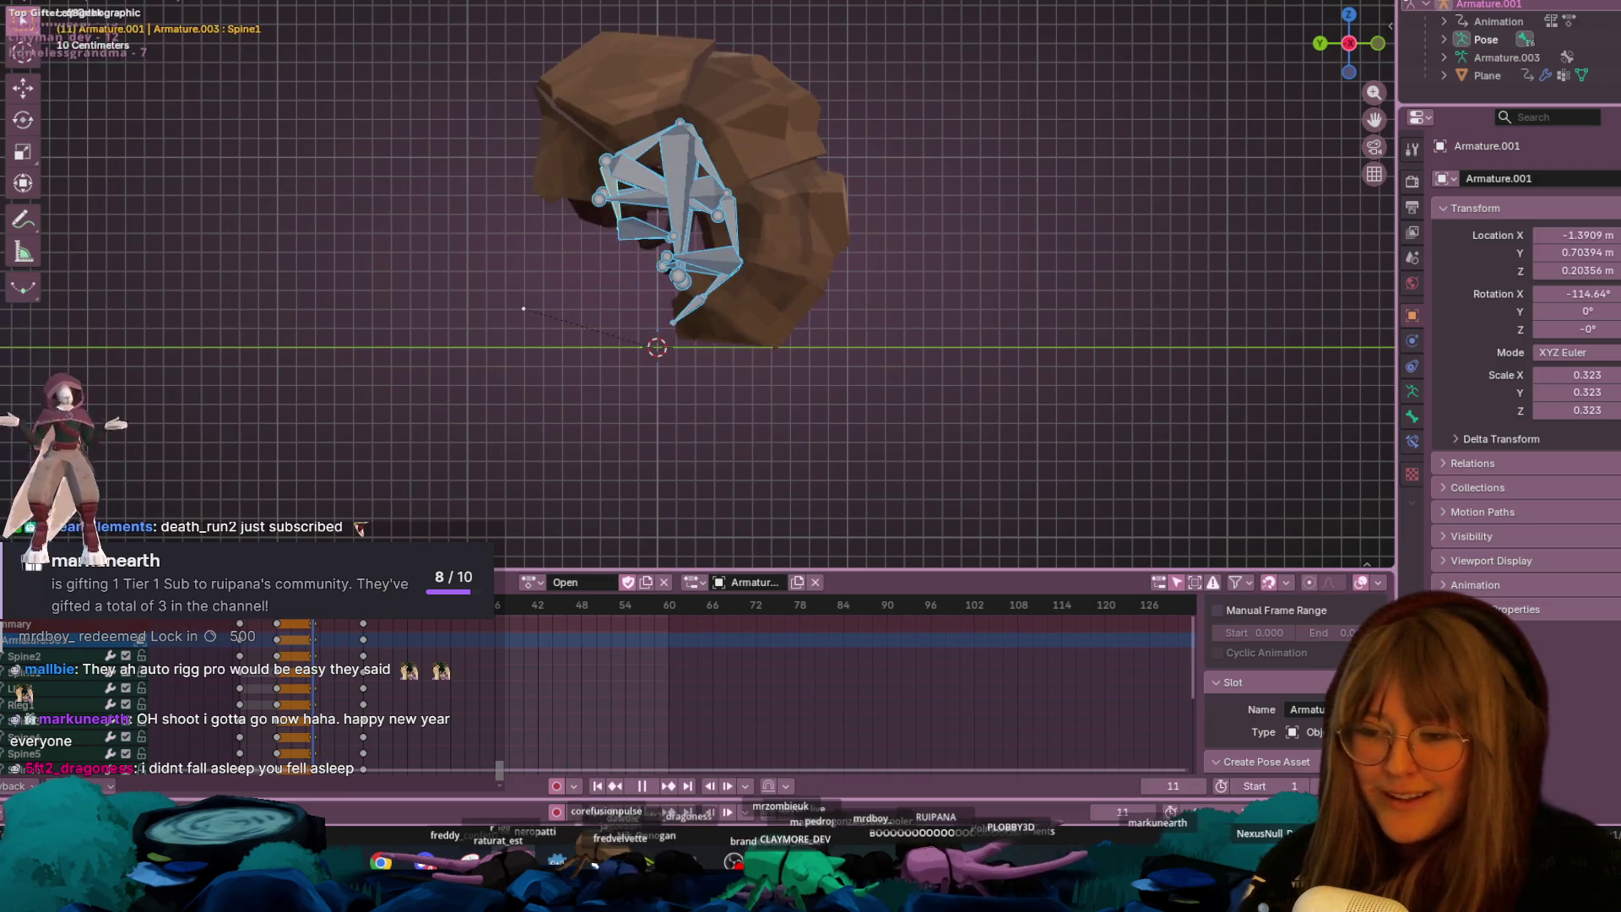
pyautogui.keyDown('shift'); pyautogui.moveTo(932, 178); pyautogui.dragTo(951, 210, button='middle'); pyautogui.keyUp('shift')
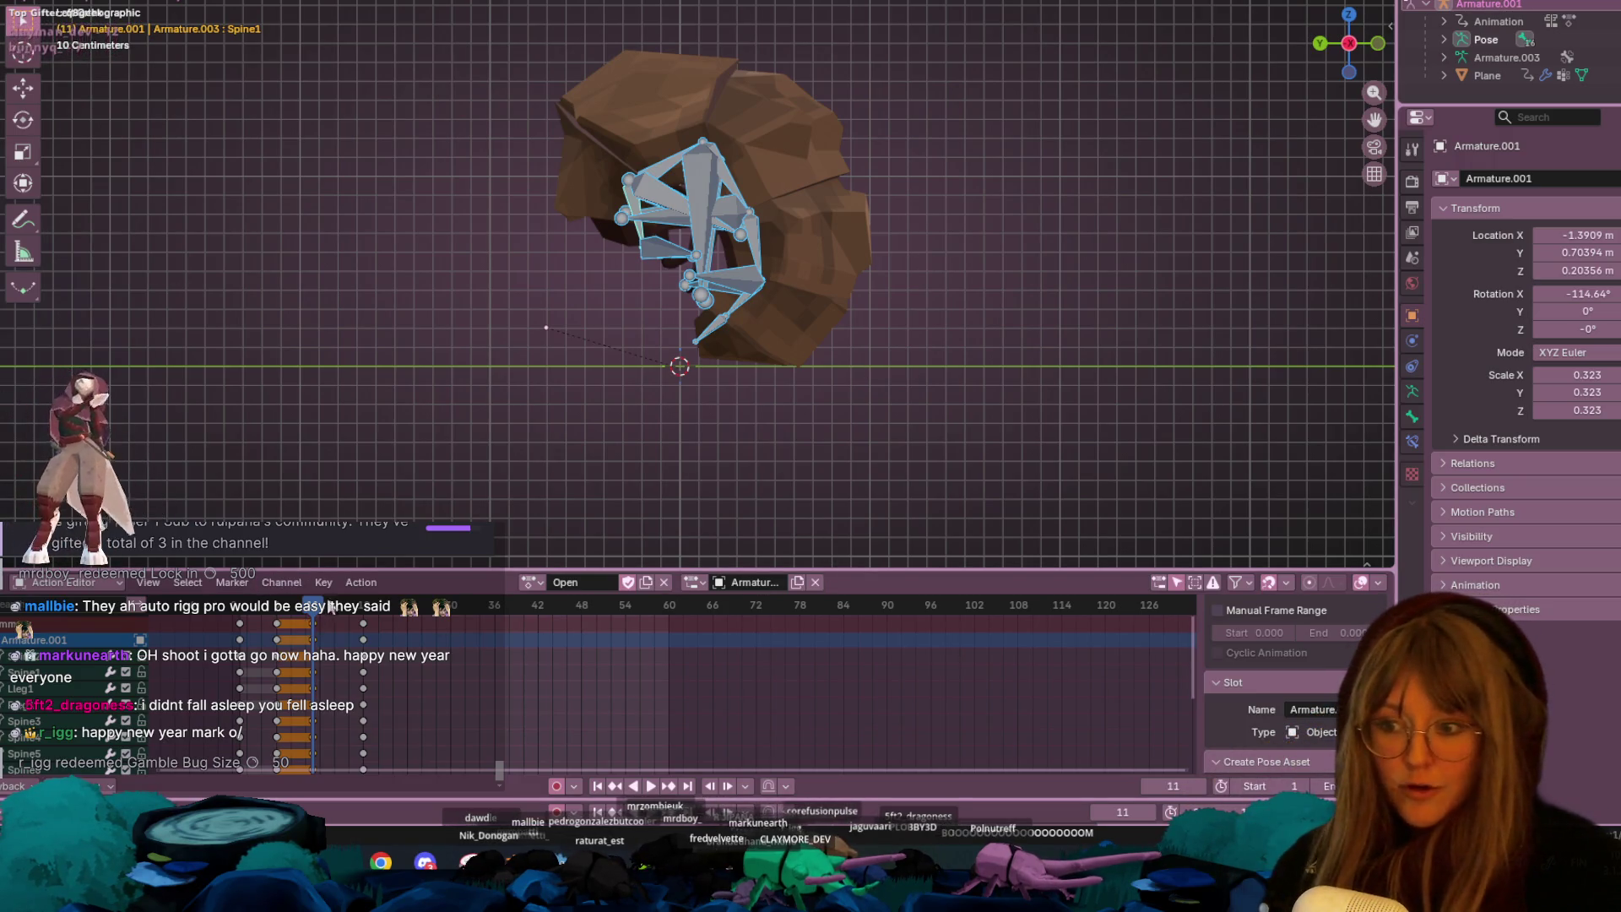
pyautogui.scroll(1, 954, 276)
pyautogui.scroll(1, 950, 267)
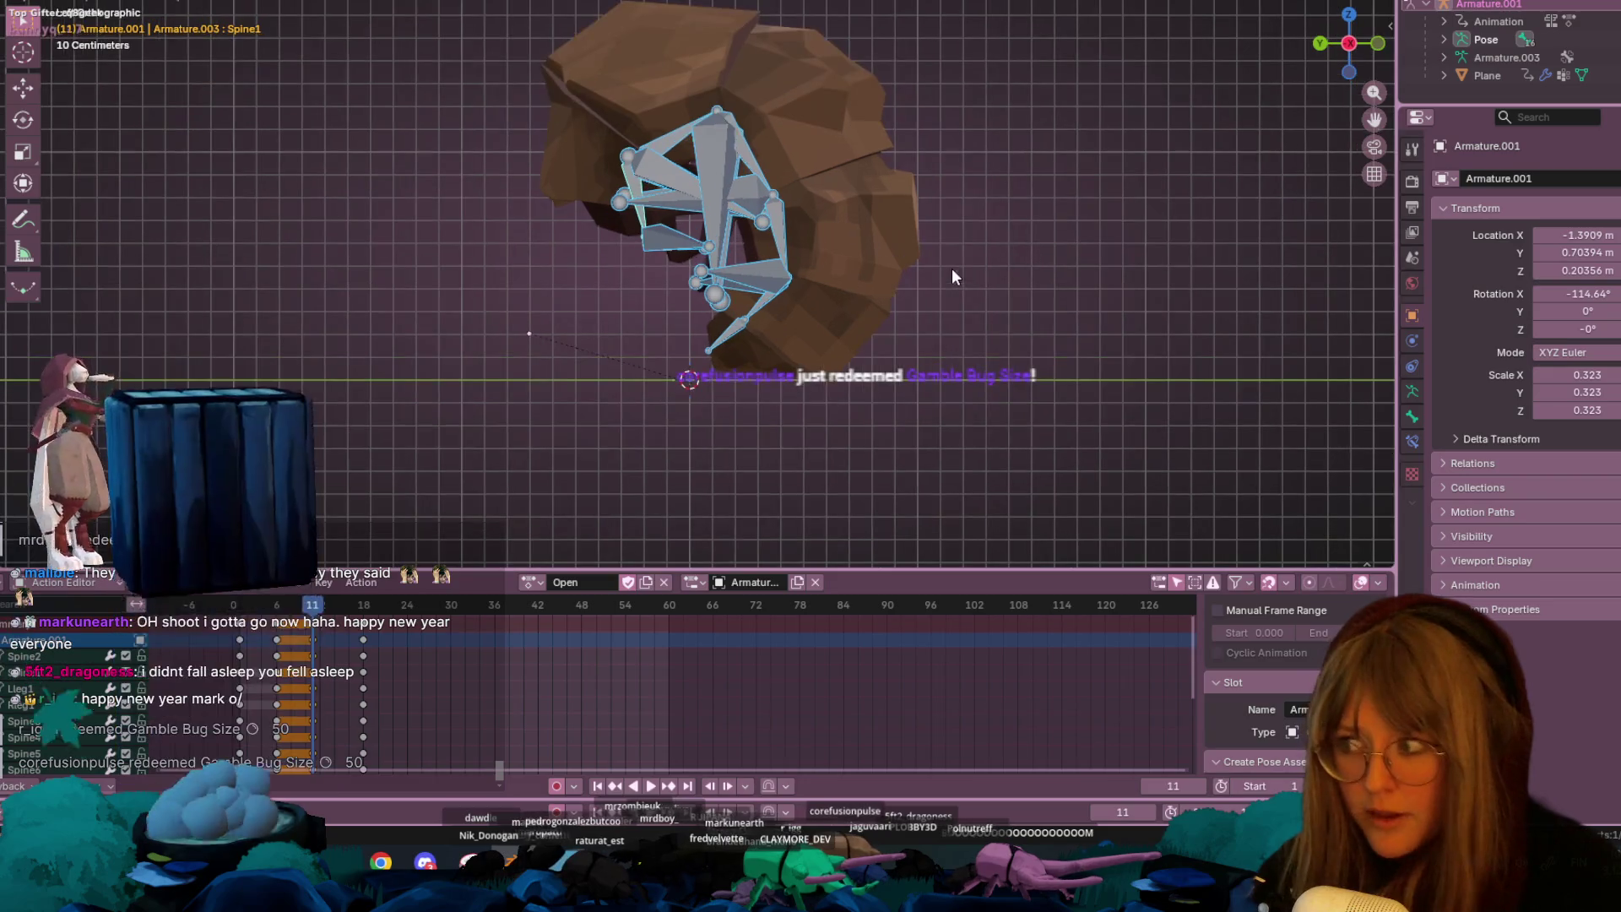
# - Try rotating Spine2 and Spine1 at frame 11, undoing and cancelling both attempts
pyautogui.click(667, 147)
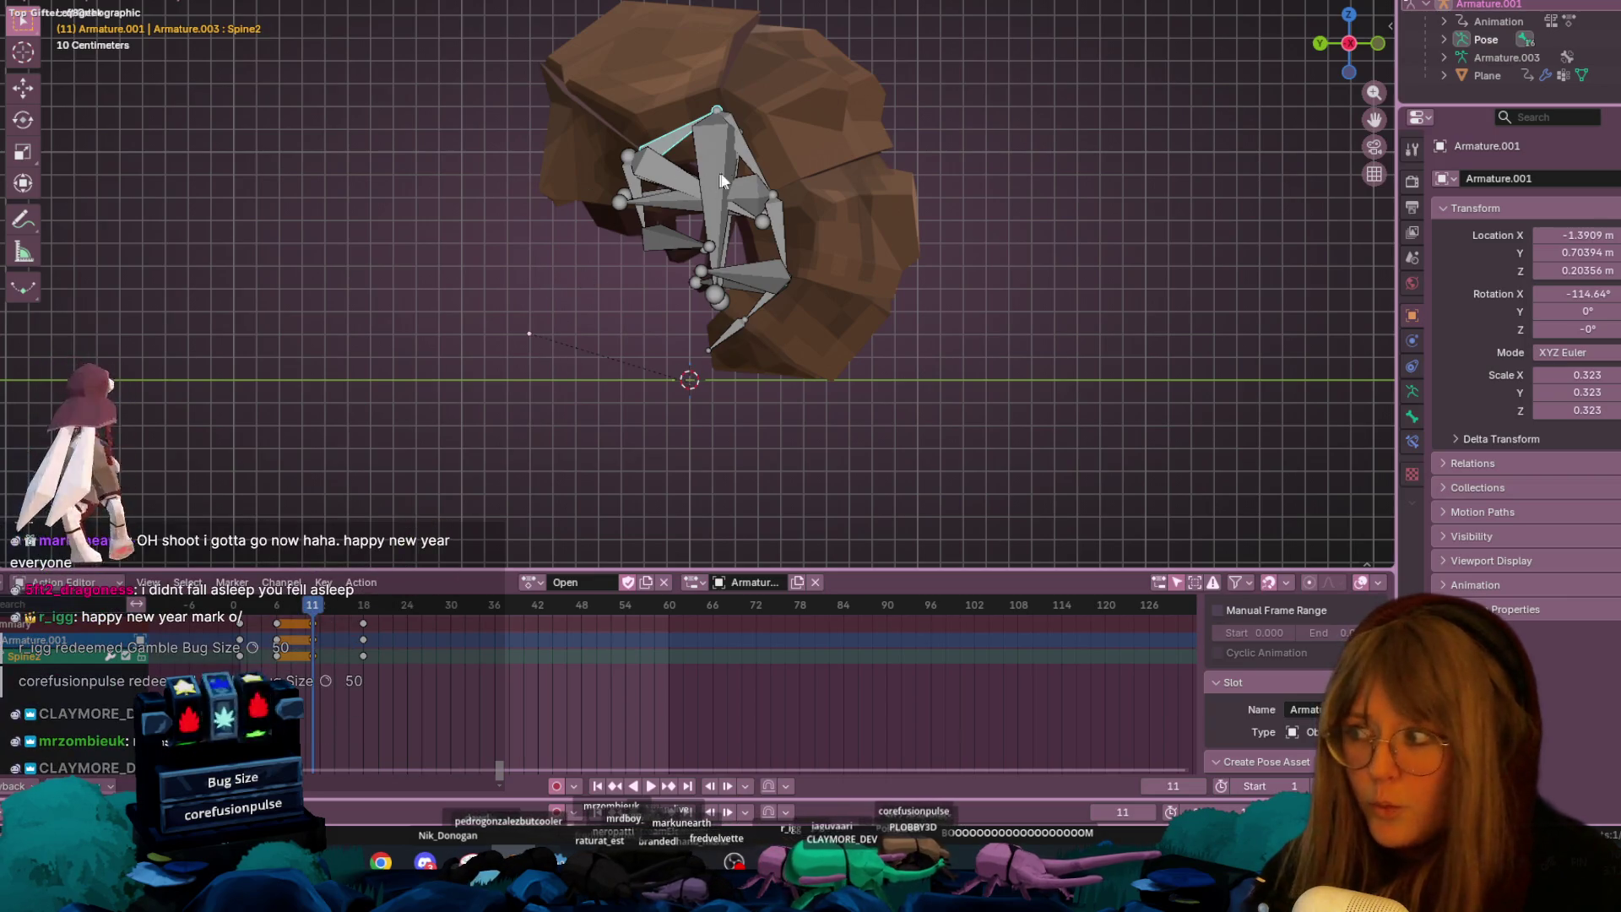
pyautogui.moveTo(787, 163)
pyautogui.keyDown('shift'); pyautogui.mouseDown(button='middle')
pyautogui.moveTo(737, 205)
pyautogui.moveTo(672, 206)
pyautogui.mouseUp(button='middle'); pyautogui.keyUp('shift')
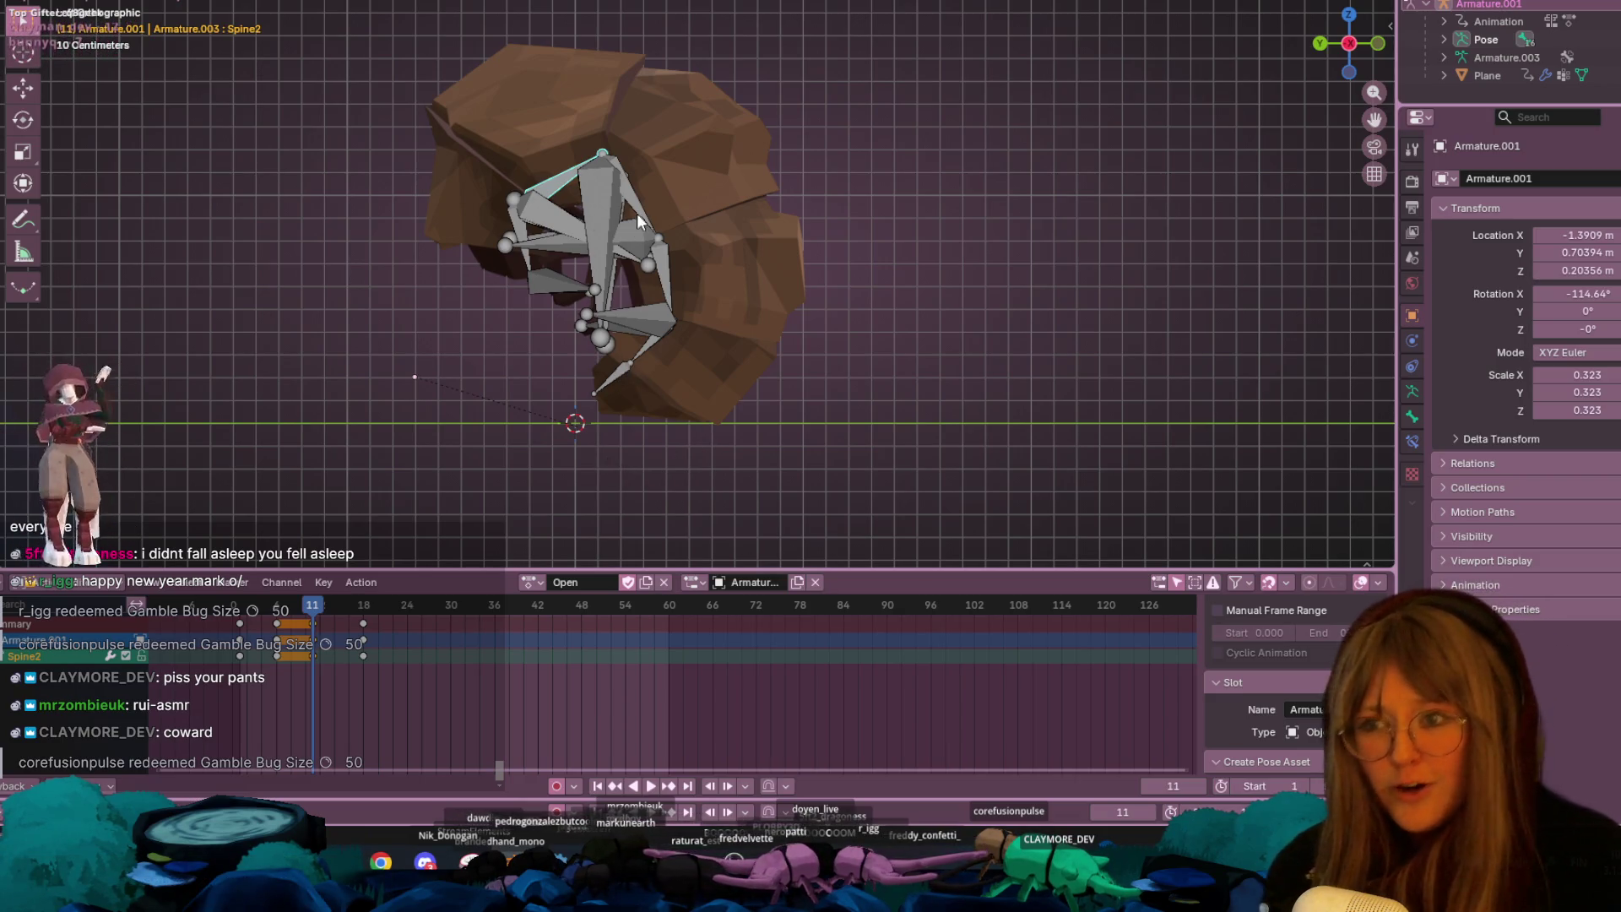
pyautogui.press('r')
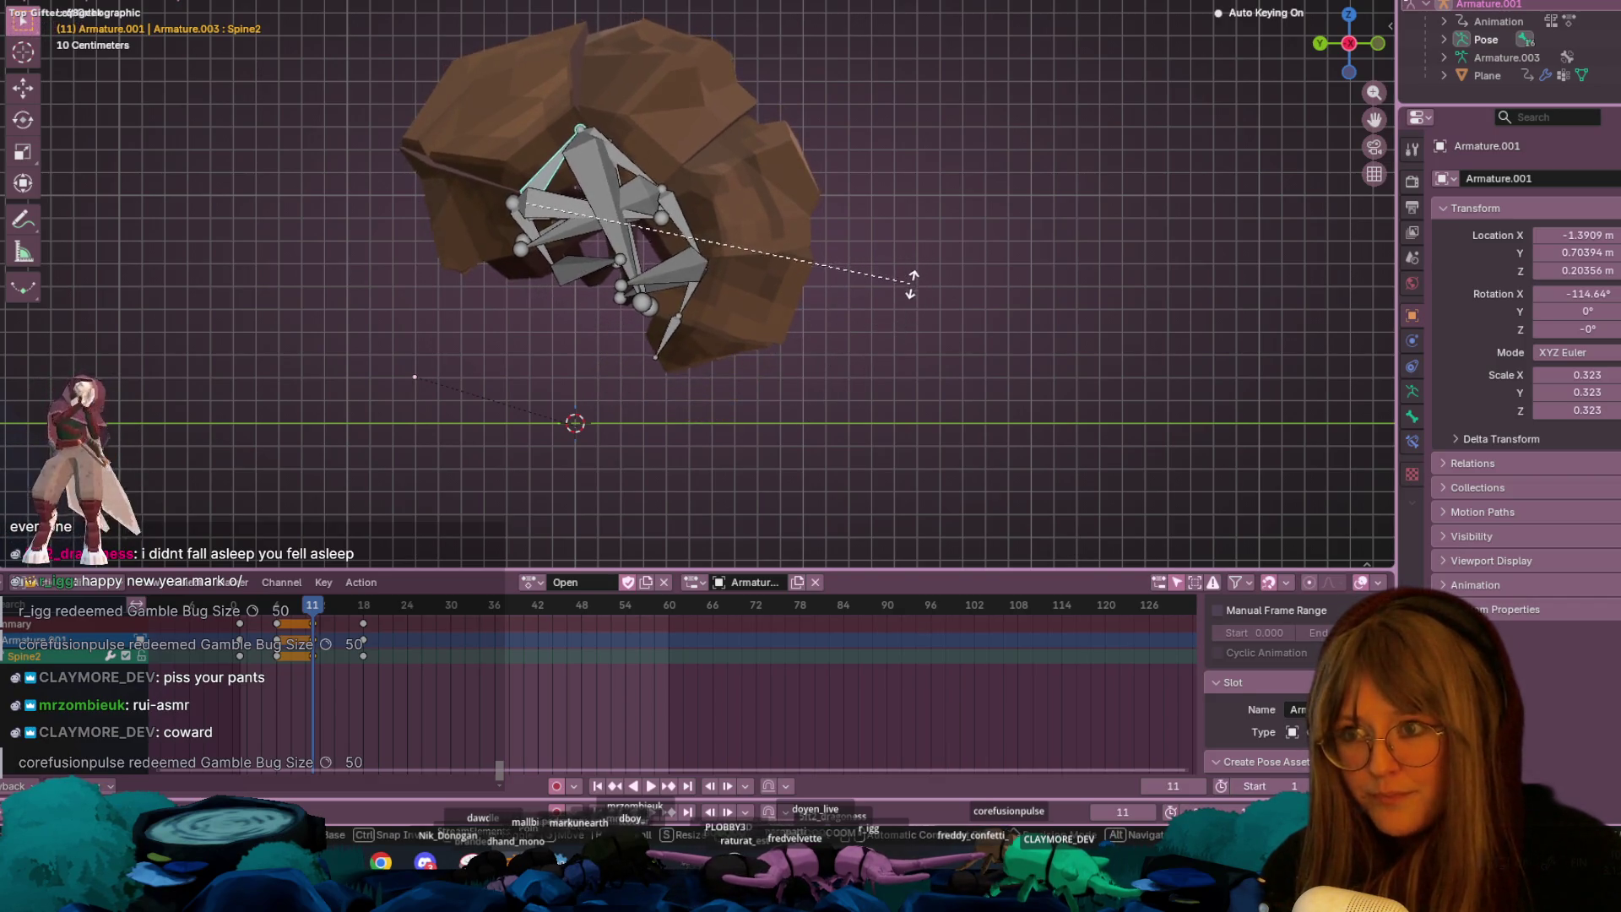
pyautogui.click(770, 460)
pyautogui.hotkey('ctrl', 'z')
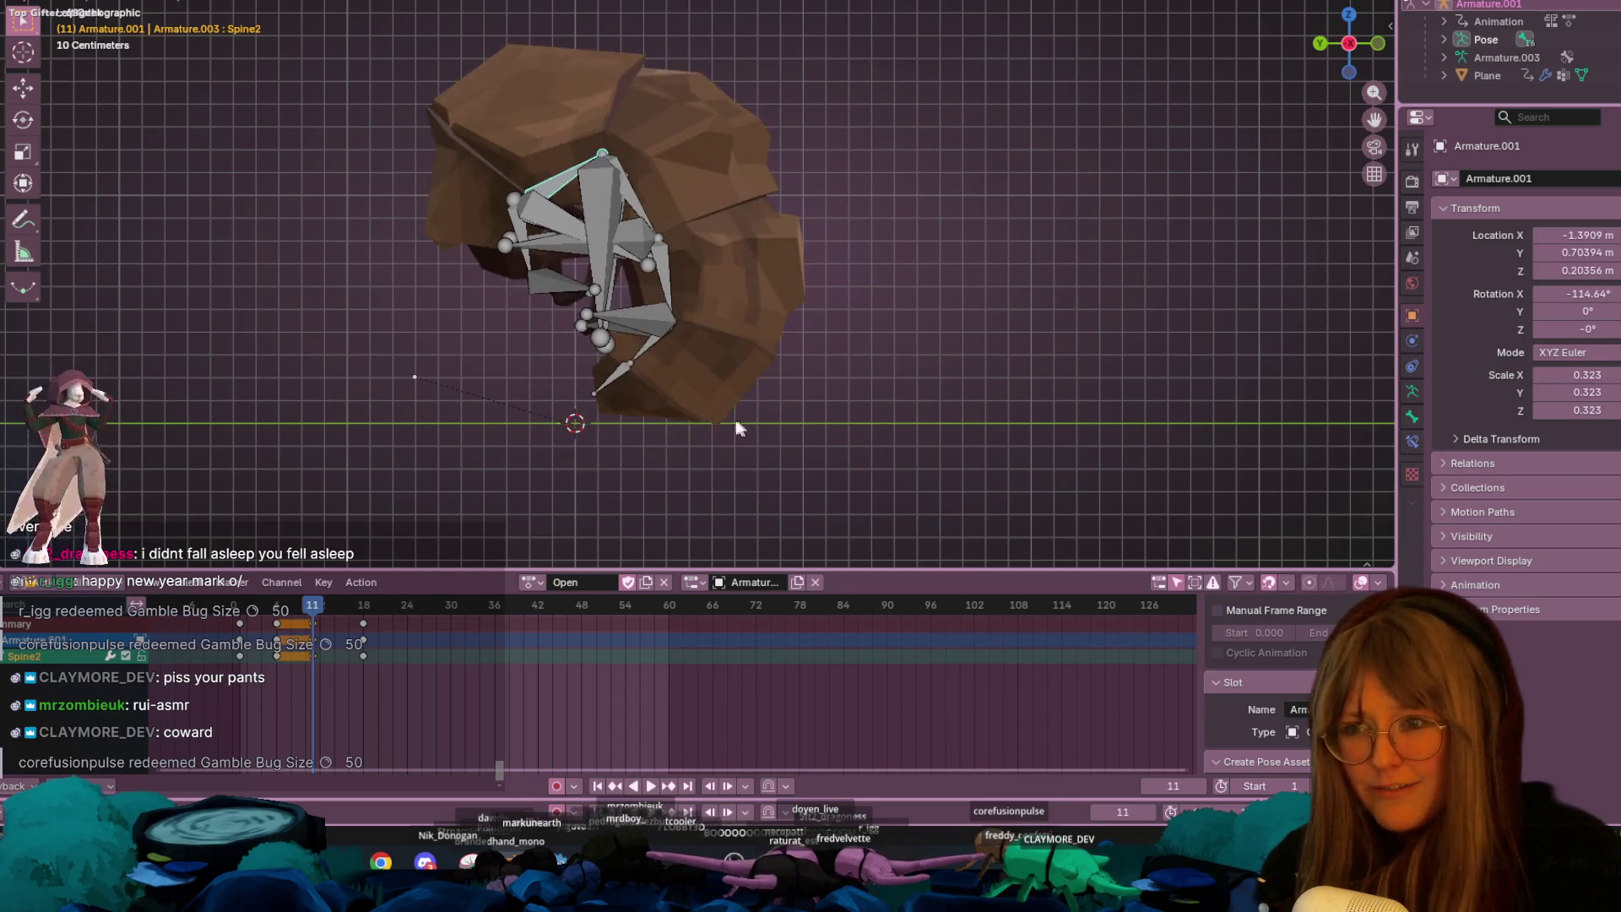
pyautogui.click(524, 223)
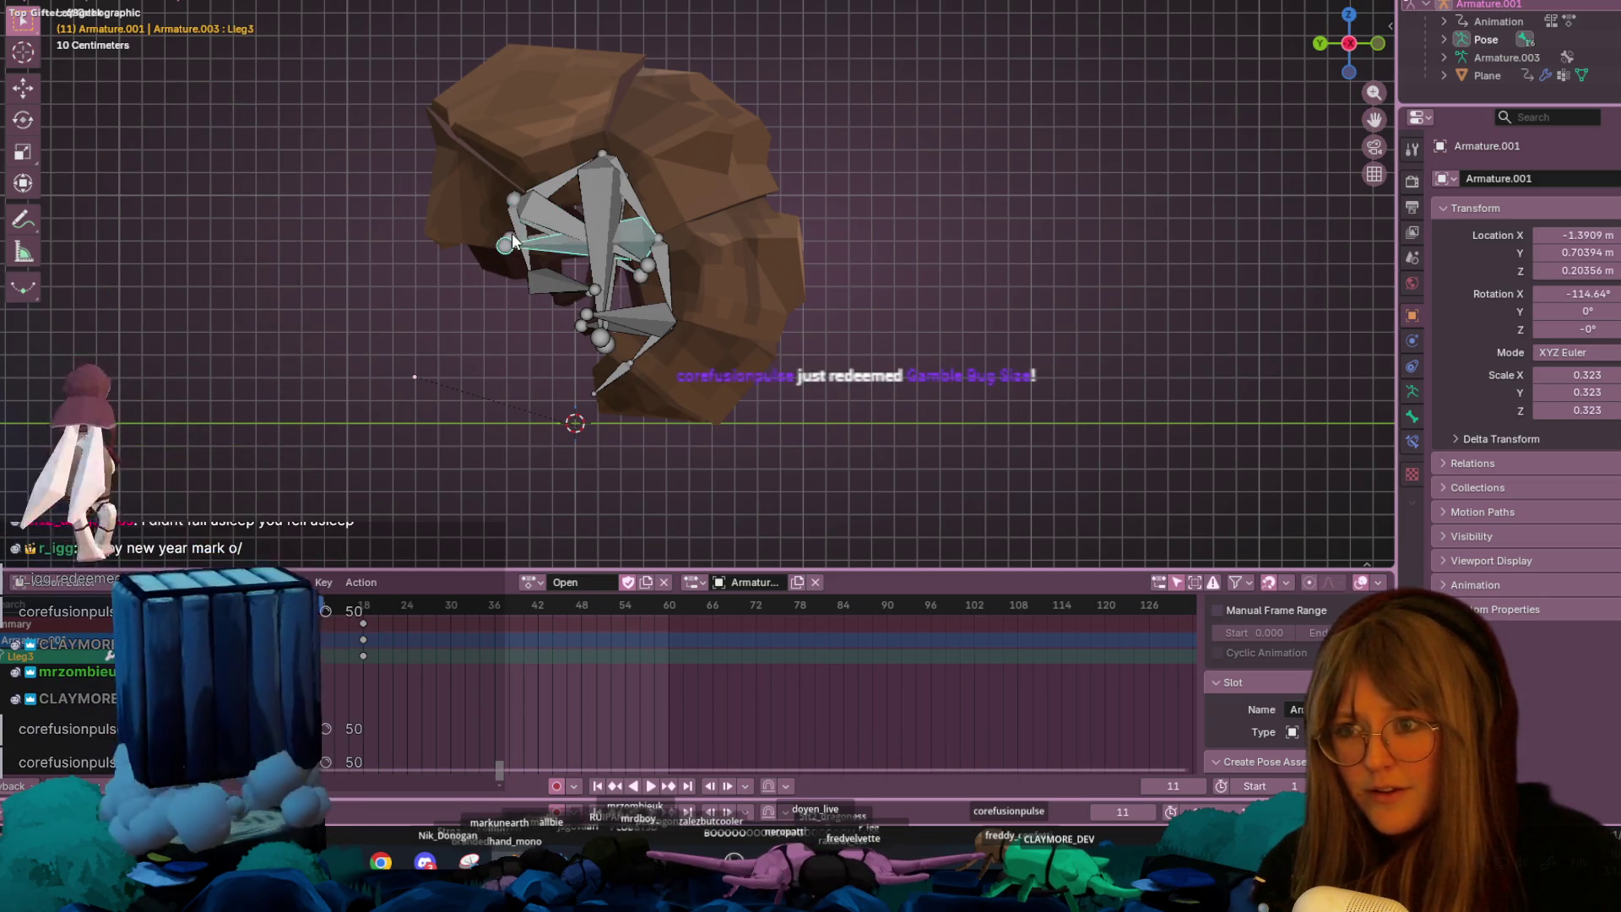
pyautogui.click(510, 228)
pyautogui.click(509, 228)
pyautogui.press('r')
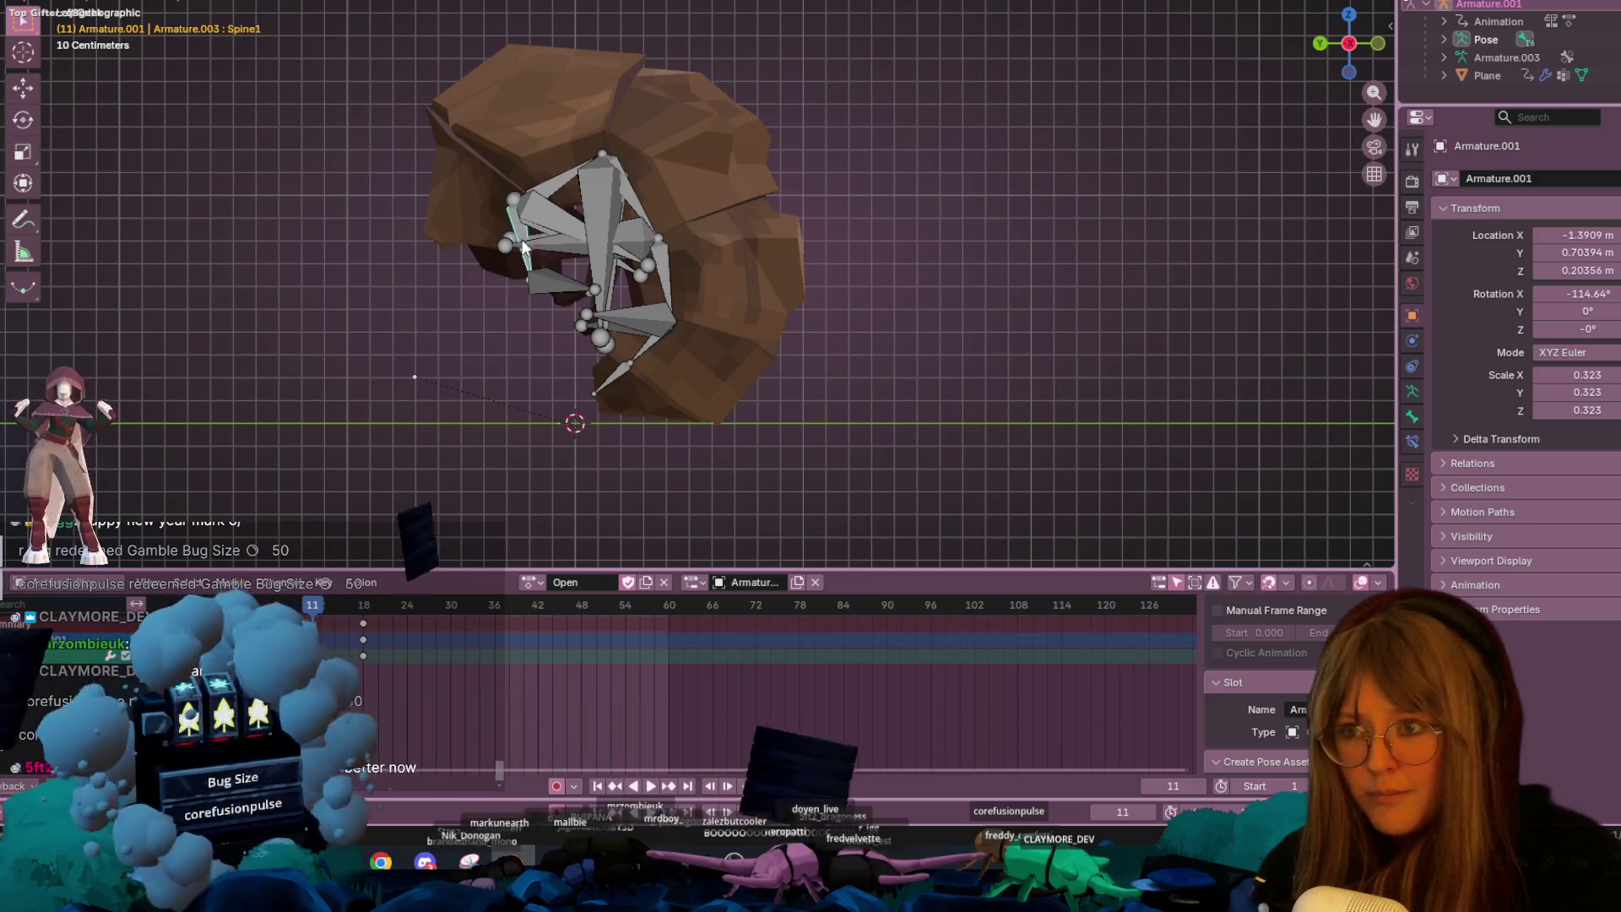
pyautogui.rightClick(366, 225)
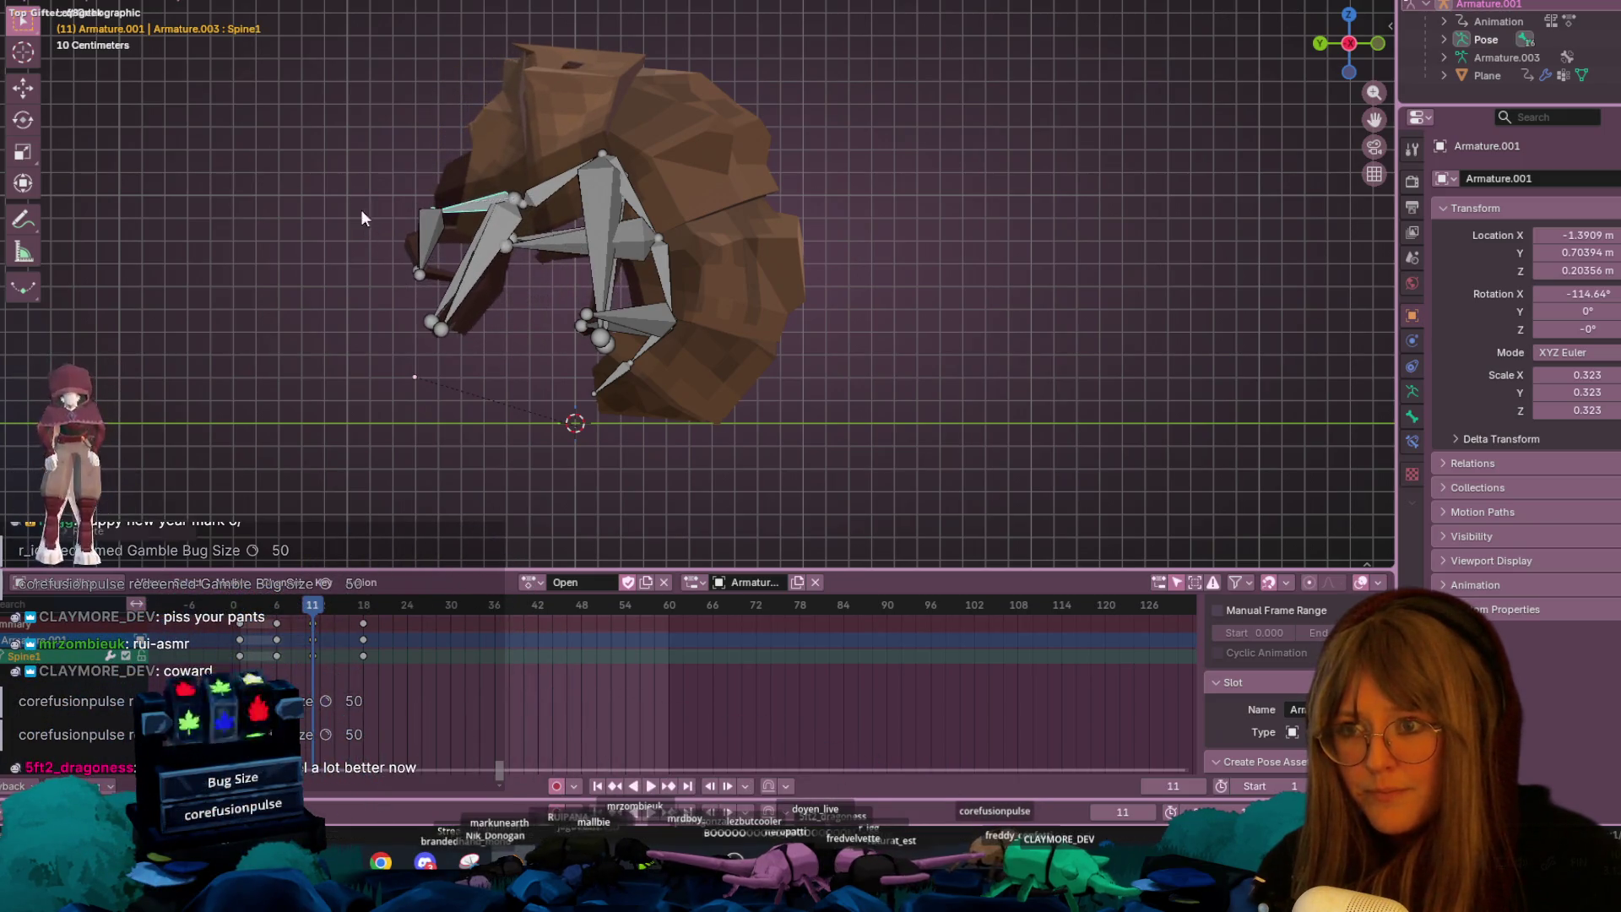
# - Rotate Spine2 and Spine1 to open the body and Spine3 to curl the tail
pyautogui.click(623, 182)
pyautogui.click(553, 186)
pyautogui.press('r')
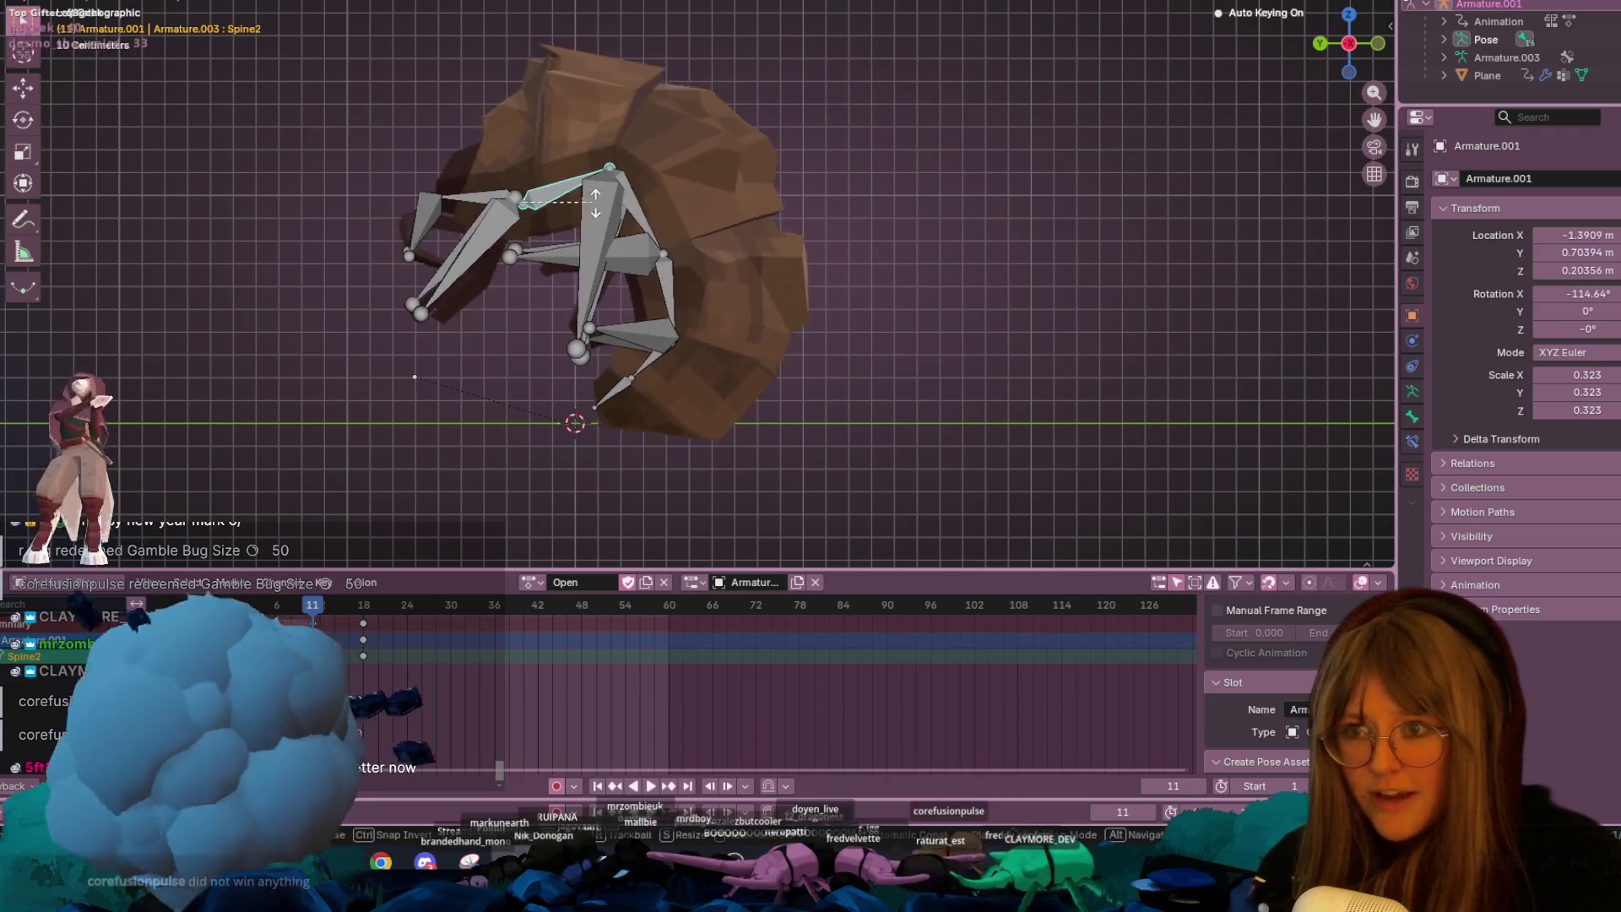
pyautogui.click(434, 186)
pyautogui.click(470, 189)
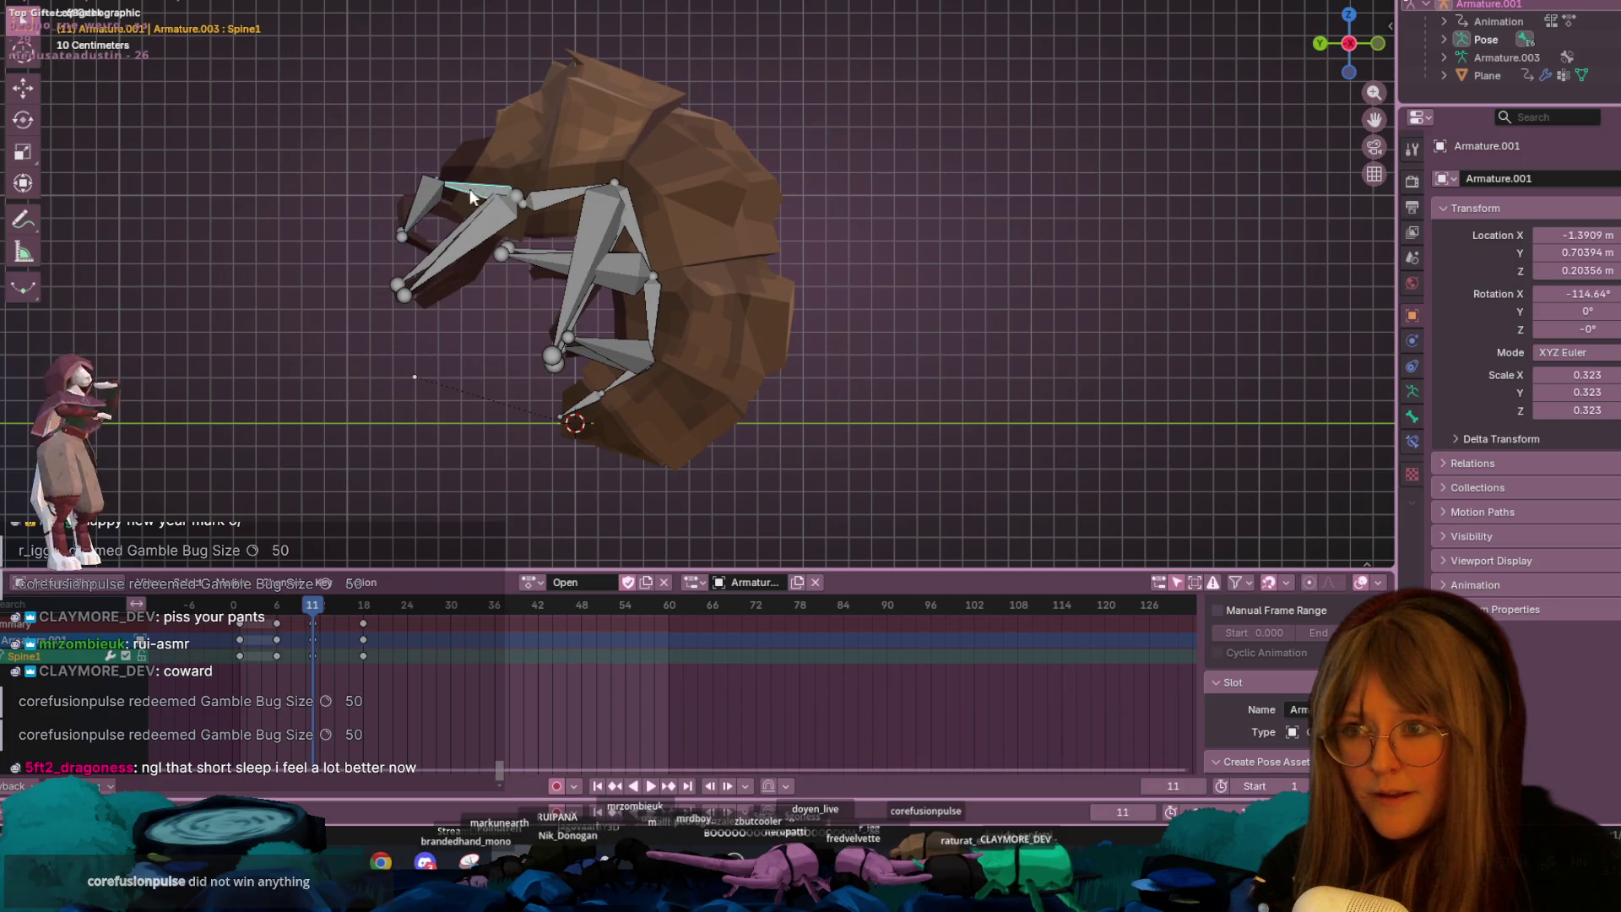
pyautogui.press('r')
pyautogui.click(461, 210)
pyautogui.click(645, 245)
pyautogui.press('r')
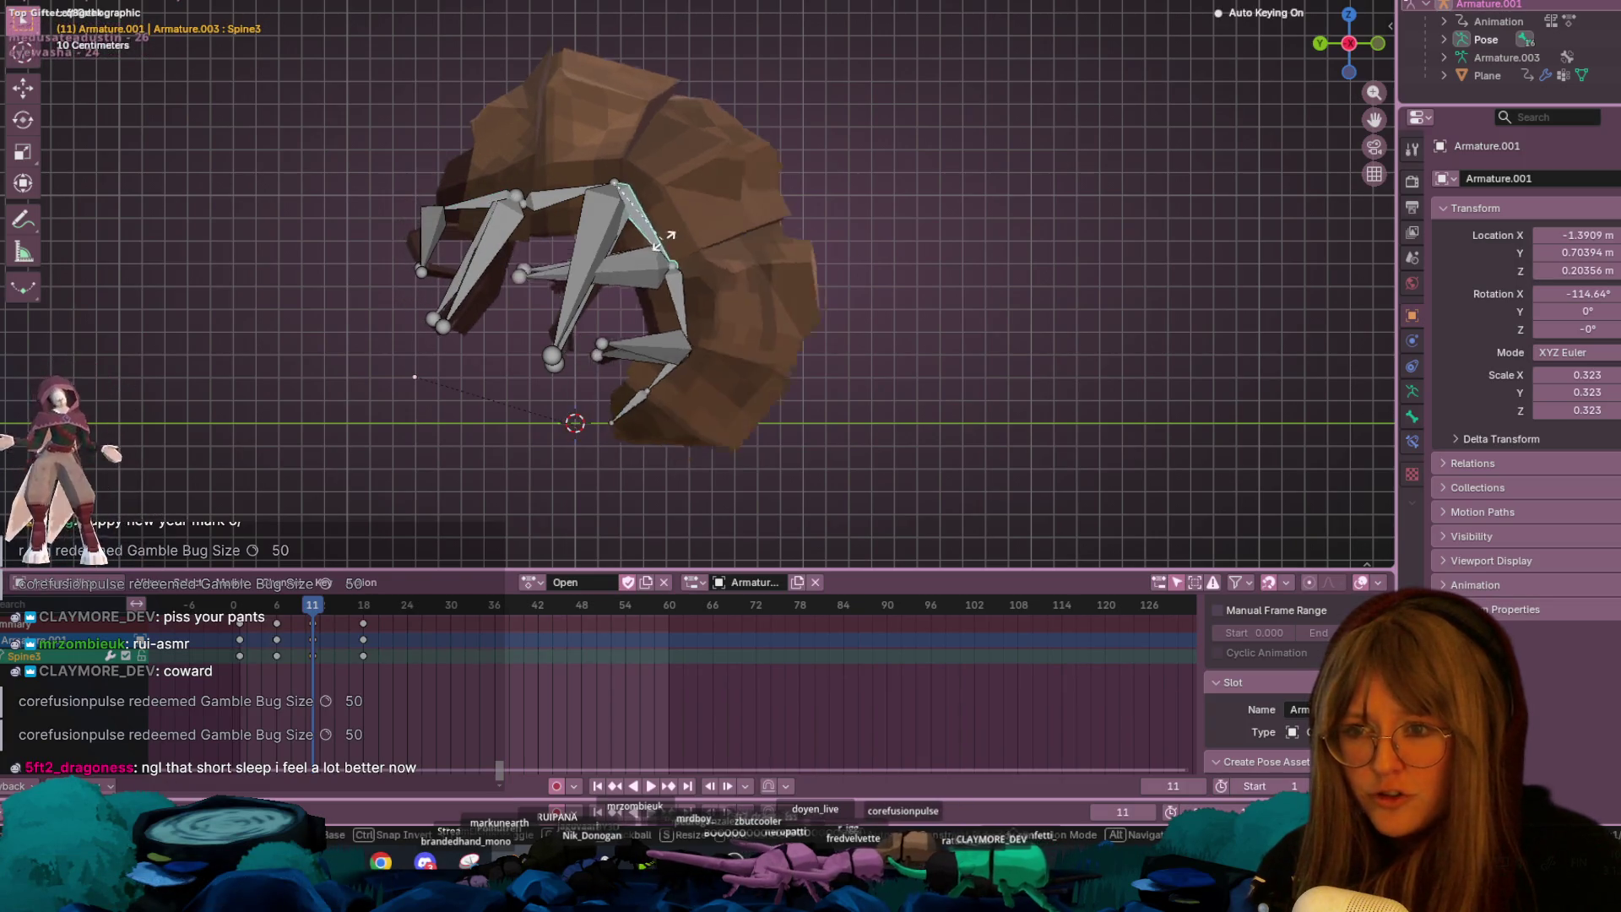
pyautogui.click(893, 259)
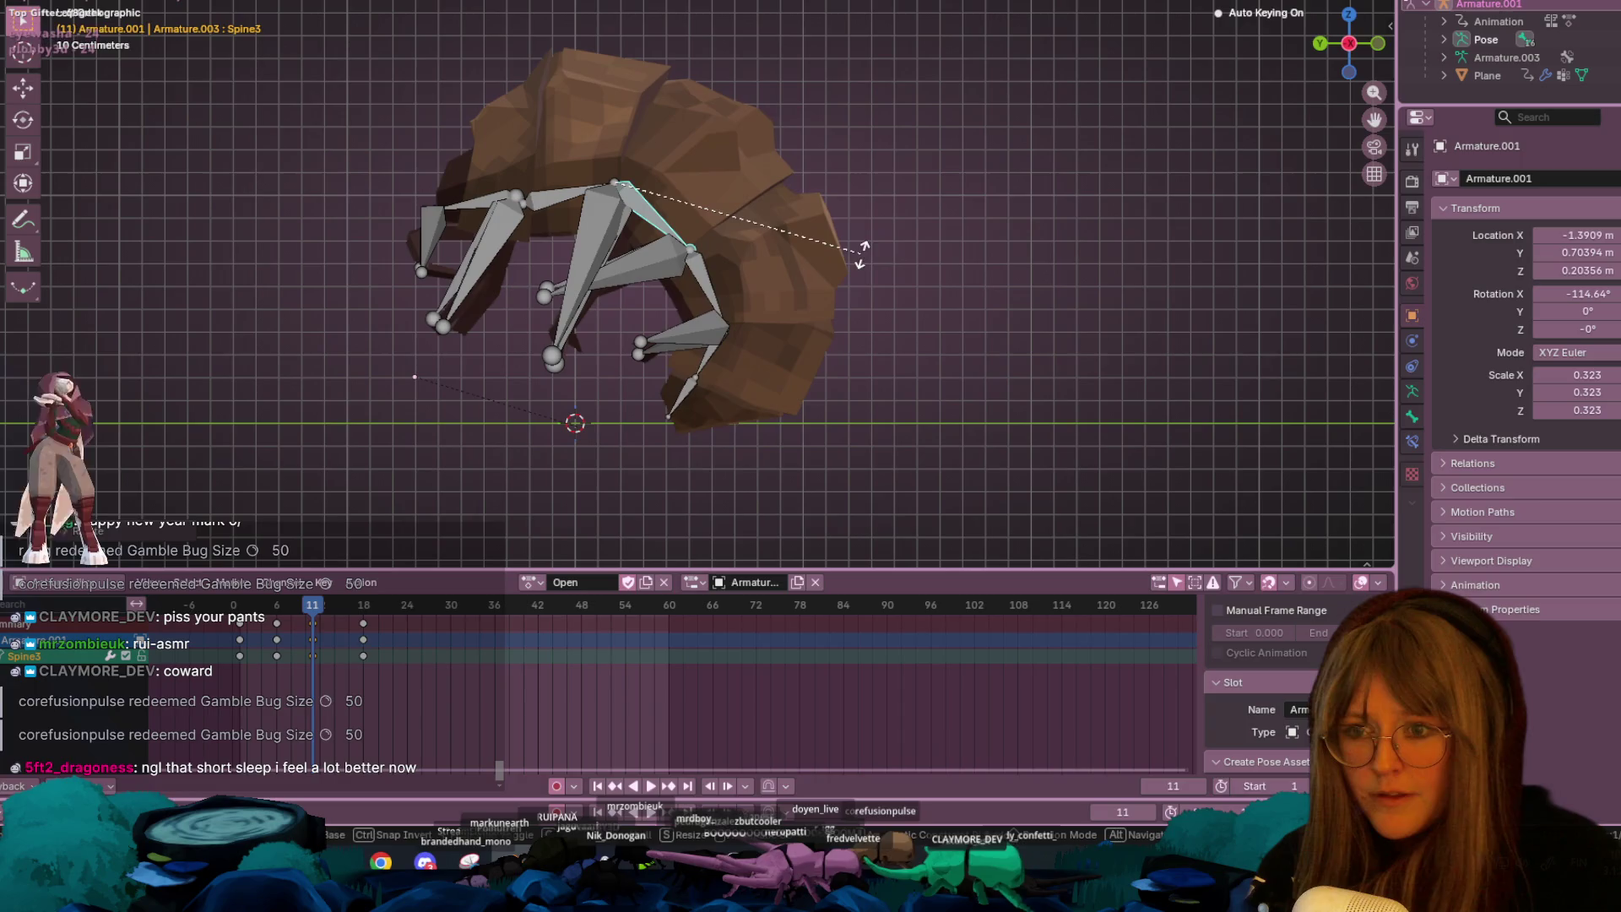
# - Move the whole posed rig up and left, then play back the Open animation
pyautogui.press('a')
pyautogui.press('g')
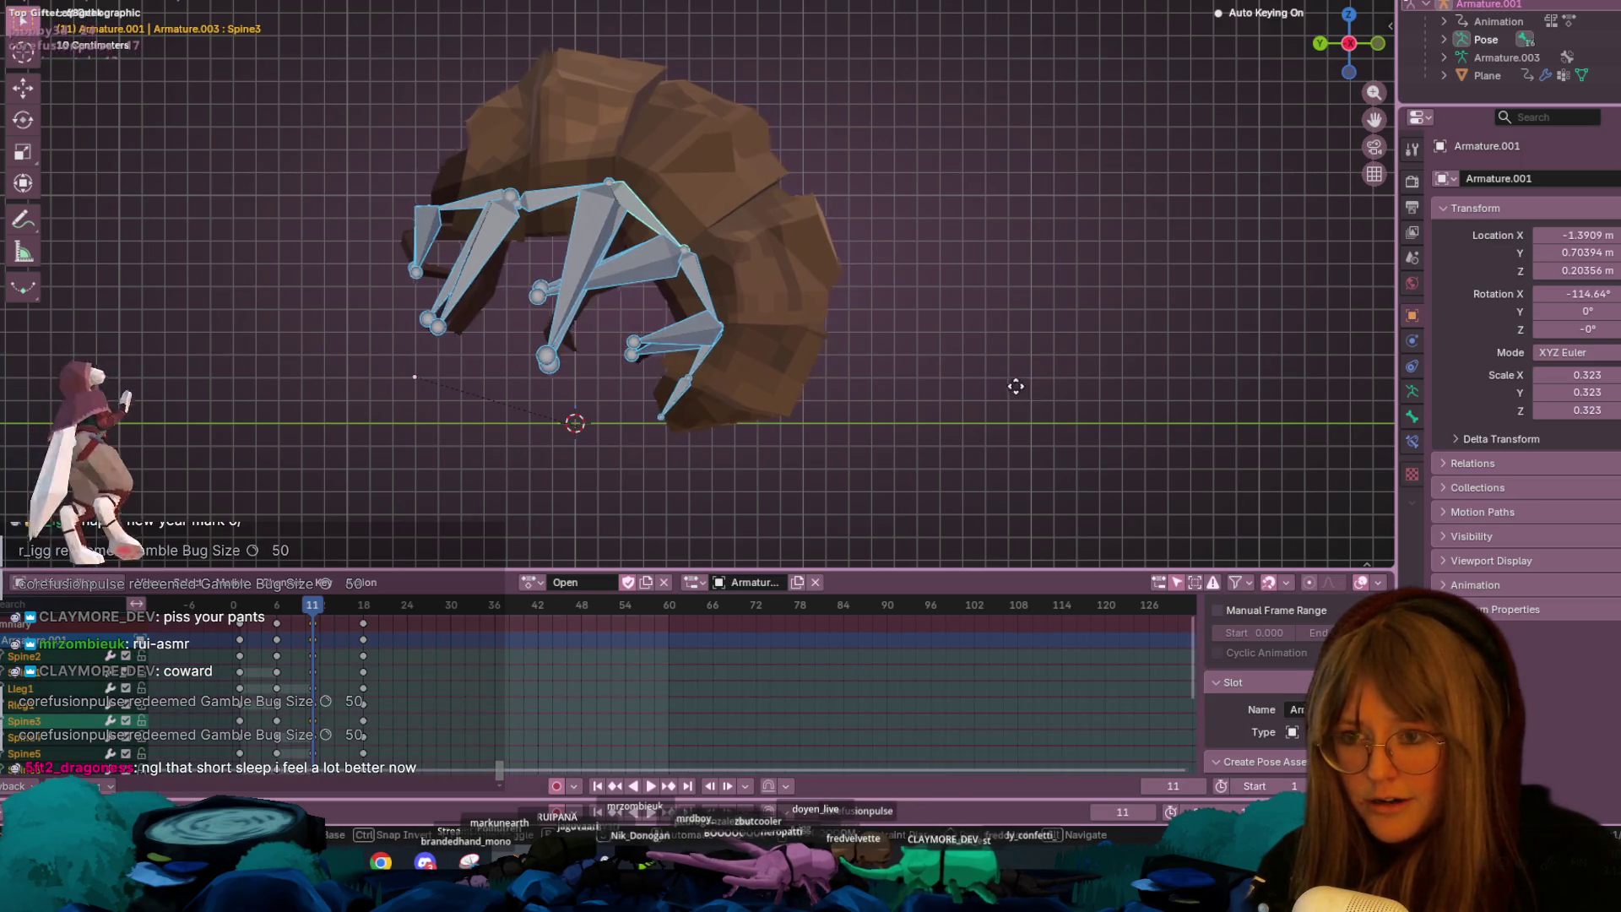
pyautogui.click(989, 384)
pyautogui.press('space')
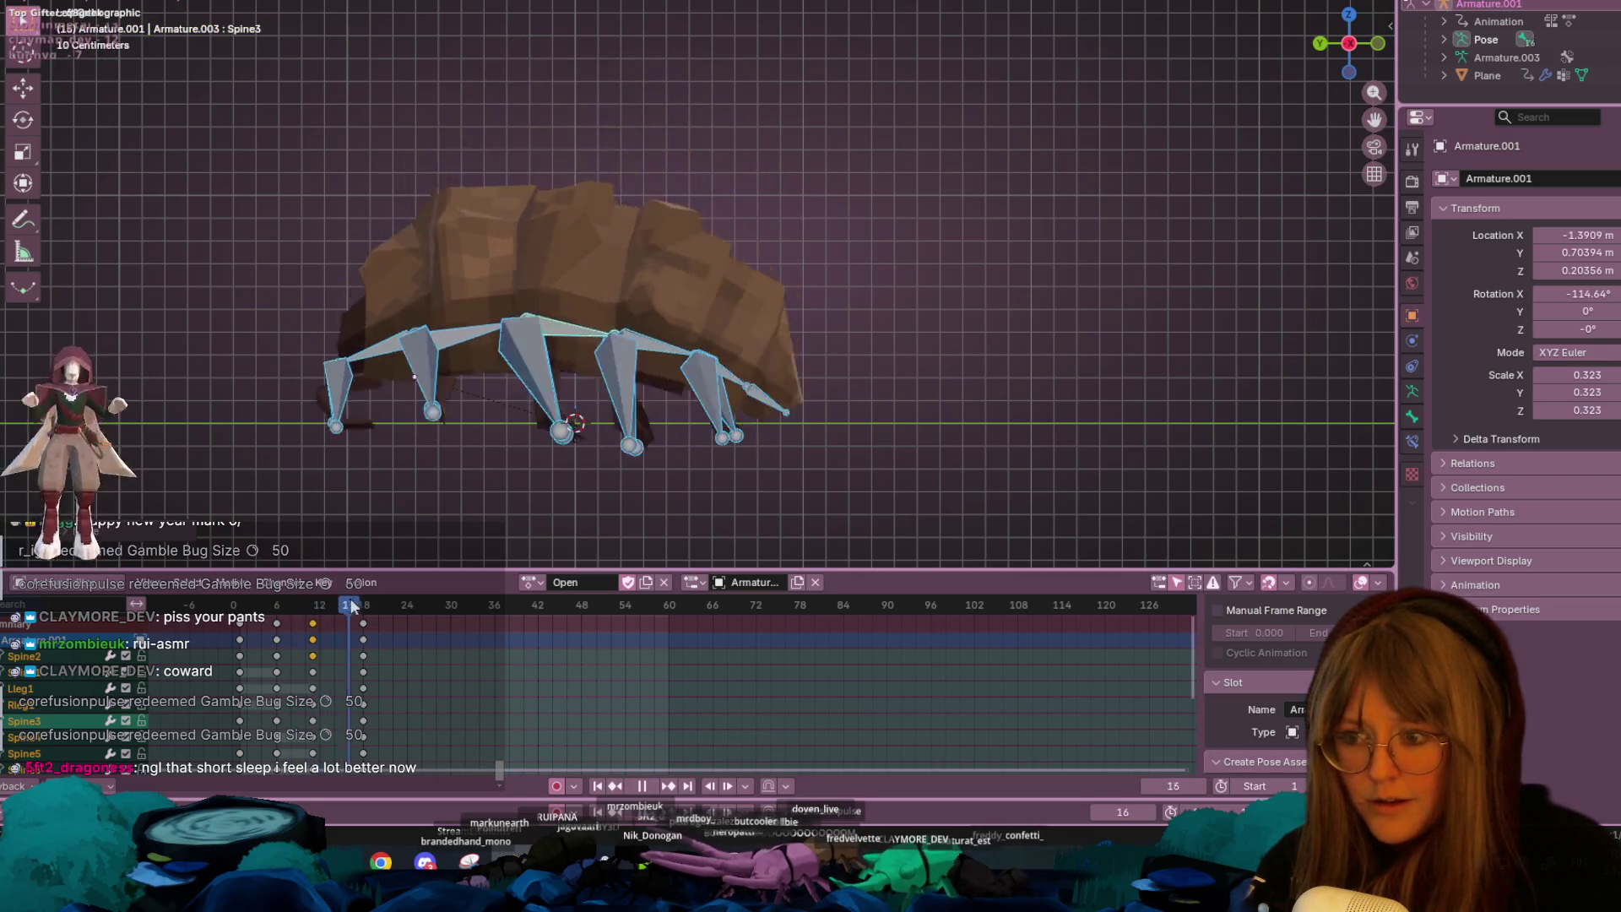
# - Drag the final walking-pose key column from frame 18 out to frame 30
pyautogui.scroll(-5, 498, 404)
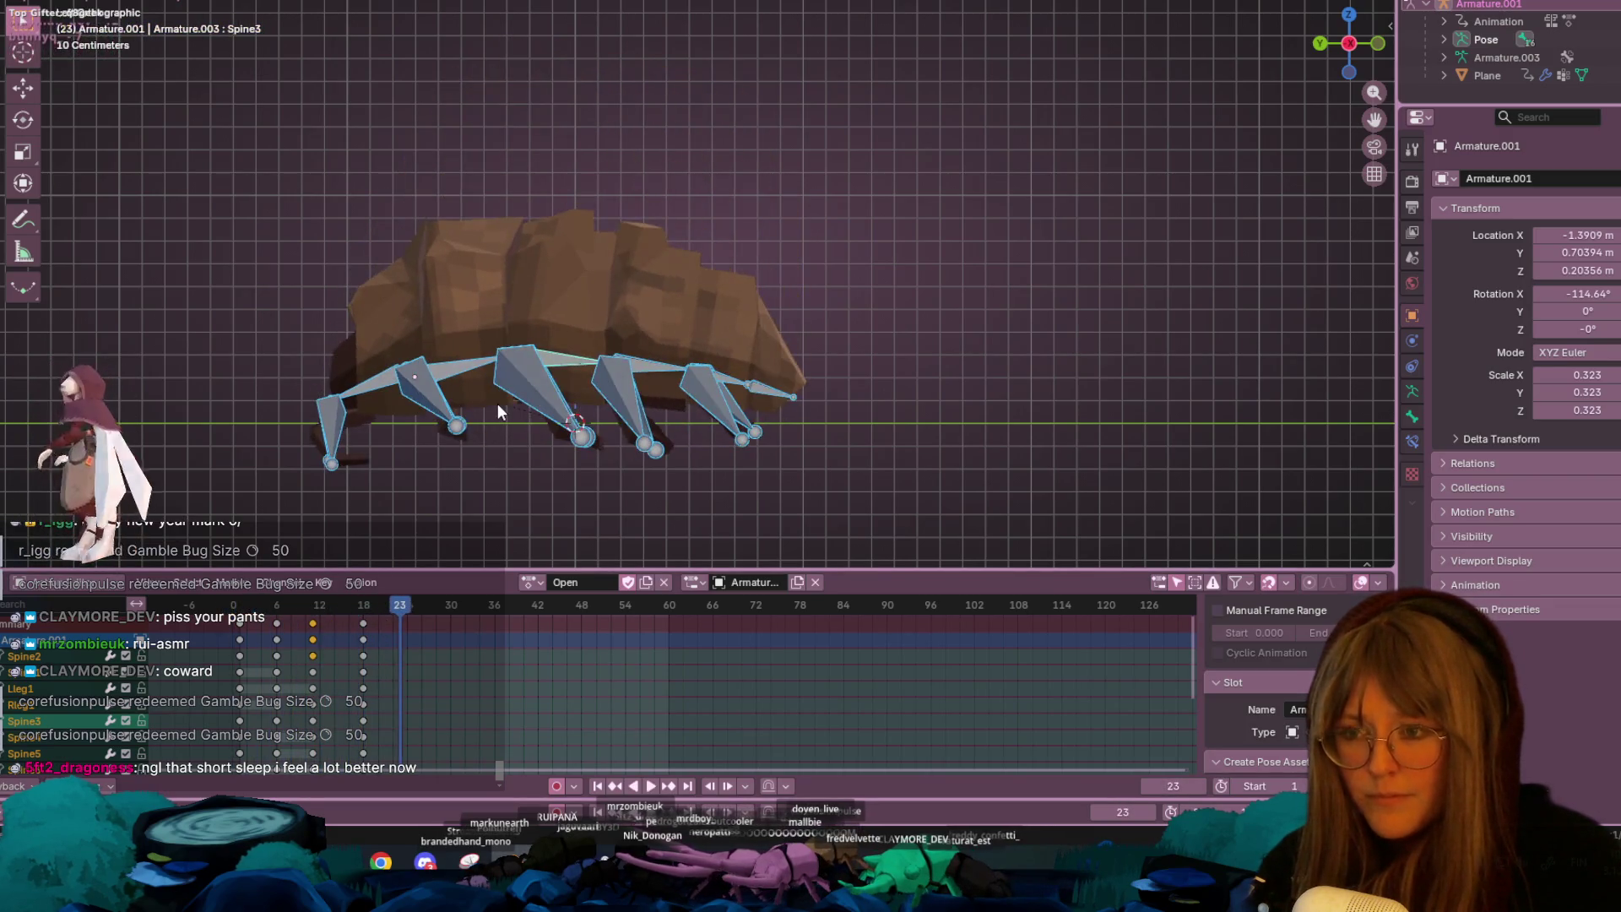
pyautogui.moveTo(581, 258)
pyautogui.mouseDown(button='middle')
pyautogui.moveTo(621, 306)
pyautogui.moveTo(622, 448)
pyautogui.mouseUp(button='middle')
pyautogui.press('space')
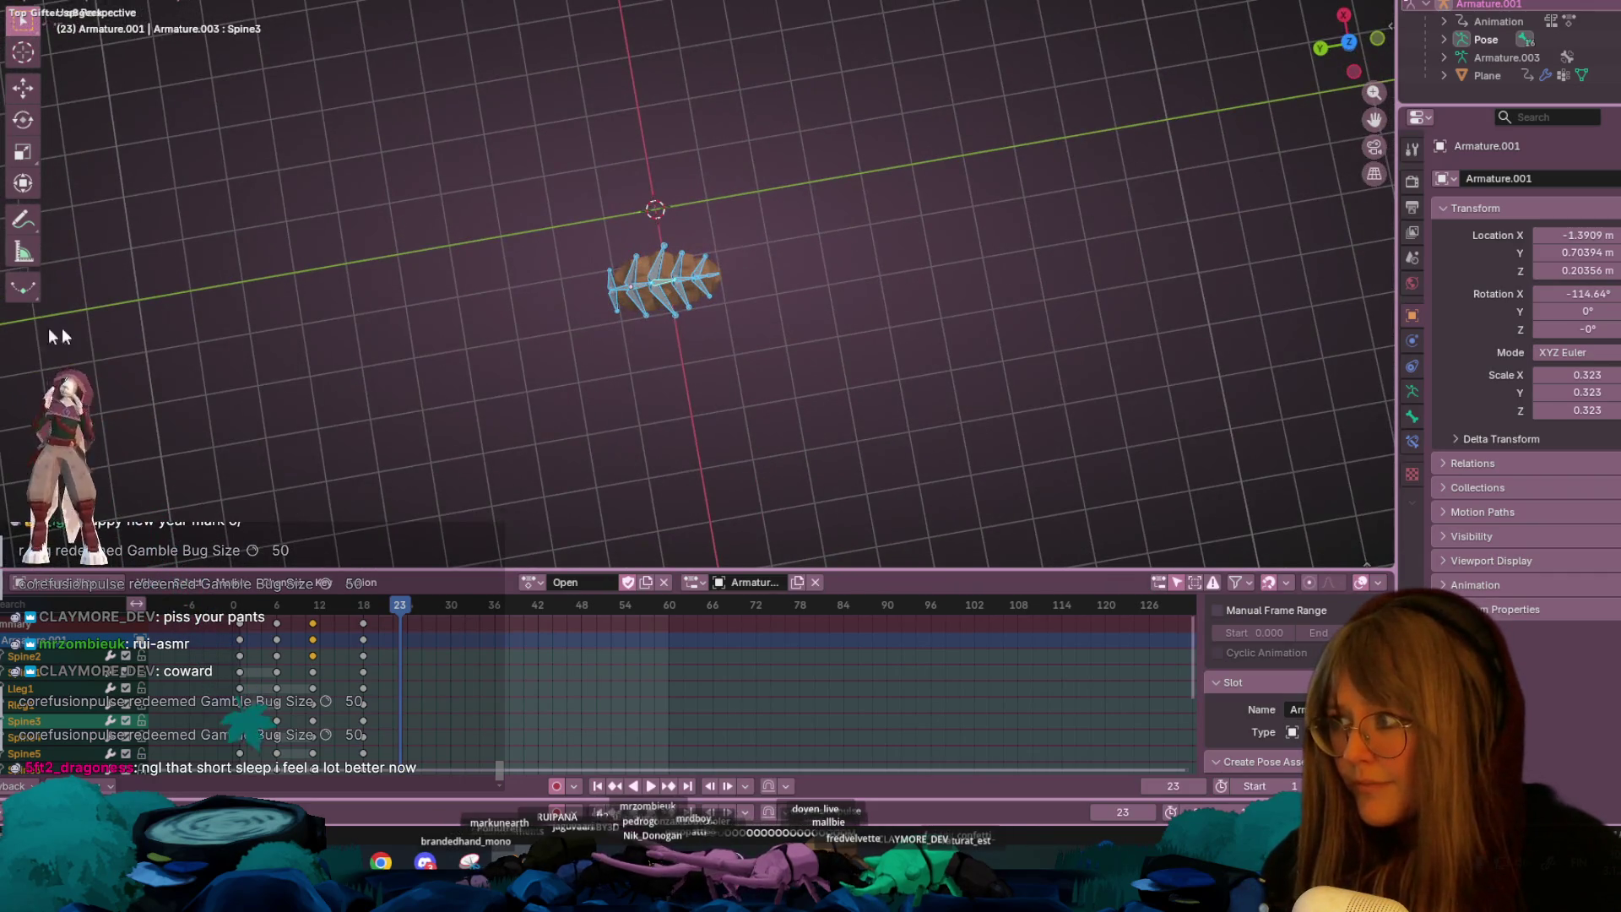
pyautogui.moveTo(366, 624); pyautogui.dragTo(445, 629)
pyautogui.moveTo(287, 604); pyautogui.dragTo(247, 605)
# - Orbit low and snap to an orthographic side view of the curled bug
pyautogui.scroll(4, 773, 323)
pyautogui.moveTo(800, 319)
pyautogui.mouseDown(button='middle')
pyautogui.moveTo(817, 230)
pyautogui.moveTo(739, 170)
pyautogui.mouseUp(button='middle')
pyautogui.click(1351, 44)
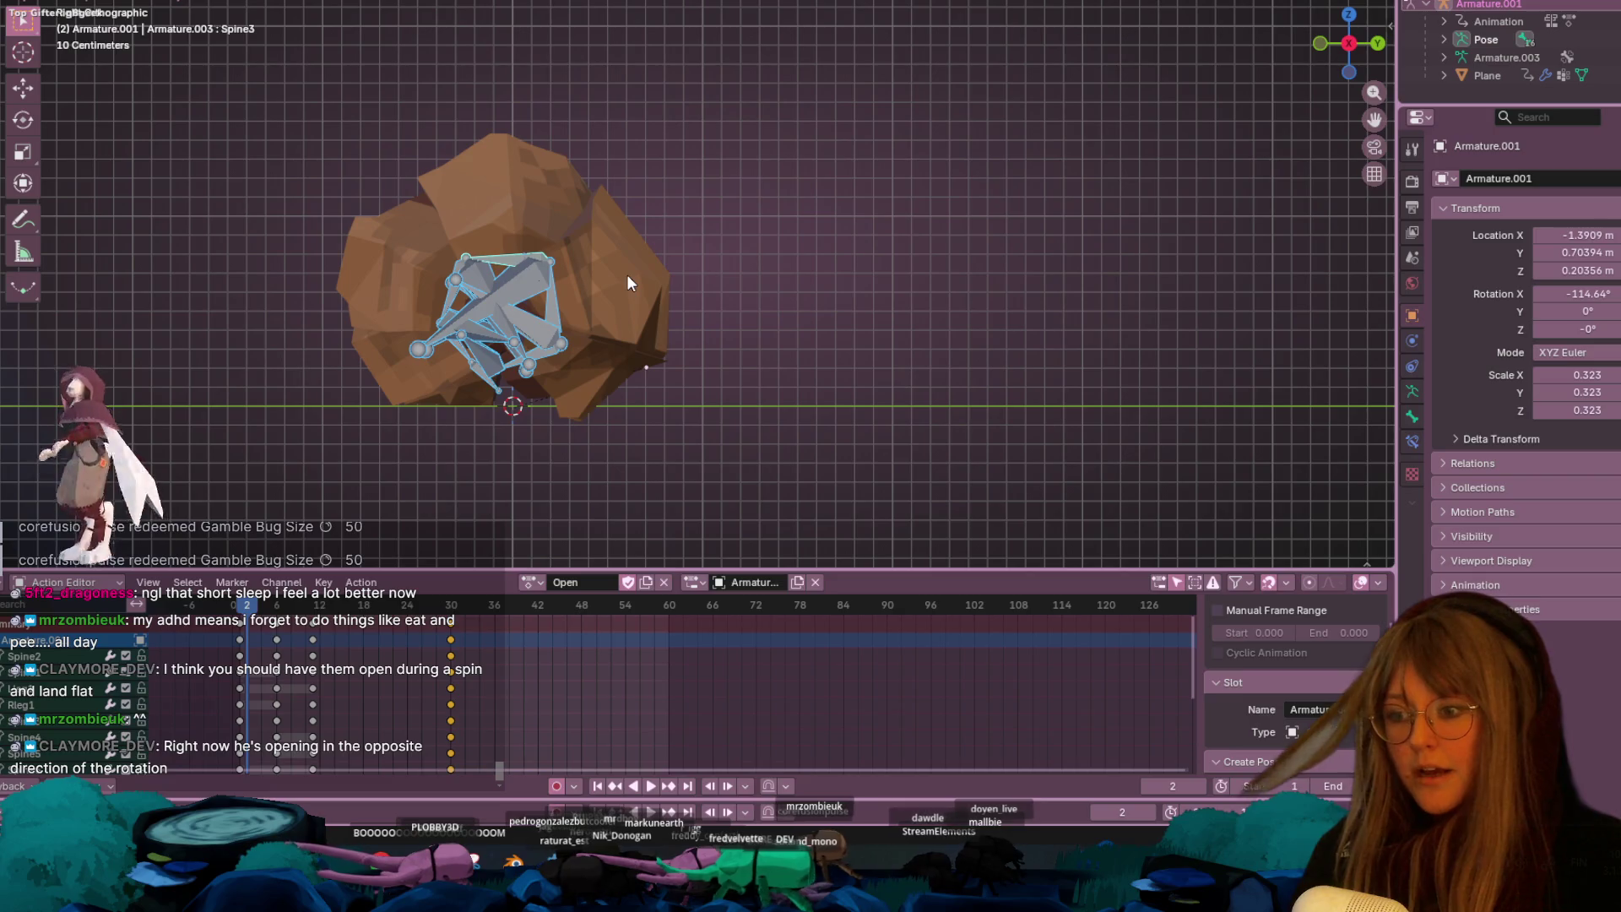
# - Play the Open action, scrub to frame 20, and view the bug from the opposite side
pyautogui.scroll(-2, 838, 332)
pyautogui.scroll(-2, 868, 375)
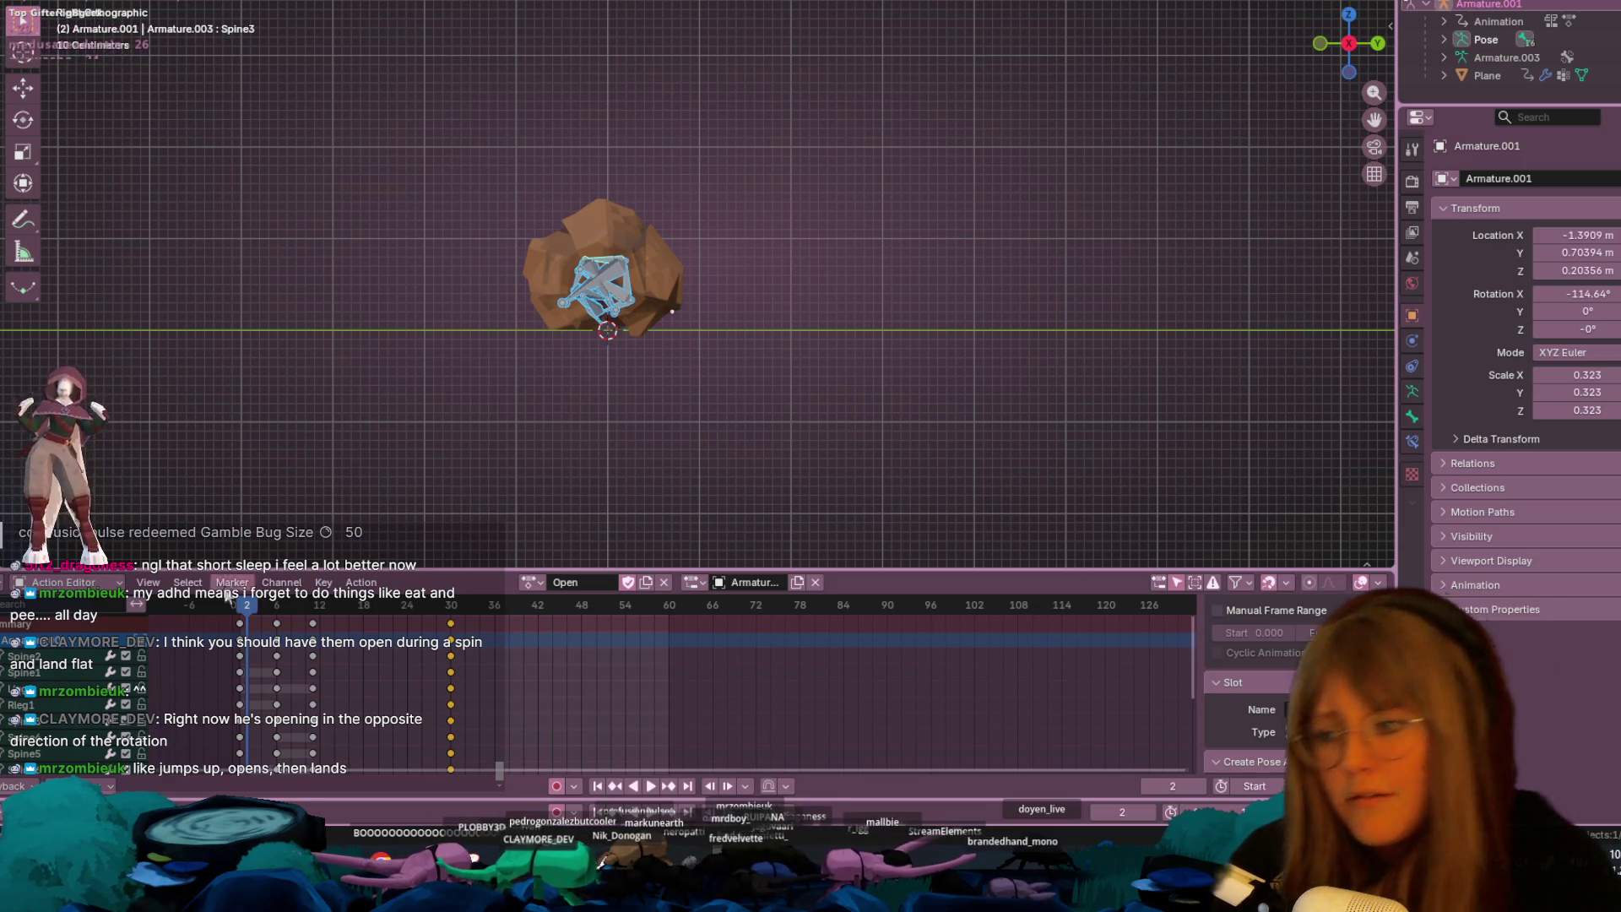
pyautogui.press('space')
pyautogui.moveTo(254, 614)
pyautogui.mouseDown()
pyautogui.moveTo(424, 620)
pyautogui.moveTo(259, 626)
pyautogui.moveTo(372, 624)
pyautogui.moveTo(264, 642)
pyautogui.moveTo(243, 671)
pyautogui.mouseUp()
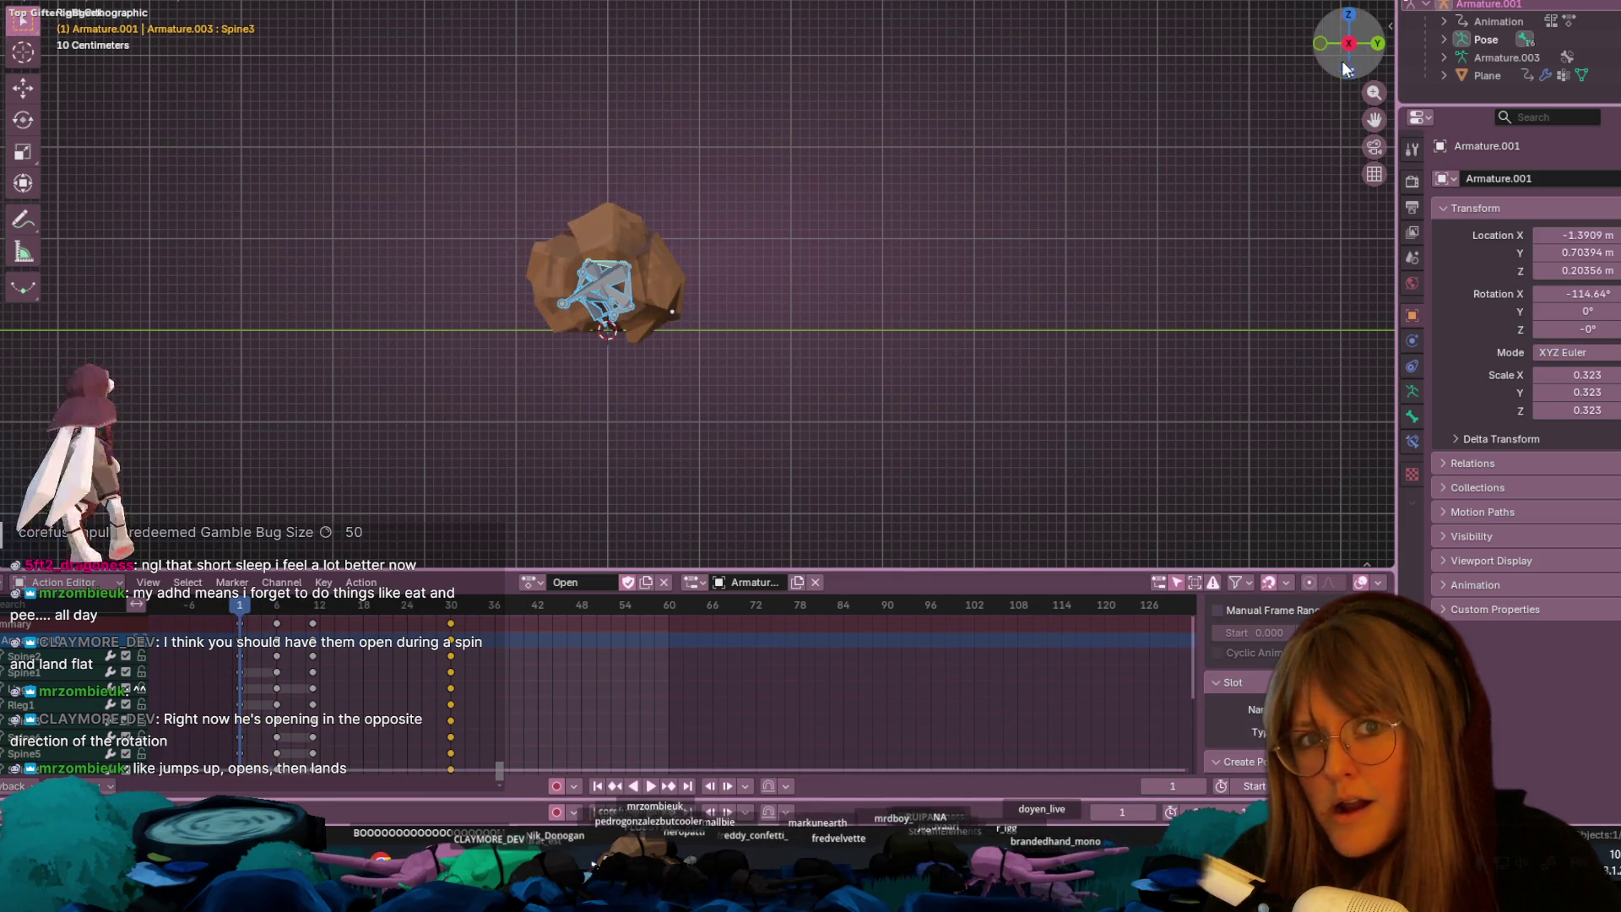
pyautogui.scroll(4, 701, 312)
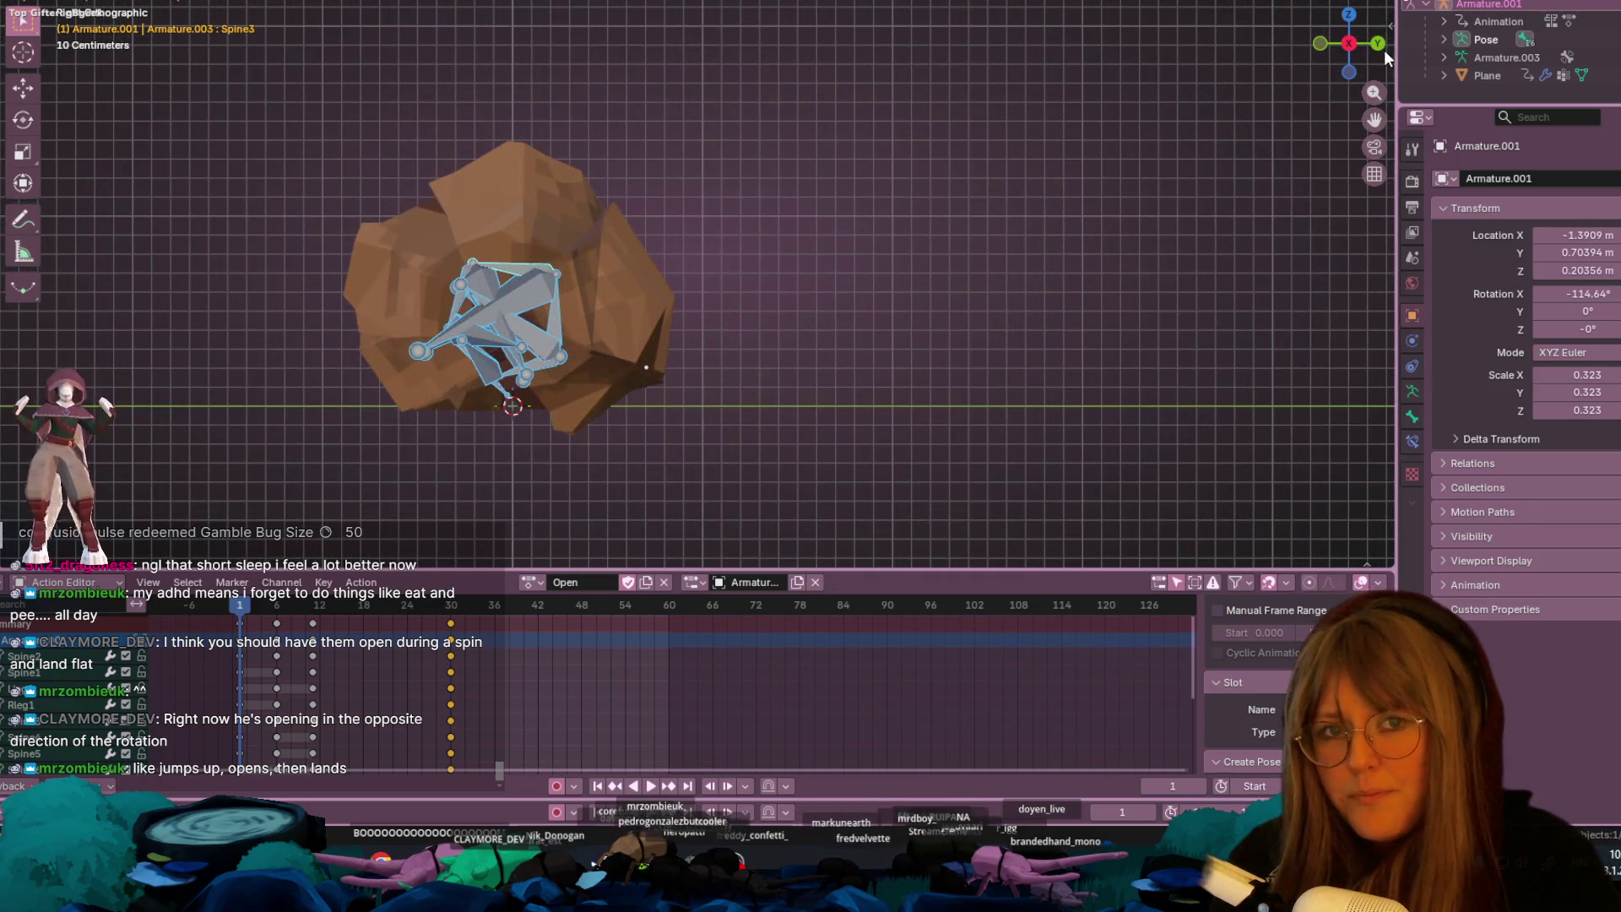
pyautogui.click(1348, 44)
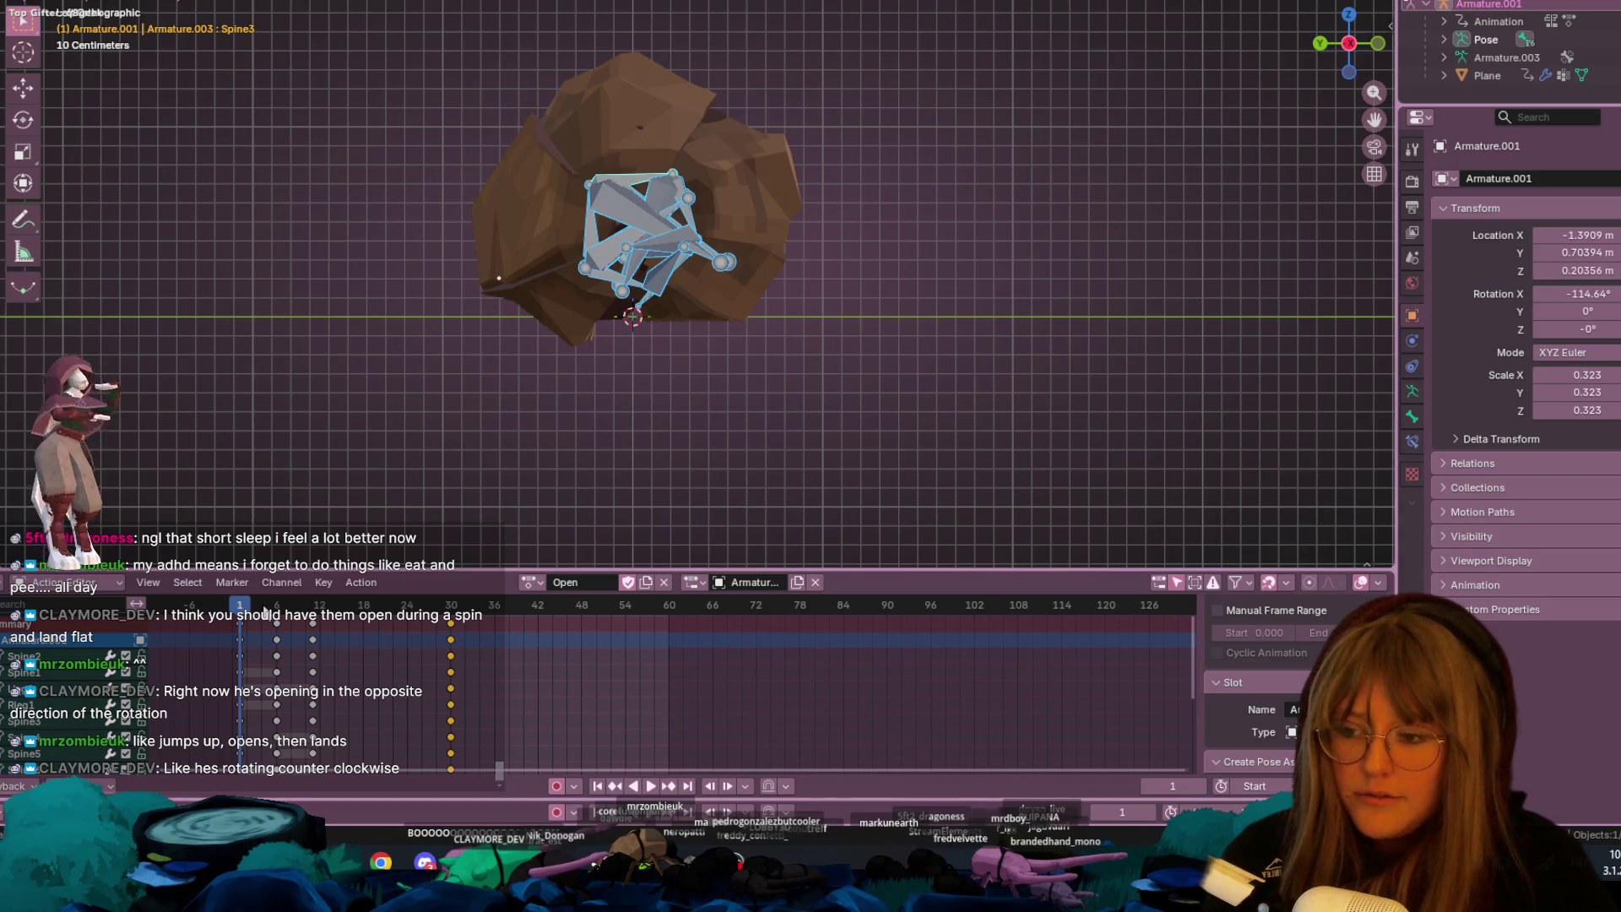
# - Replay the roll-open, inspect the pose around frames 6–7 from another angle, then return to frame 1
pyautogui.press('space')
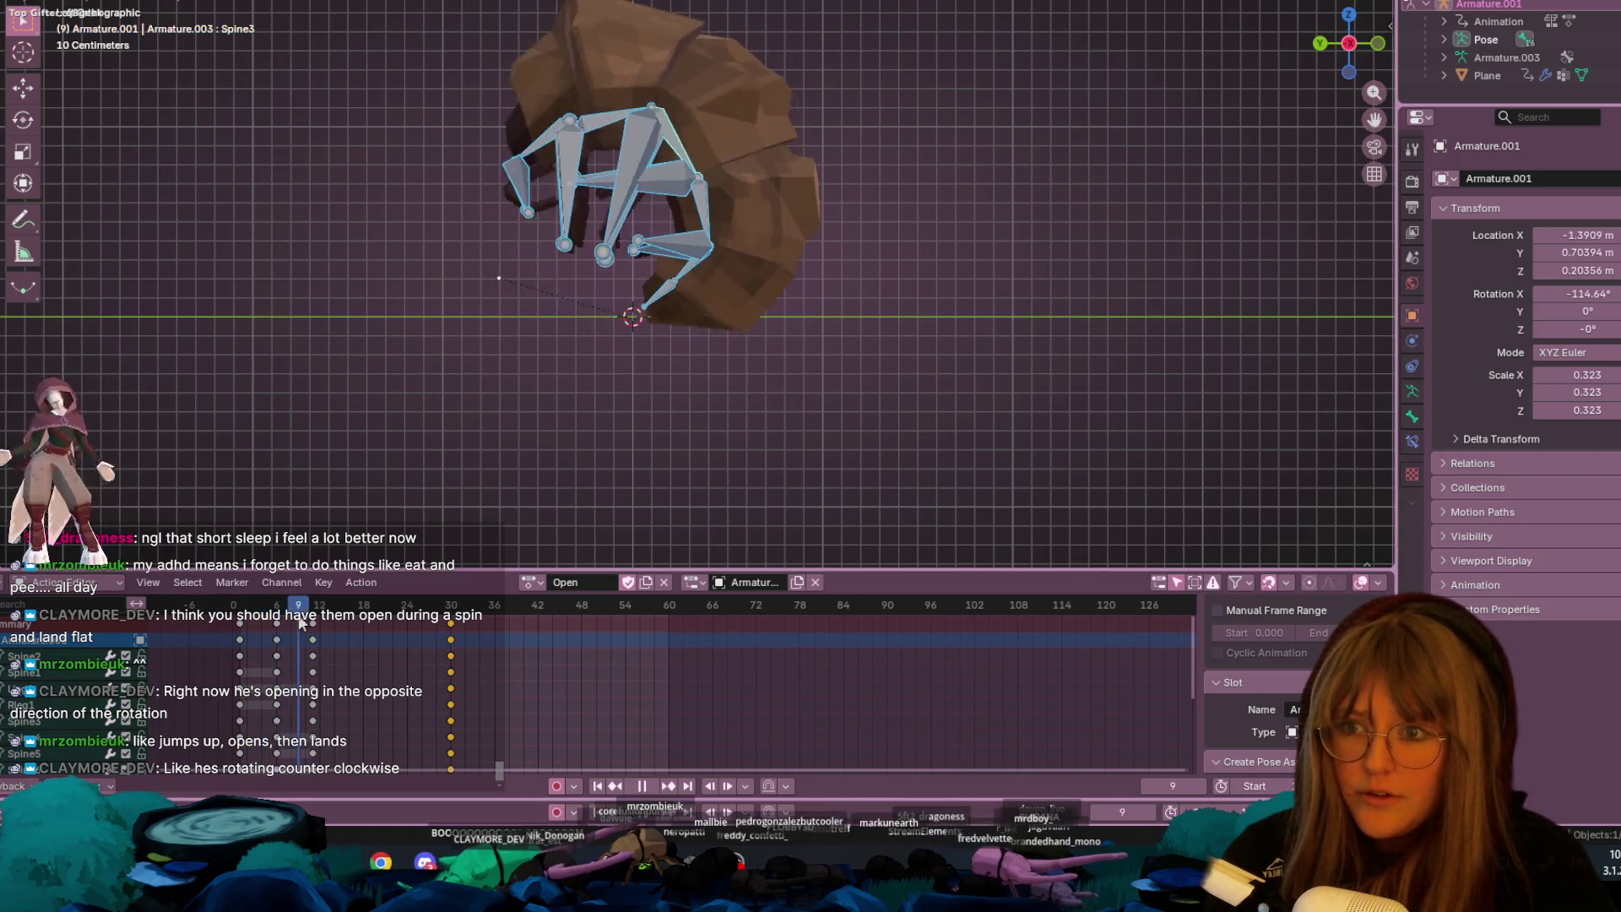
pyautogui.moveTo(301, 620); pyautogui.dragTo(279, 622)
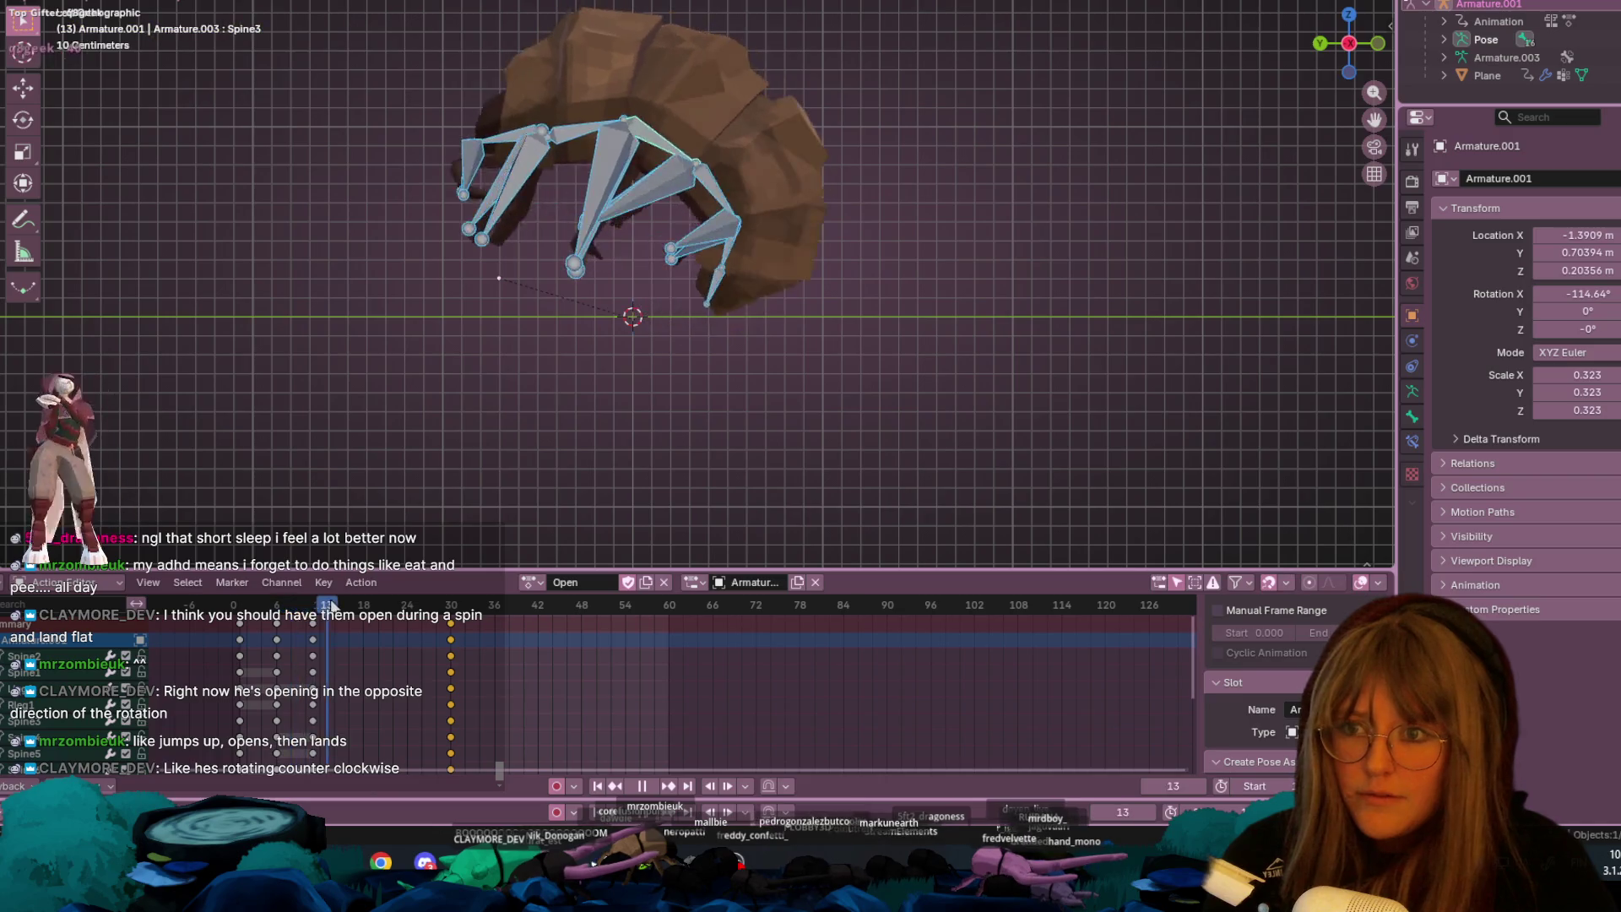
pyautogui.click(283, 620)
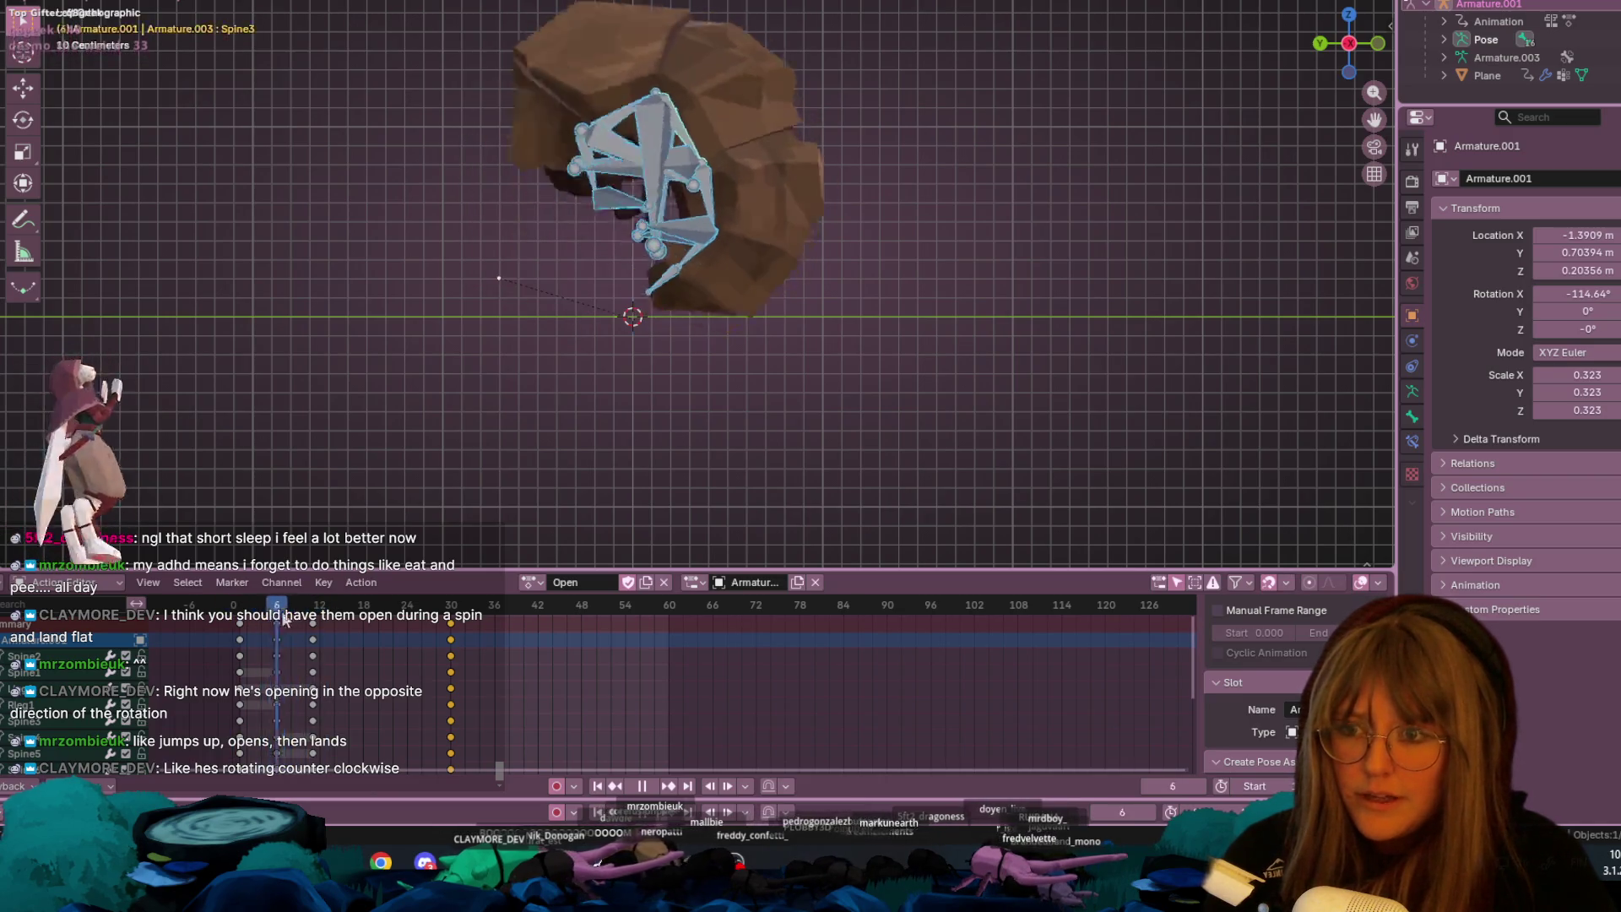
pyautogui.press('space')
pyautogui.moveTo(1360, 50)
pyautogui.mouseDown()
pyautogui.moveTo(785, 228)
pyautogui.moveTo(1114, 245)
pyautogui.moveTo(521, 543)
pyautogui.mouseUp()
pyautogui.moveTo(297, 608); pyautogui.dragTo(256, 620)
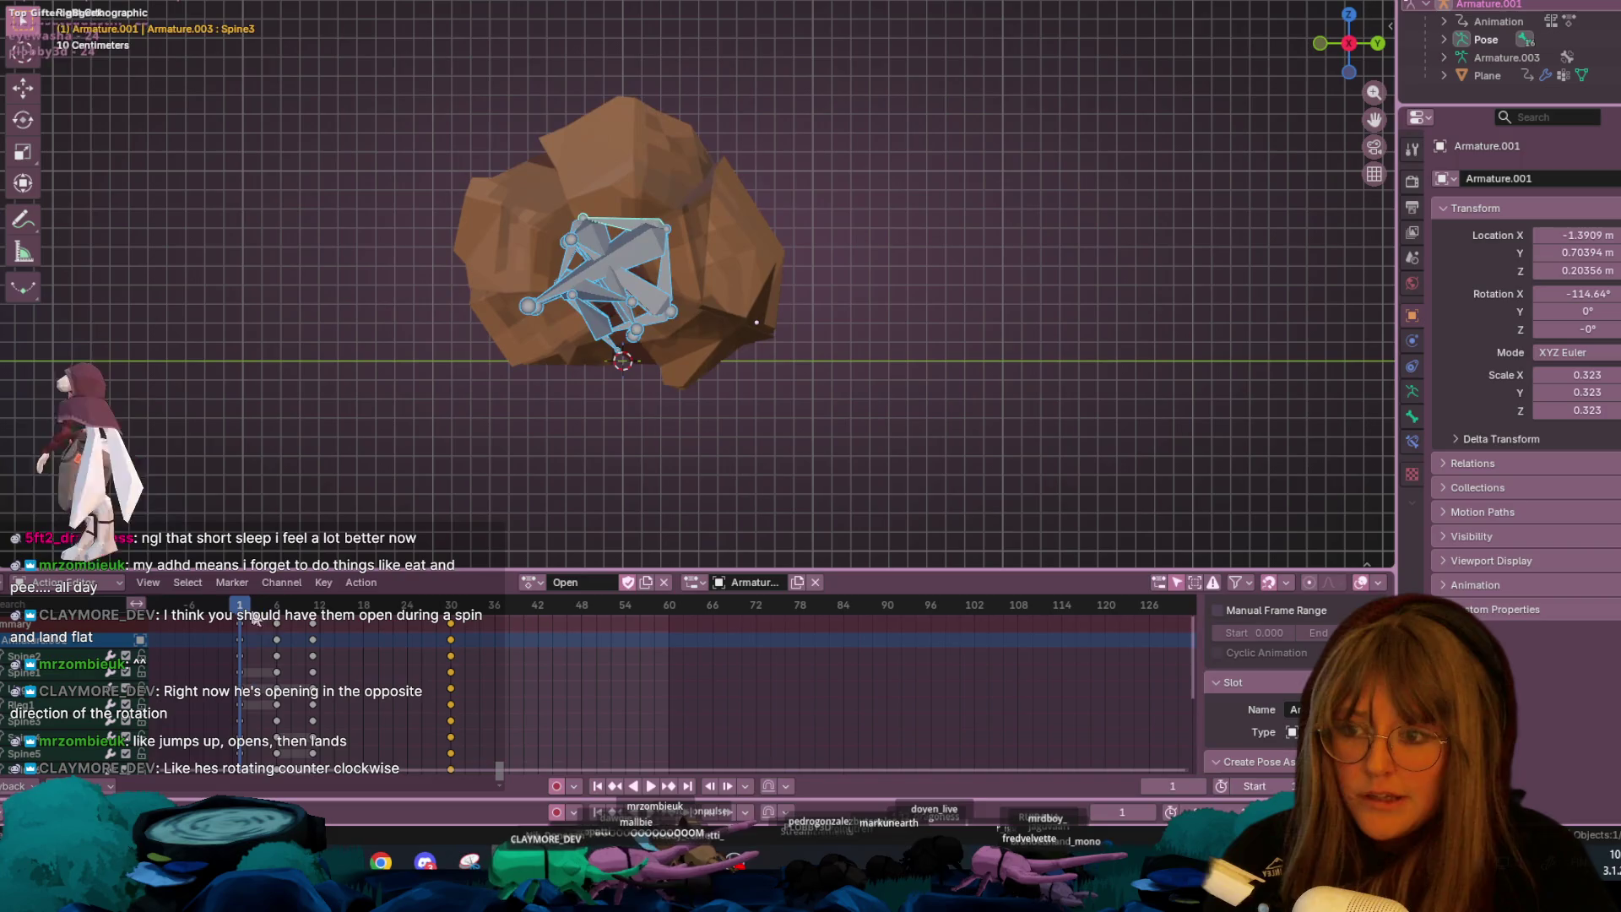
# - Delete the in-between keyframes at frames 6 and 12, then replay from frame 7
pyautogui.click(210, 680)
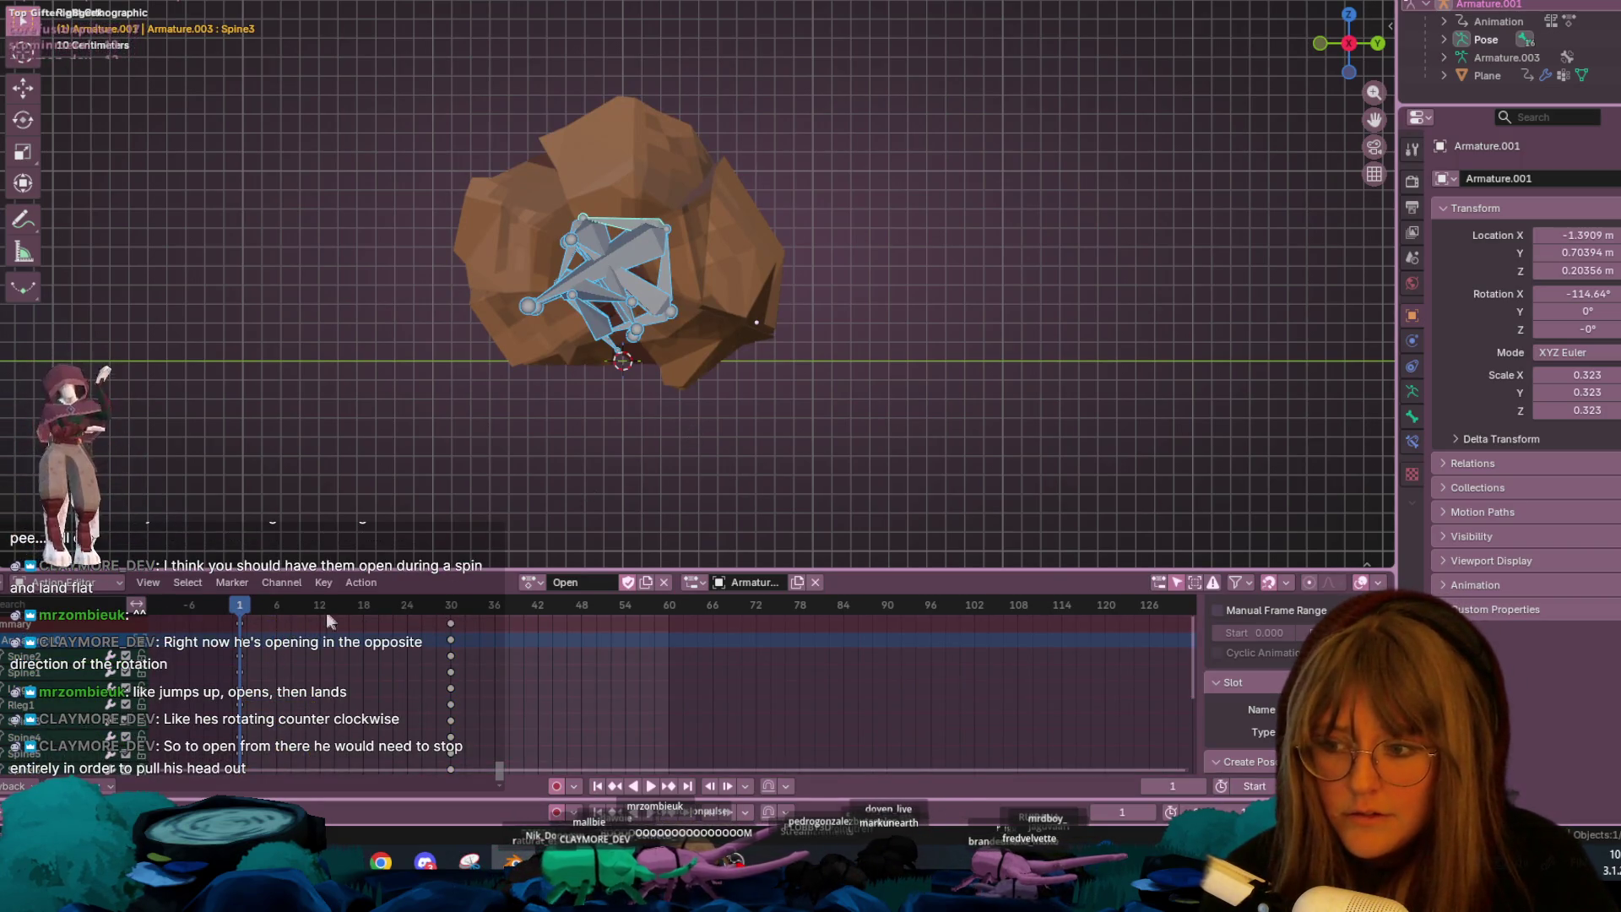
pyautogui.click(285, 605)
pyautogui.press('space')
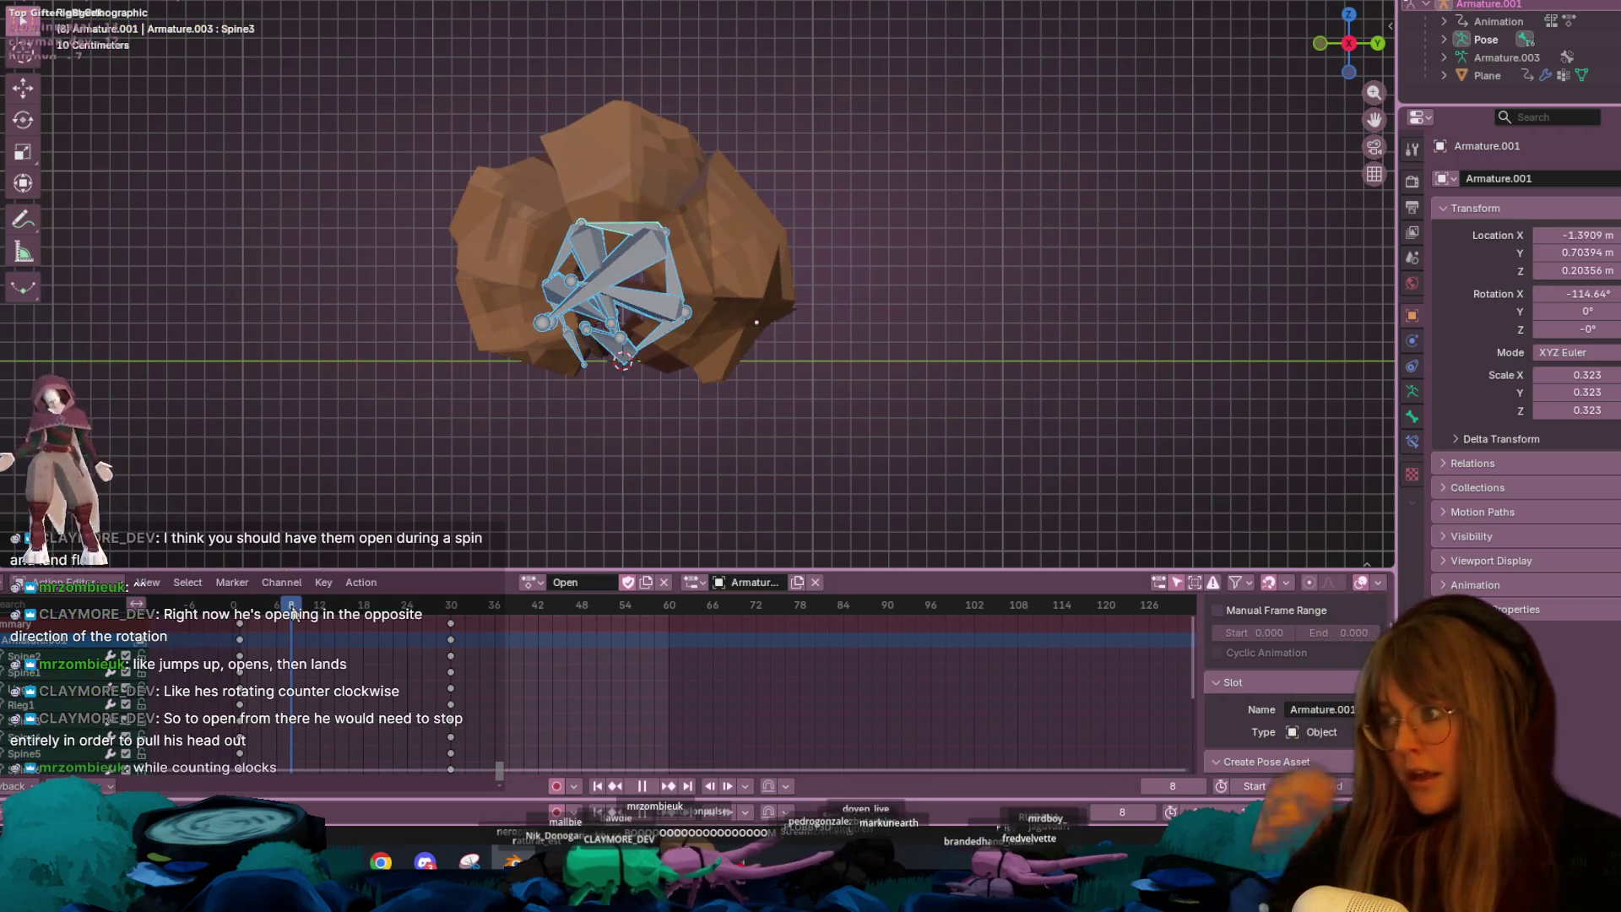
pyautogui.moveTo(291, 605)
pyautogui.mouseDown()
pyautogui.moveTo(385, 616)
pyautogui.moveTo(277, 618)
pyautogui.moveTo(486, 615)
pyautogui.moveTo(246, 631)
pyautogui.mouseUp()
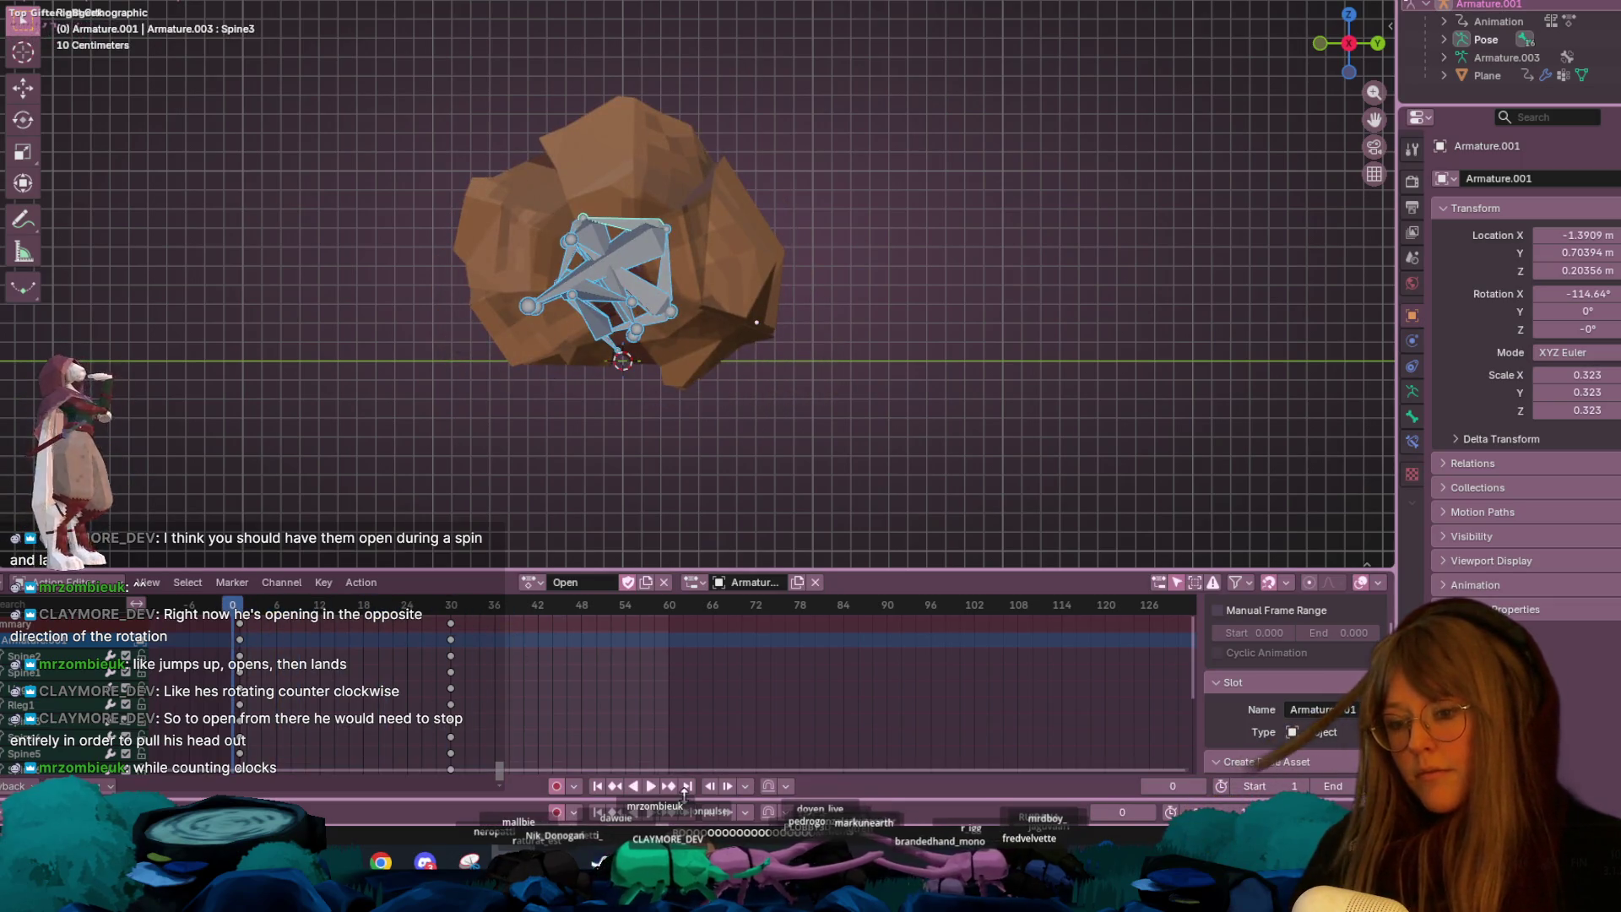
pyautogui.click(647, 784)
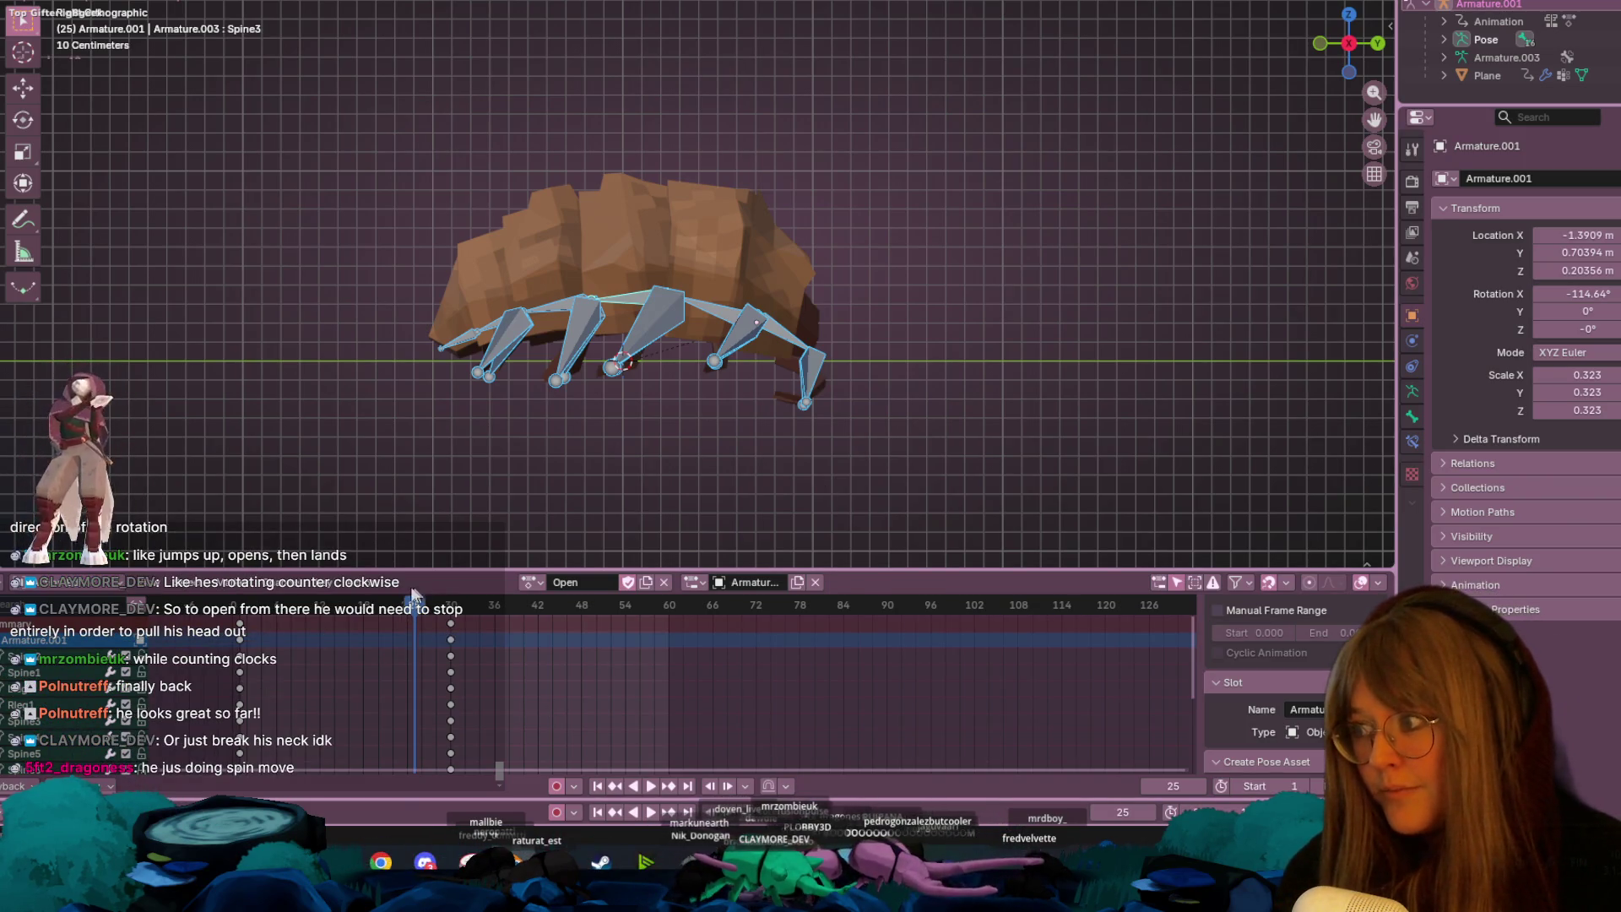
pyautogui.press('space')
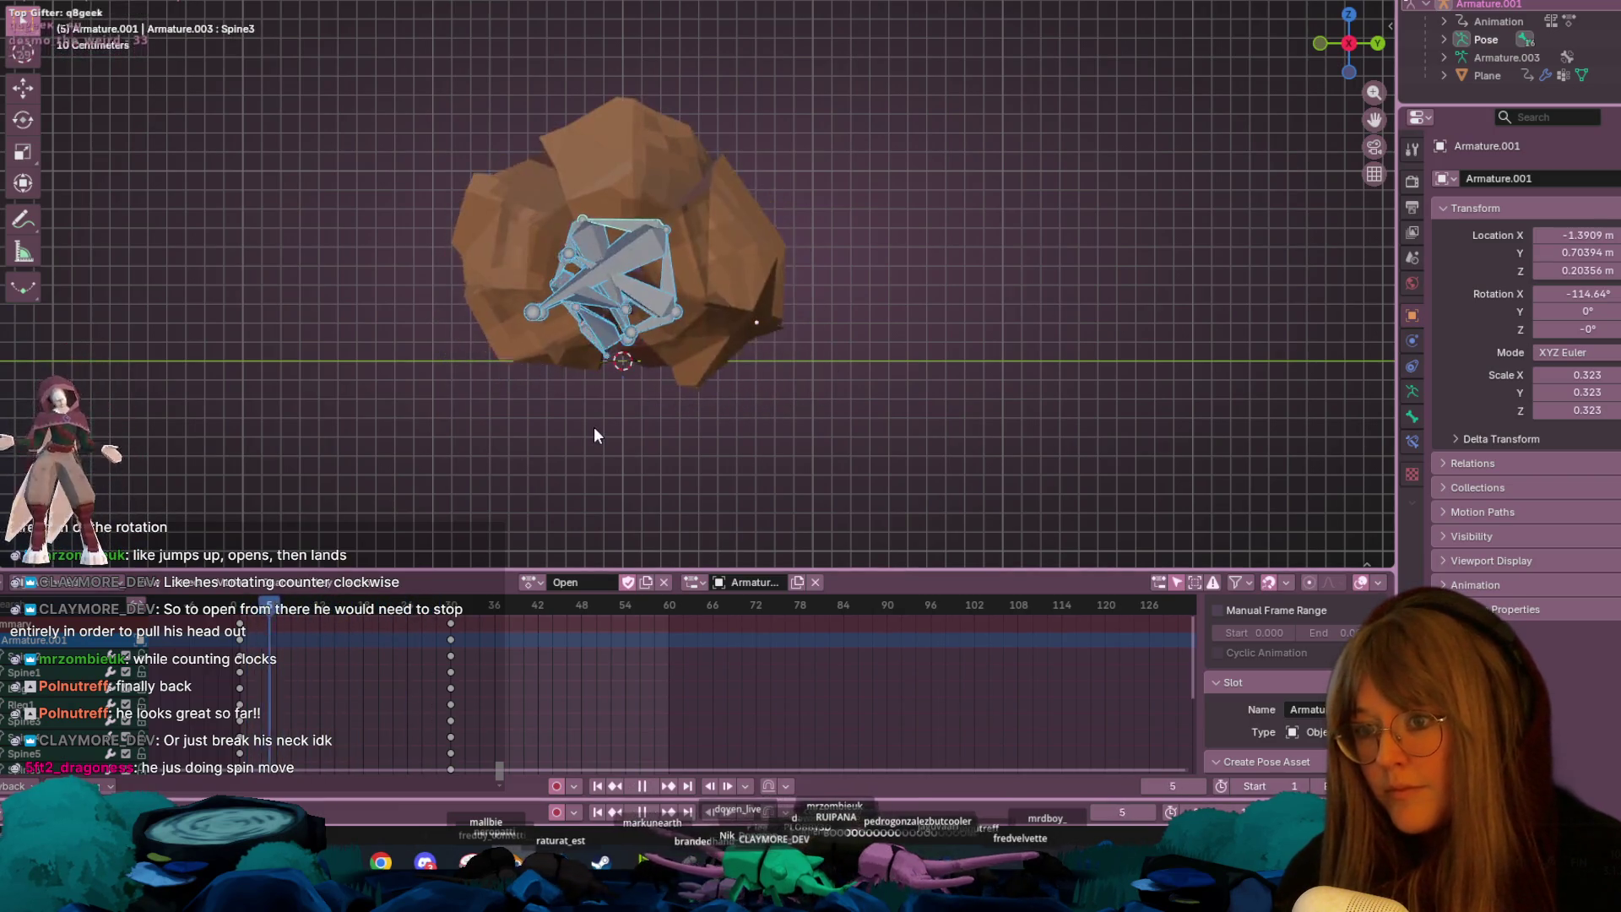
pyautogui.scroll(-2, 917, 259)
pyautogui.moveTo(917, 260)
pyautogui.mouseDown(button='middle')
pyautogui.moveTo(894, 311)
pyautogui.moveTo(1017, 296)
pyautogui.moveTo(984, 416)
pyautogui.moveTo(1028, 302)
pyautogui.moveTo(946, 308)
pyautogui.mouseUp(button='middle')
pyautogui.press('space')
pyautogui.press('space')
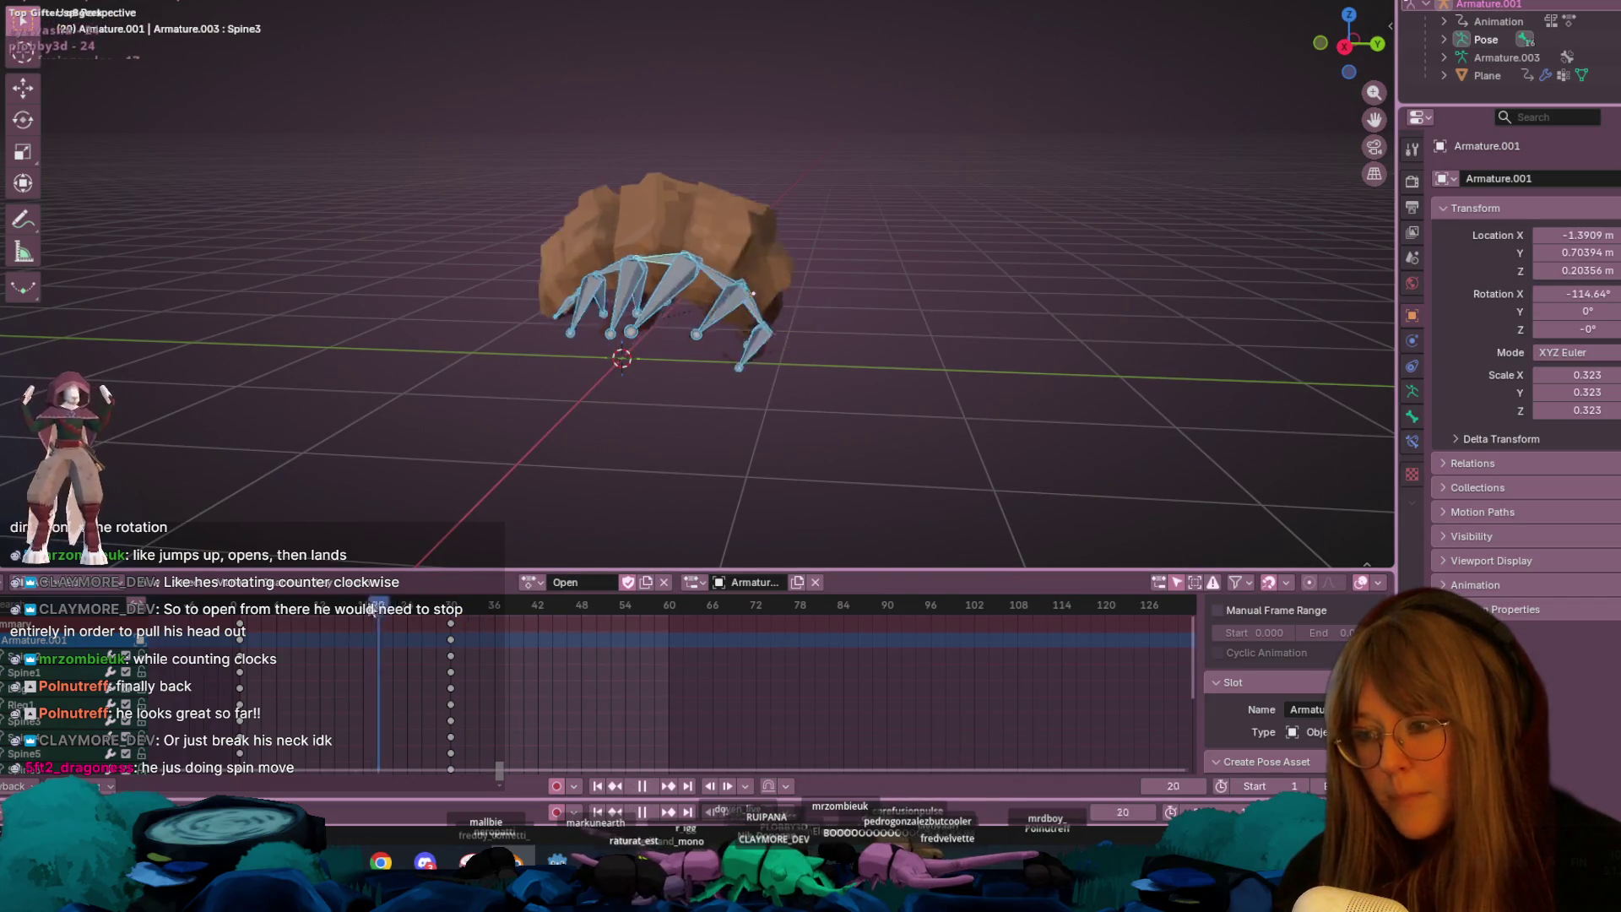
pyautogui.click(271, 605)
pyautogui.moveTo(271, 606)
pyautogui.mouseDown()
pyautogui.moveTo(291, 608)
pyautogui.moveTo(276, 606)
pyautogui.mouseUp()
pyautogui.press('space')
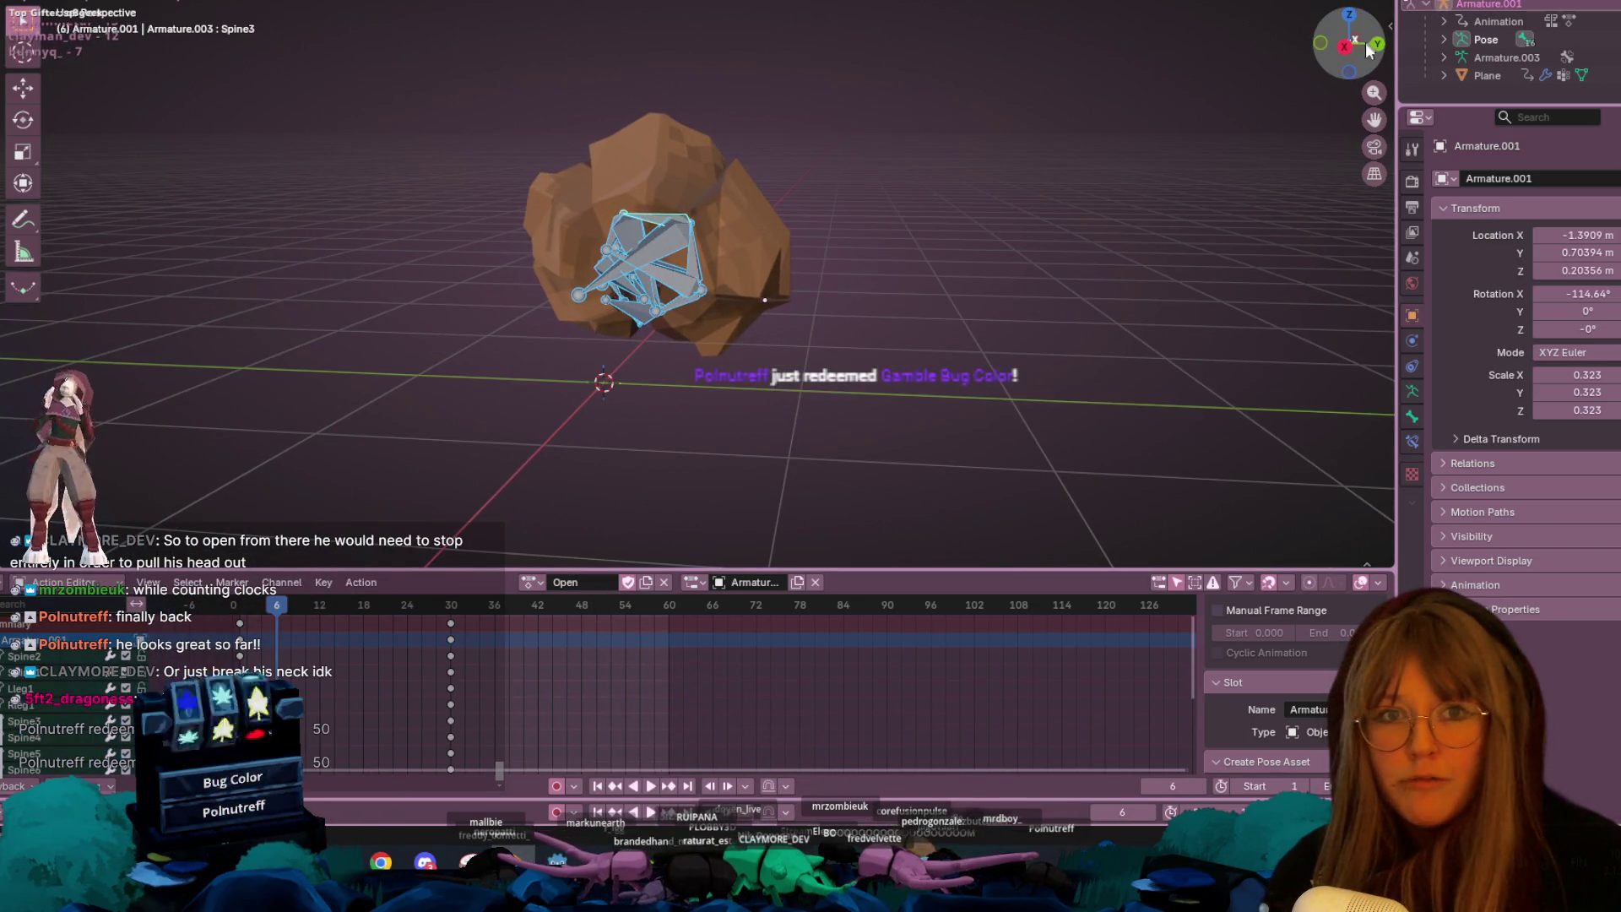
# - From a top view, rotate the Spine2 and Spine1 bones to start the unroll at frame 6
pyautogui.click(1349, 14)
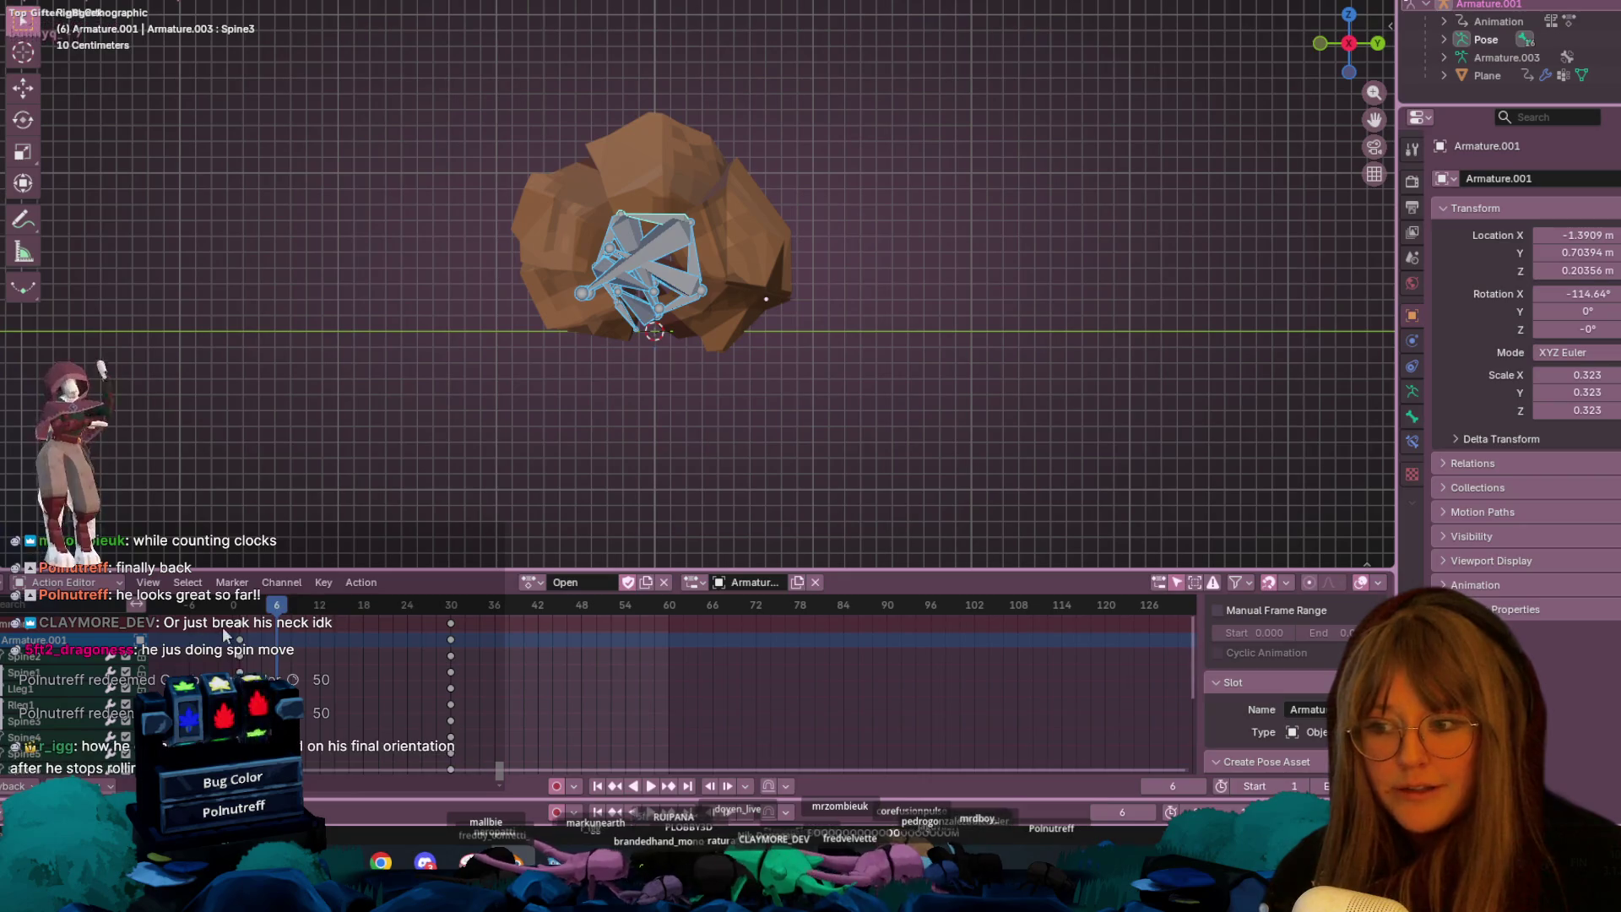
pyautogui.scroll(2, 697, 284)
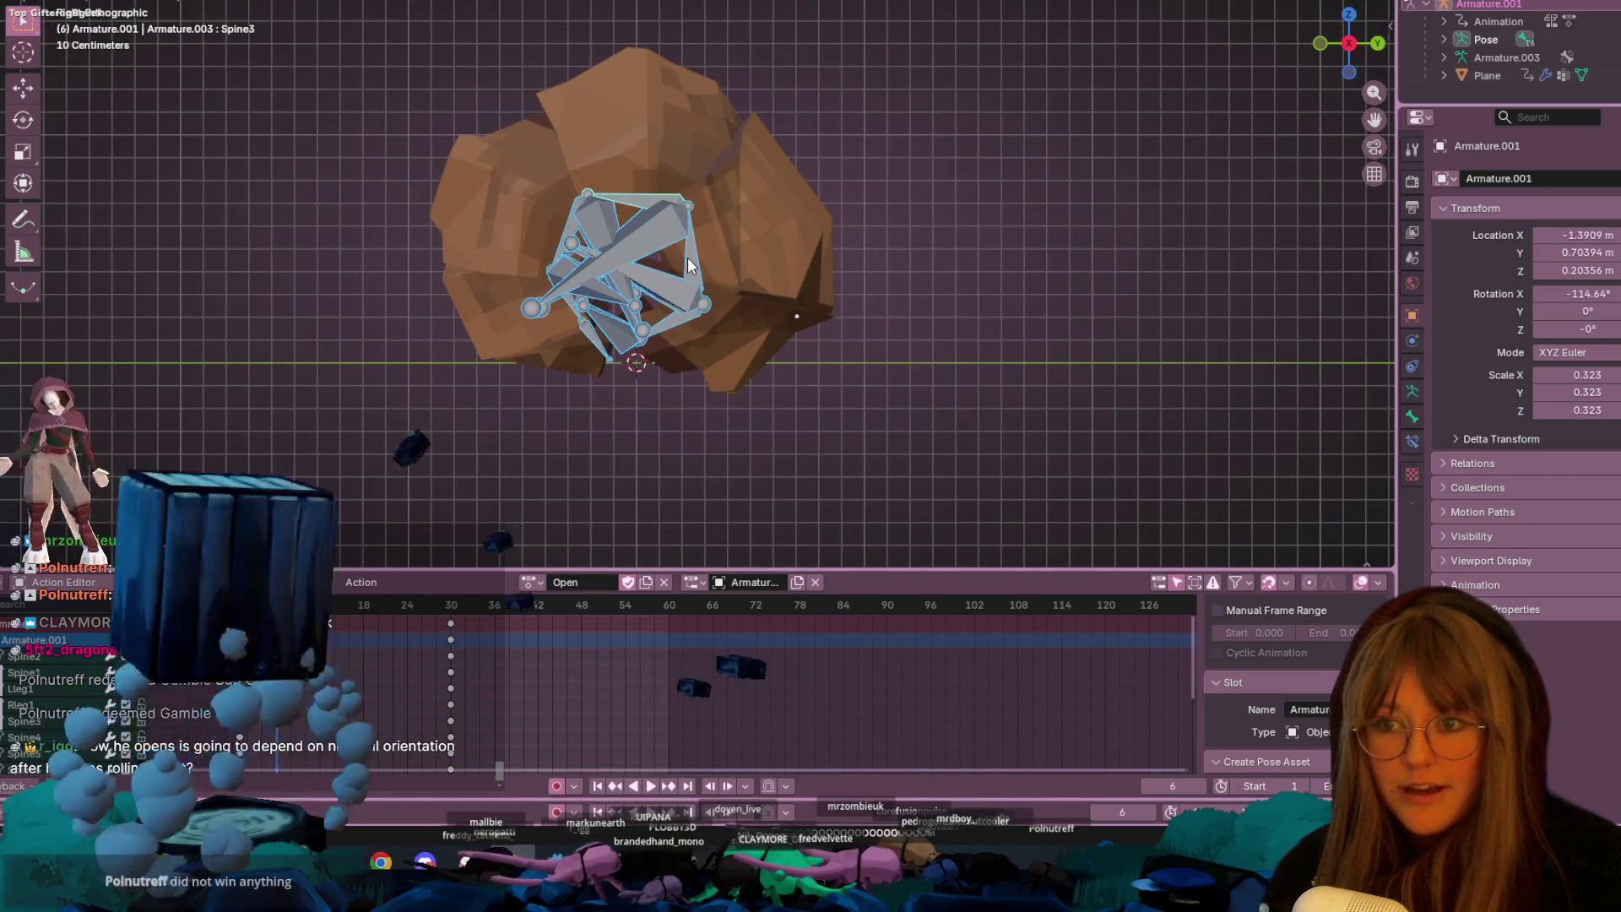
pyautogui.click(687, 257)
pyautogui.press('r')
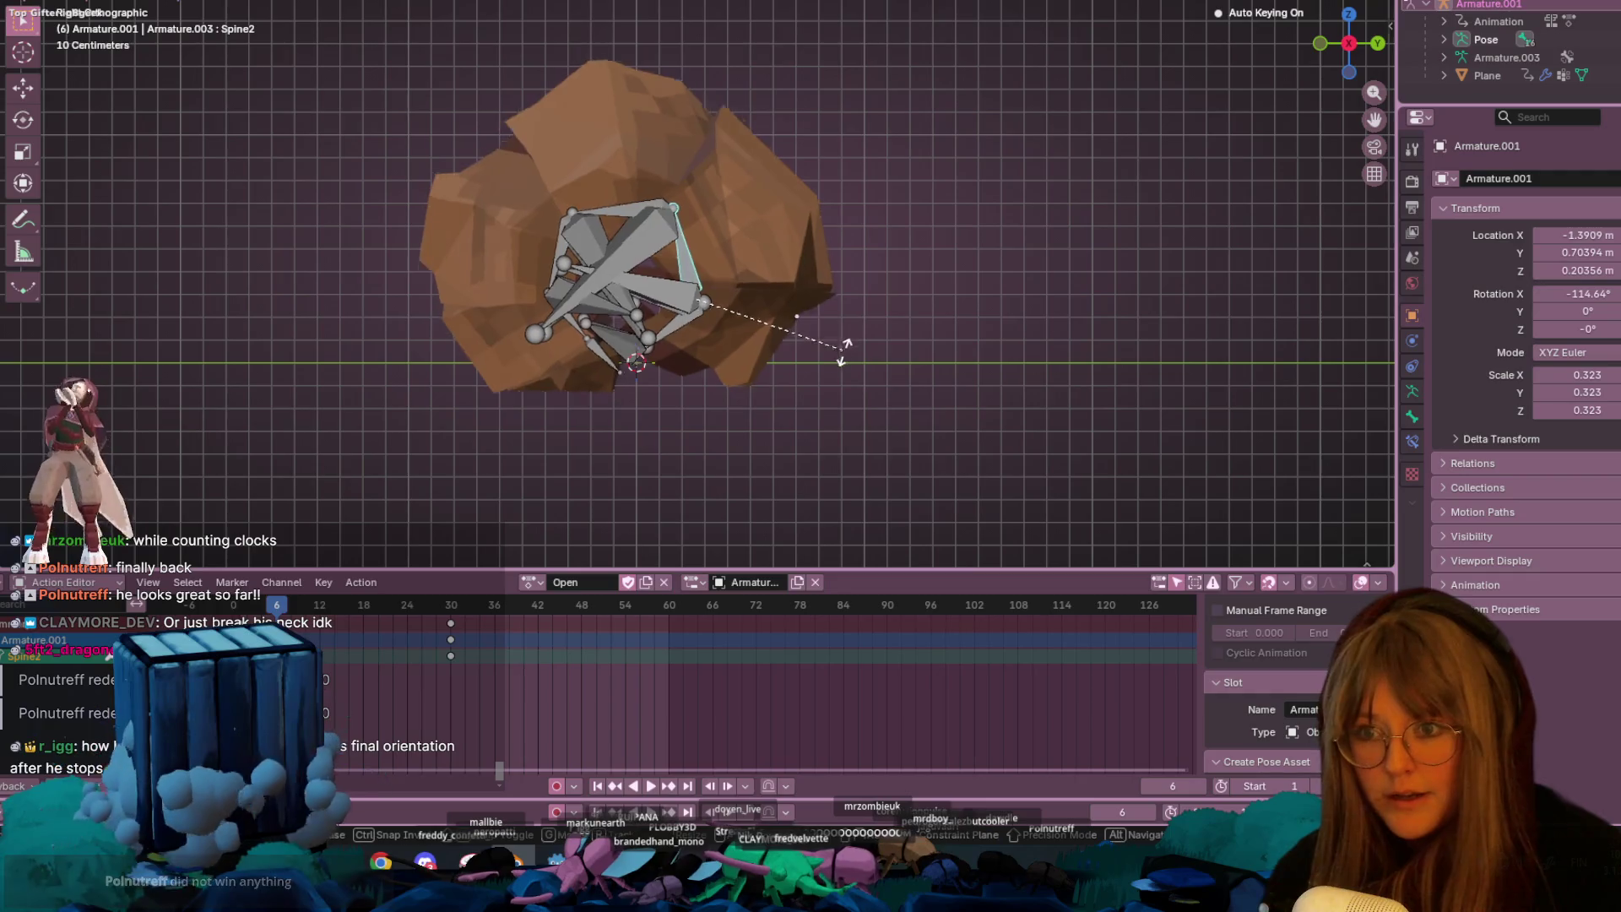
pyautogui.click(767, 347)
pyautogui.click(693, 322)
pyautogui.press('r')
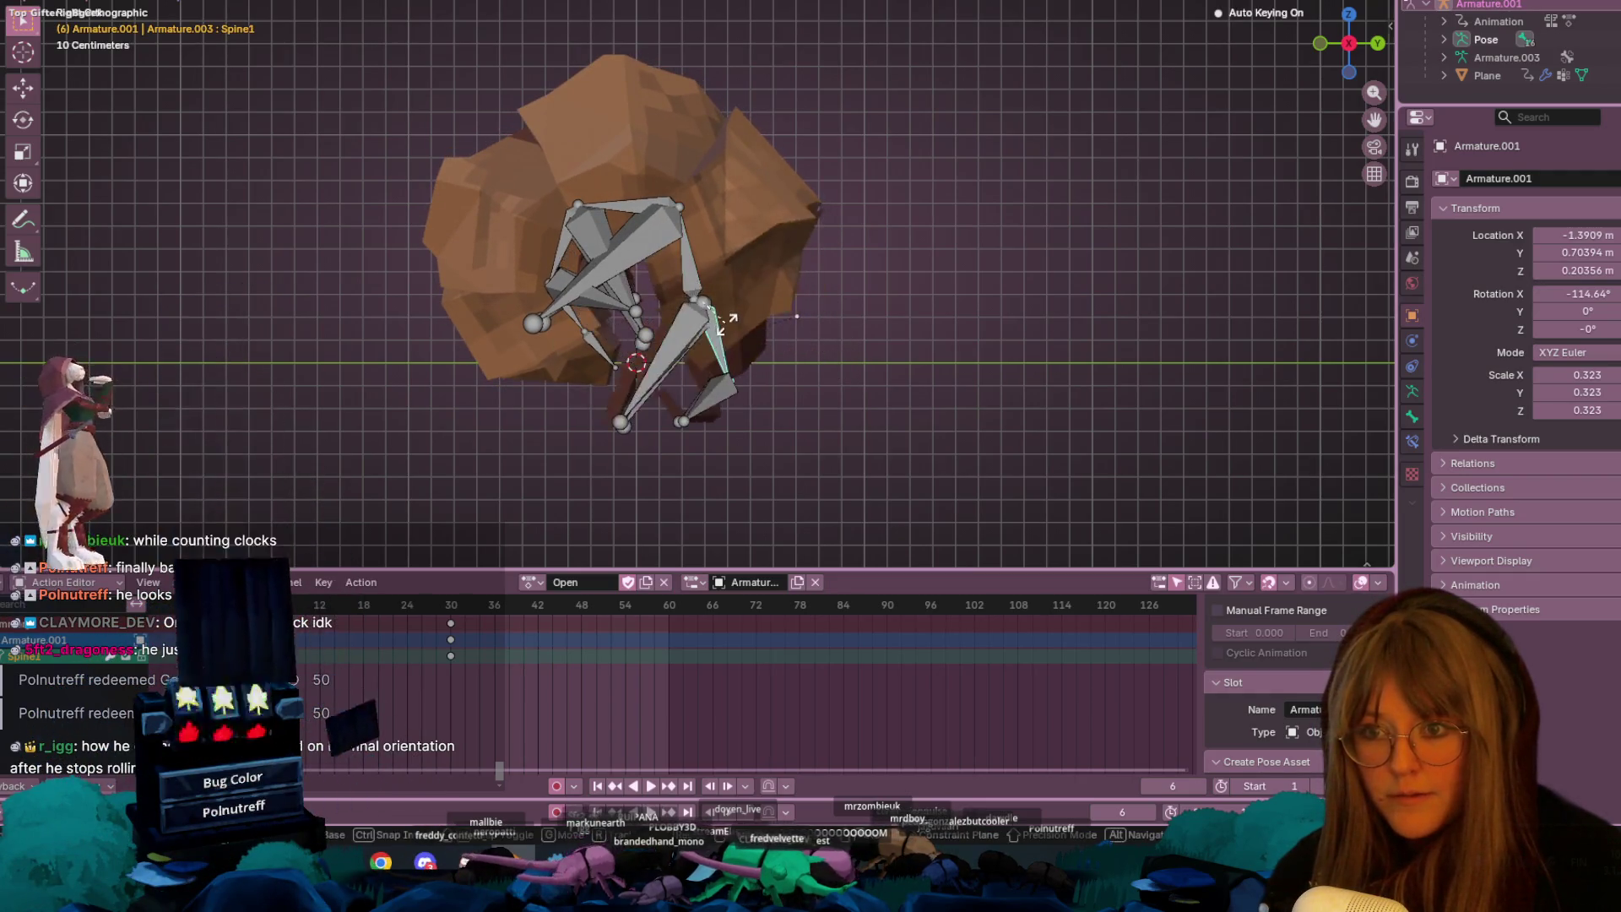
pyautogui.click(724, 342)
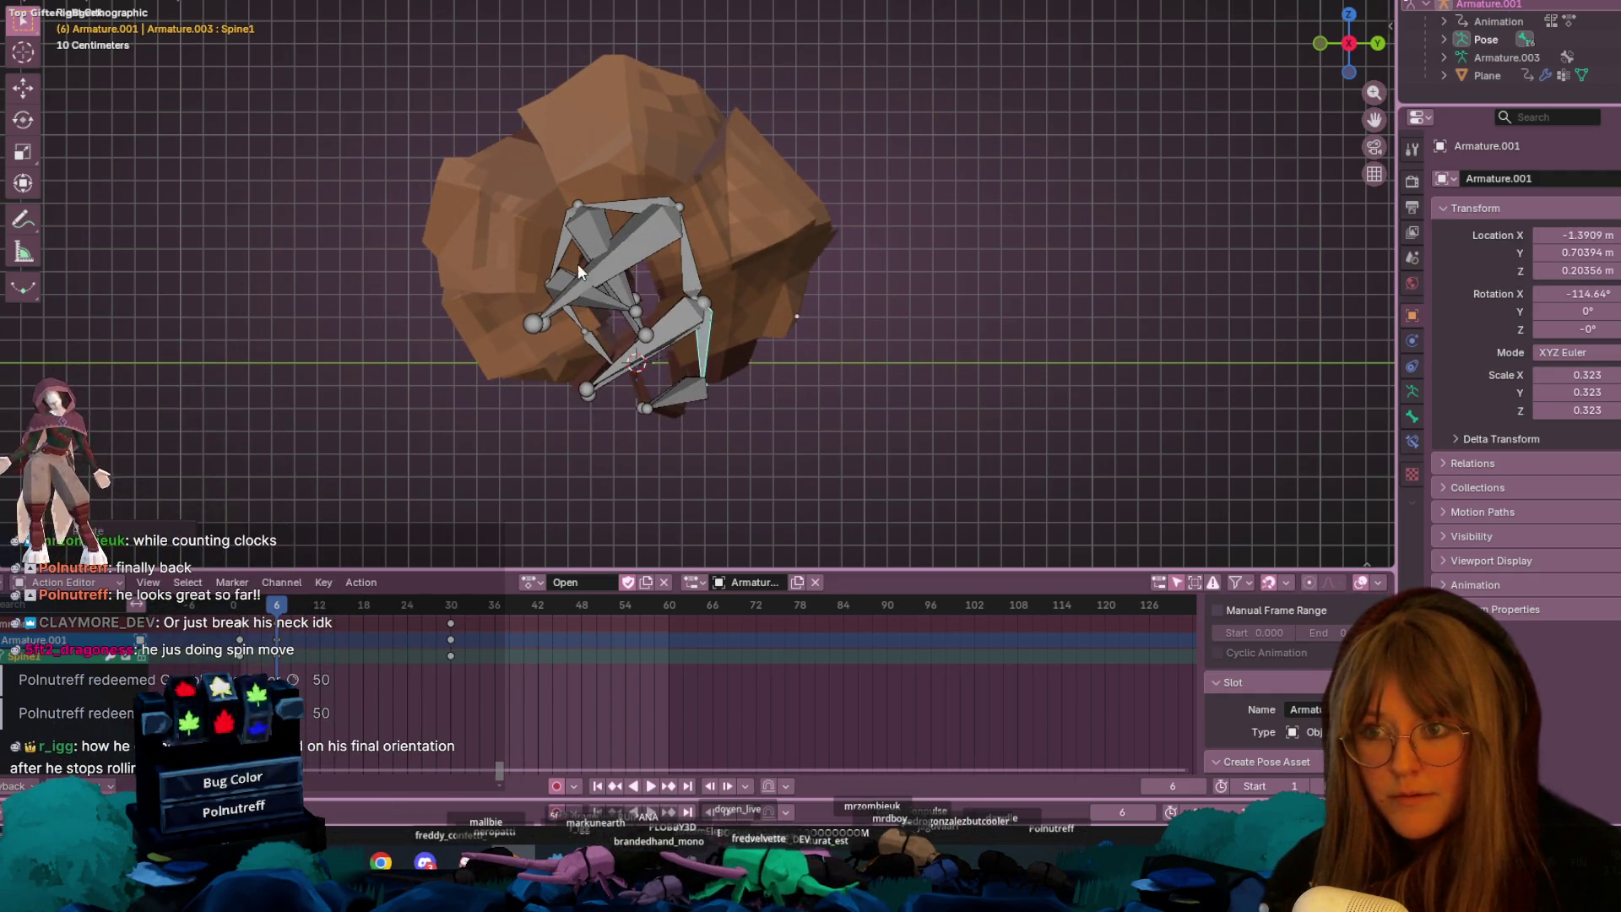
# - Rotate Spine4 and rotate Spine1 further, then play the reworked Open animation in a tilted view
pyautogui.click(541, 226)
pyautogui.press('r')
pyautogui.click(509, 230)
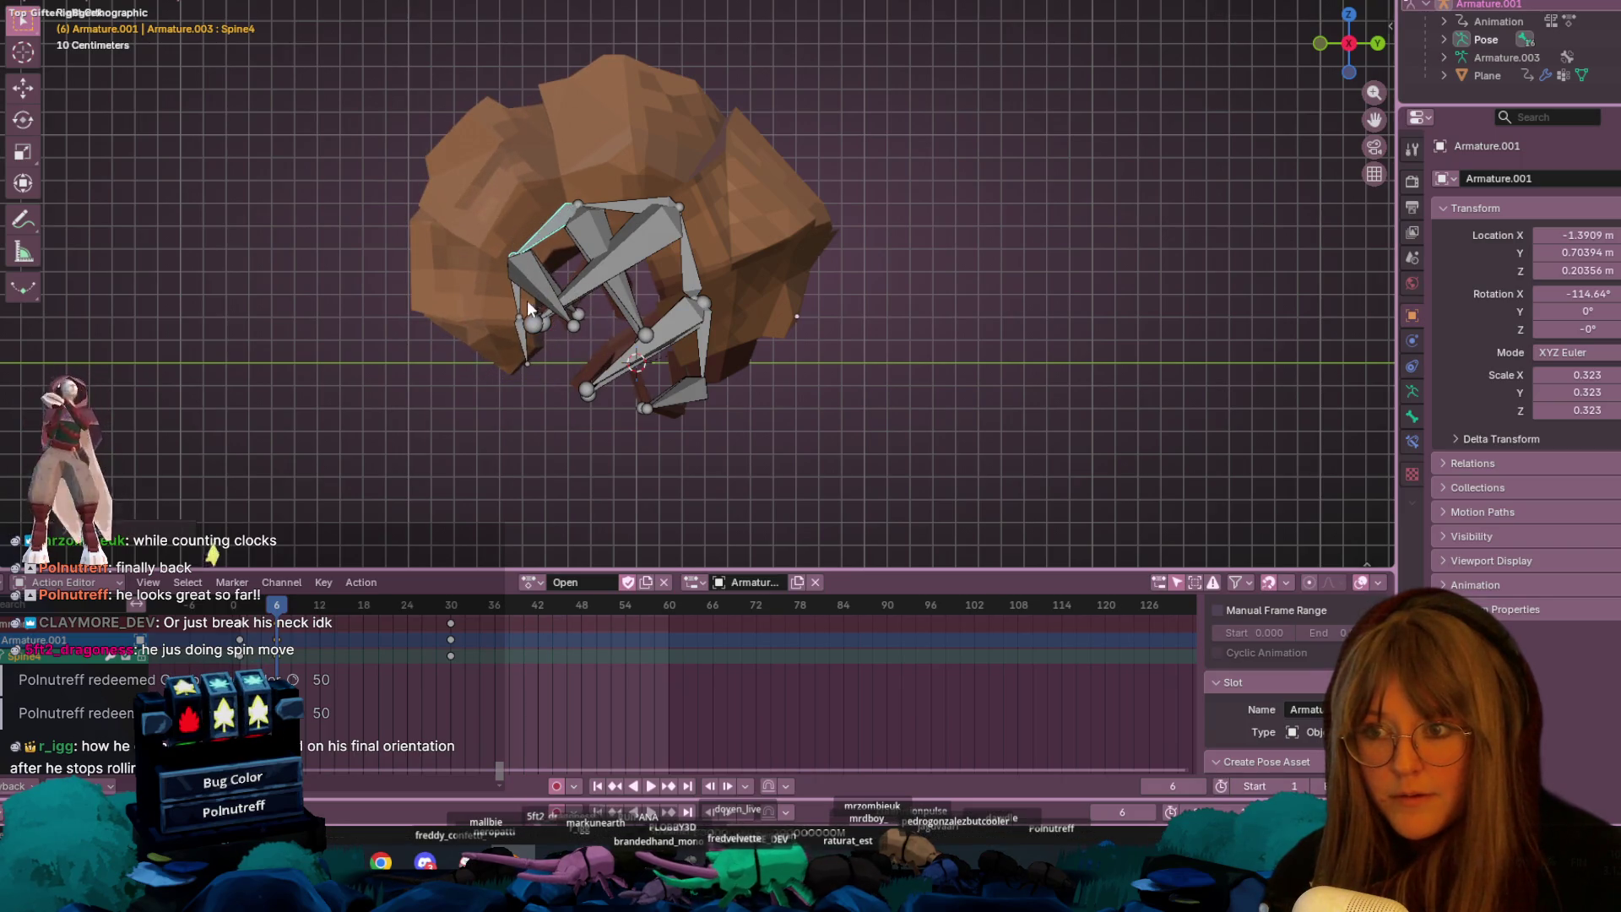
pyautogui.click(513, 345)
pyautogui.click(684, 339)
pyautogui.press('r')
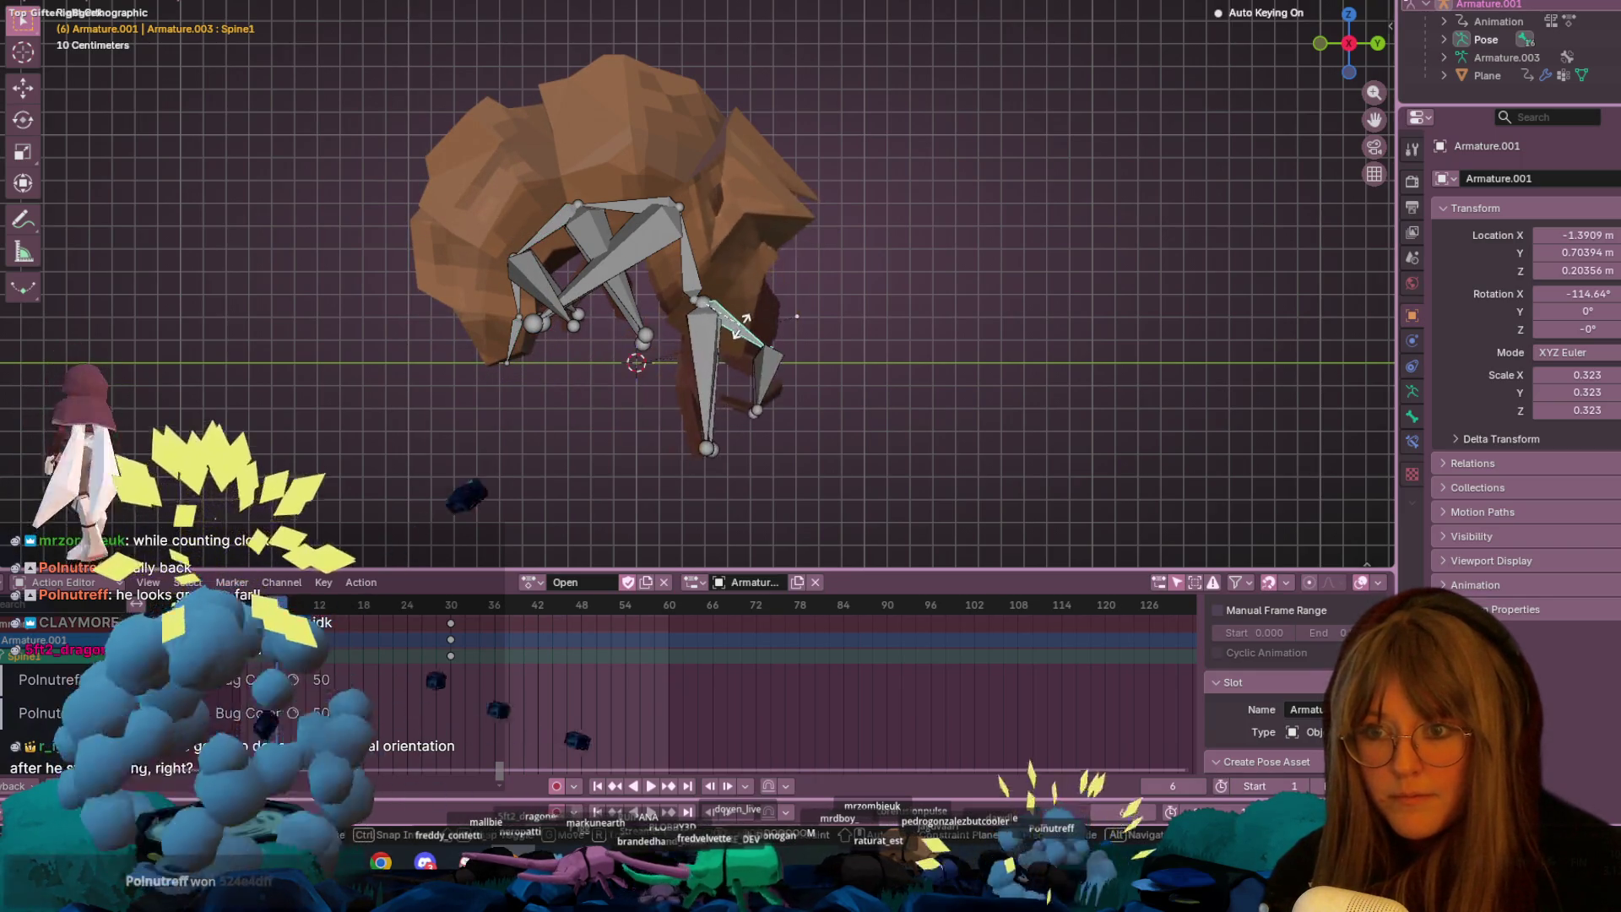
pyautogui.click(682, 374)
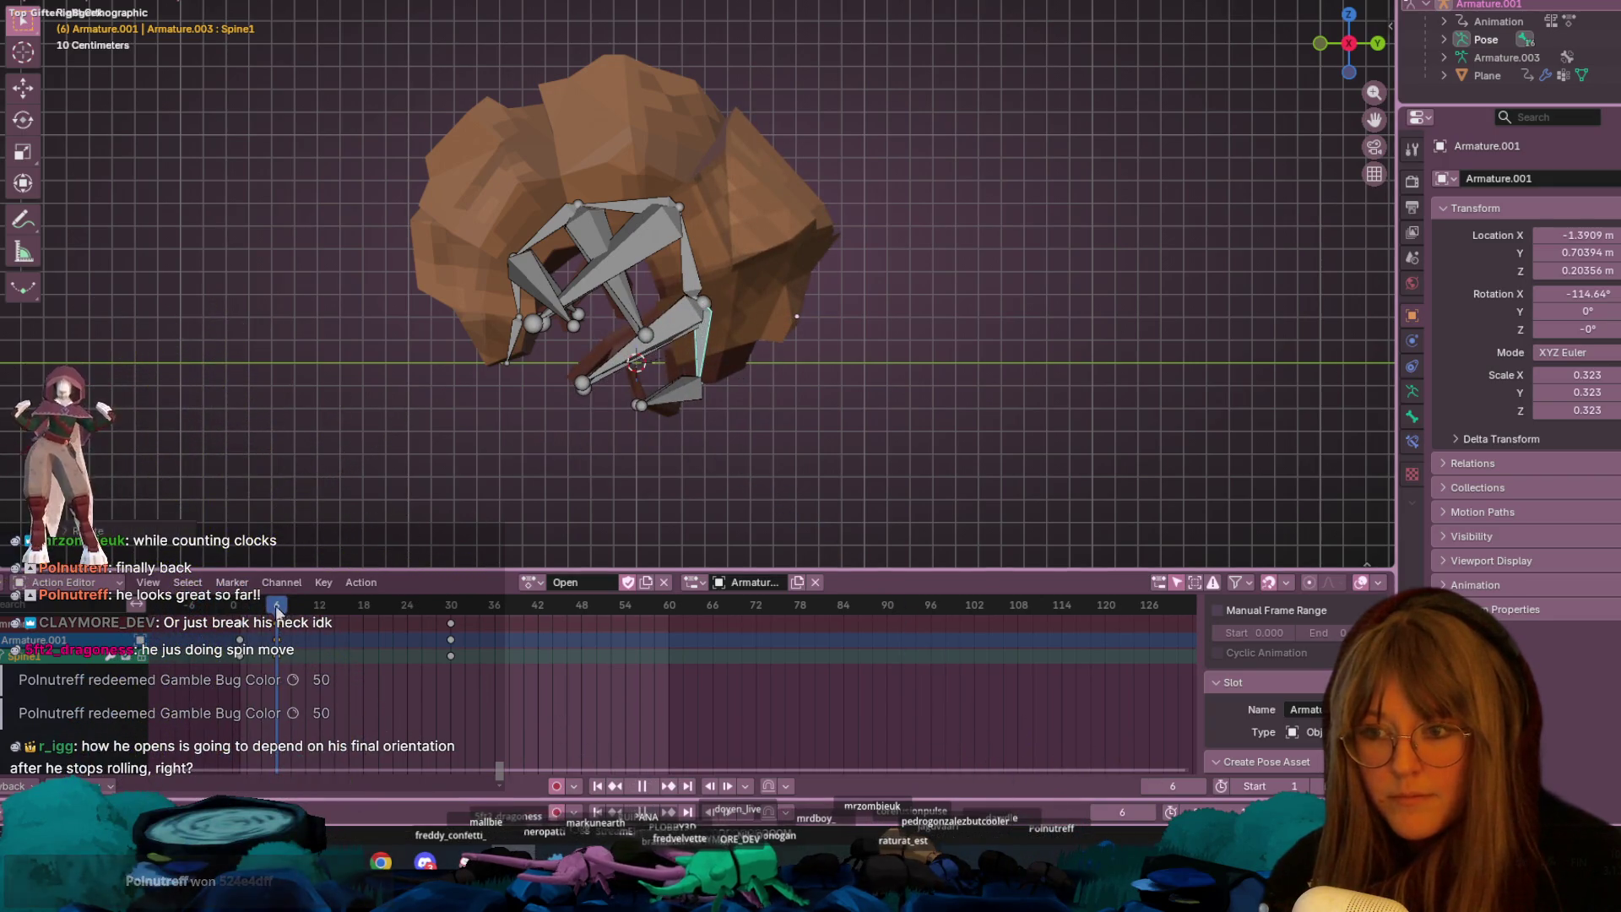
pyautogui.press('space')
pyautogui.moveTo(638, 292)
pyautogui.mouseDown(button='middle')
pyautogui.moveTo(977, 188)
pyautogui.moveTo(969, 209)
pyautogui.moveTo(984, 131)
pyautogui.moveTo(971, 127)
pyautogui.moveTo(1005, 152)
pyautogui.mouseUp(button='middle')
pyautogui.press('space')
pyautogui.click(1348, 15)
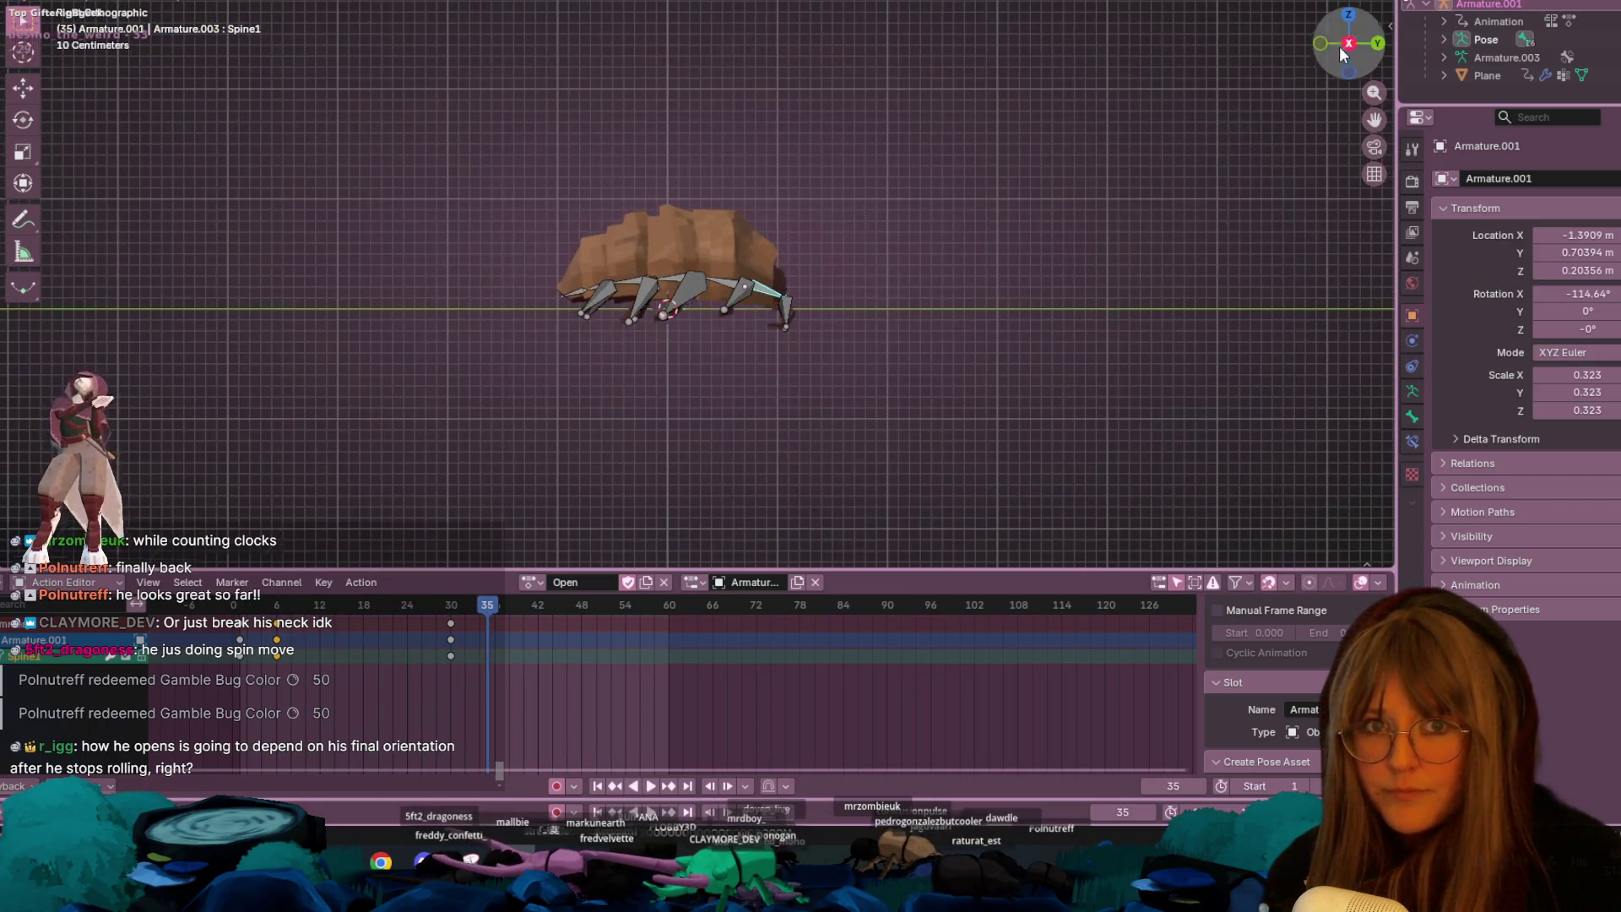
pyautogui.click(405, 611)
pyautogui.press('space')
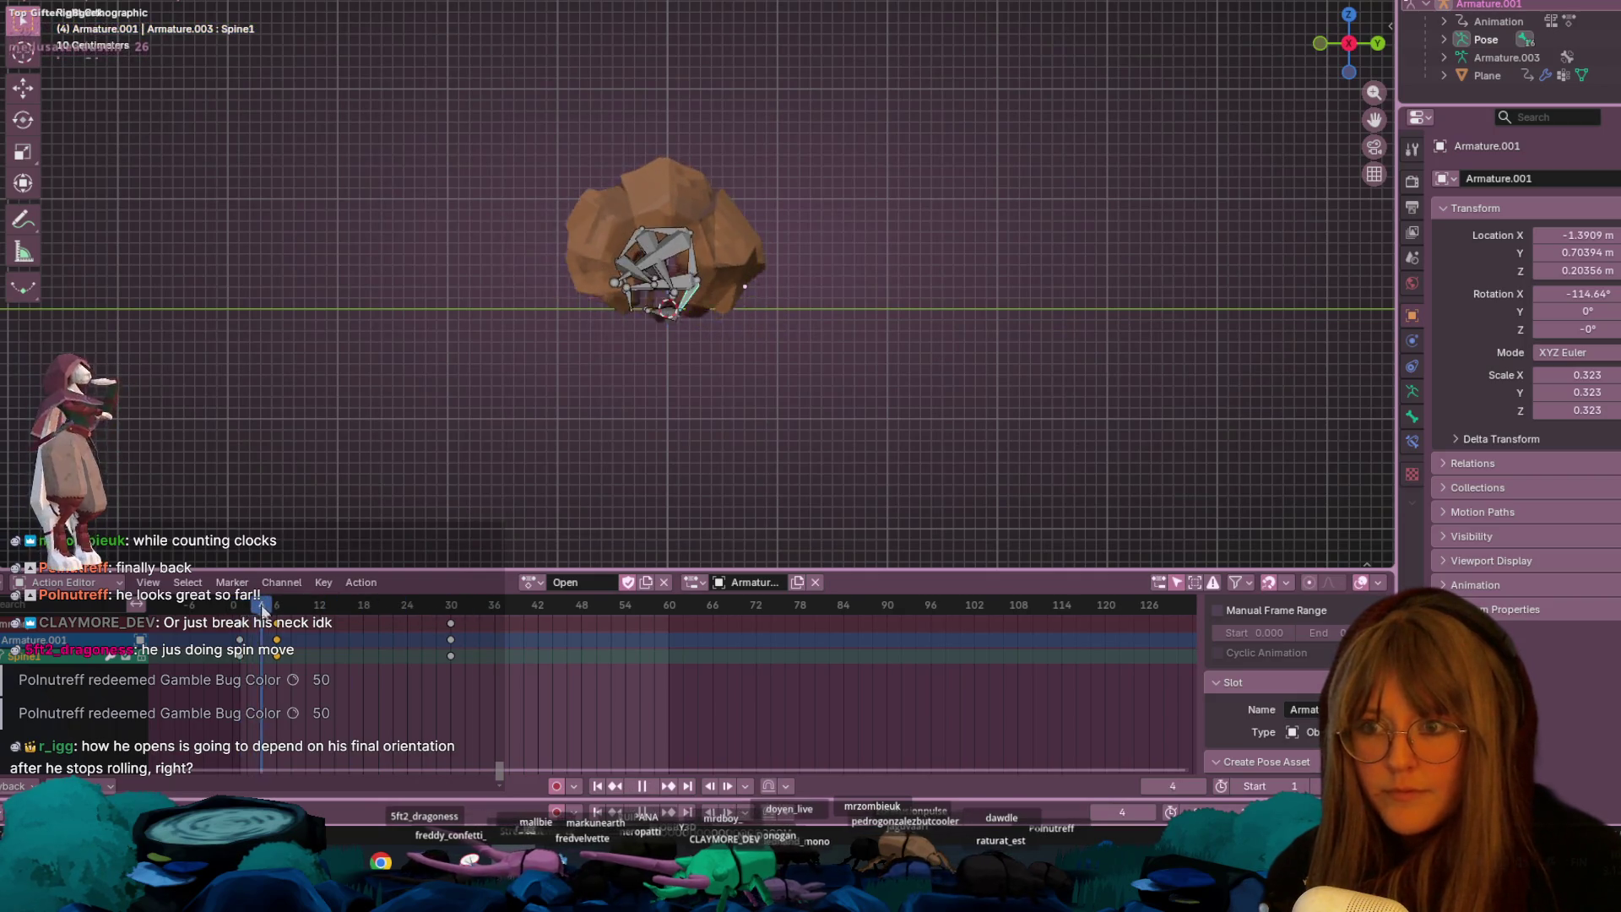
pyautogui.click(291, 606)
pyautogui.press('space')
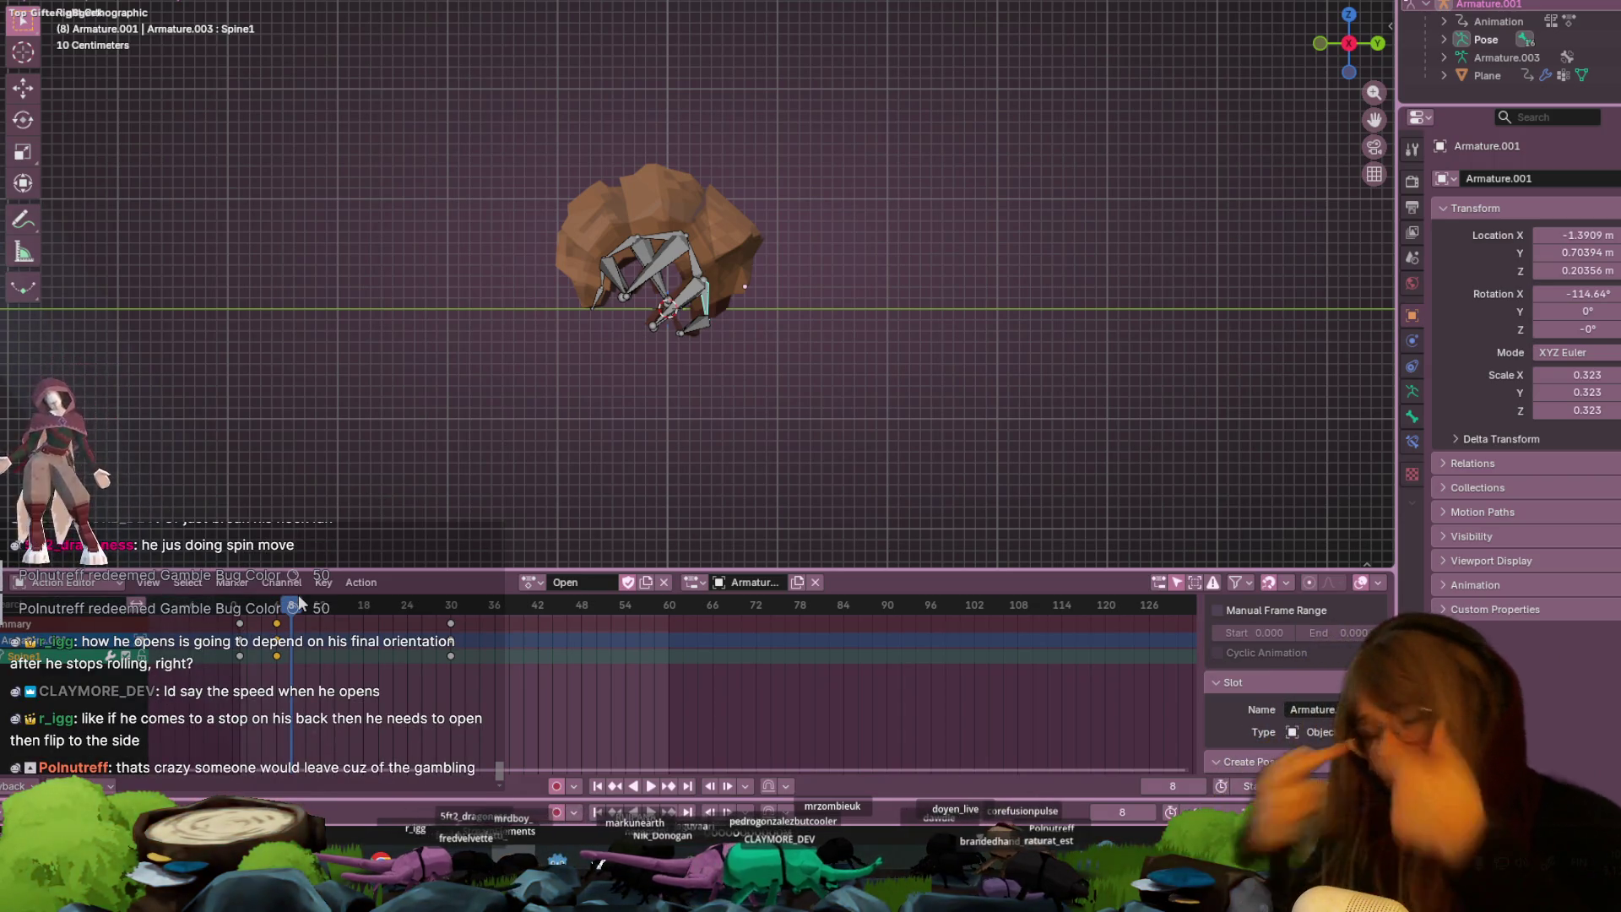
pyautogui.scroll(-1, 591, 406)
pyautogui.press('Left')
pyautogui.press('Left')
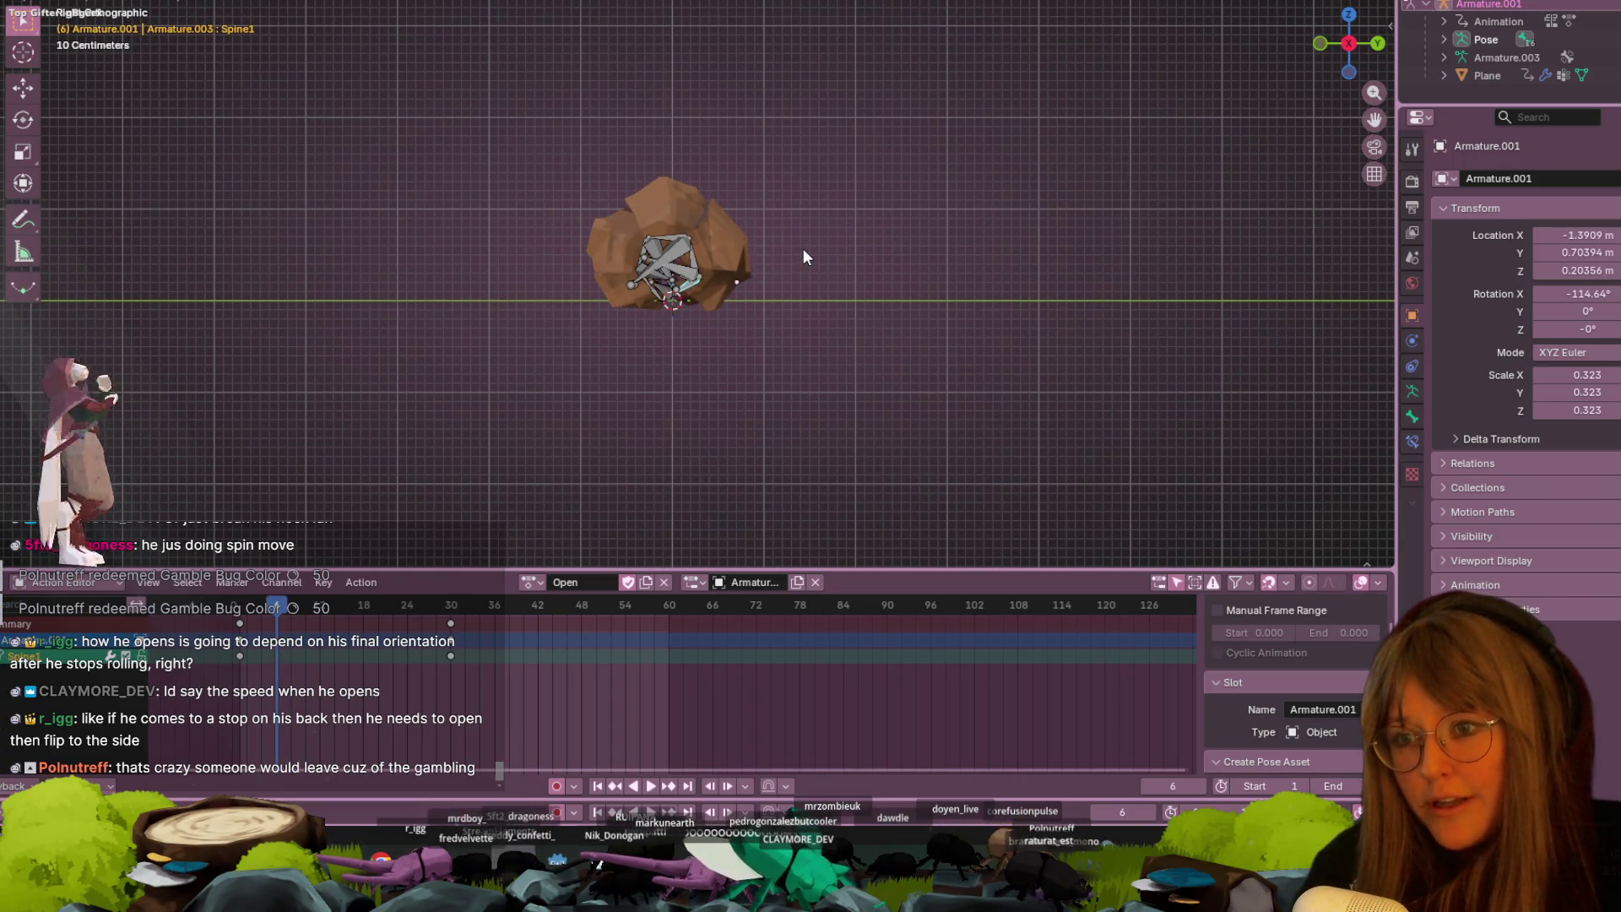
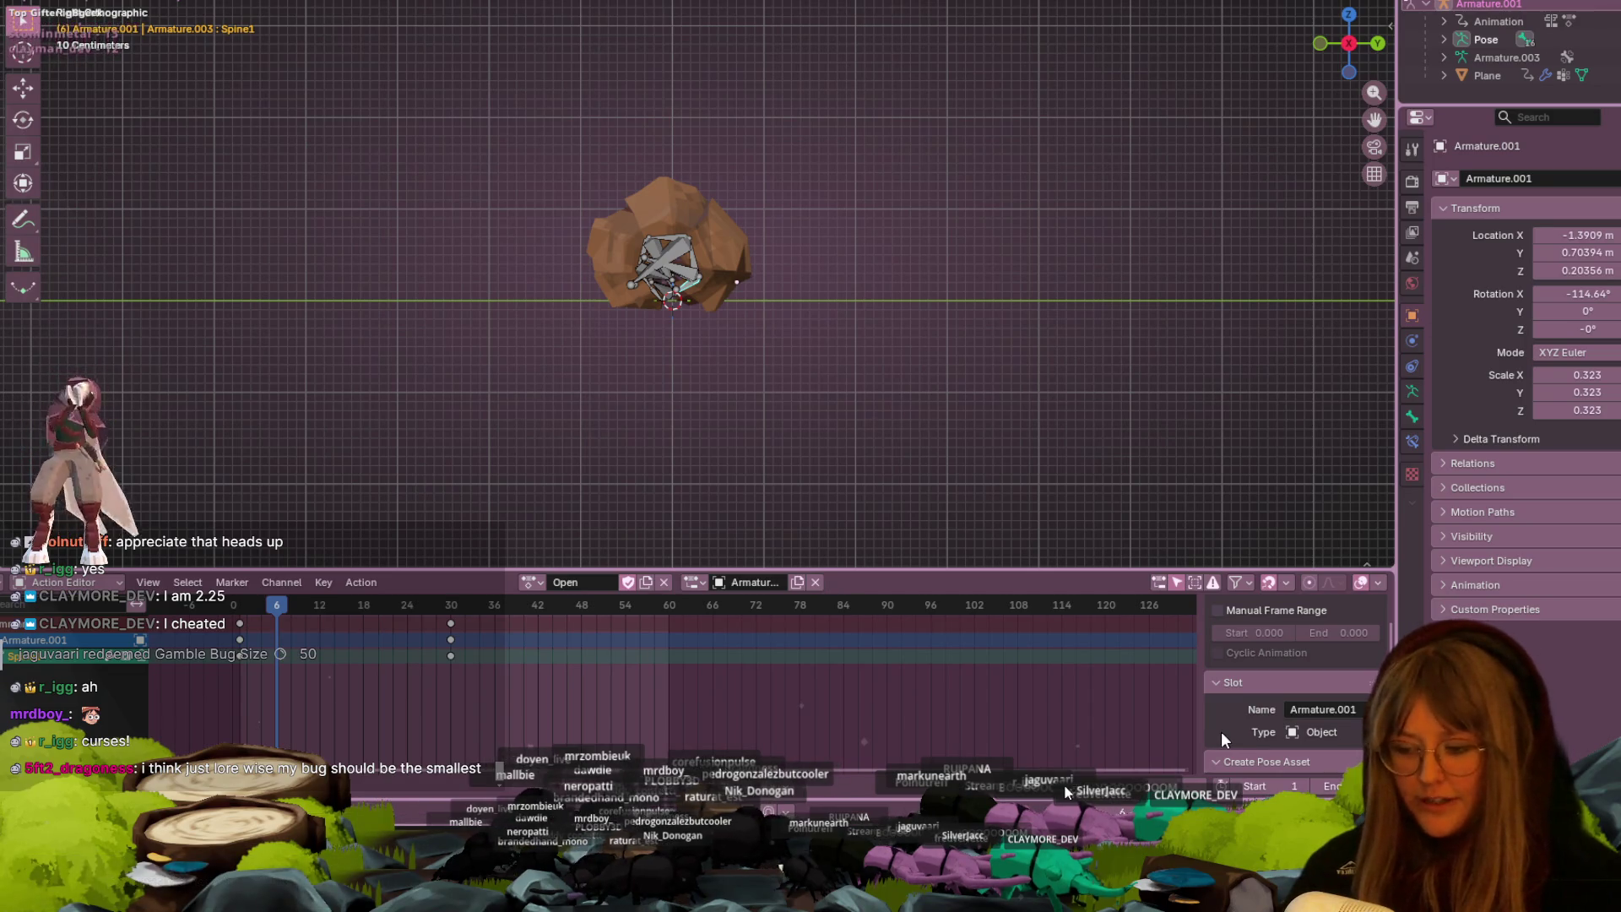
# - Back in Blender, frame the bug rig, select all its bones and scrub the roll keyframes
pyautogui.hotkey('alt', 'Tab')
pyautogui.hotkey('alt', 'Tab')
pyautogui.hotkey('alt', 'Tab')
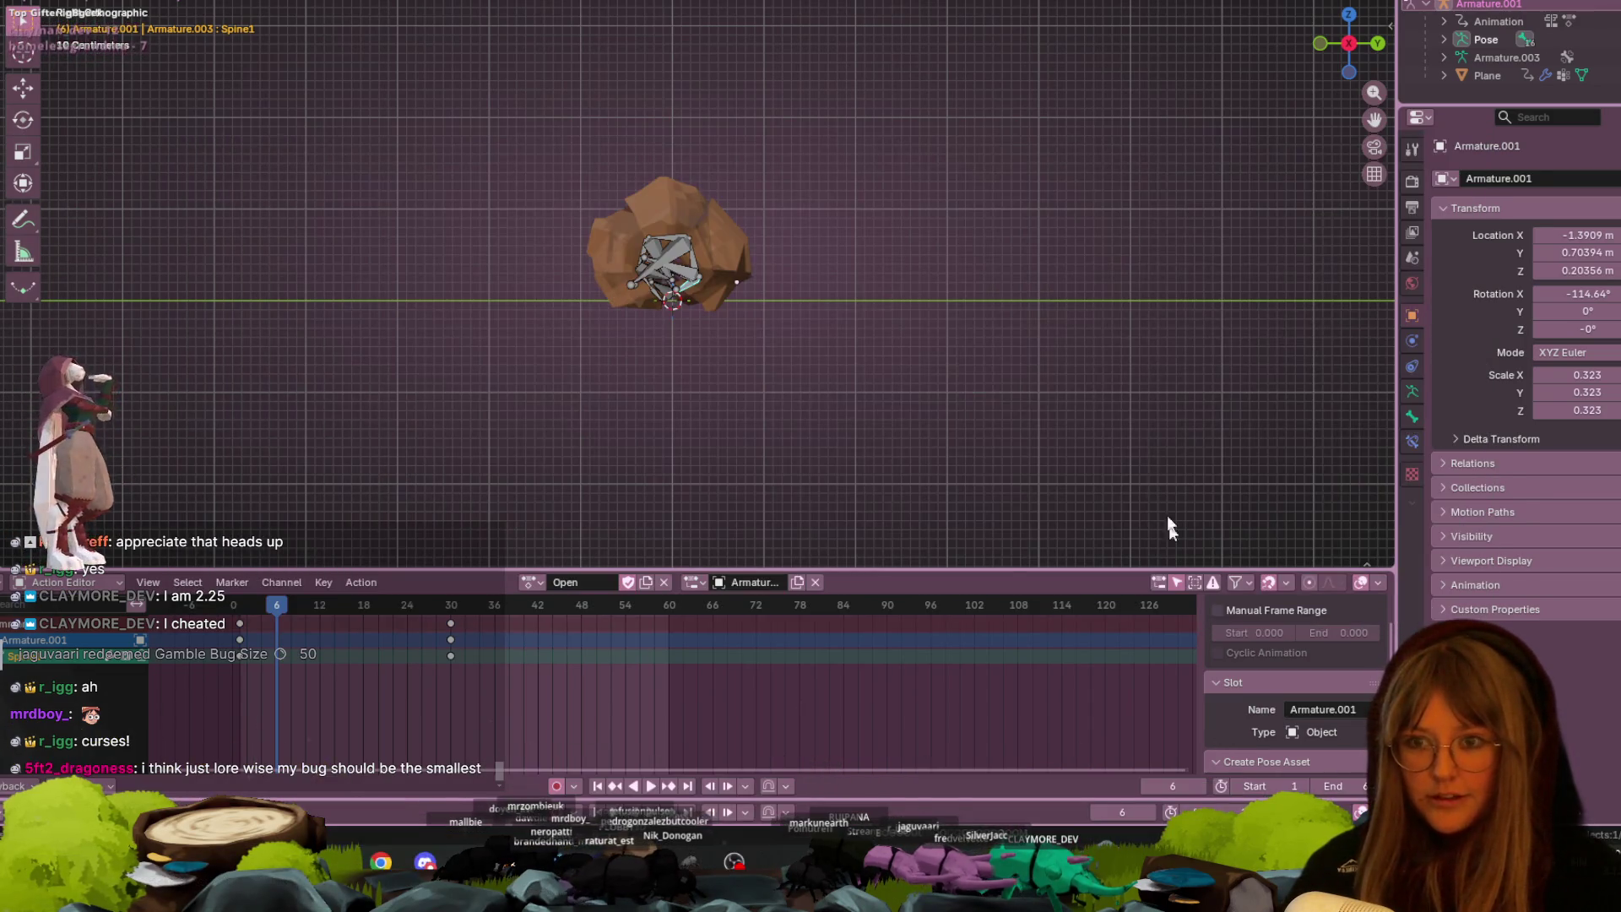
pyautogui.keyDown('shift'); pyautogui.moveTo(892, 350); pyautogui.dragTo(965, 371, button='middle'); pyautogui.keyUp('shift')
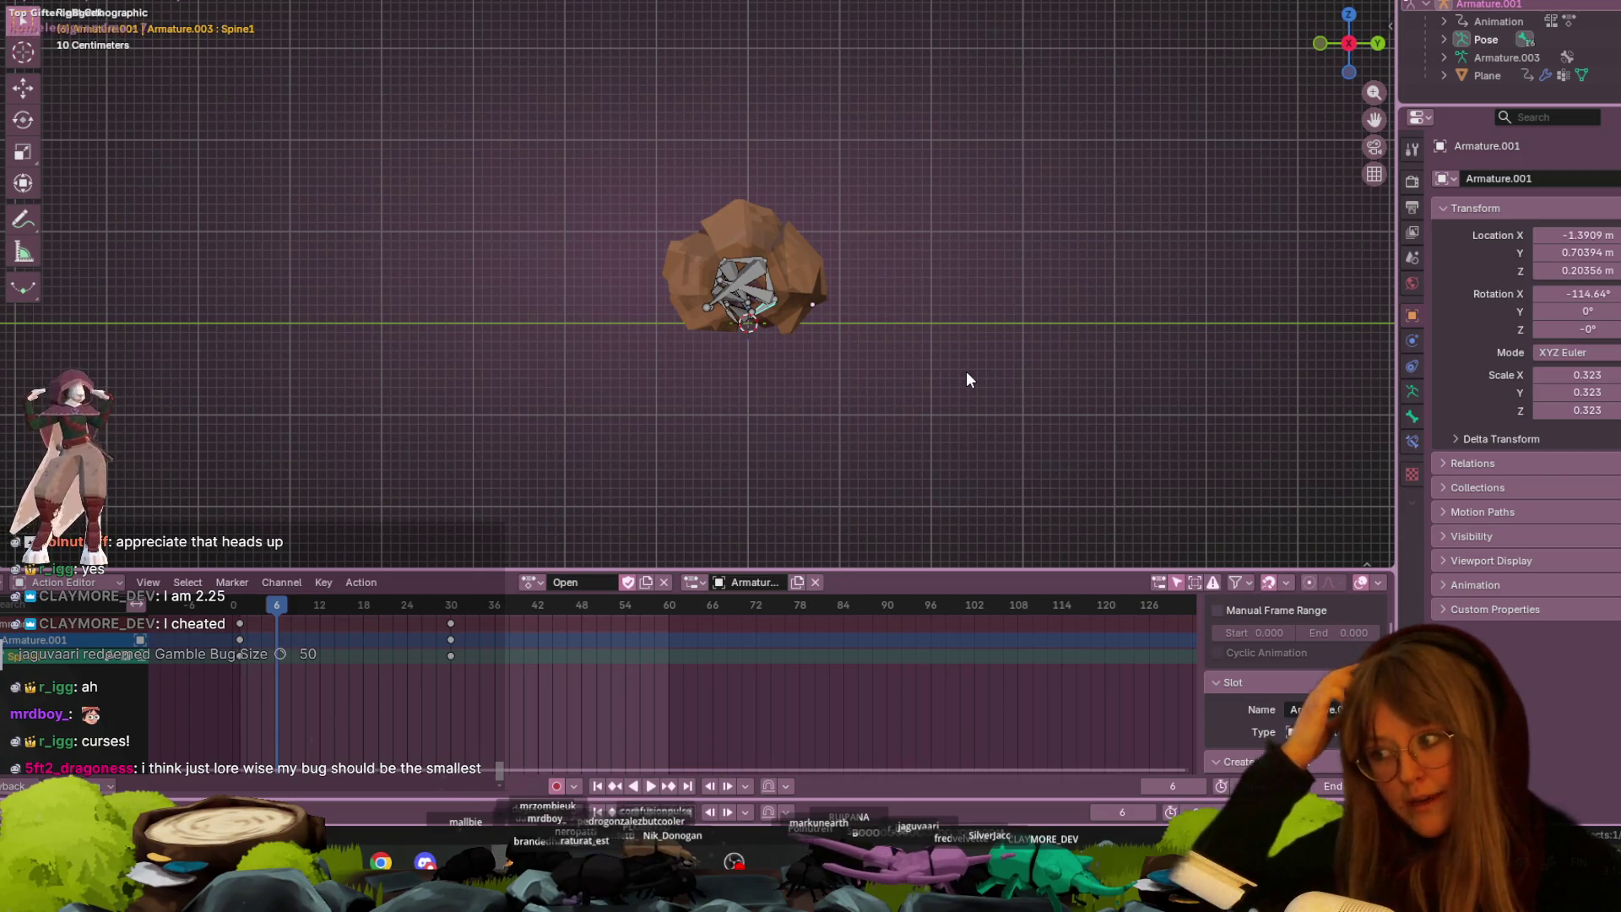
pyautogui.scroll(2, 809, 170)
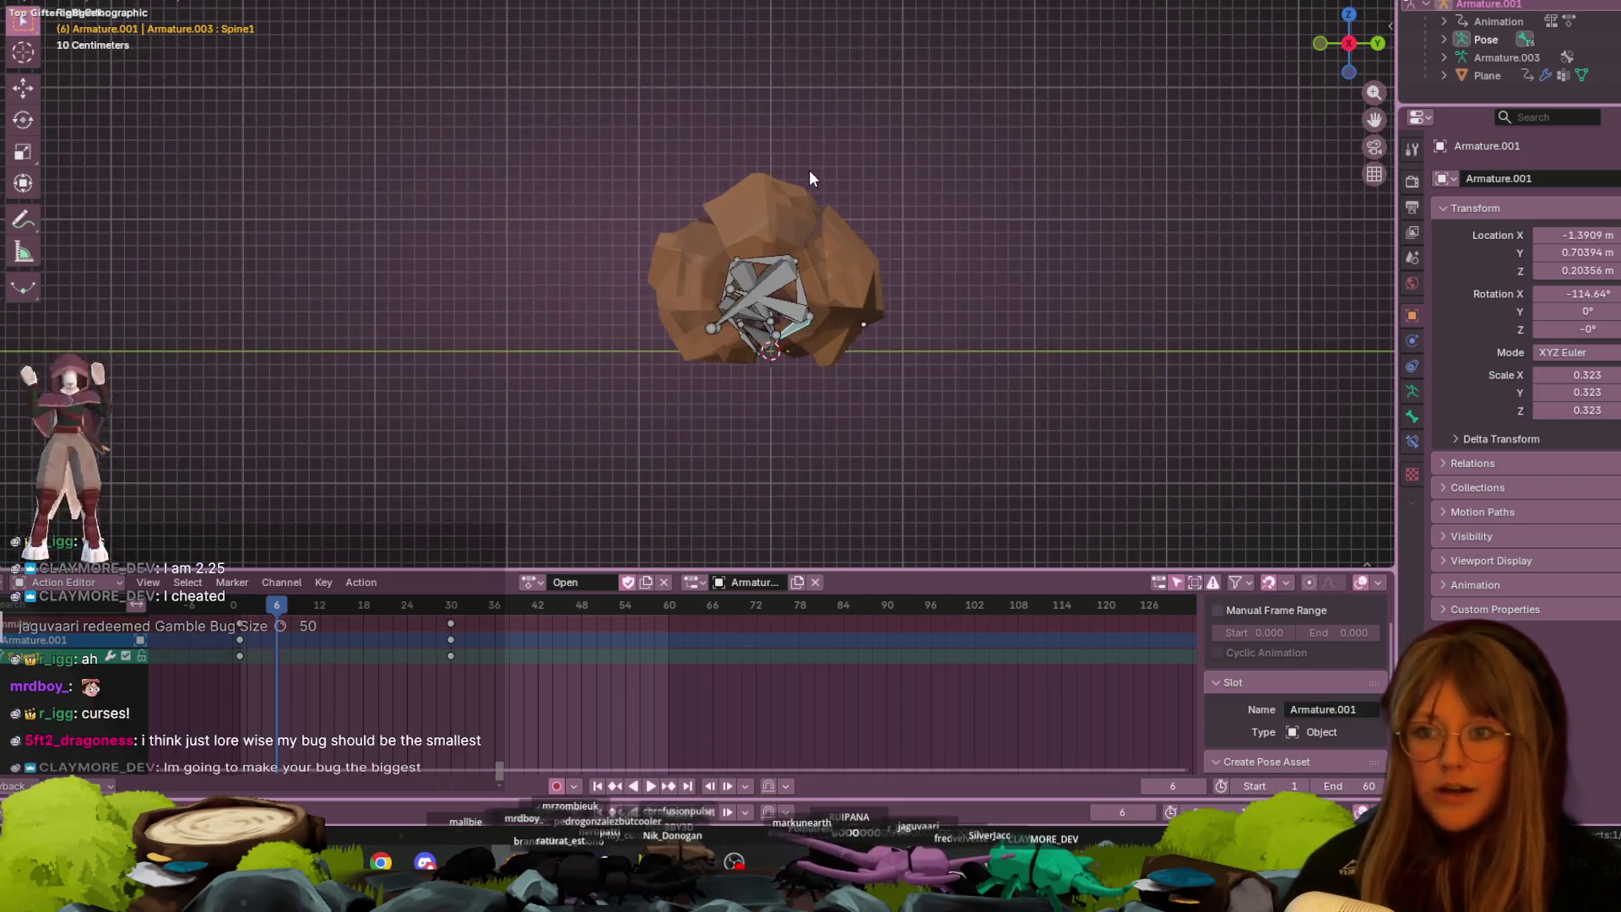
pyautogui.scroll(3, 798, 145)
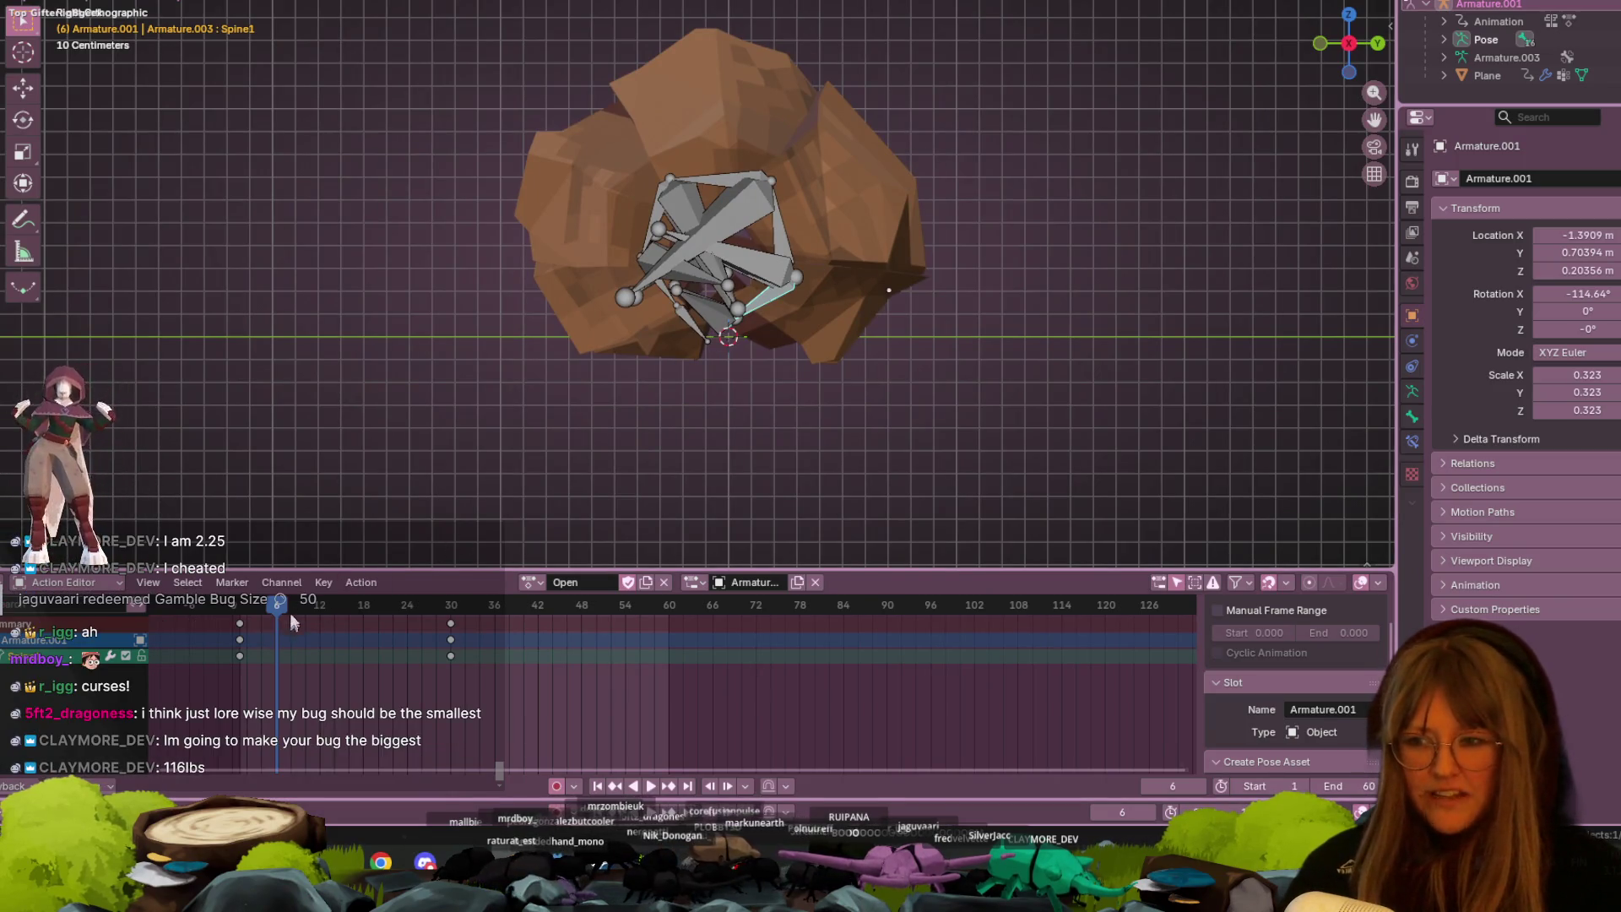
pyautogui.press('a')
pyautogui.moveTo(275, 600)
pyautogui.mouseDown()
pyautogui.moveTo(242, 603)
pyautogui.moveTo(283, 613)
pyautogui.mouseUp()
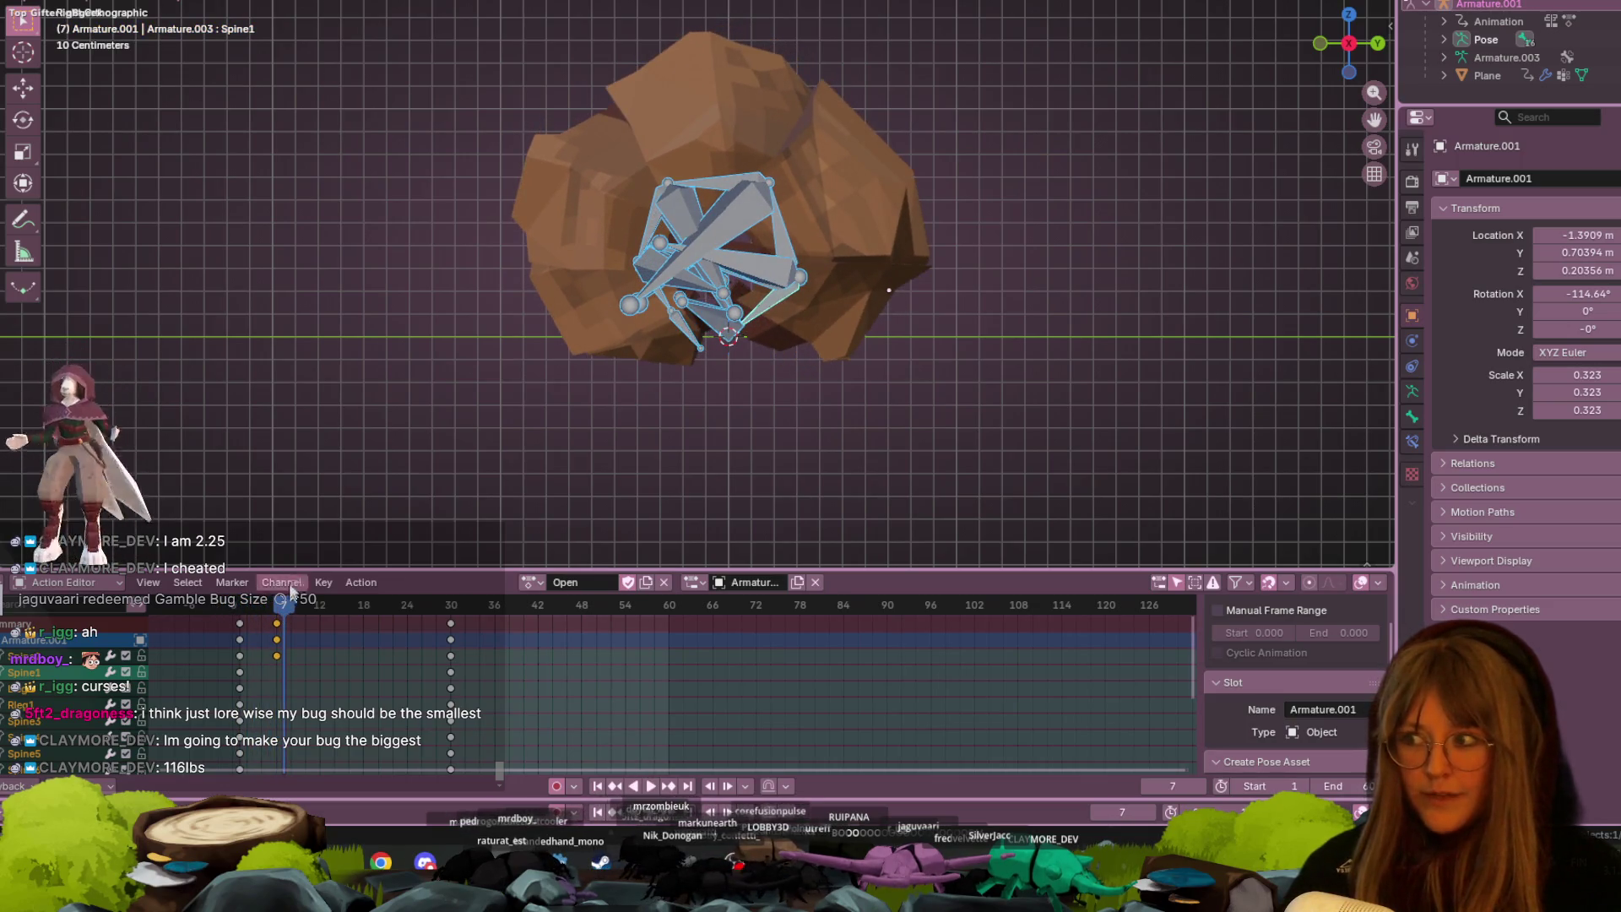
pyautogui.scroll(-1, 413, 424)
pyautogui.scroll(-1, 413, 424)
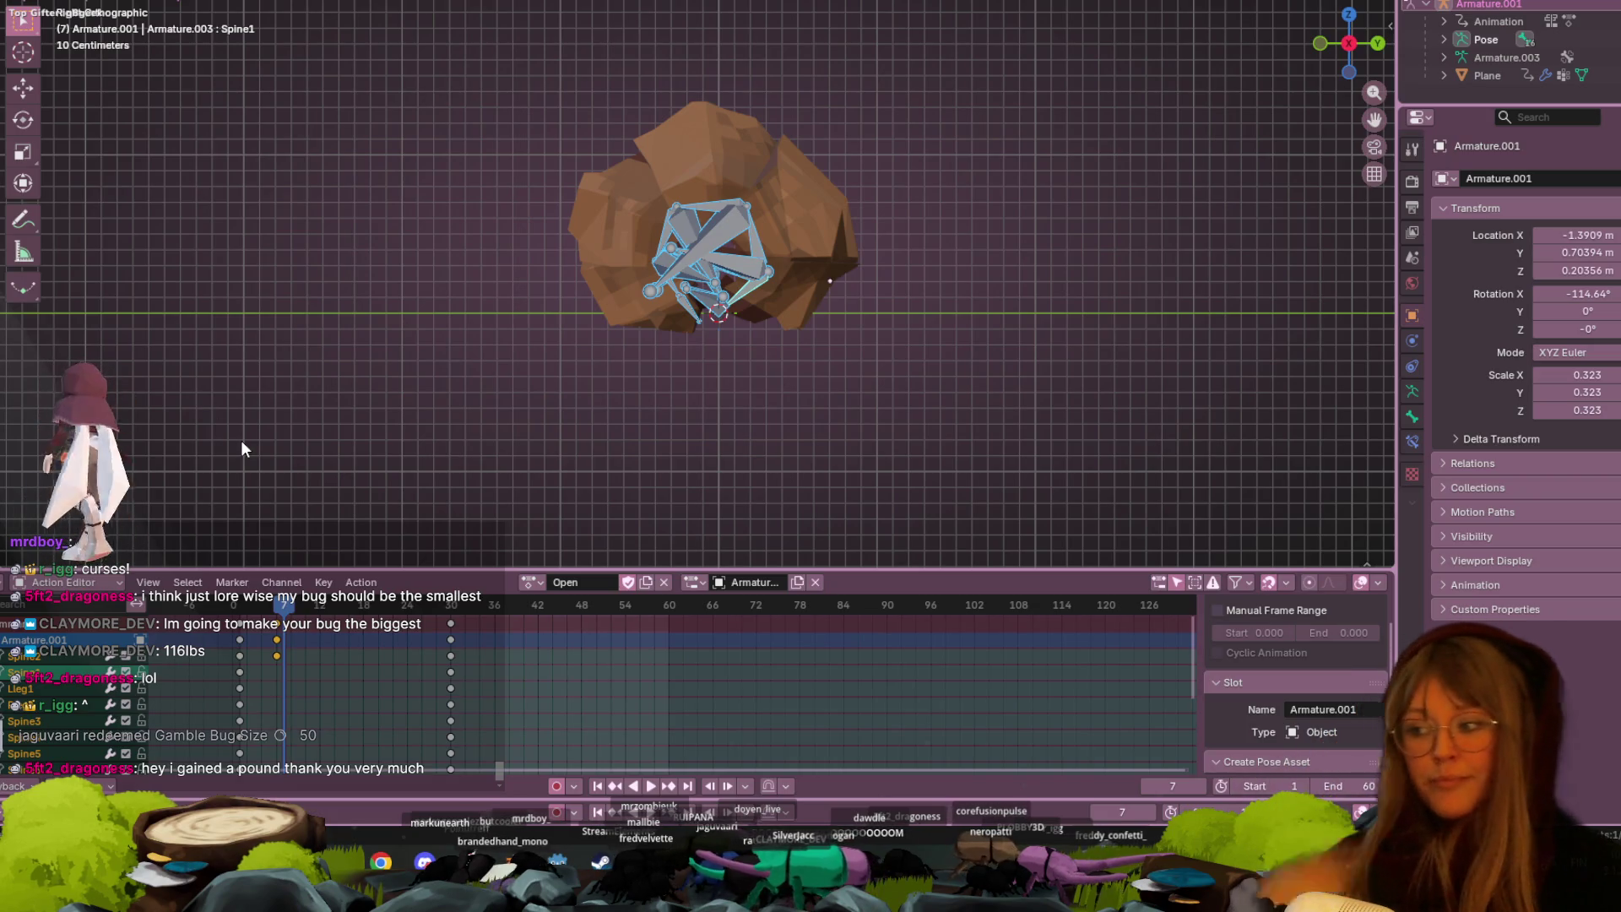
# - Move the Spine2 bone upward and auto-key its new position at frame 20
pyautogui.scroll(1, 831, 235)
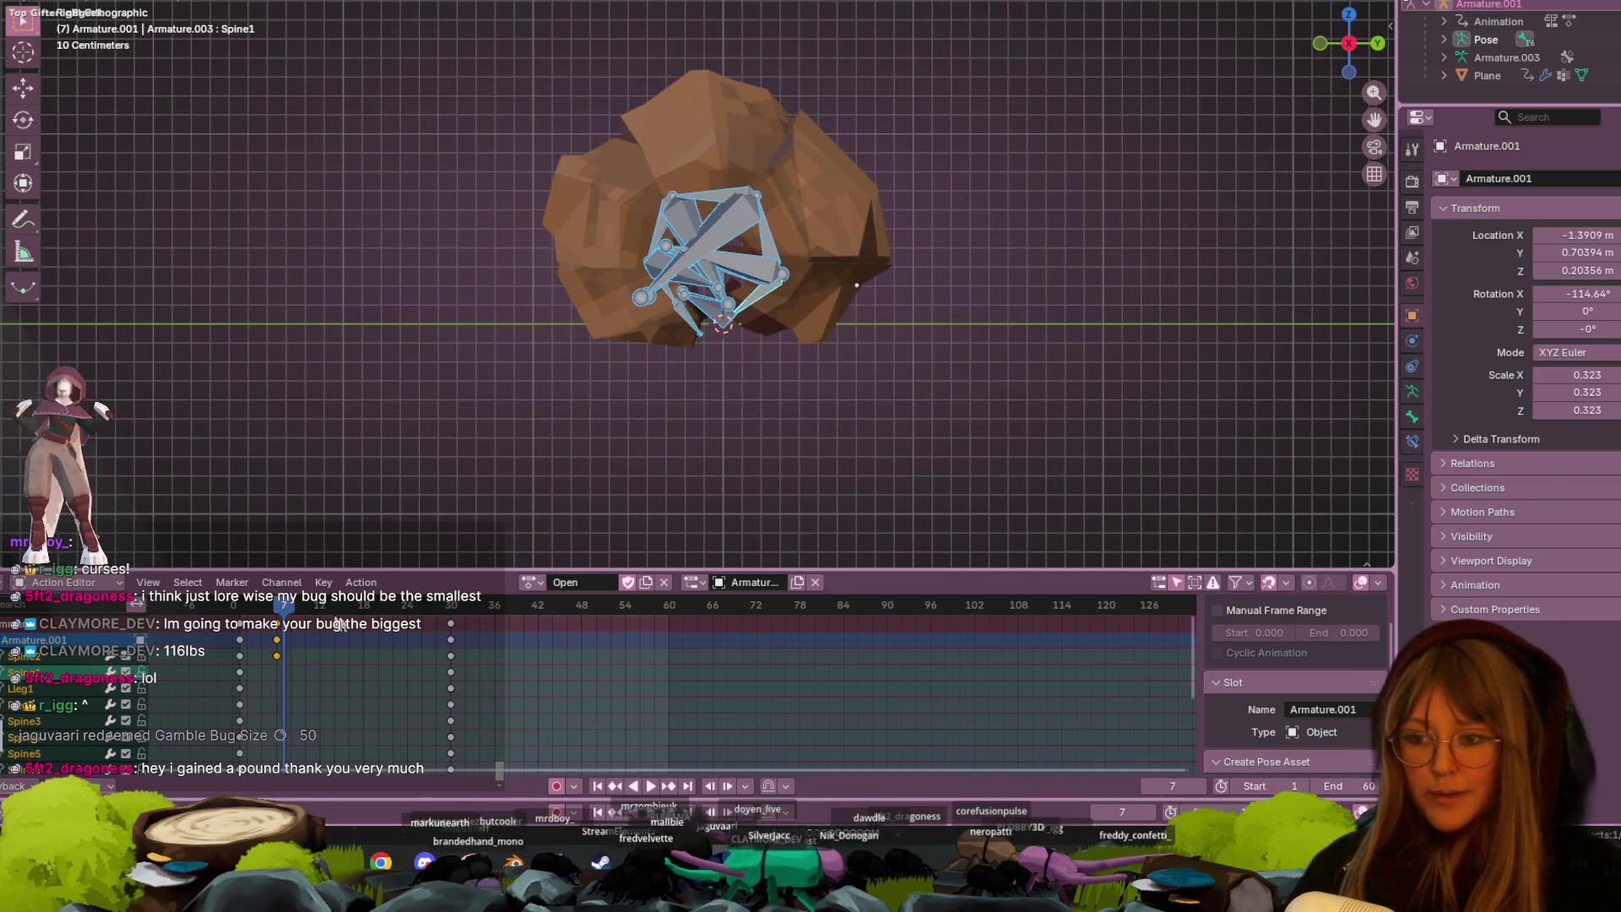
pyautogui.moveTo(284, 605)
pyautogui.mouseDown()
pyautogui.moveTo(247, 605)
pyautogui.moveTo(381, 604)
pyautogui.moveTo(237, 625)
pyautogui.moveTo(441, 637)
pyautogui.moveTo(331, 637)
pyautogui.moveTo(273, 616)
pyautogui.moveTo(378, 617)
pyautogui.mouseUp()
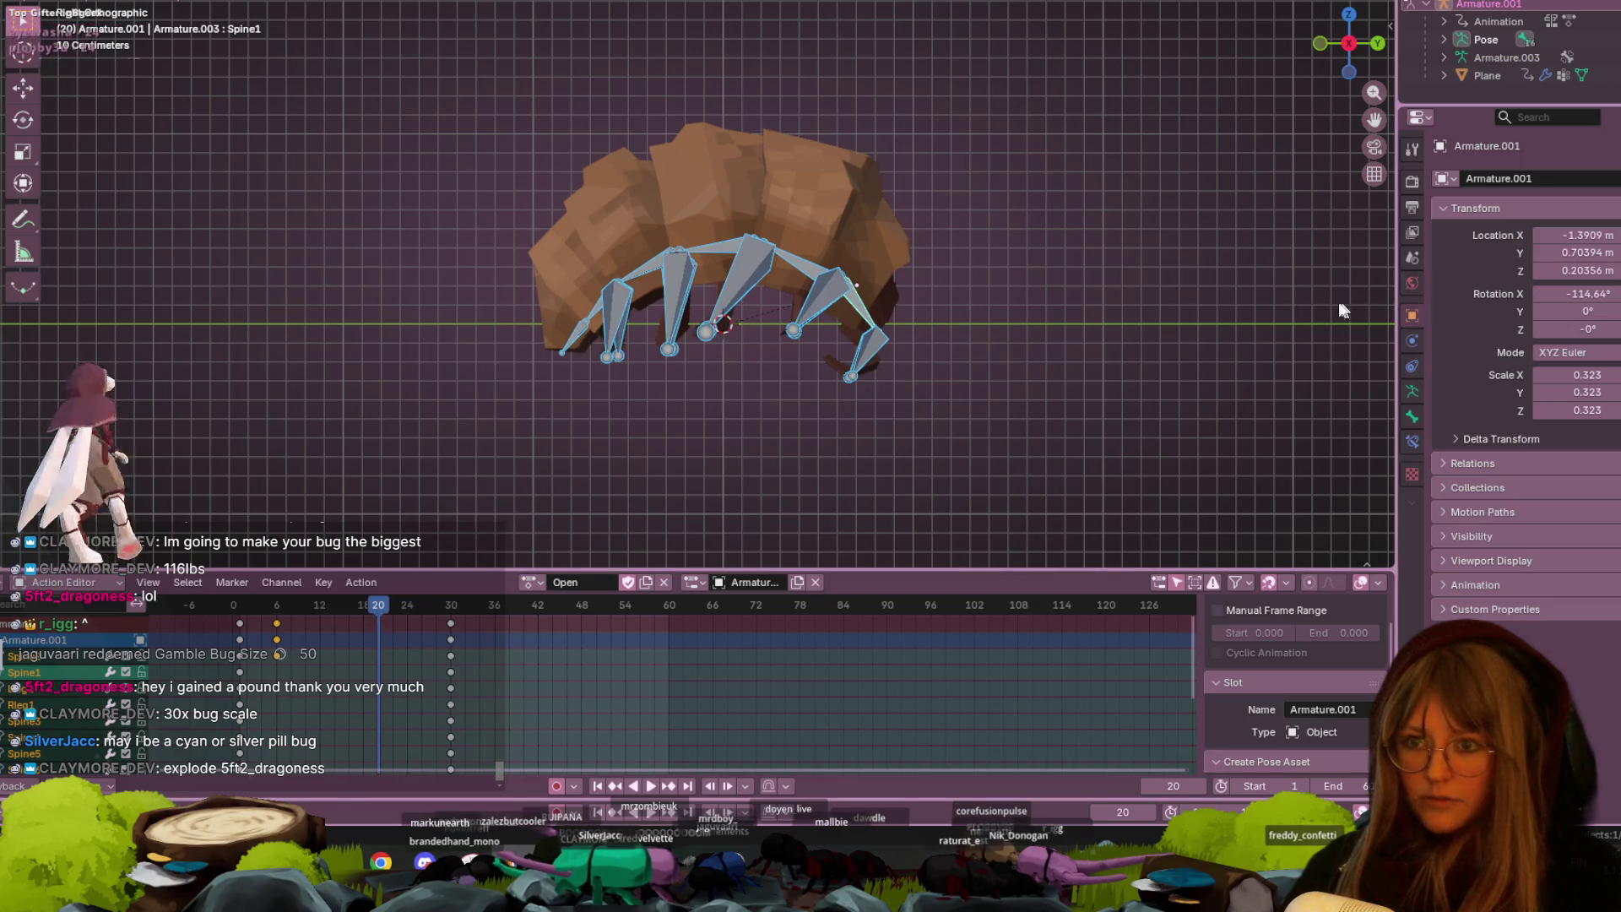
pyautogui.click(816, 272)
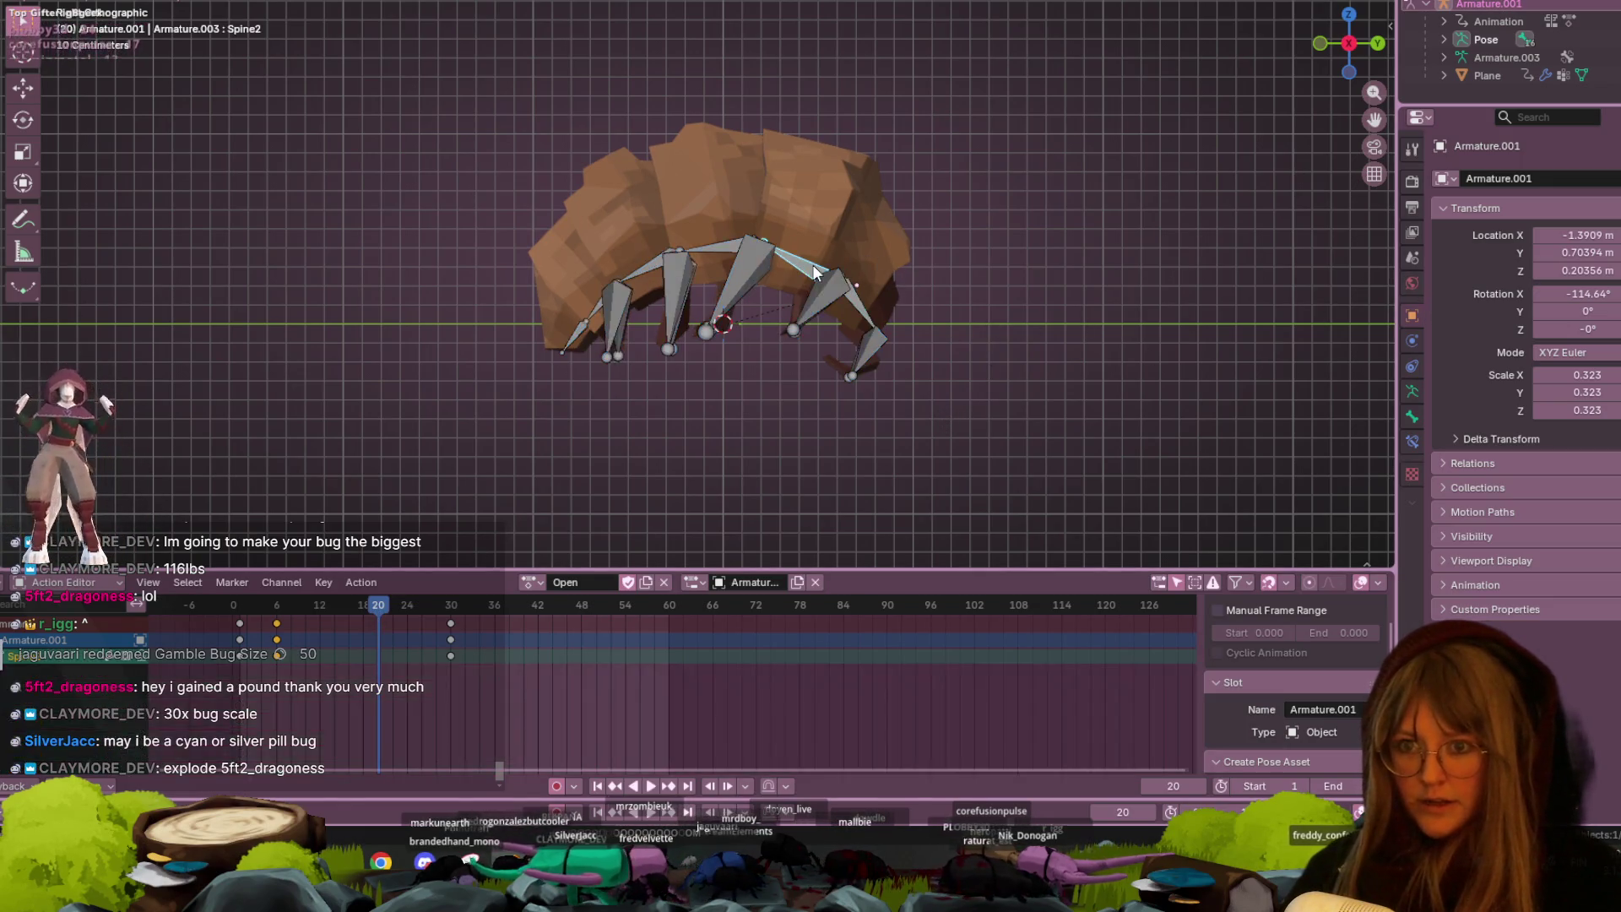
pyautogui.press('g')
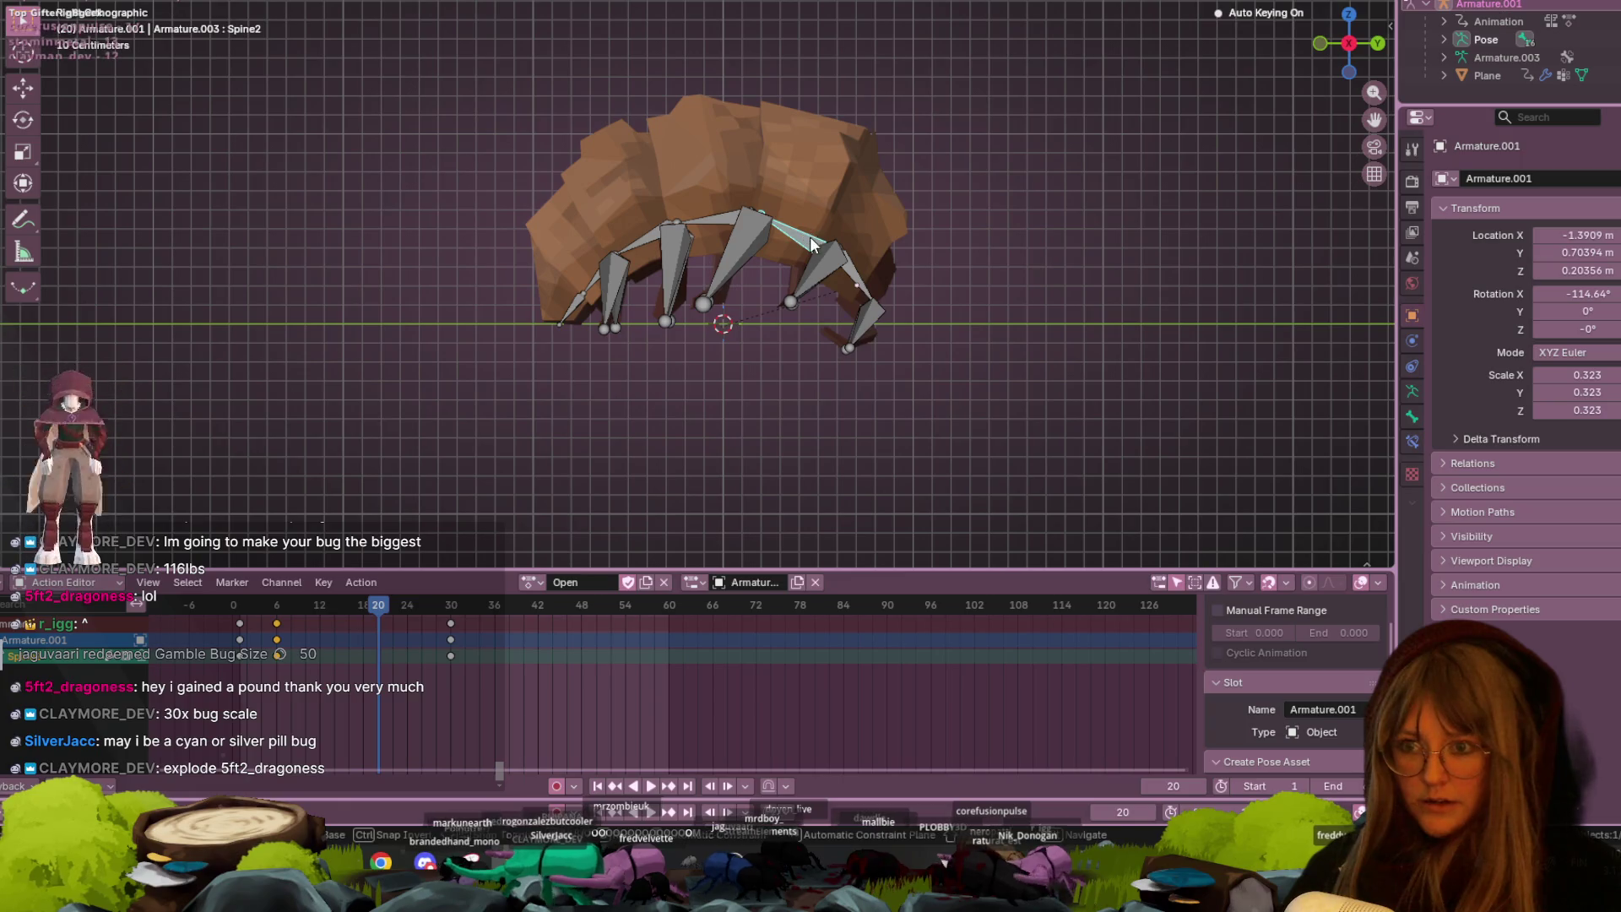
pyautogui.click(811, 245)
# - Replay the roll from frame 6 and orbit to an angled view to check the uncurl
pyautogui.press('space')
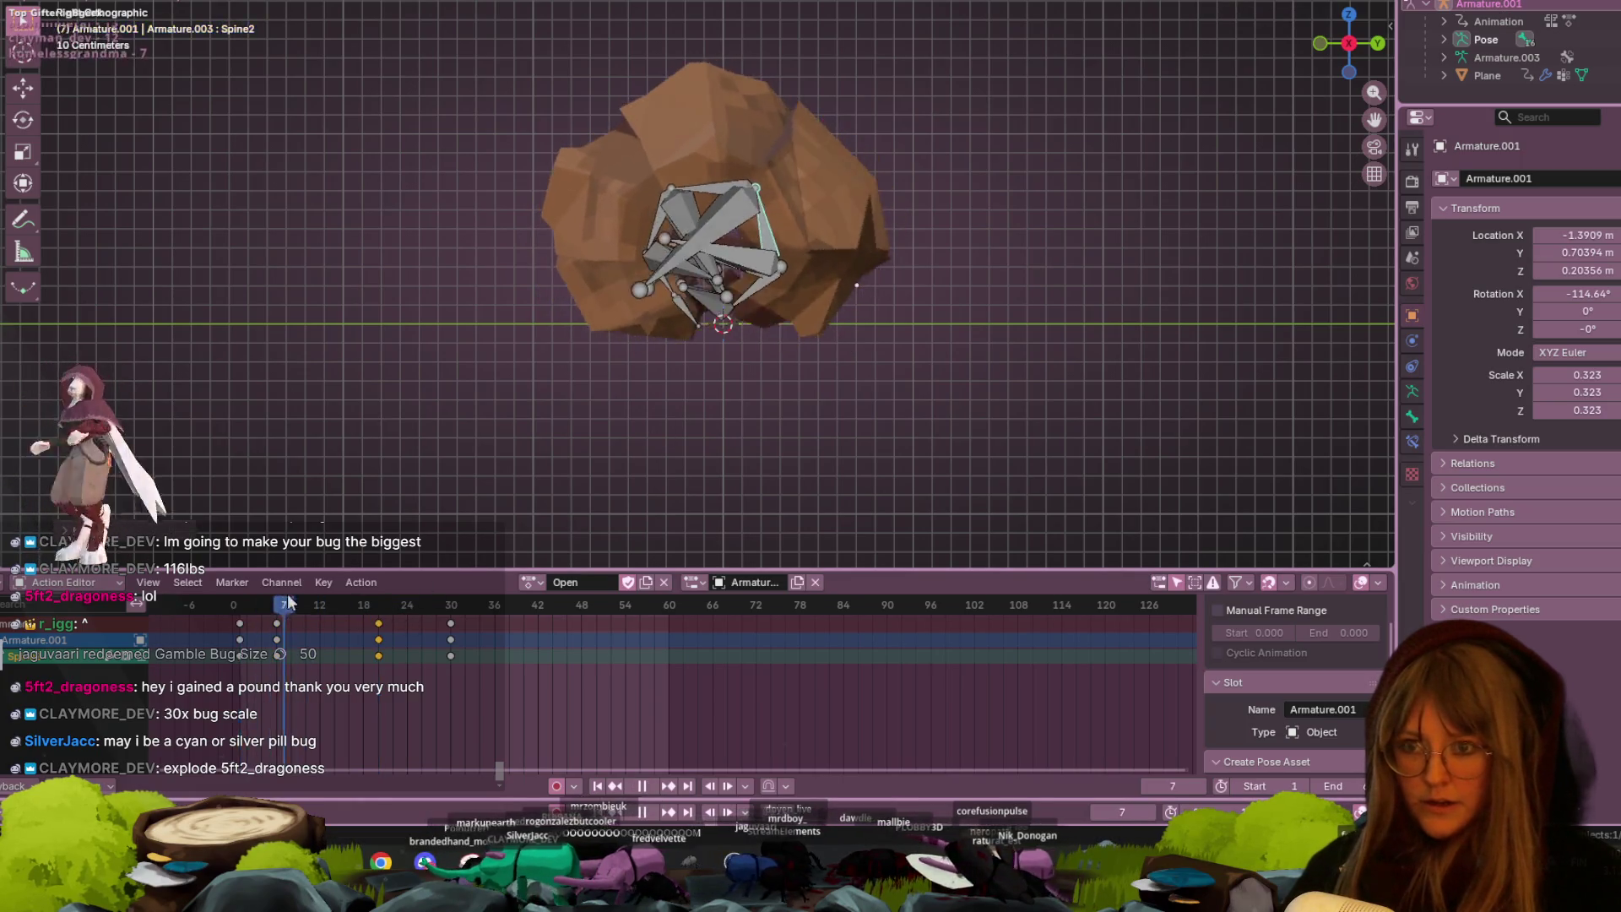
pyautogui.press('space')
pyautogui.moveTo(326, 591); pyautogui.dragTo(275, 594)
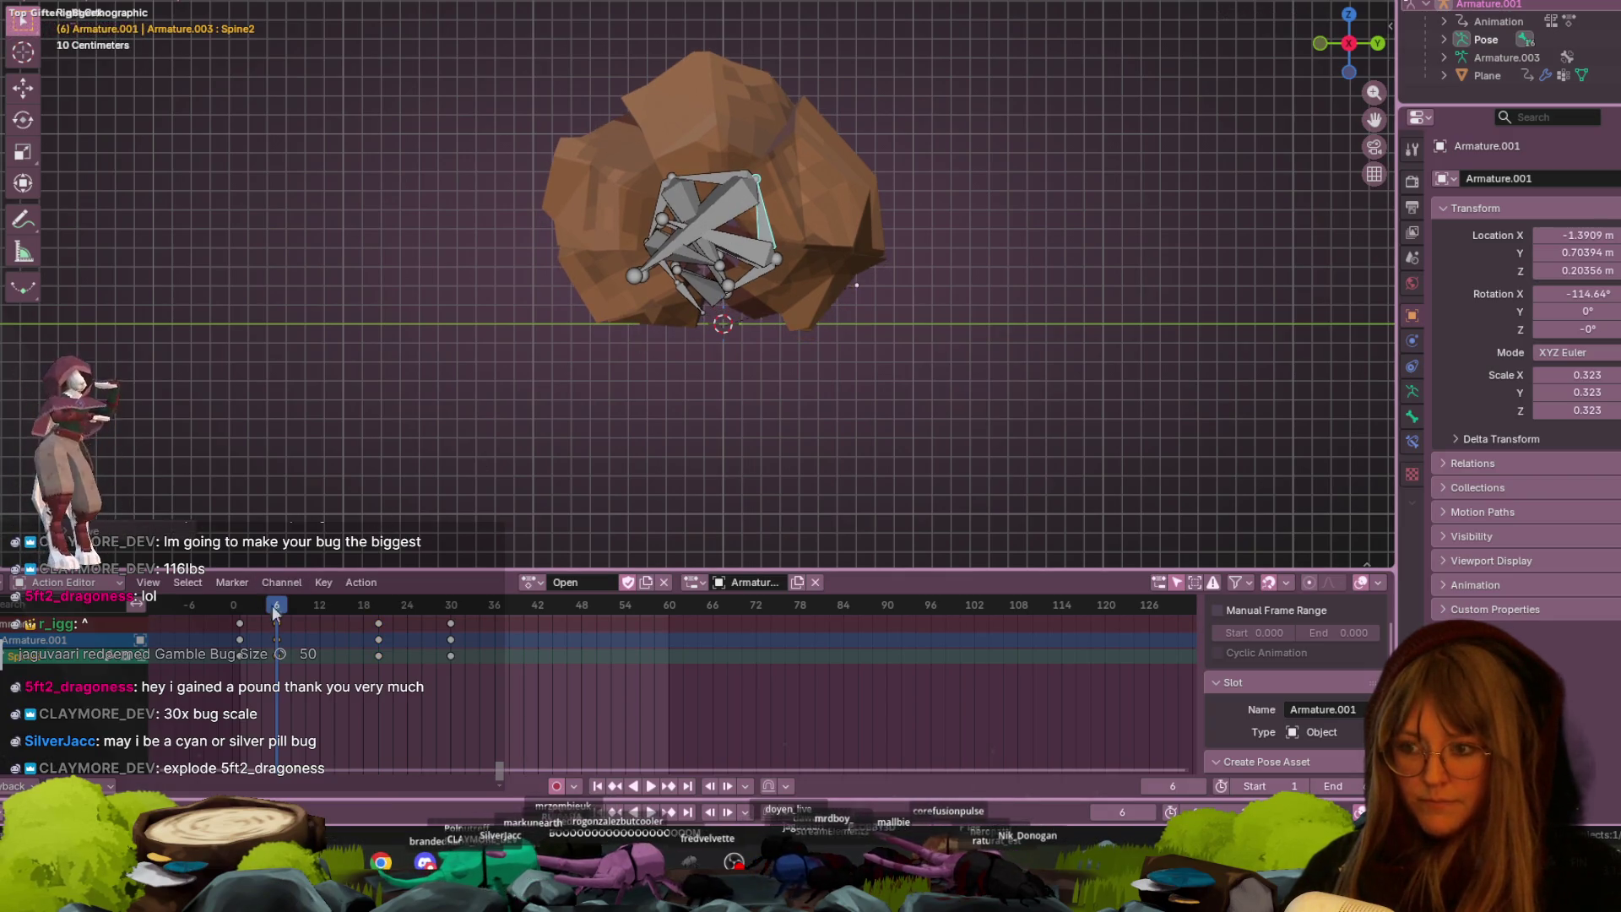
pyautogui.press('space')
pyautogui.moveTo(827, 334)
pyautogui.mouseDown(button='middle')
pyautogui.moveTo(846, 326)
pyautogui.moveTo(951, 377)
pyautogui.moveTo(864, 377)
pyautogui.mouseUp(button='middle')
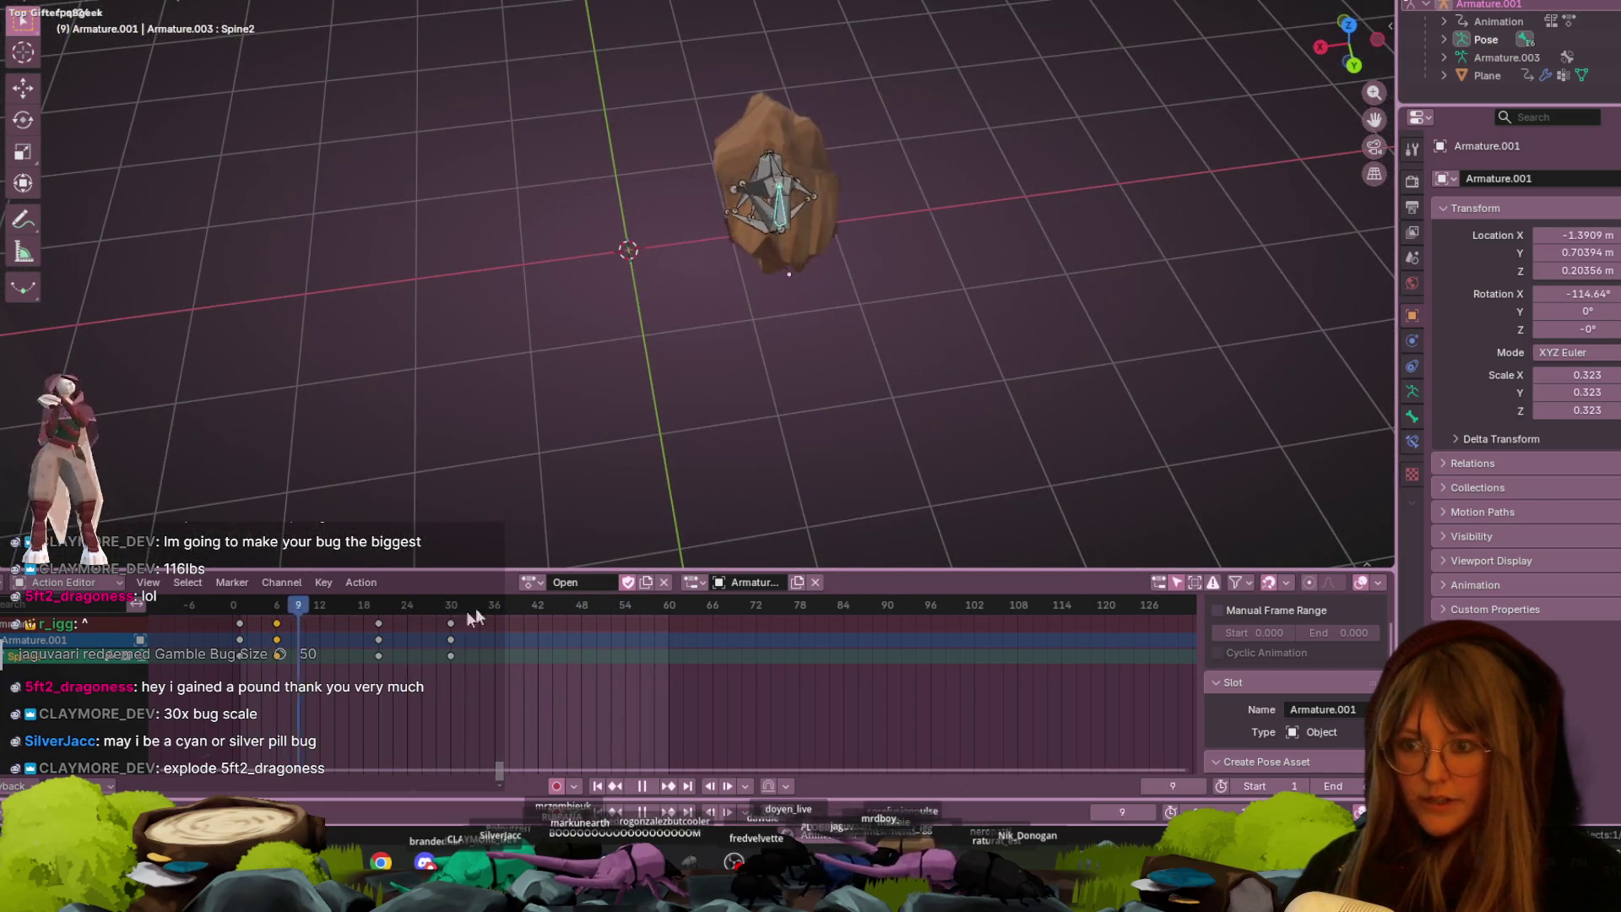
# - Slide the frame-18 keys to frame 10 and play the roll back from a low angle
pyautogui.moveTo(378, 623)
pyautogui.mouseDown()
pyautogui.moveTo(281, 611)
pyautogui.moveTo(251, 635)
pyautogui.moveTo(304, 639)
pyautogui.mouseUp()
pyautogui.press('space')
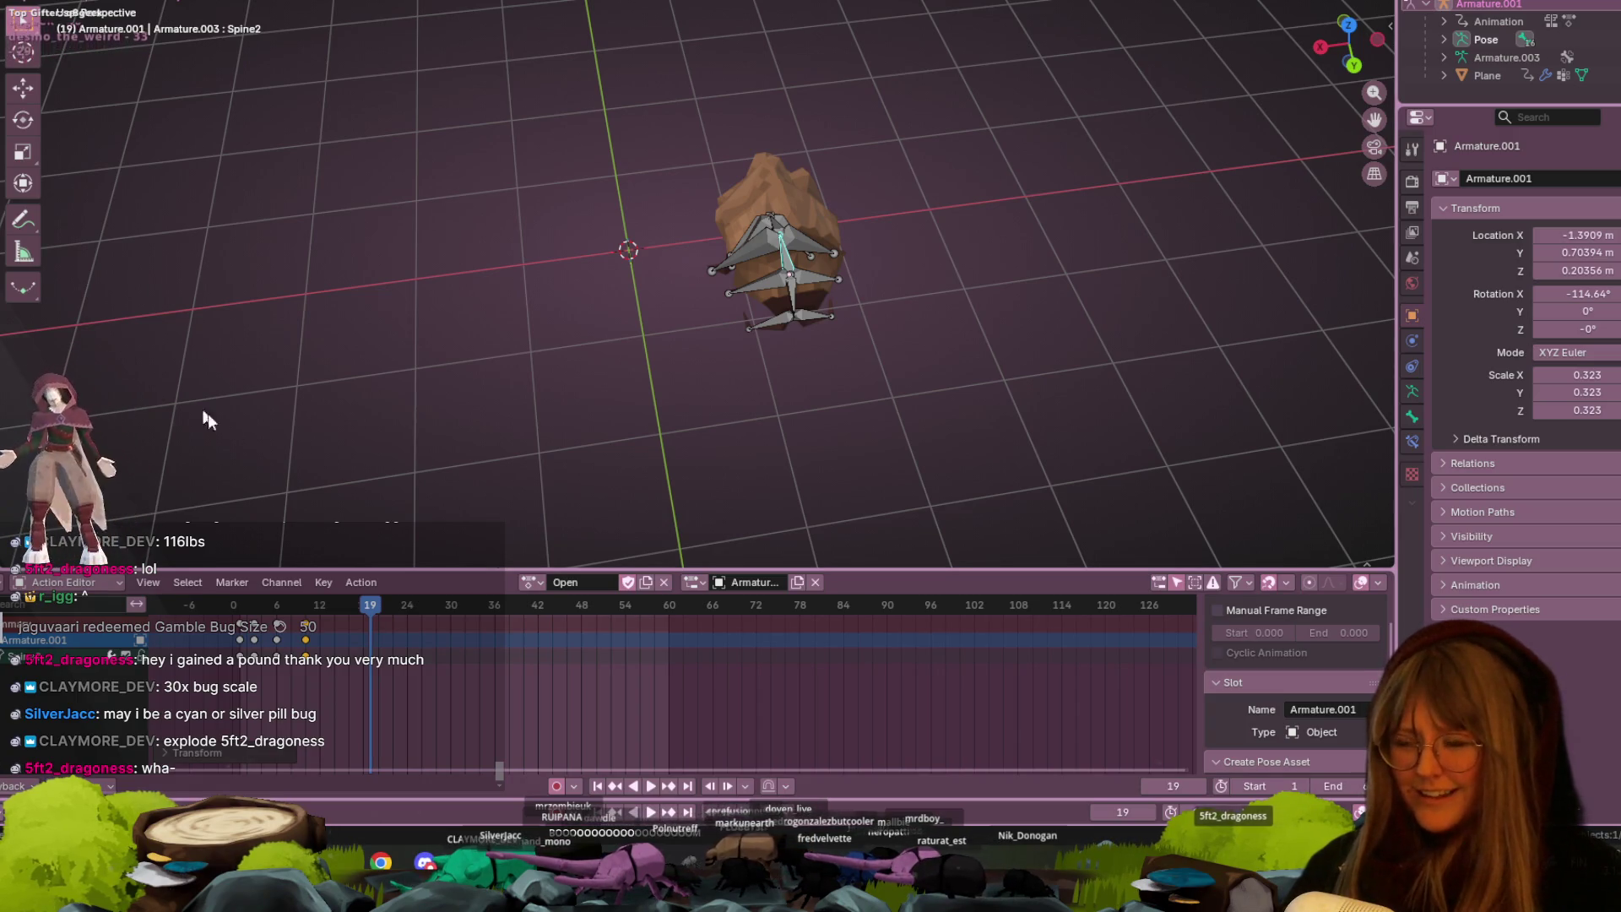
pyautogui.press('space')
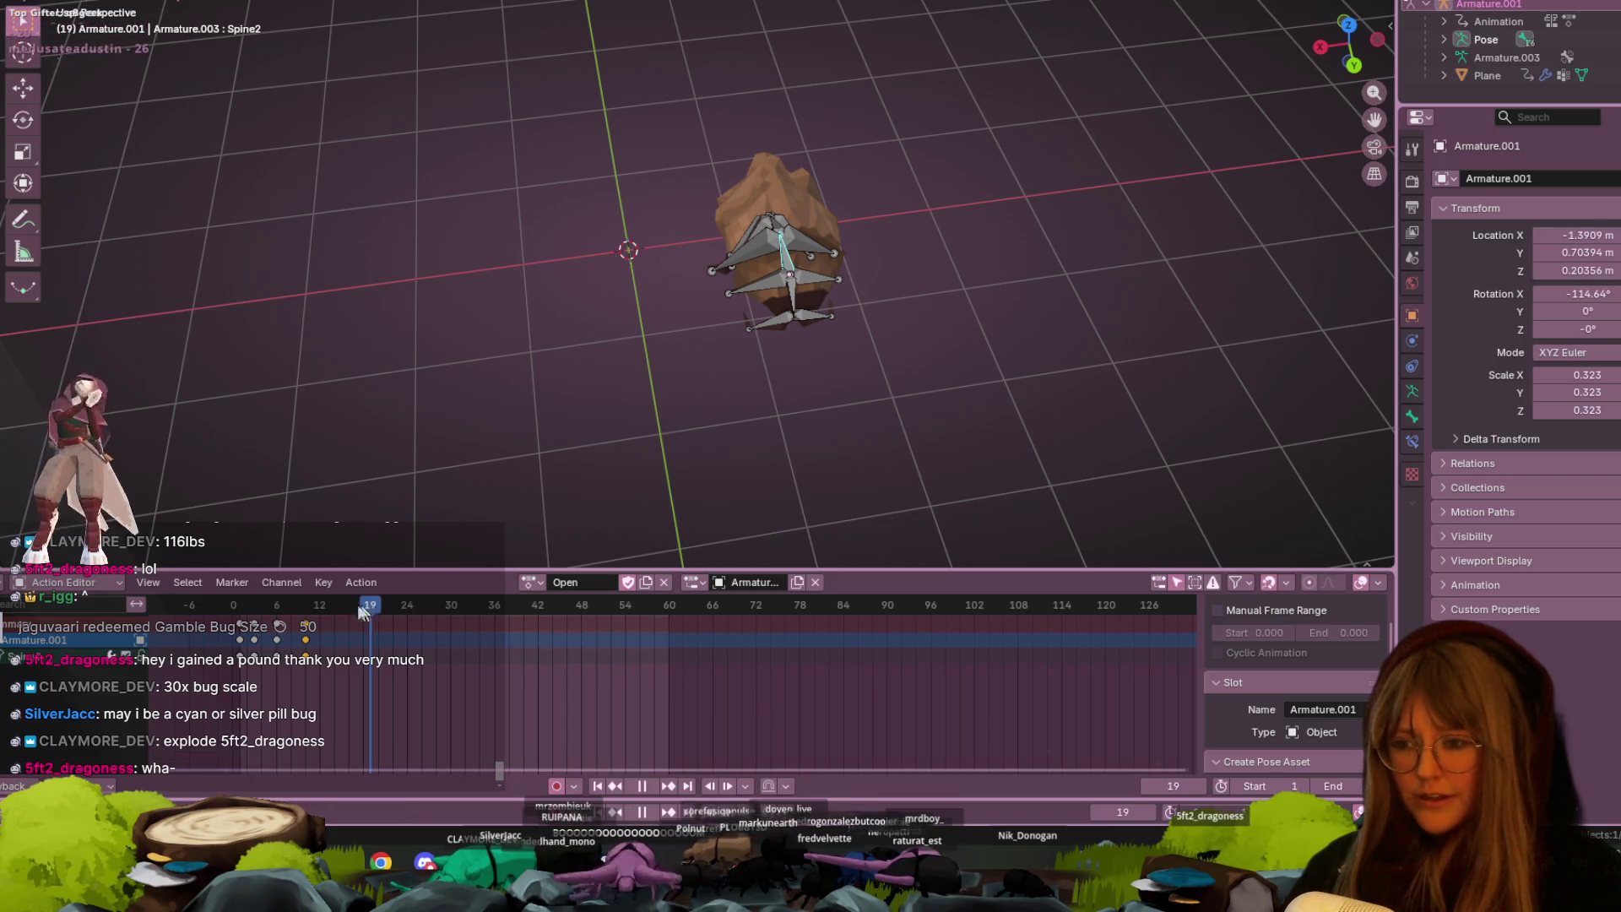
pyautogui.moveTo(933, 250)
pyautogui.mouseDown(button='middle')
pyautogui.moveTo(1101, 165)
pyautogui.moveTo(1084, 195)
pyautogui.moveTo(1066, 169)
pyautogui.moveTo(1087, 209)
pyautogui.mouseUp(button='middle')
pyautogui.press('space')
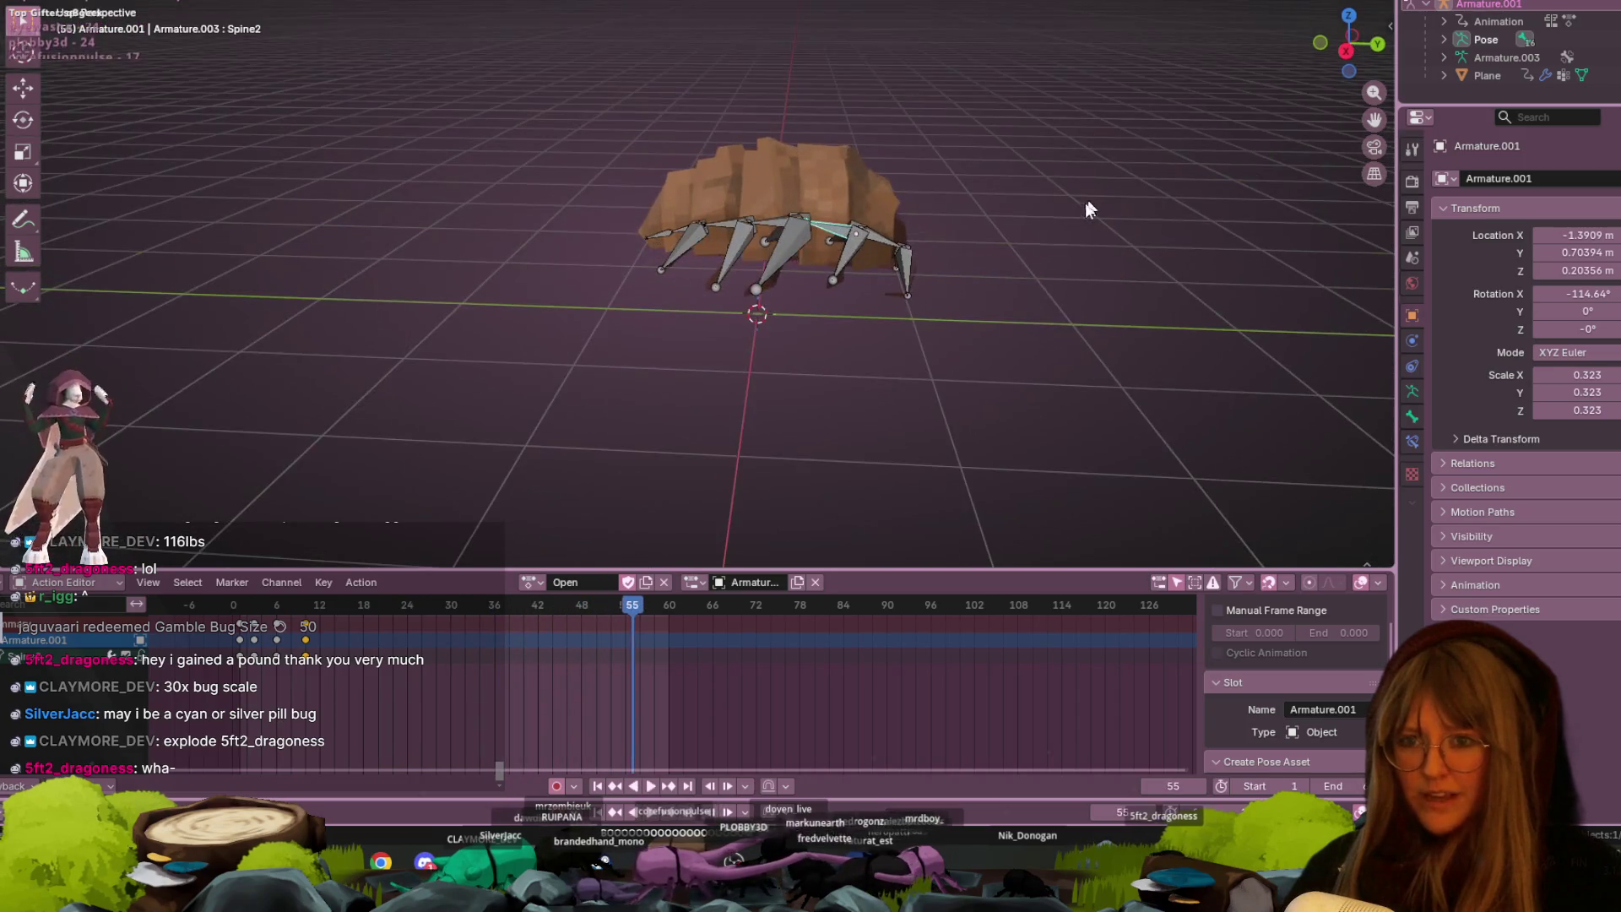
# - Switch to a framed side orthographic view of the bug at frame 0
pyautogui.click(1346, 51)
pyautogui.scroll(3, 1182, 160)
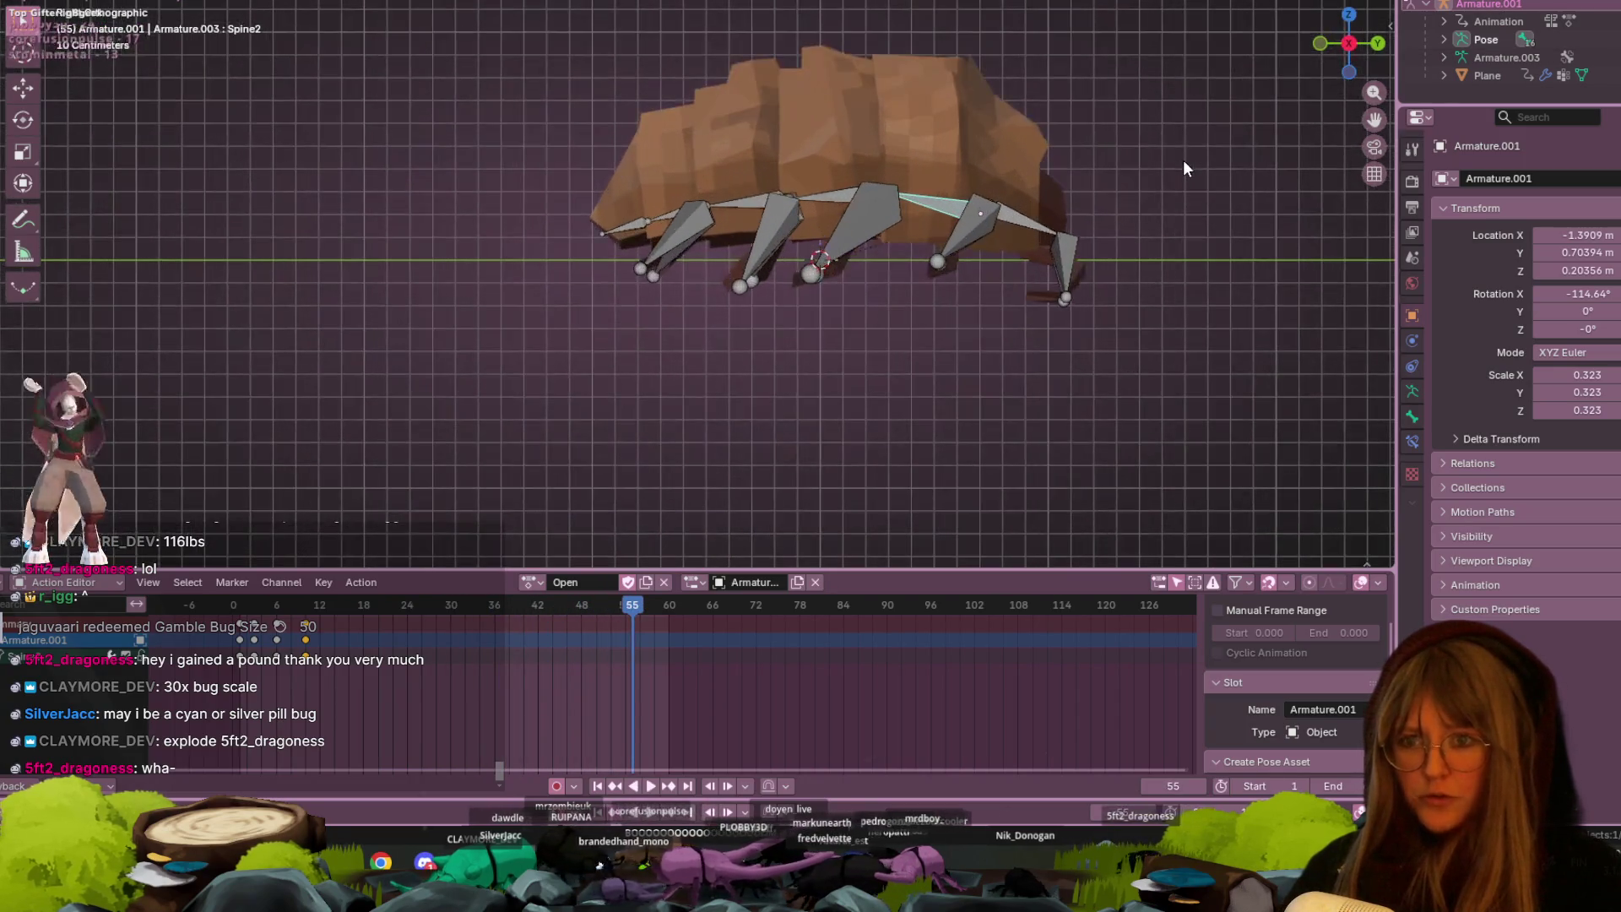
pyautogui.keyDown('shift'); pyautogui.moveTo(1183, 159); pyautogui.dragTo(864, 276, button='middle'); pyautogui.keyUp('shift')
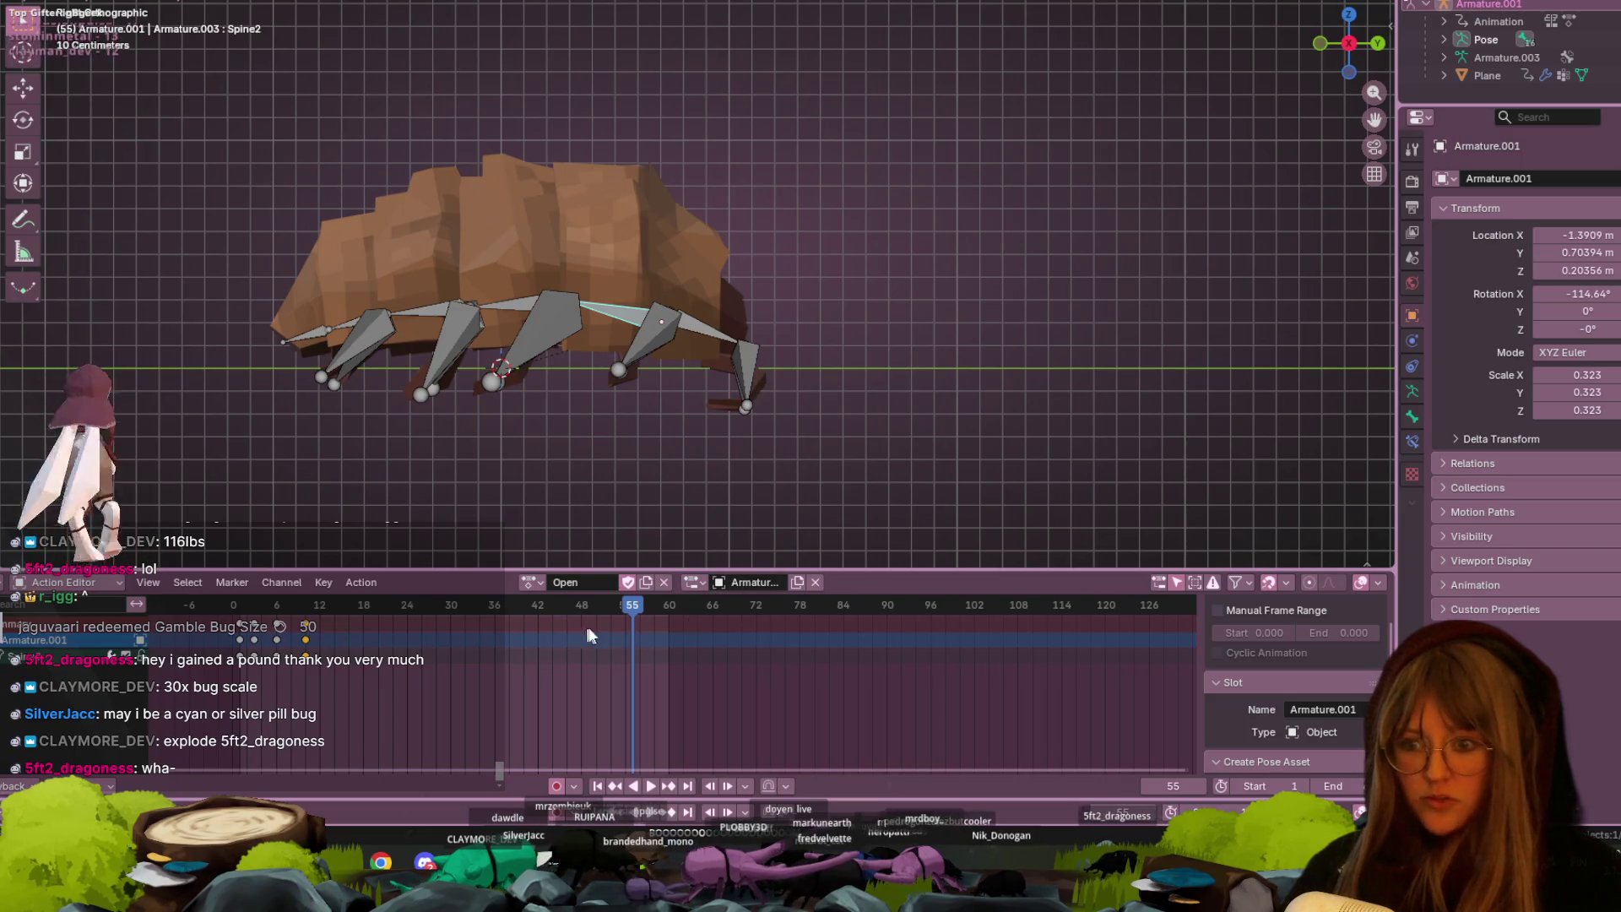
pyautogui.click(232, 604)
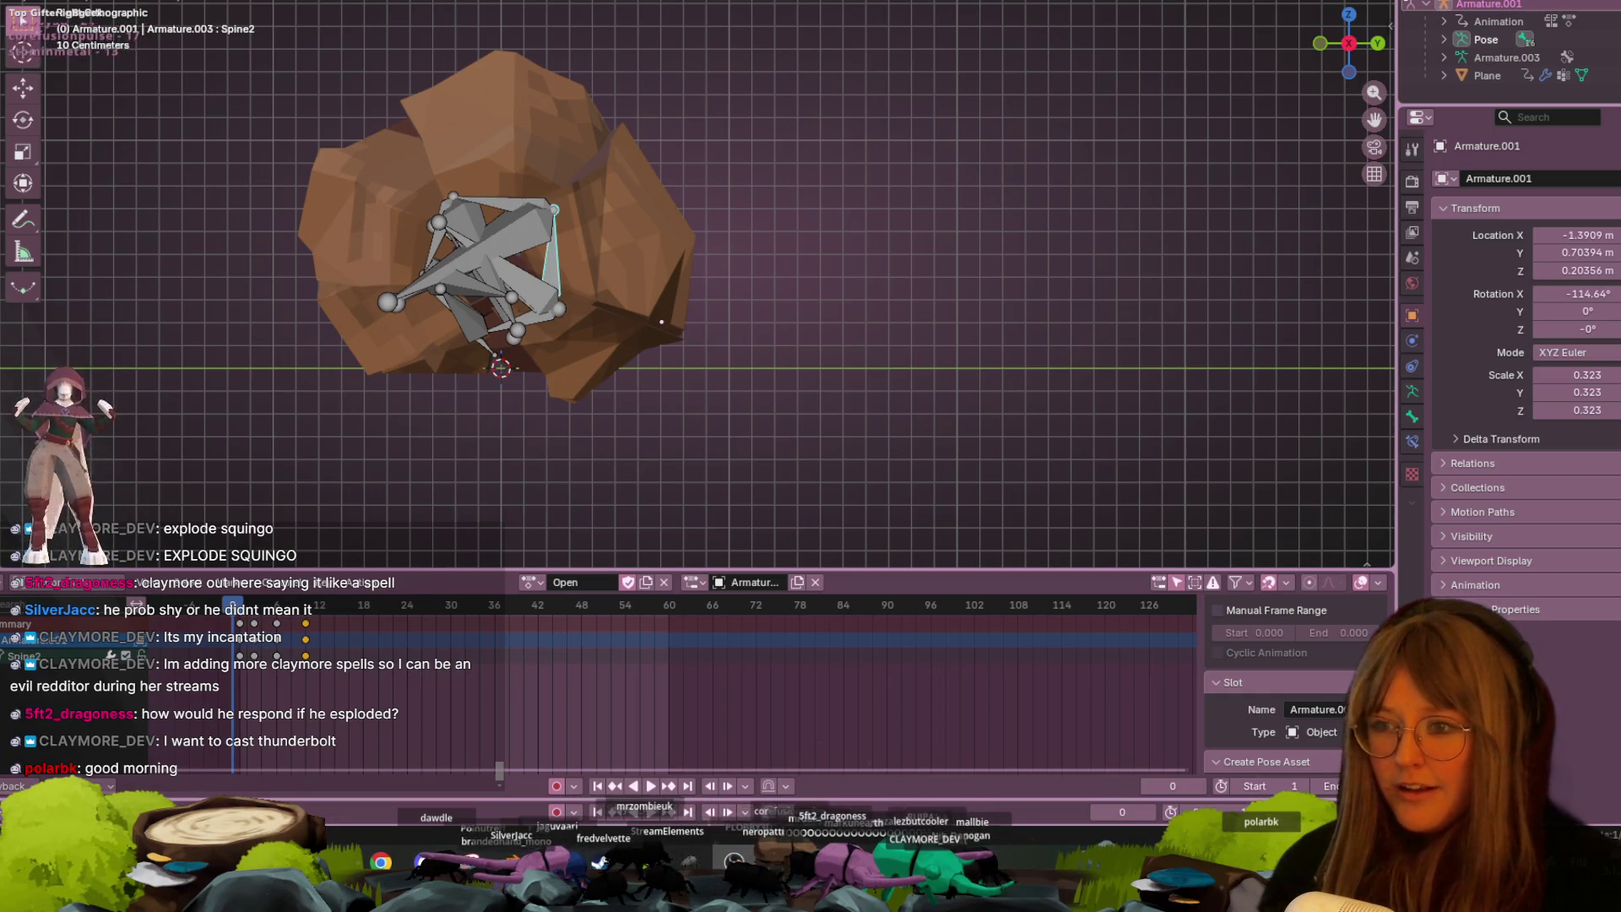
# - Pan across the rock and orbit to a tilted perspective view of the bug rig
pyautogui.moveTo(702, 27)
pyautogui.keyDown('shift'); pyautogui.mouseDown(button='middle')
pyautogui.moveTo(671, 145)
pyautogui.moveTo(918, 98)
pyautogui.mouseUp(button='middle'); pyautogui.keyUp('shift')
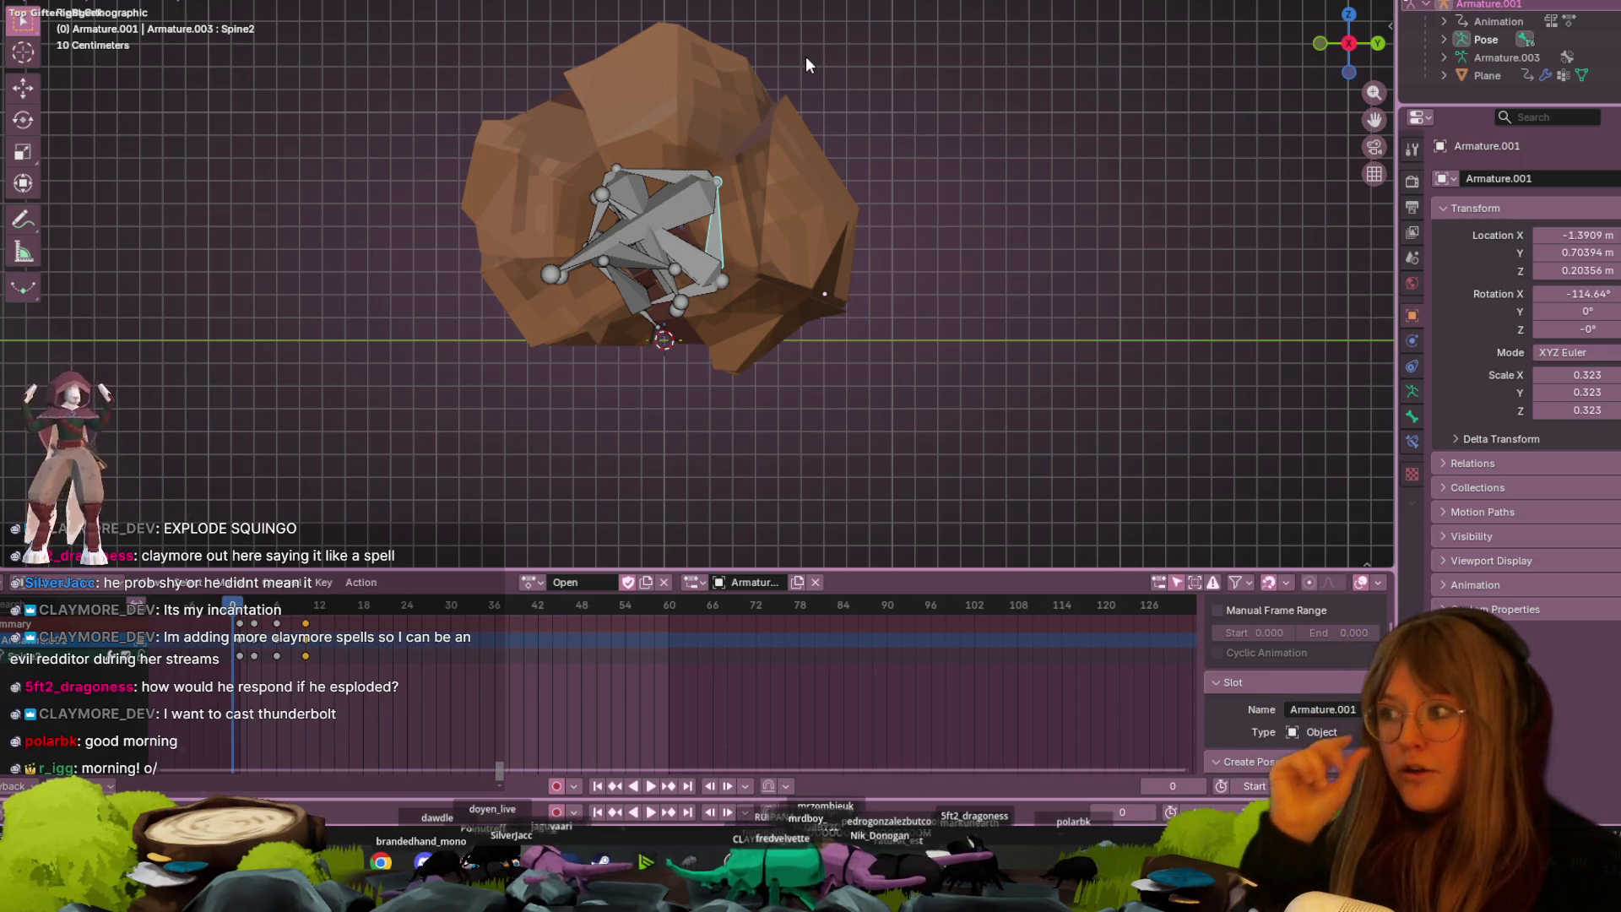
pyautogui.scroll(4, 826, 135)
pyautogui.moveTo(831, 72)
pyautogui.mouseDown(button='middle')
pyautogui.moveTo(883, 123)
pyautogui.moveTo(858, 337)
pyautogui.mouseUp(button='middle')
pyautogui.scroll(-4, 581, 164)
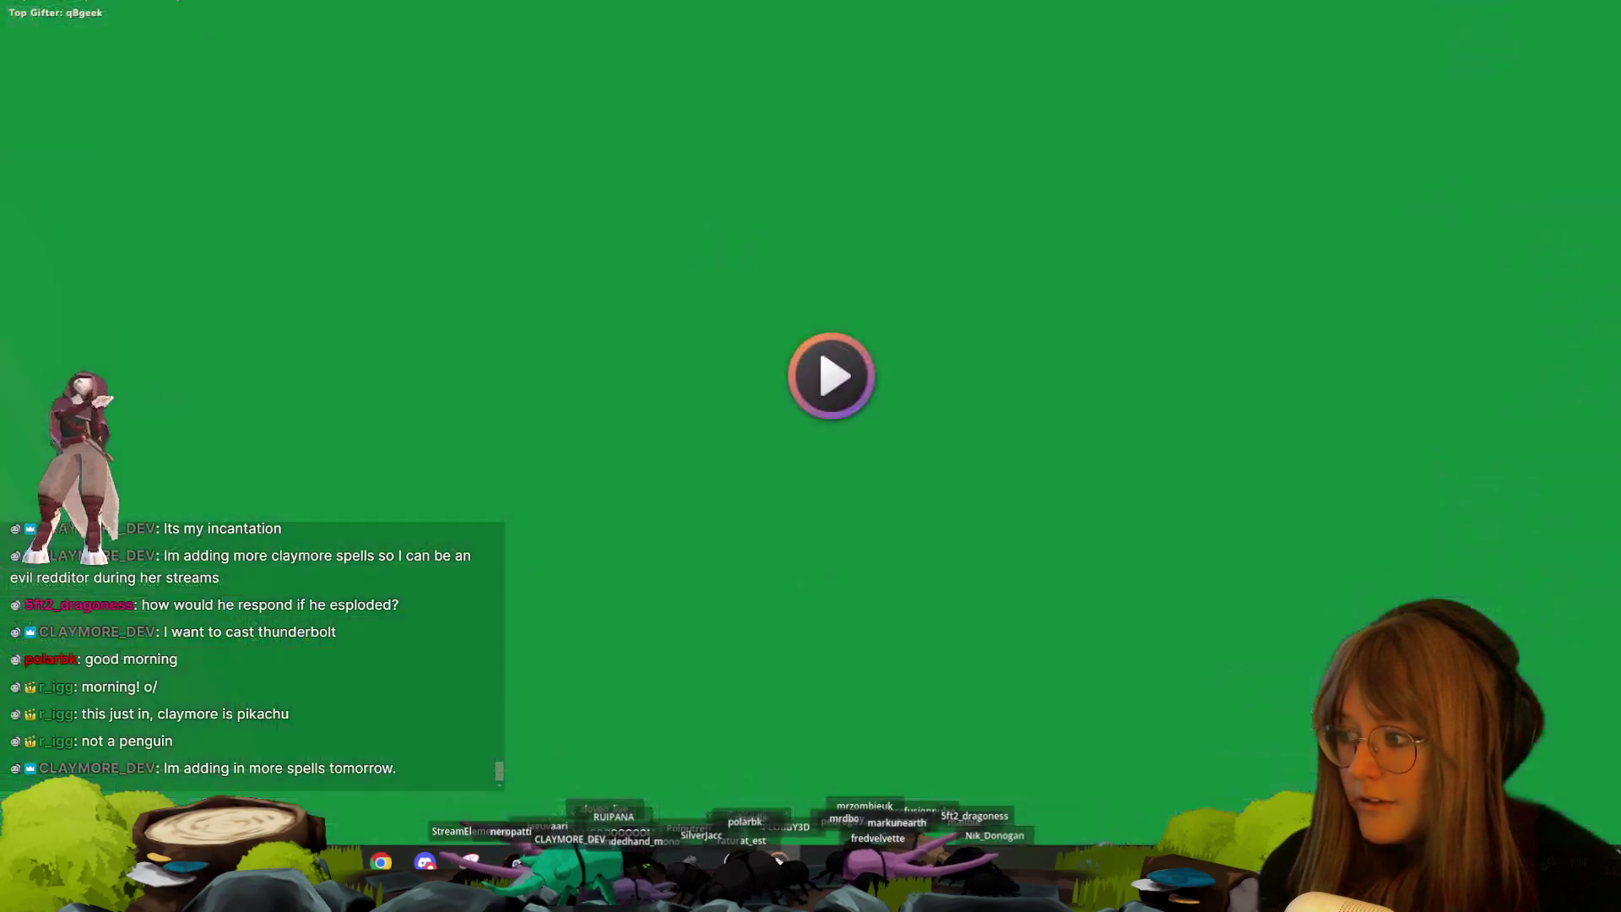
# - Play the beetle video
pyautogui.click(832, 375)
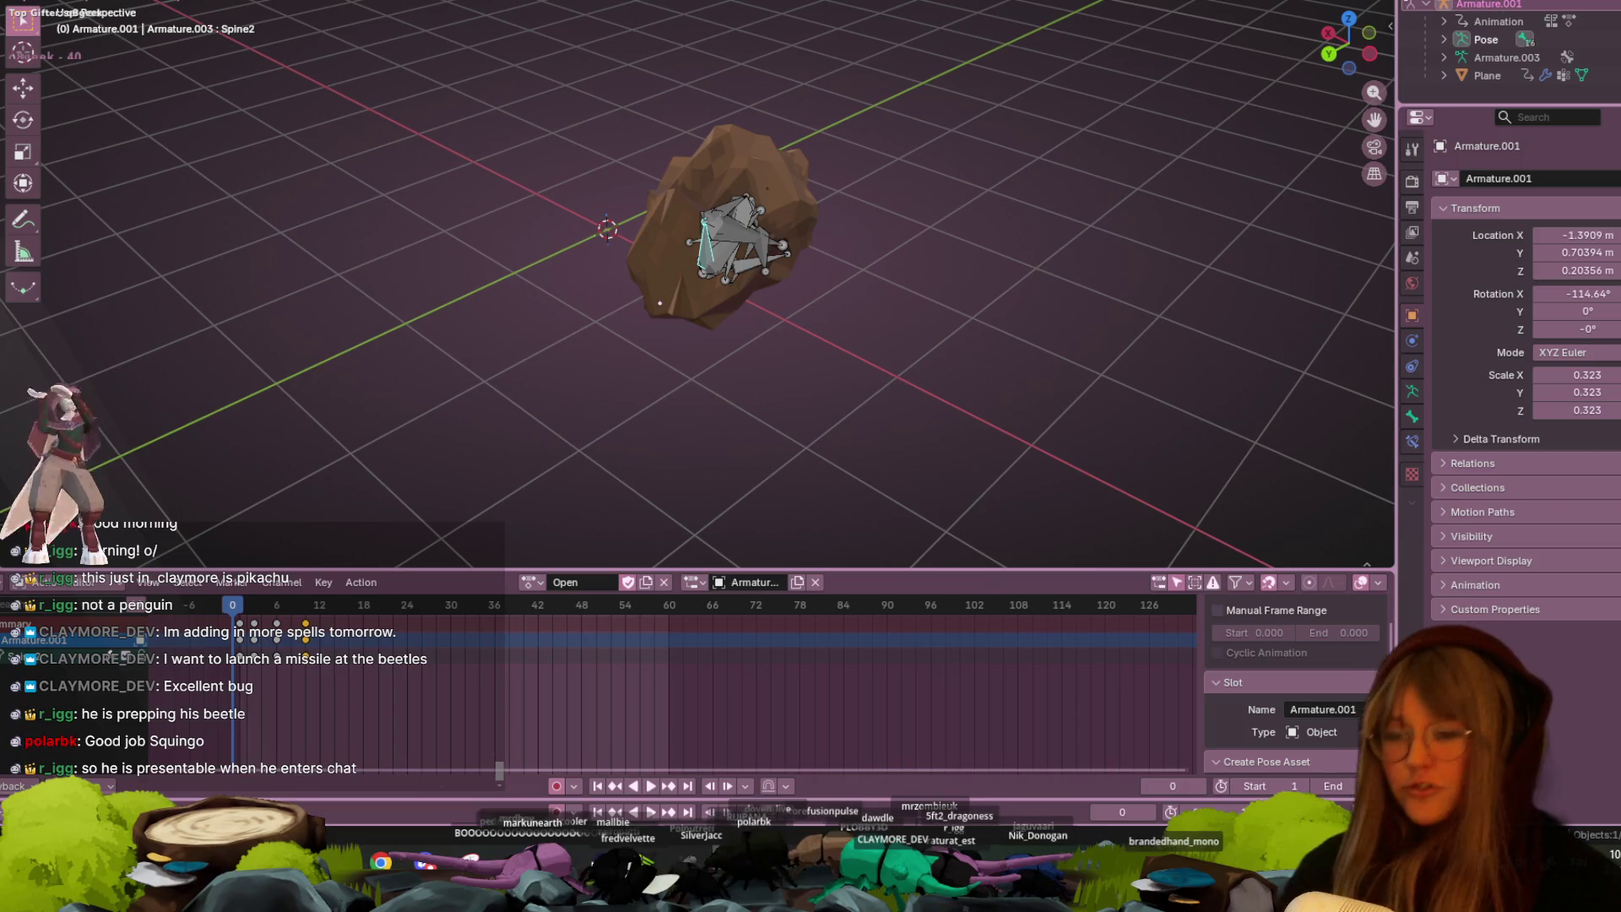
# - View the rig in left orthographic and play through the roll's early frames
pyautogui.click(1370, 53)
pyautogui.scroll(4, 1097, 127)
pyautogui.keyDown('shift'); pyautogui.moveTo(1044, 130); pyautogui.dragTo(943, 174, button='middle'); pyautogui.keyUp('shift')
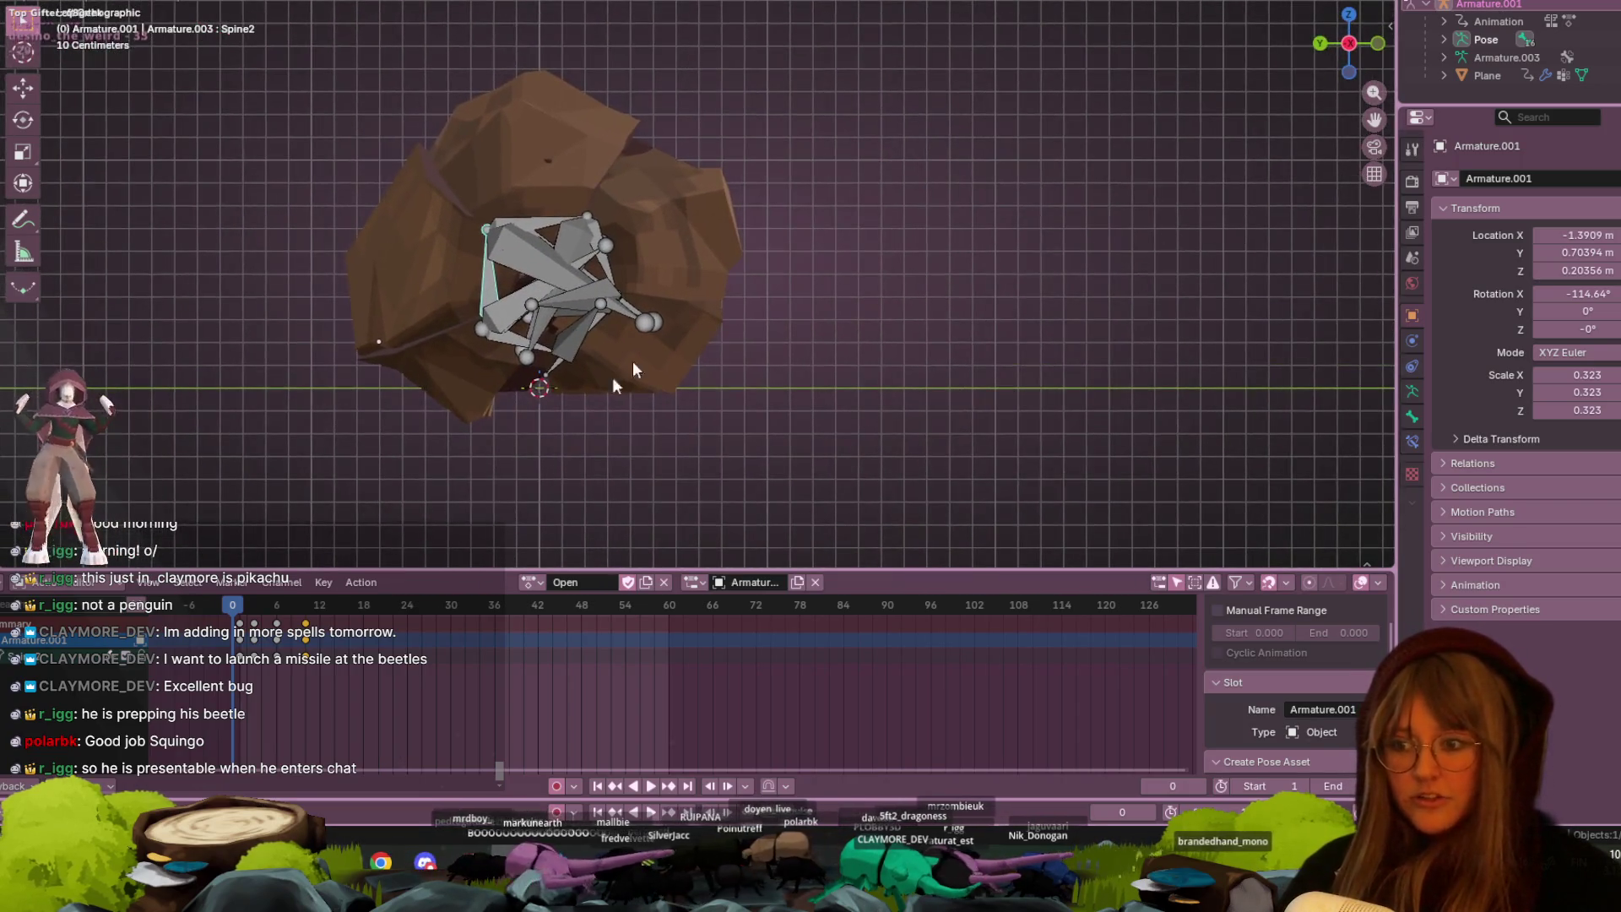
pyautogui.press('space')
pyautogui.press('space')
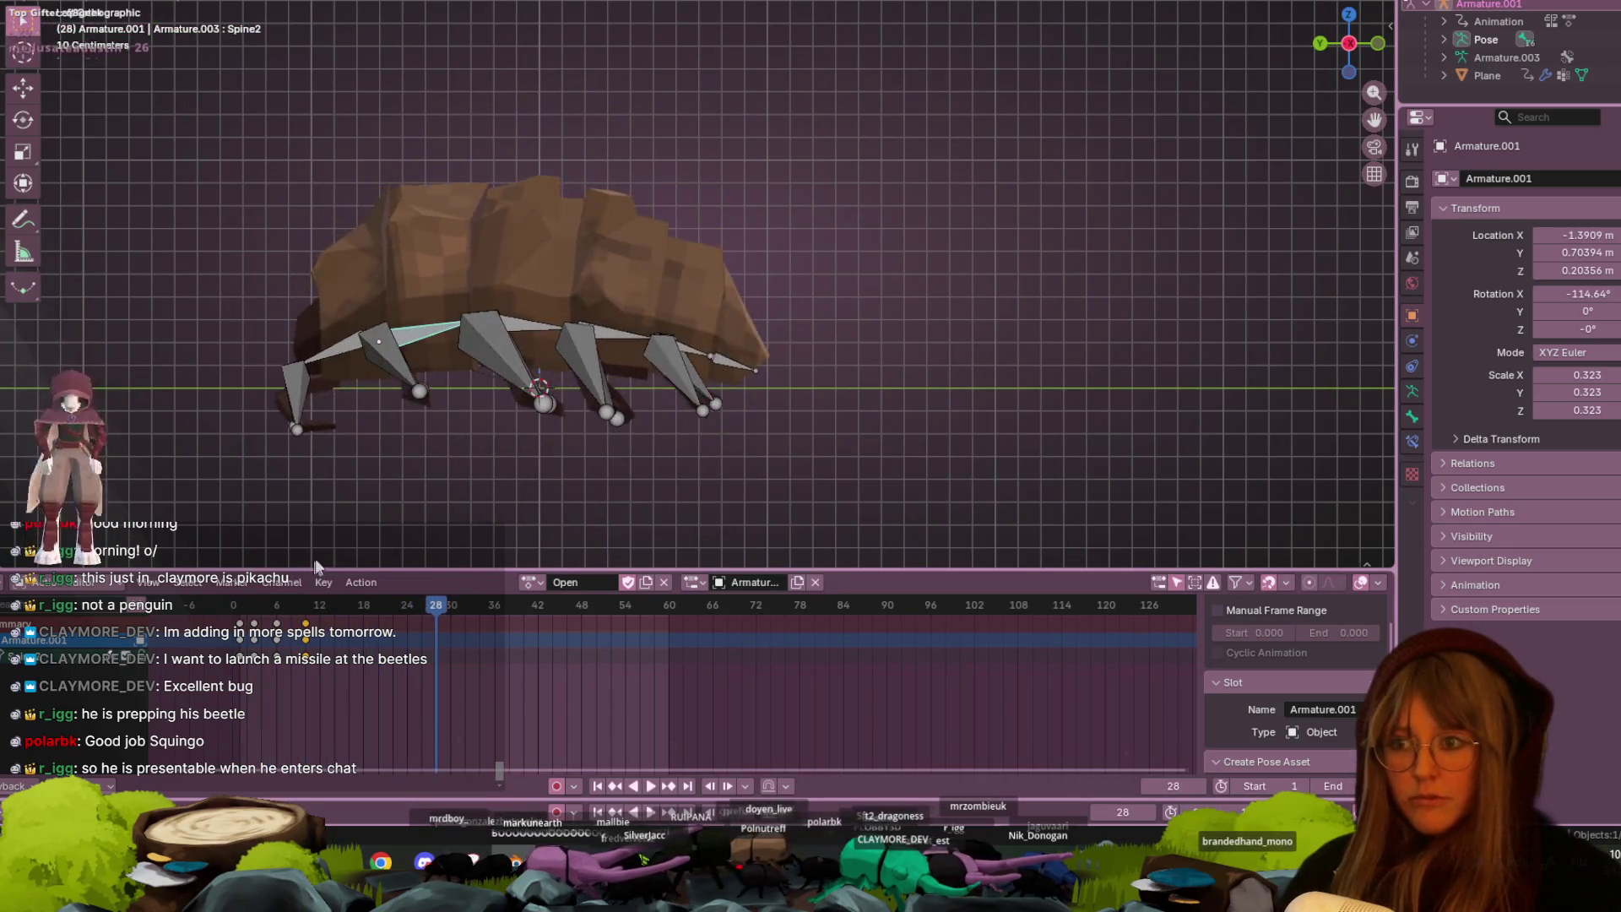
pyautogui.scroll(-4, 409, 498)
pyautogui.moveTo(426, 601)
pyautogui.mouseDown()
pyautogui.moveTo(253, 629)
pyautogui.moveTo(304, 631)
pyautogui.moveTo(276, 632)
pyautogui.mouseUp()
# - Key all bug bones at frame 10, check the frame-22 pose, then switch to the video
pyautogui.press('a')
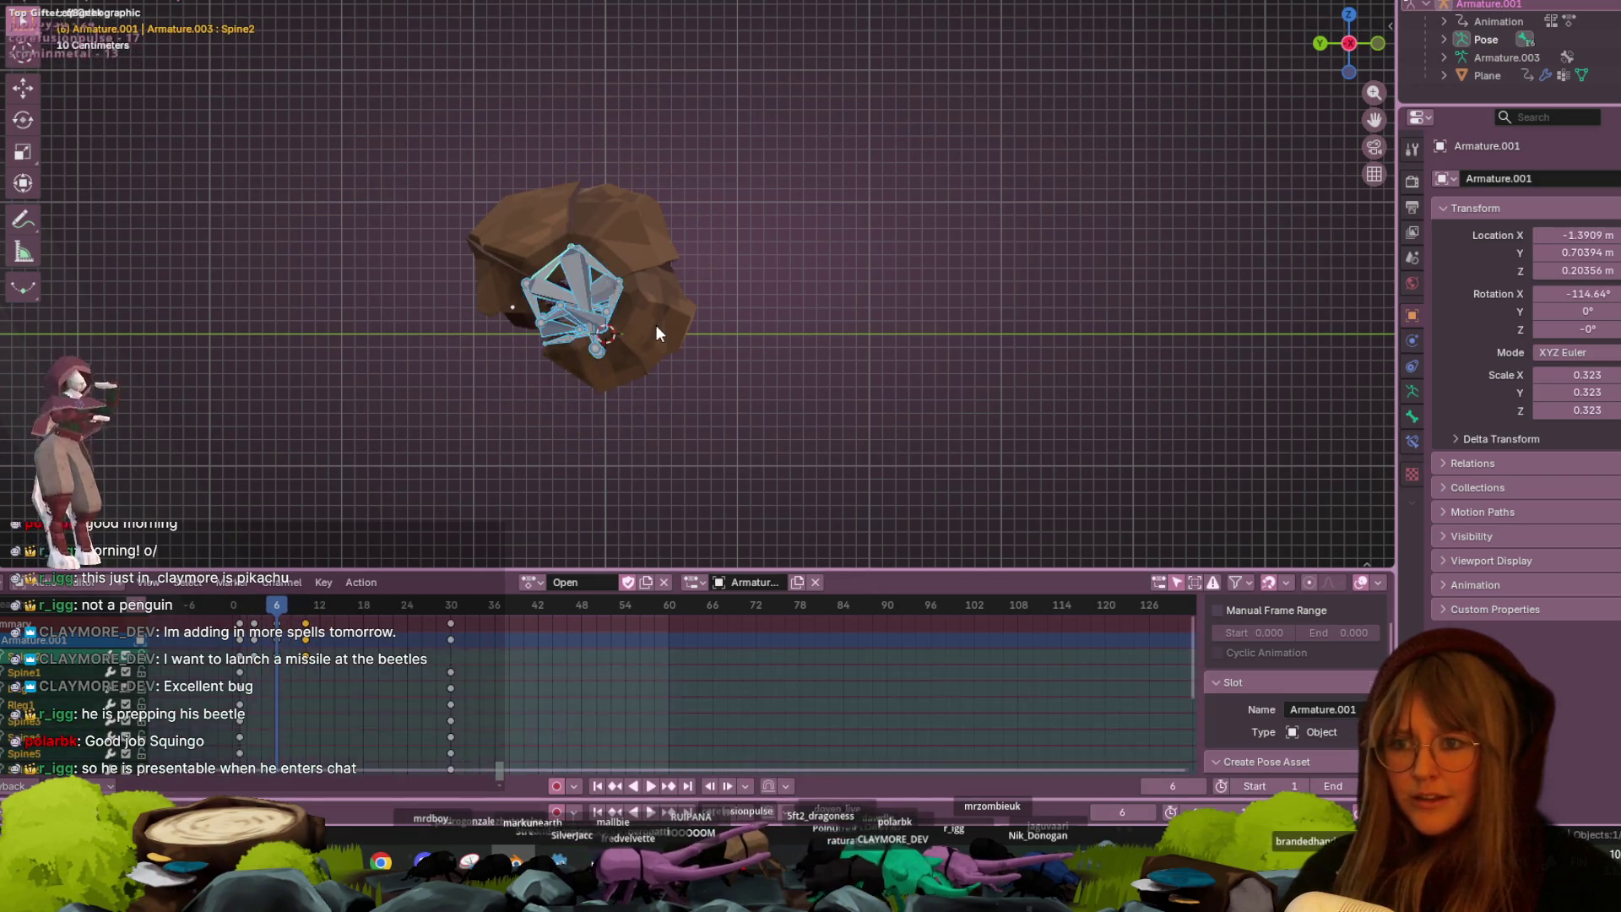
pyautogui.click(237, 615)
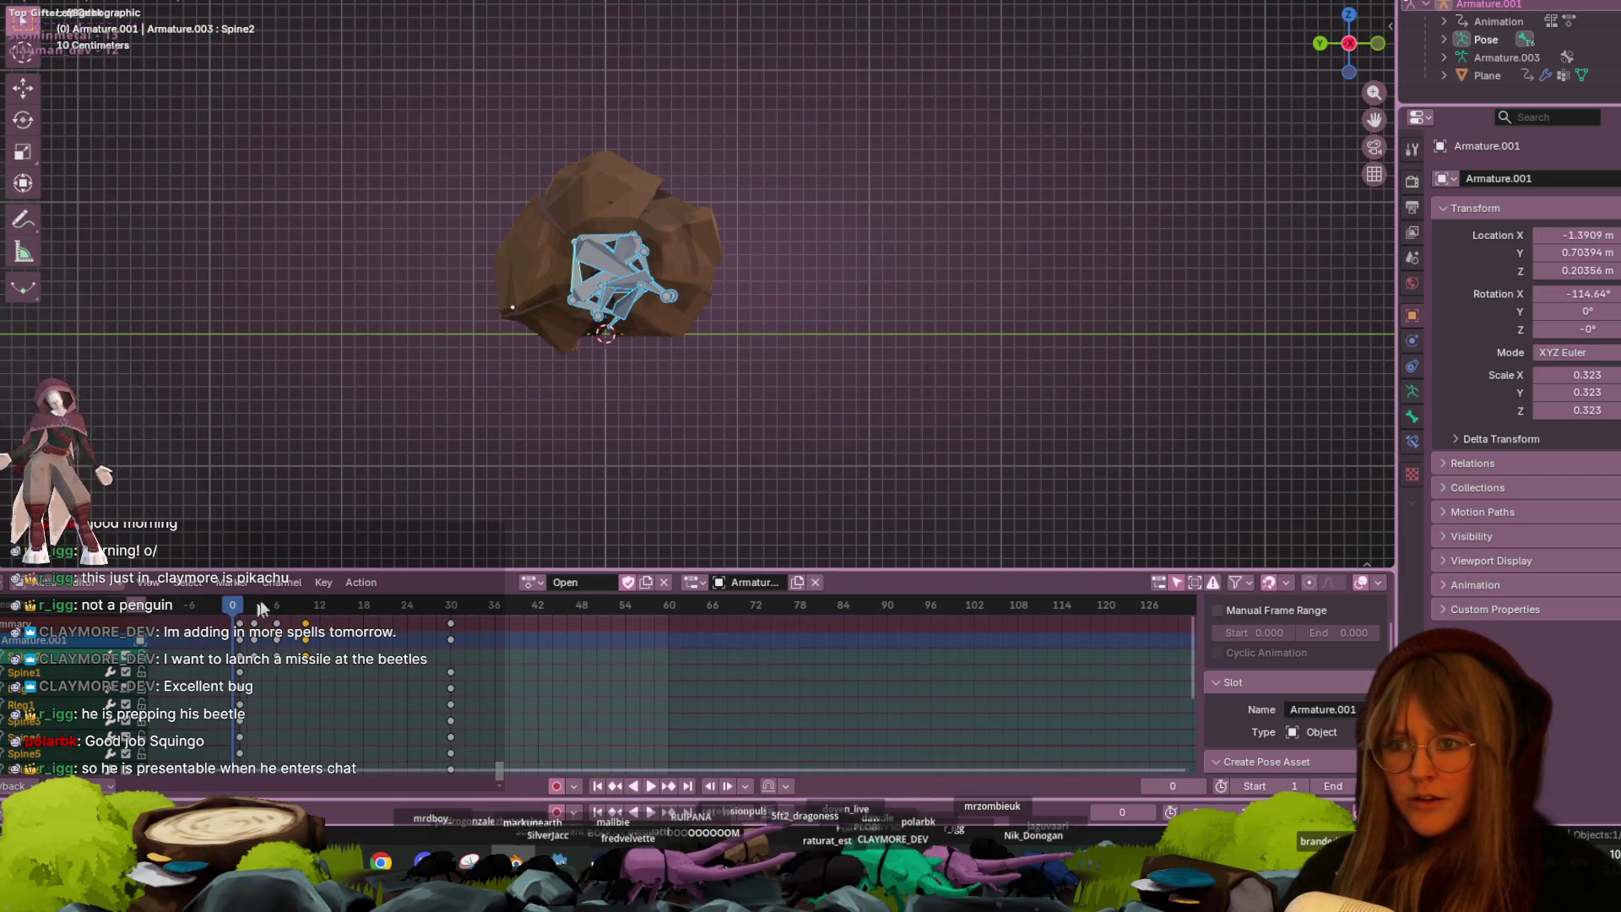
pyautogui.moveTo(239, 617); pyautogui.dragTo(307, 620)
pyautogui.press('i')
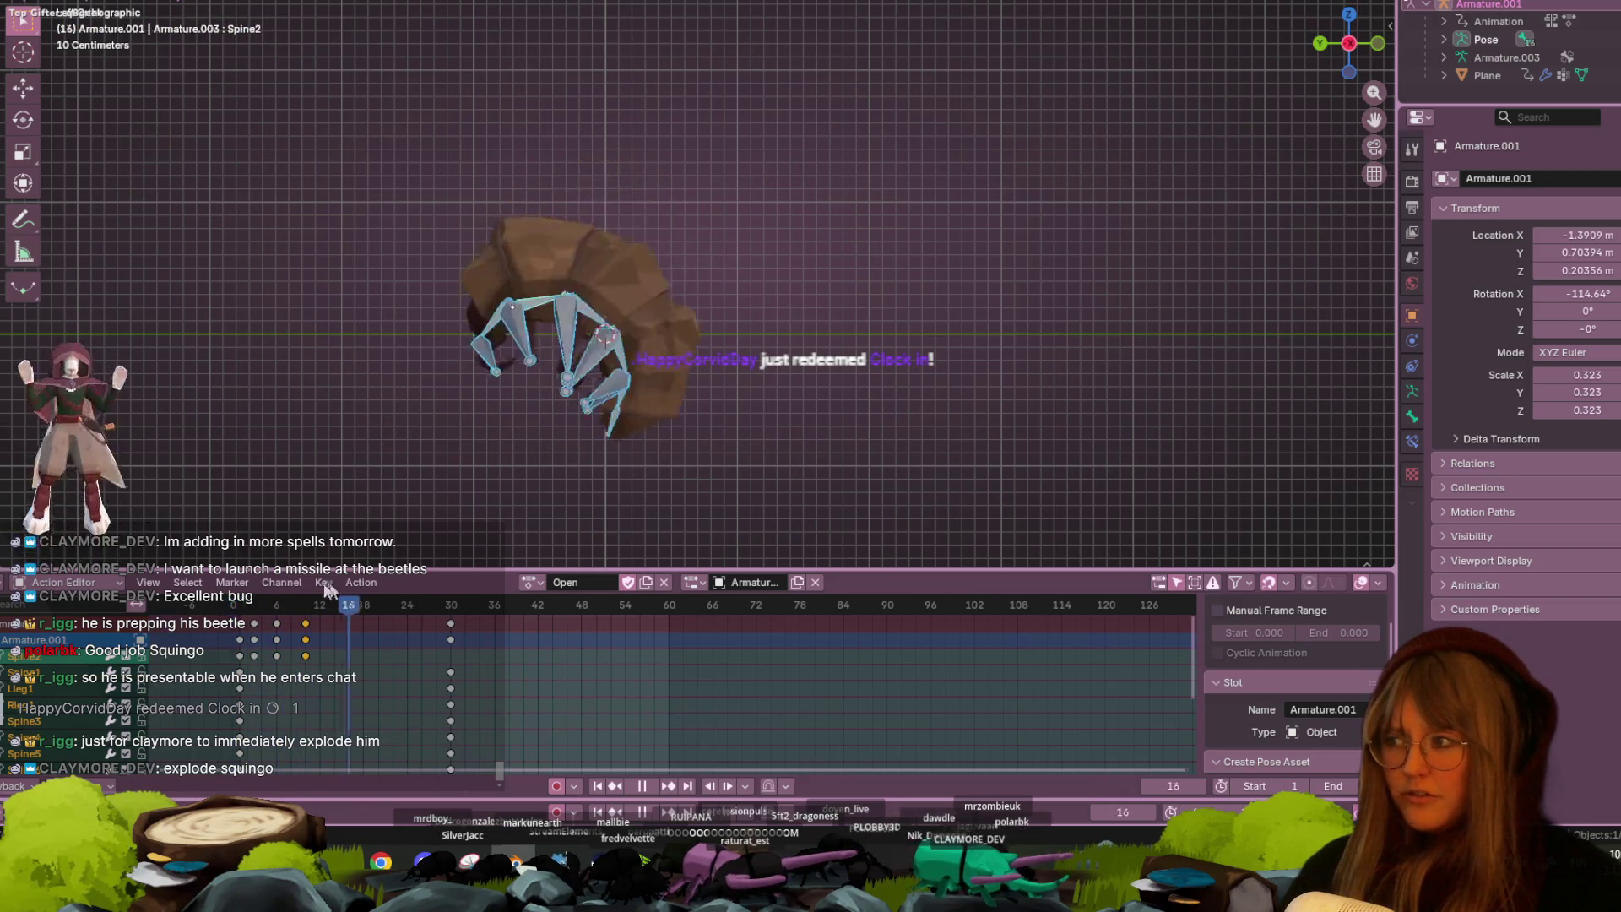
pyautogui.moveTo(392, 604)
pyautogui.mouseDown()
pyautogui.moveTo(387, 620)
pyautogui.moveTo(465, 667)
pyautogui.moveTo(460, 634)
pyautogui.moveTo(610, 638)
pyautogui.moveTo(569, 636)
pyautogui.moveTo(821, 667)
pyautogui.moveTo(823, 685)
pyautogui.moveTo(245, 646)
pyautogui.moveTo(422, 650)
pyautogui.moveTo(312, 654)
pyautogui.moveTo(410, 615)
pyautogui.mouseUp()
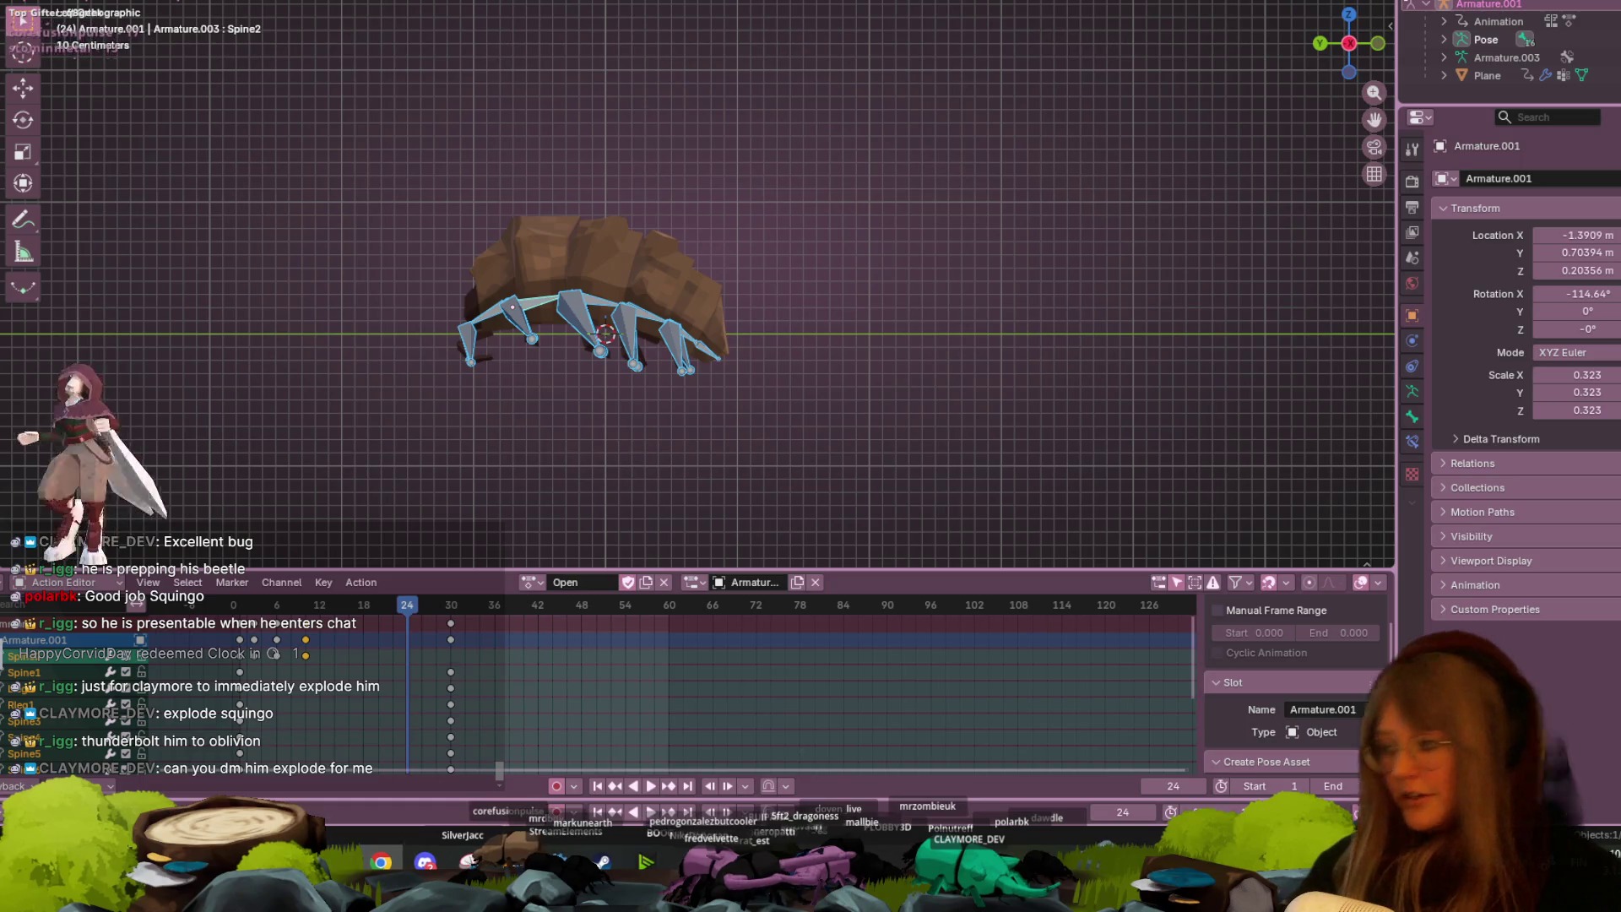
pyautogui.hotkey('alt', 'Tab')
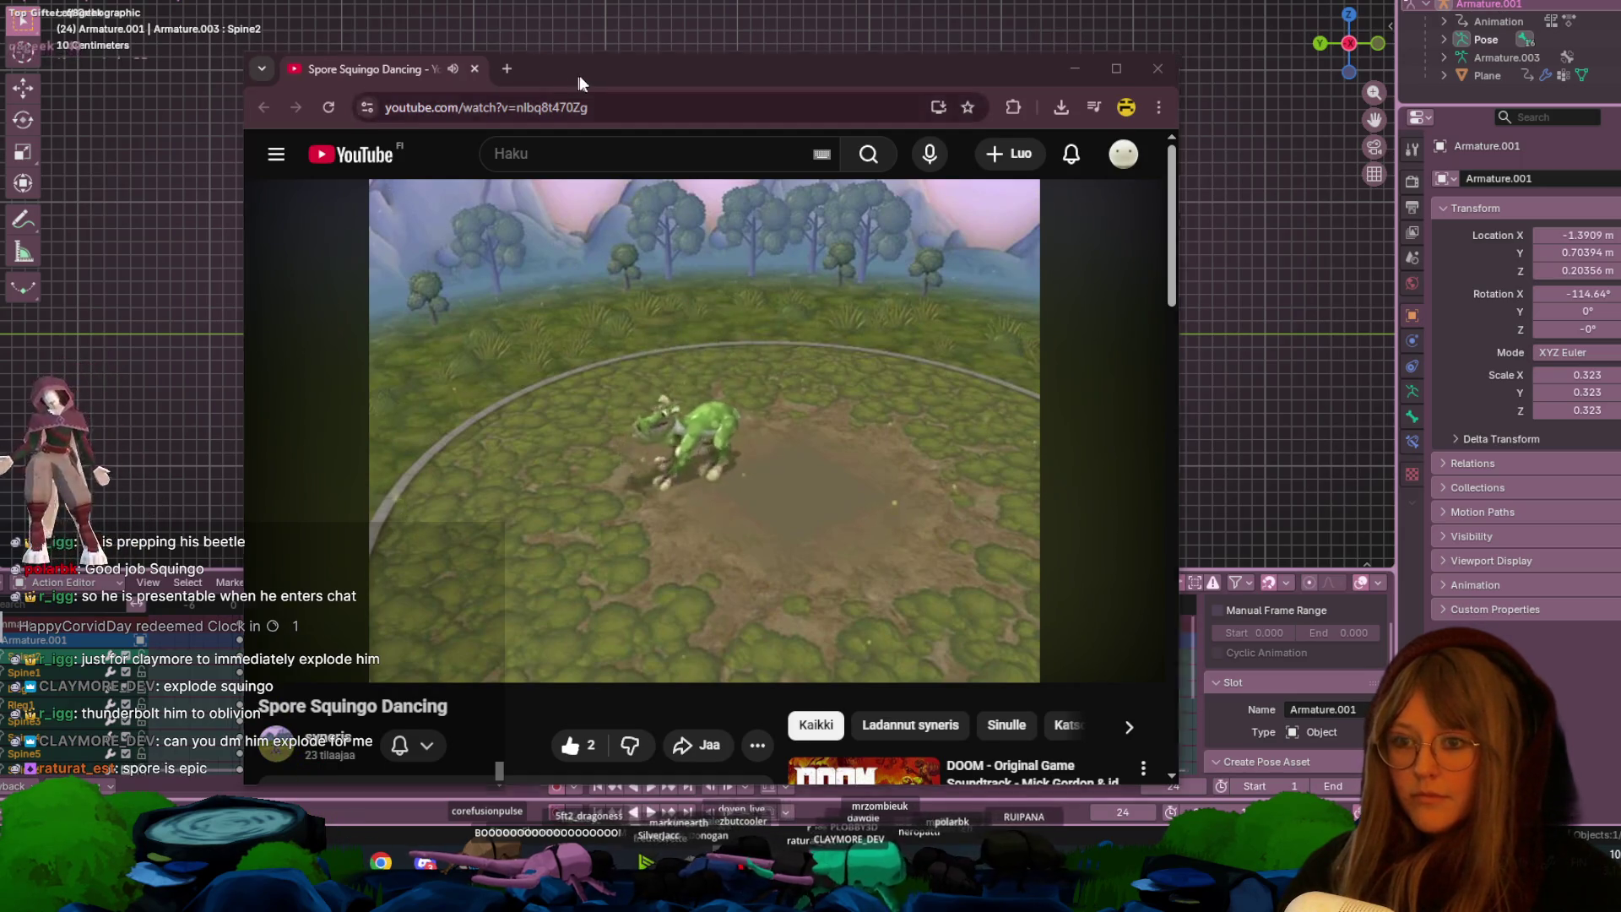
# - Return to Blender and play the bug's roll animation
pyautogui.hotkey('alt', 'Tab')
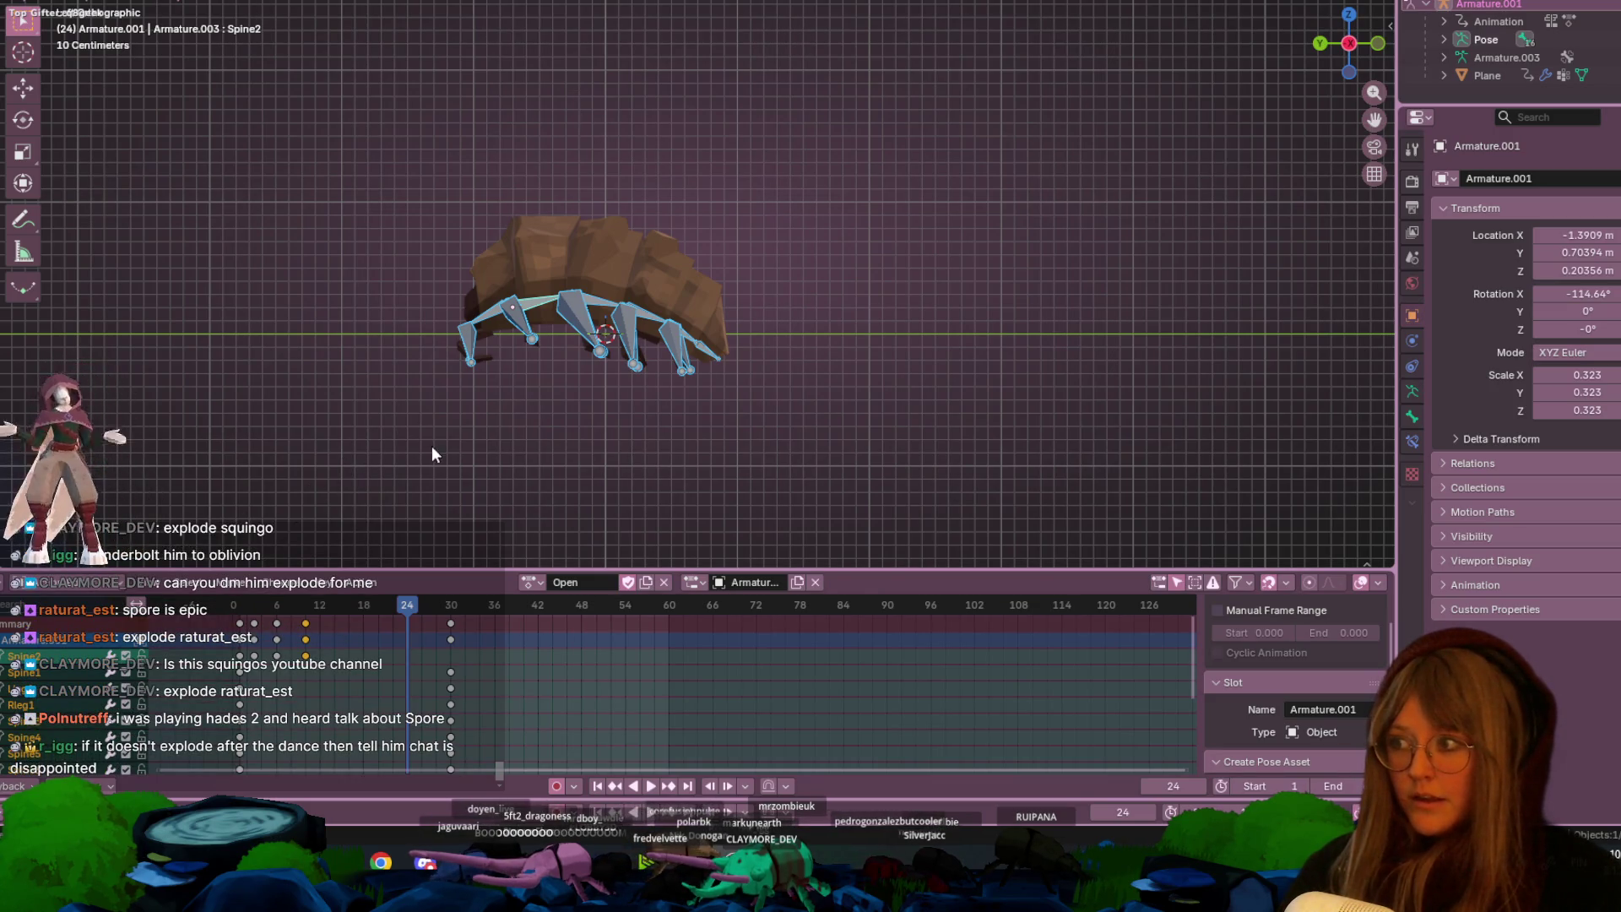
pyautogui.press('space')
# - Try shifting a walk-cycle keyframe column in the Action Editor, then undo the move
pyautogui.click(306, 621)
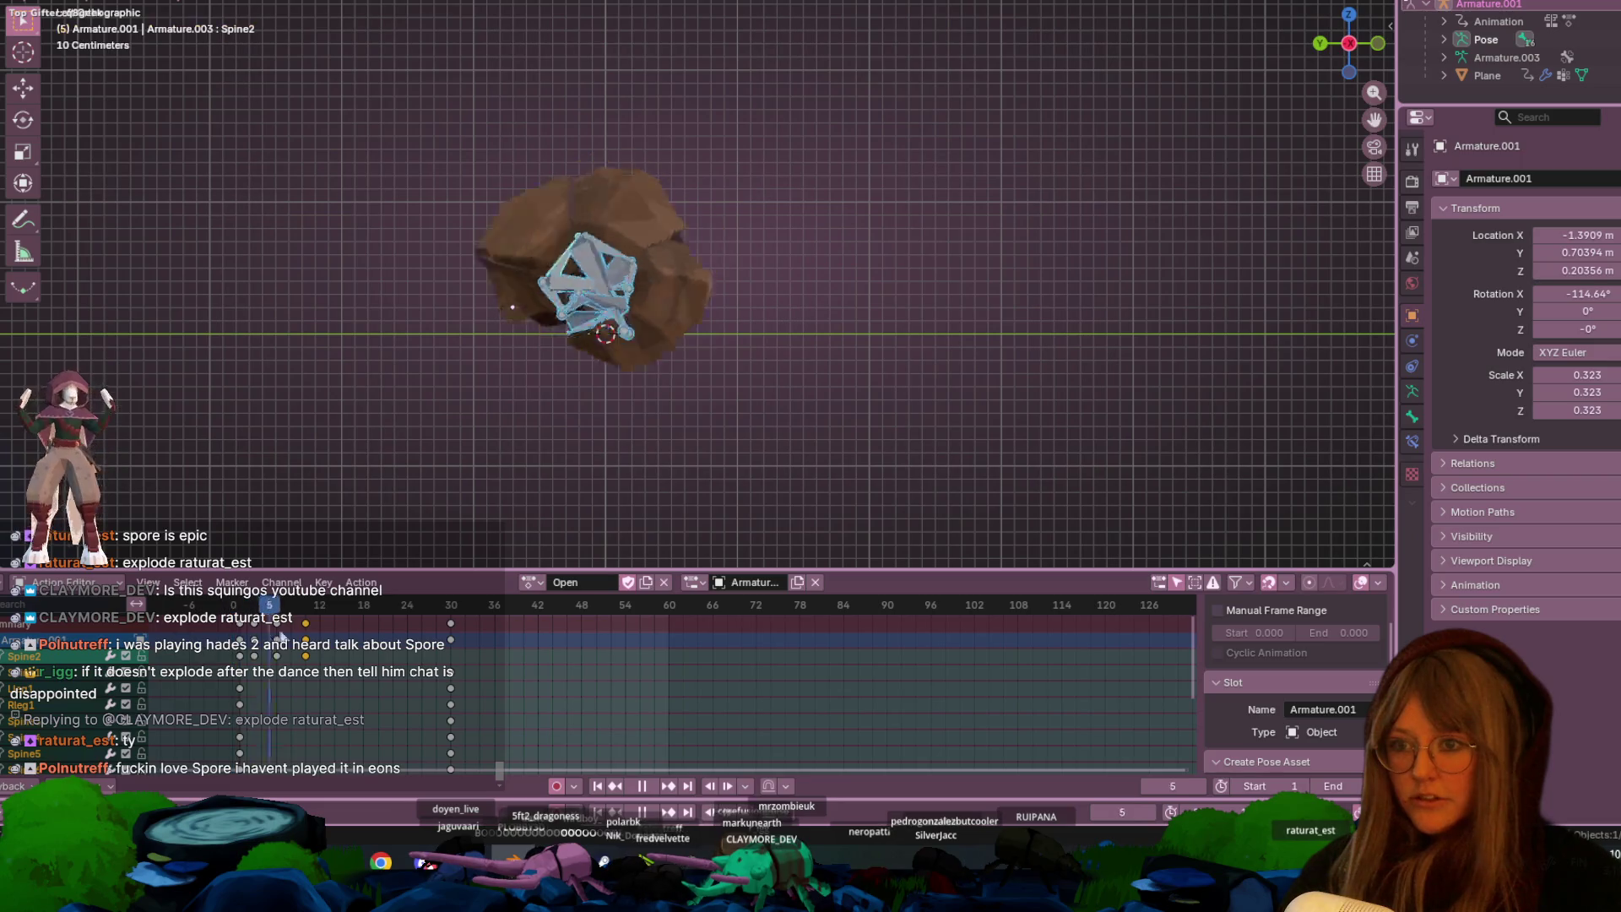
pyautogui.press('space')
pyautogui.press('space')
pyautogui.press('space')
pyautogui.hotkey('ctrl', 'z')
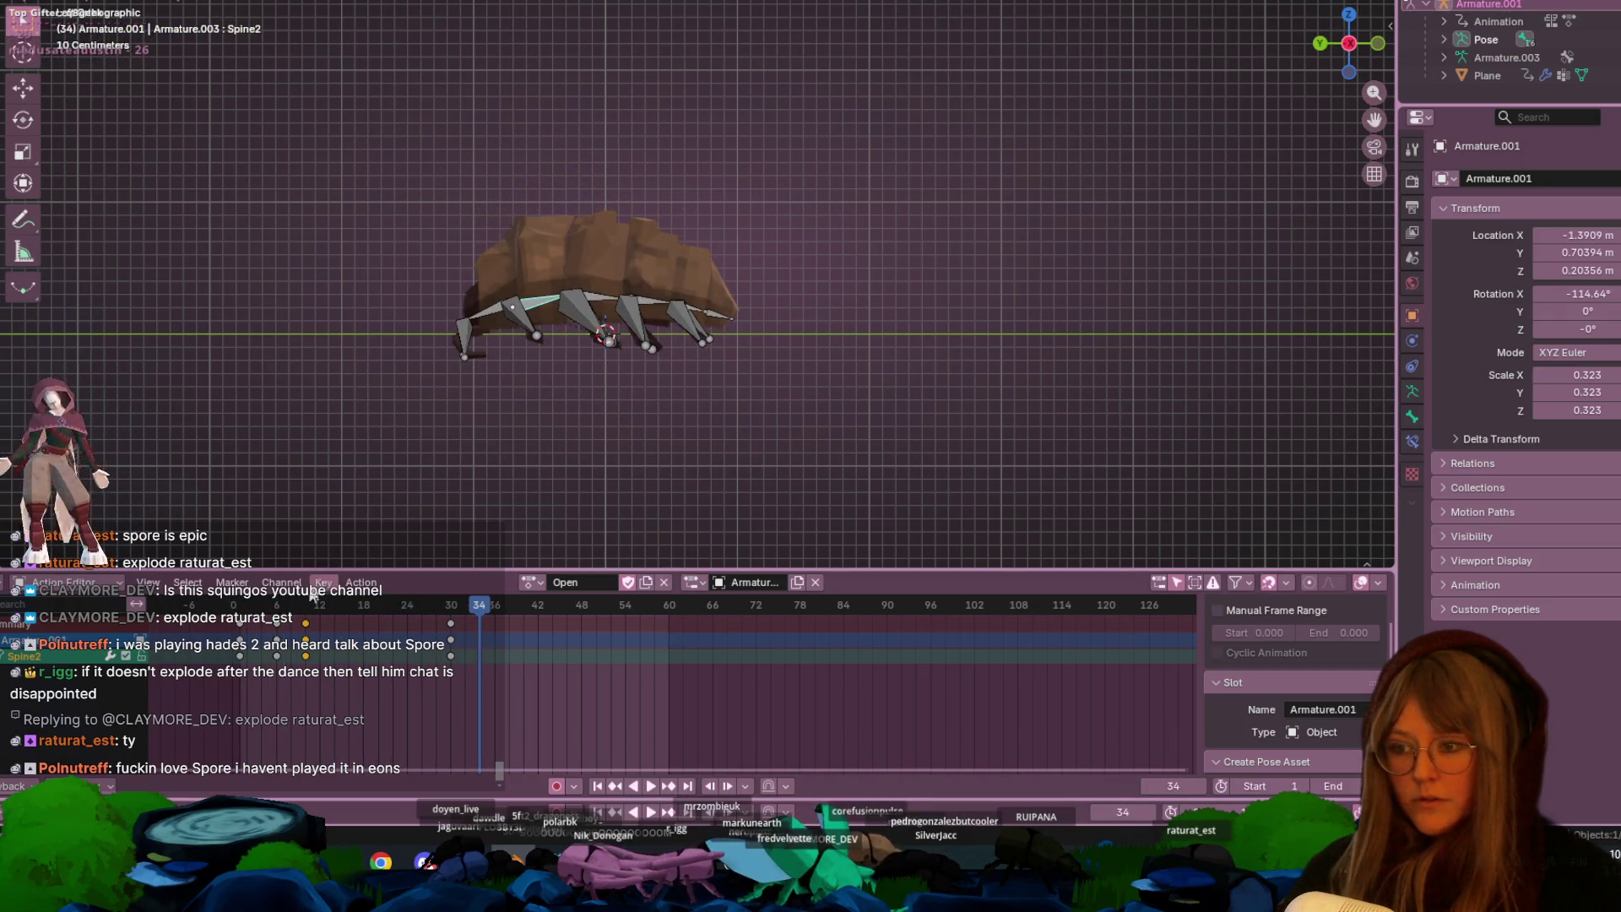
pyautogui.click(279, 629)
pyautogui.press('g')
pyautogui.press('Return')
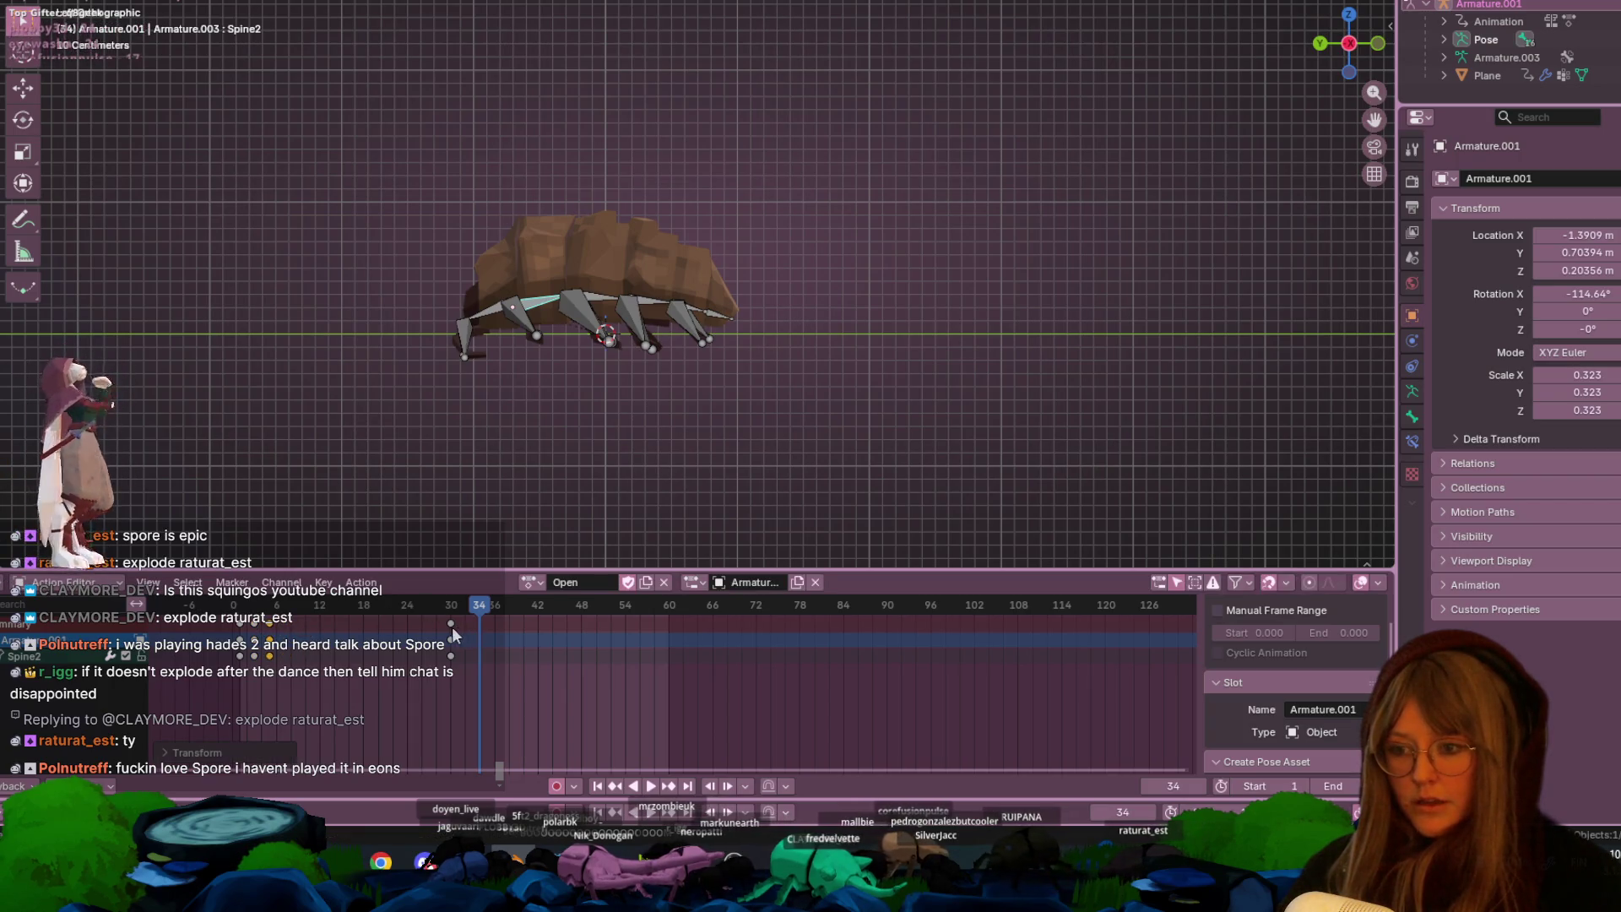
pyautogui.hotkey('ctrl', 'z')
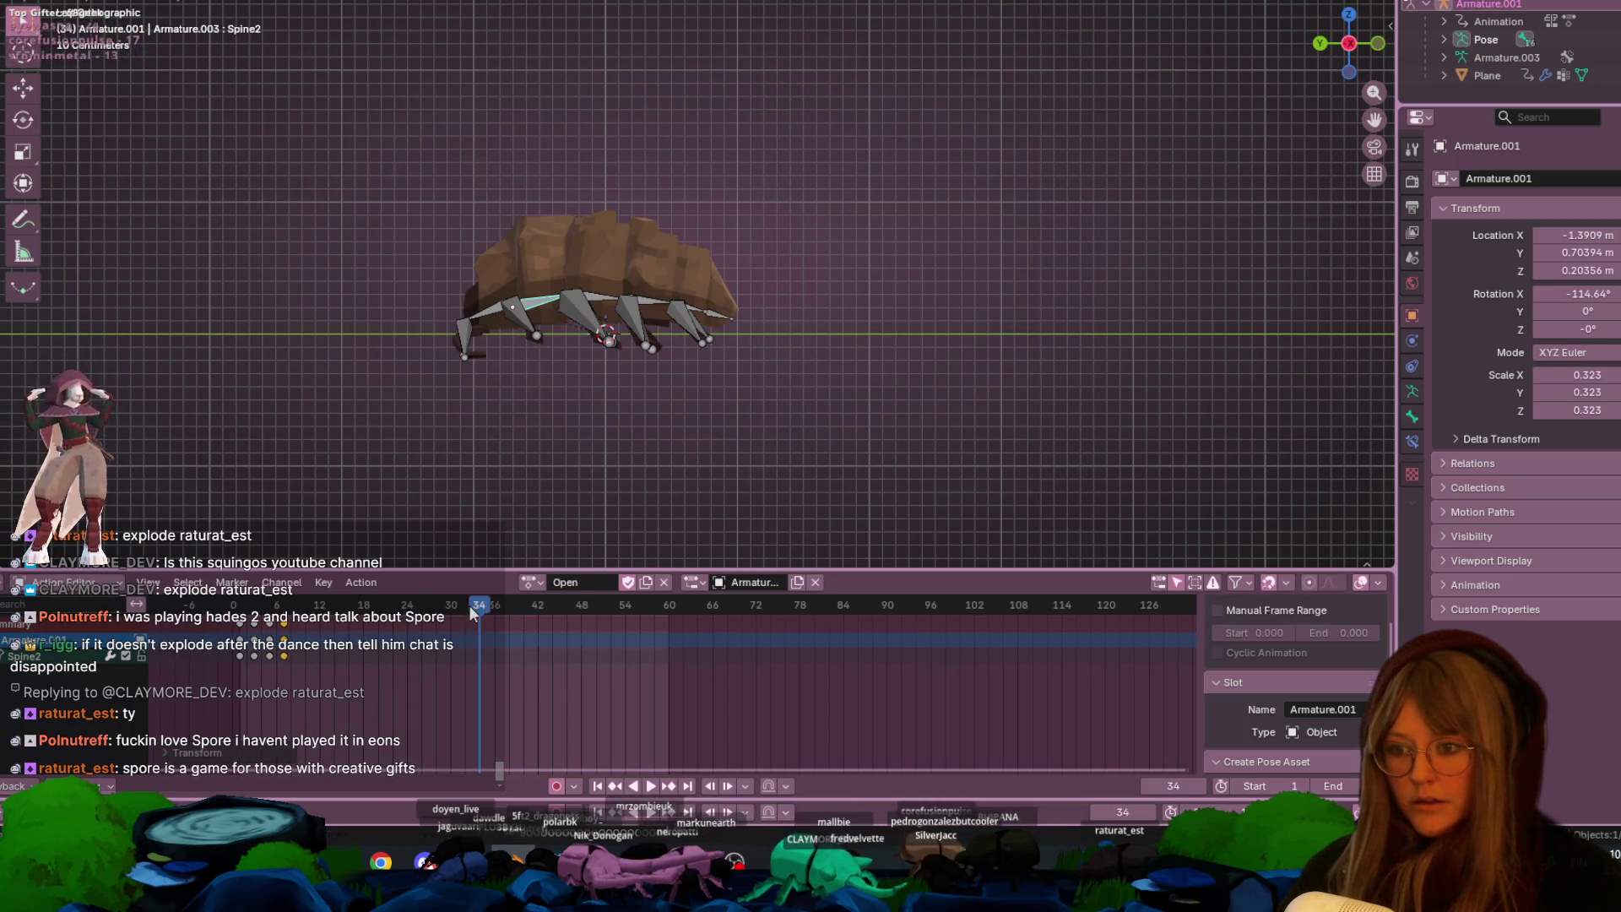
# - Redo the keyframe shift, preview the walk playback, and switch to the Spore Squingo Dancing video
pyautogui.press('space')
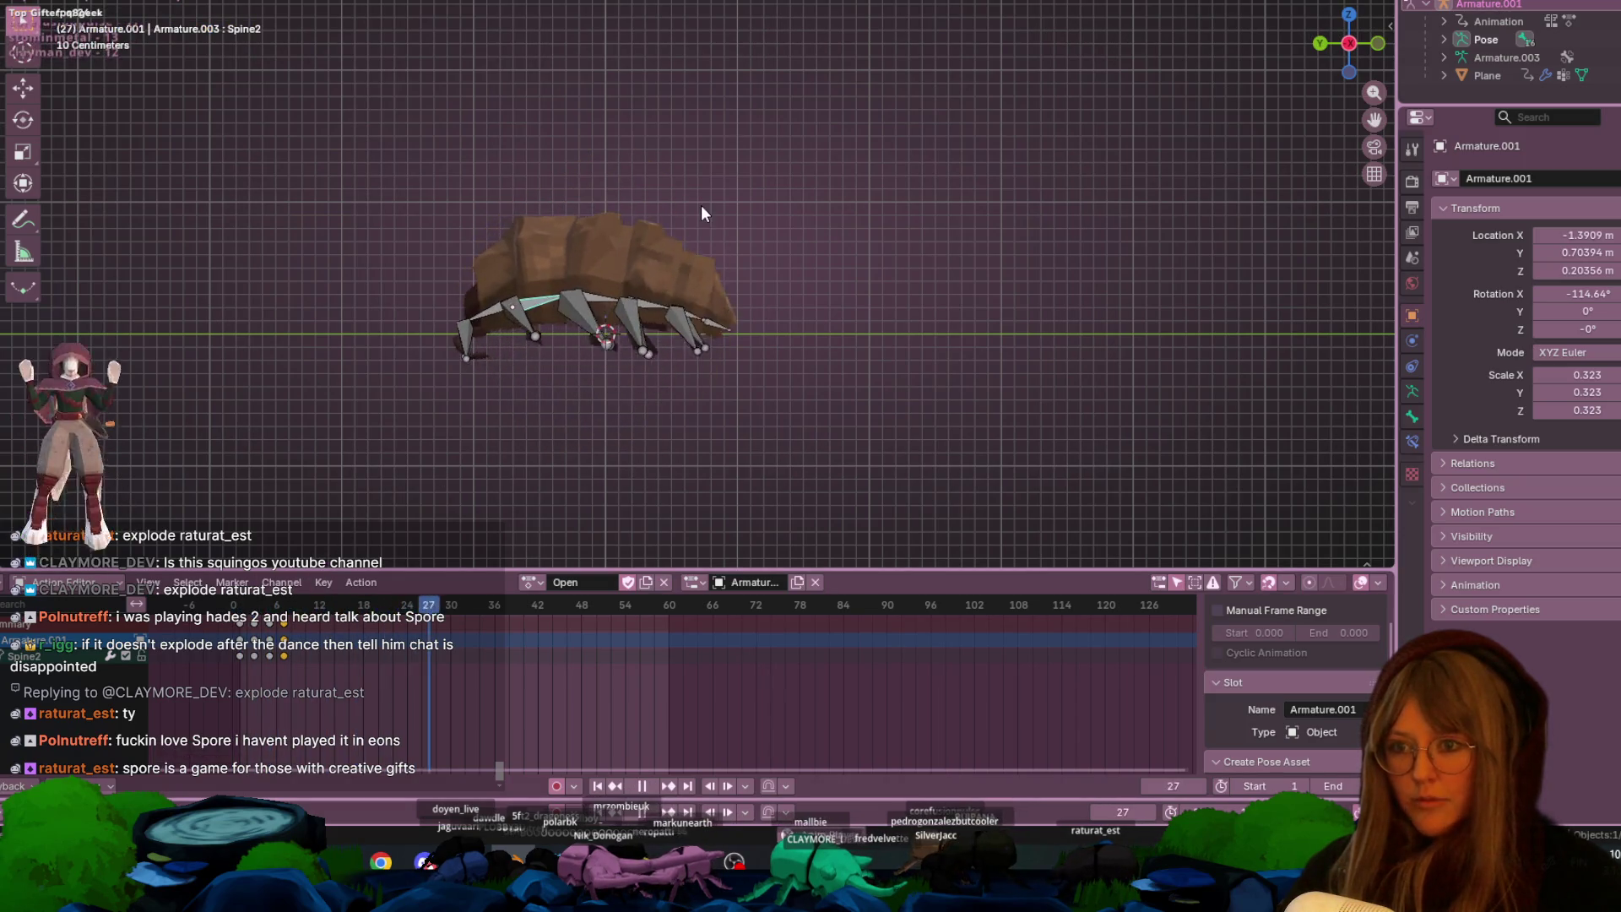
pyautogui.press('Escape')
pyautogui.hotkey('ctrl', 'shift', 'z')
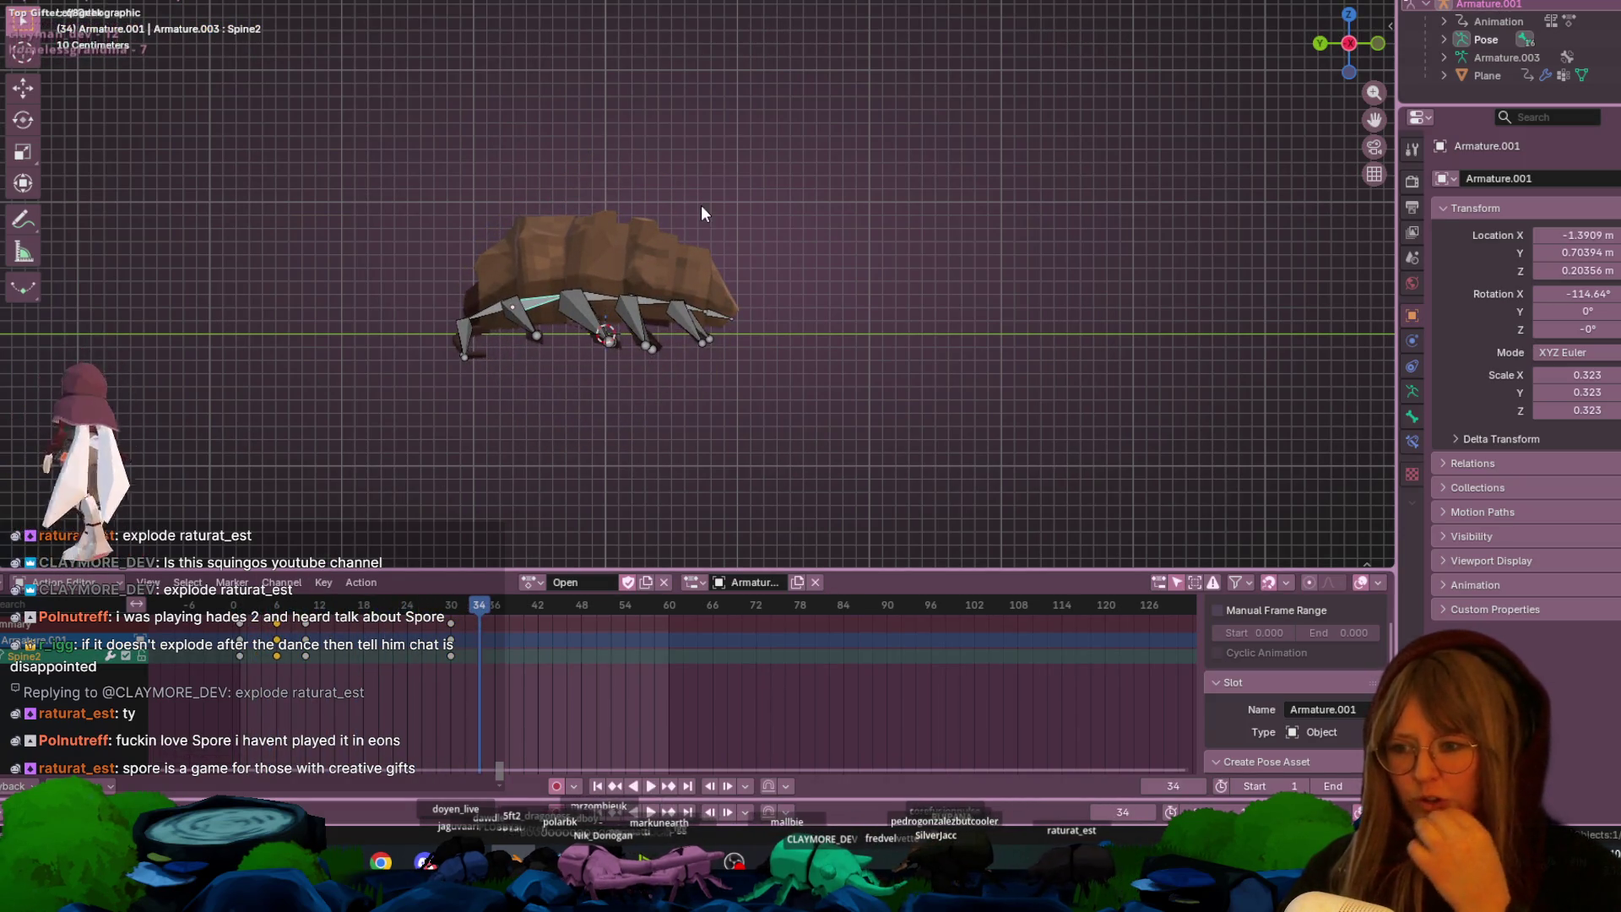
pyautogui.press('space')
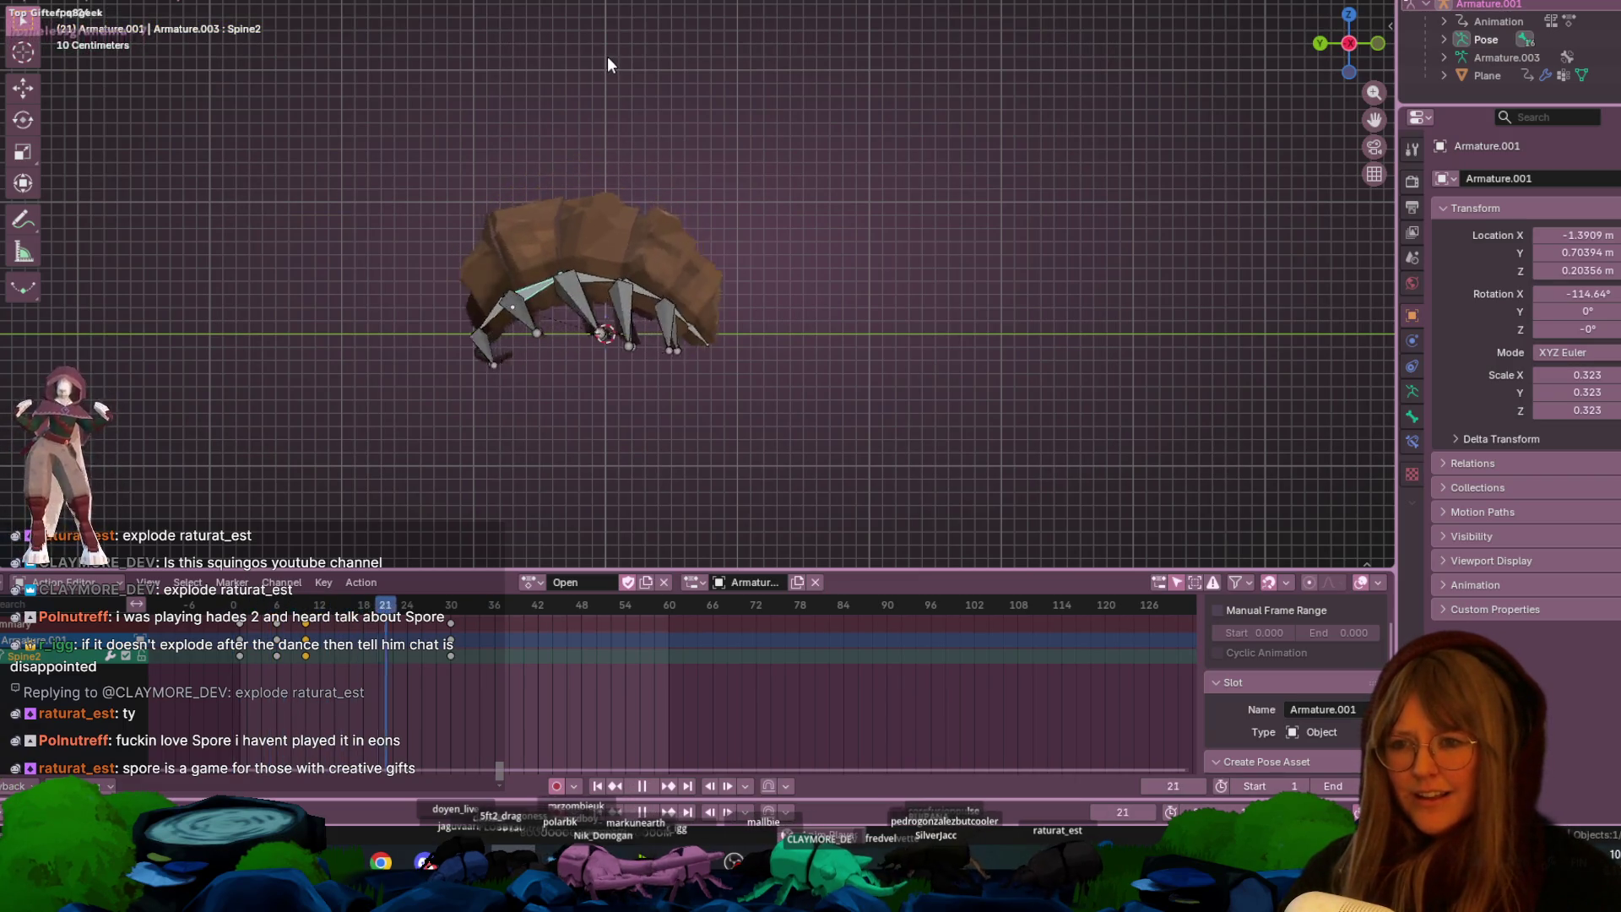
pyautogui.press('space')
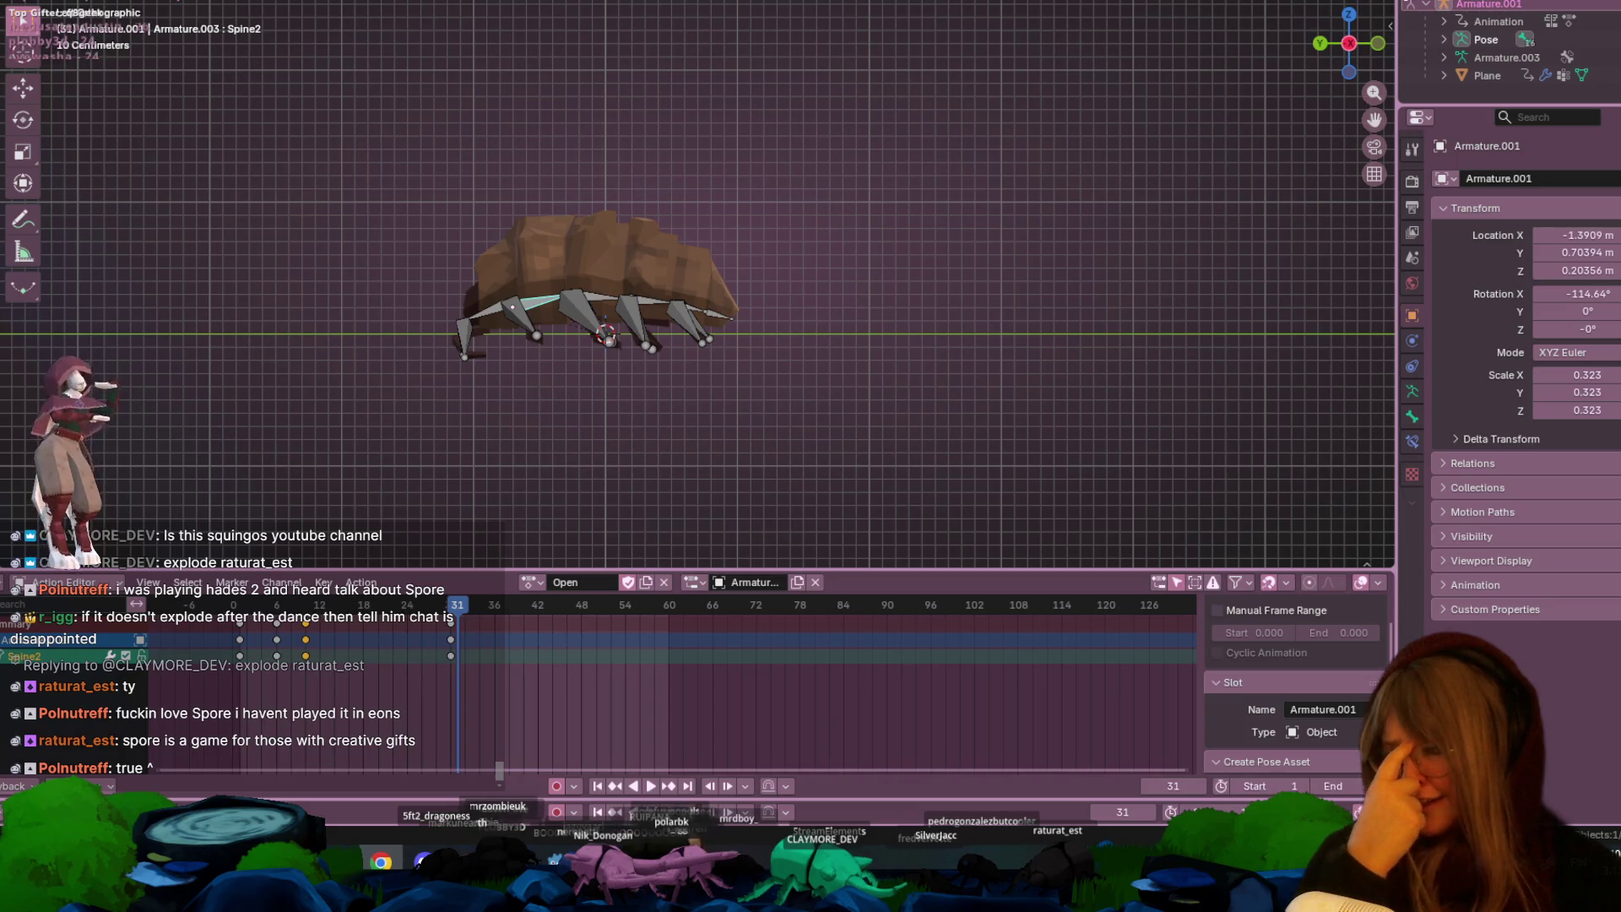
pyautogui.hotkey('alt', 'Tab')
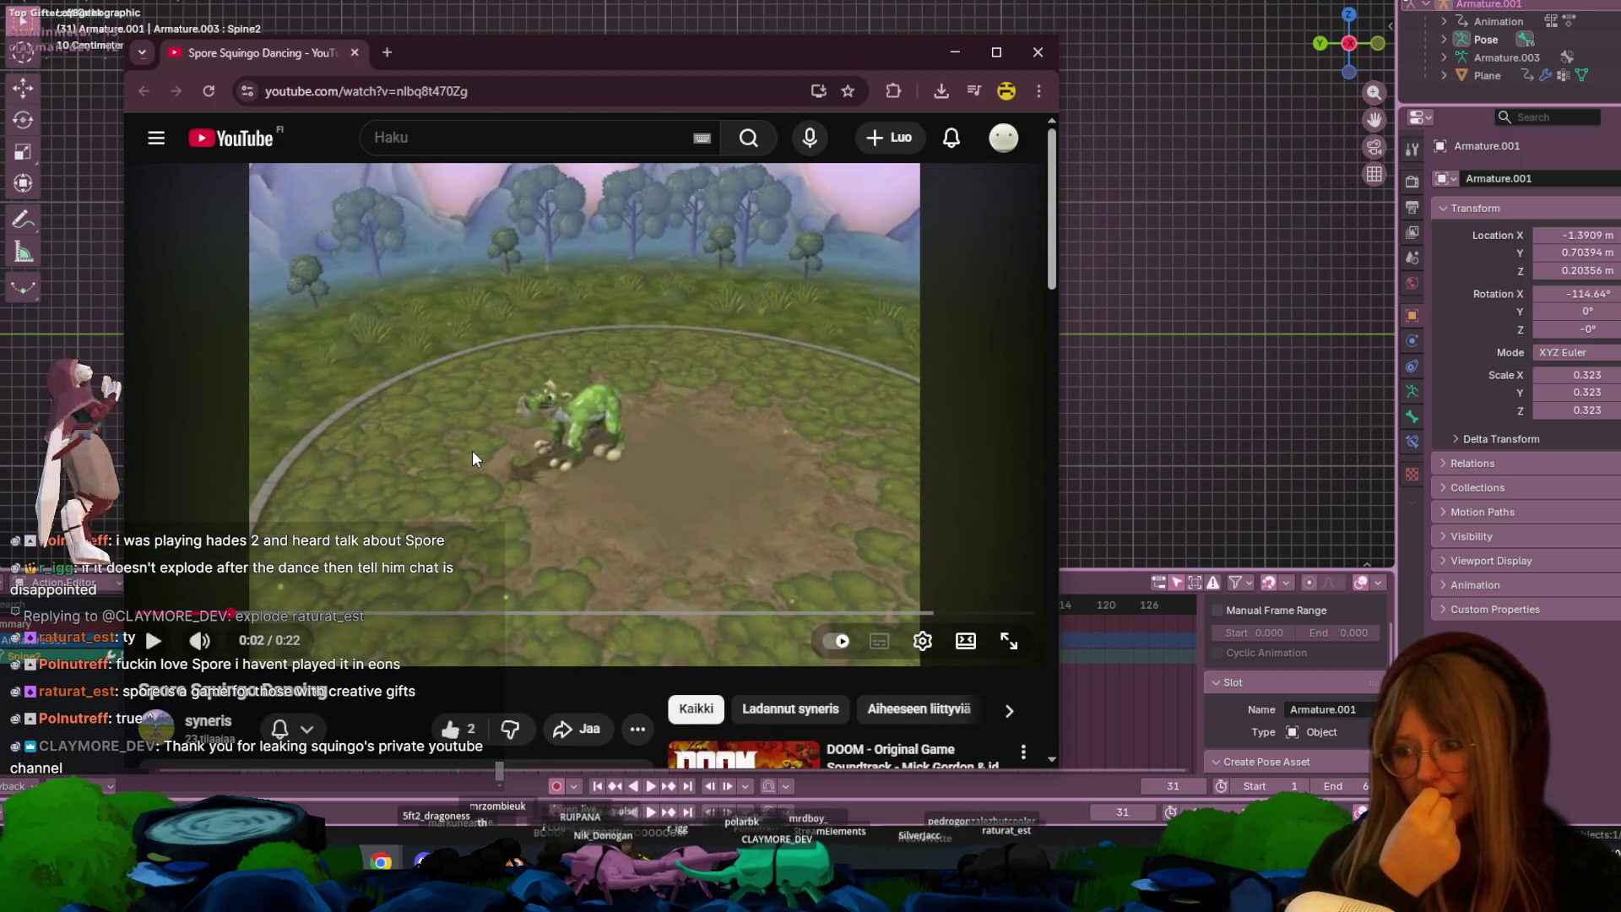
pyautogui.click(503, 408)
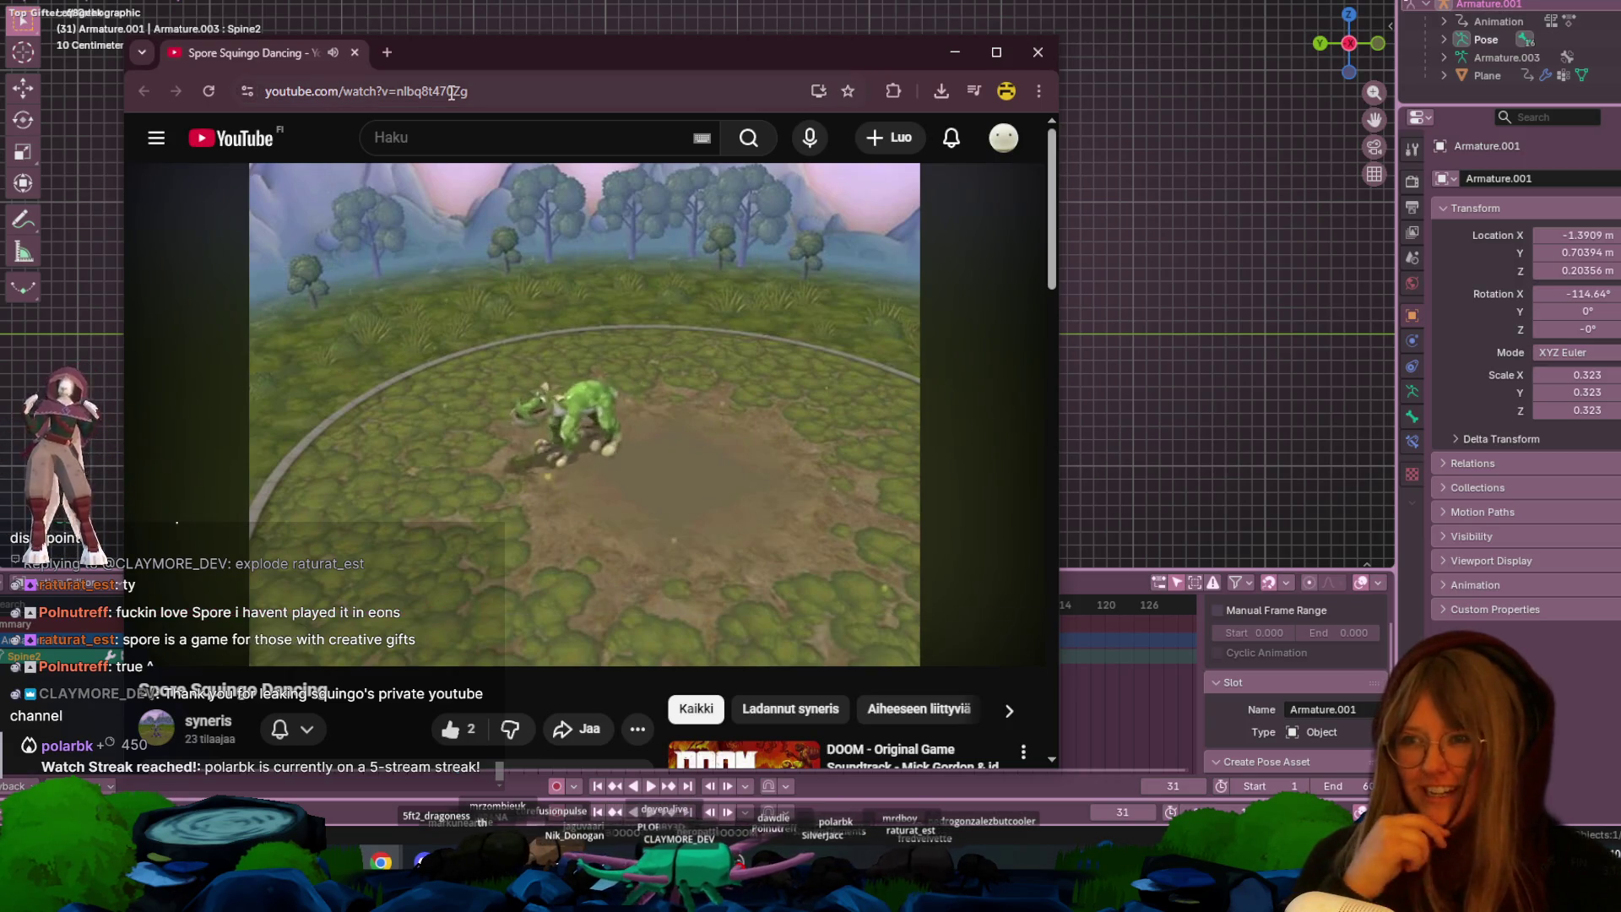
pyautogui.click(494, 93)
pyautogui.hotkey('alt', 'Tab')
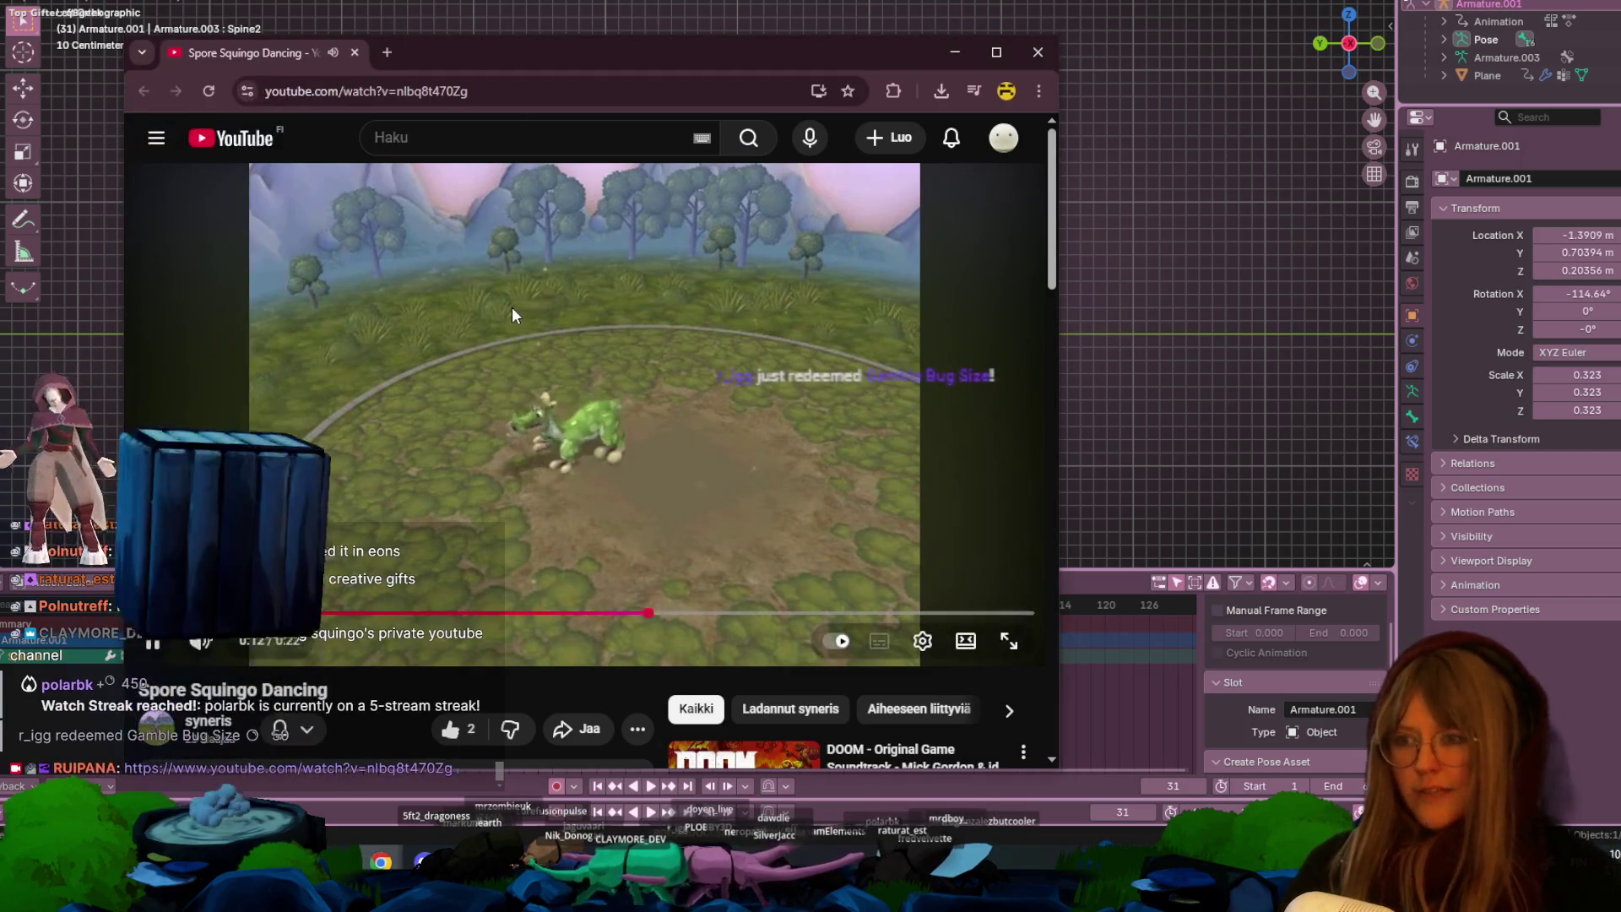
pyautogui.scroll(-2, 512, 307)
pyautogui.click(512, 307)
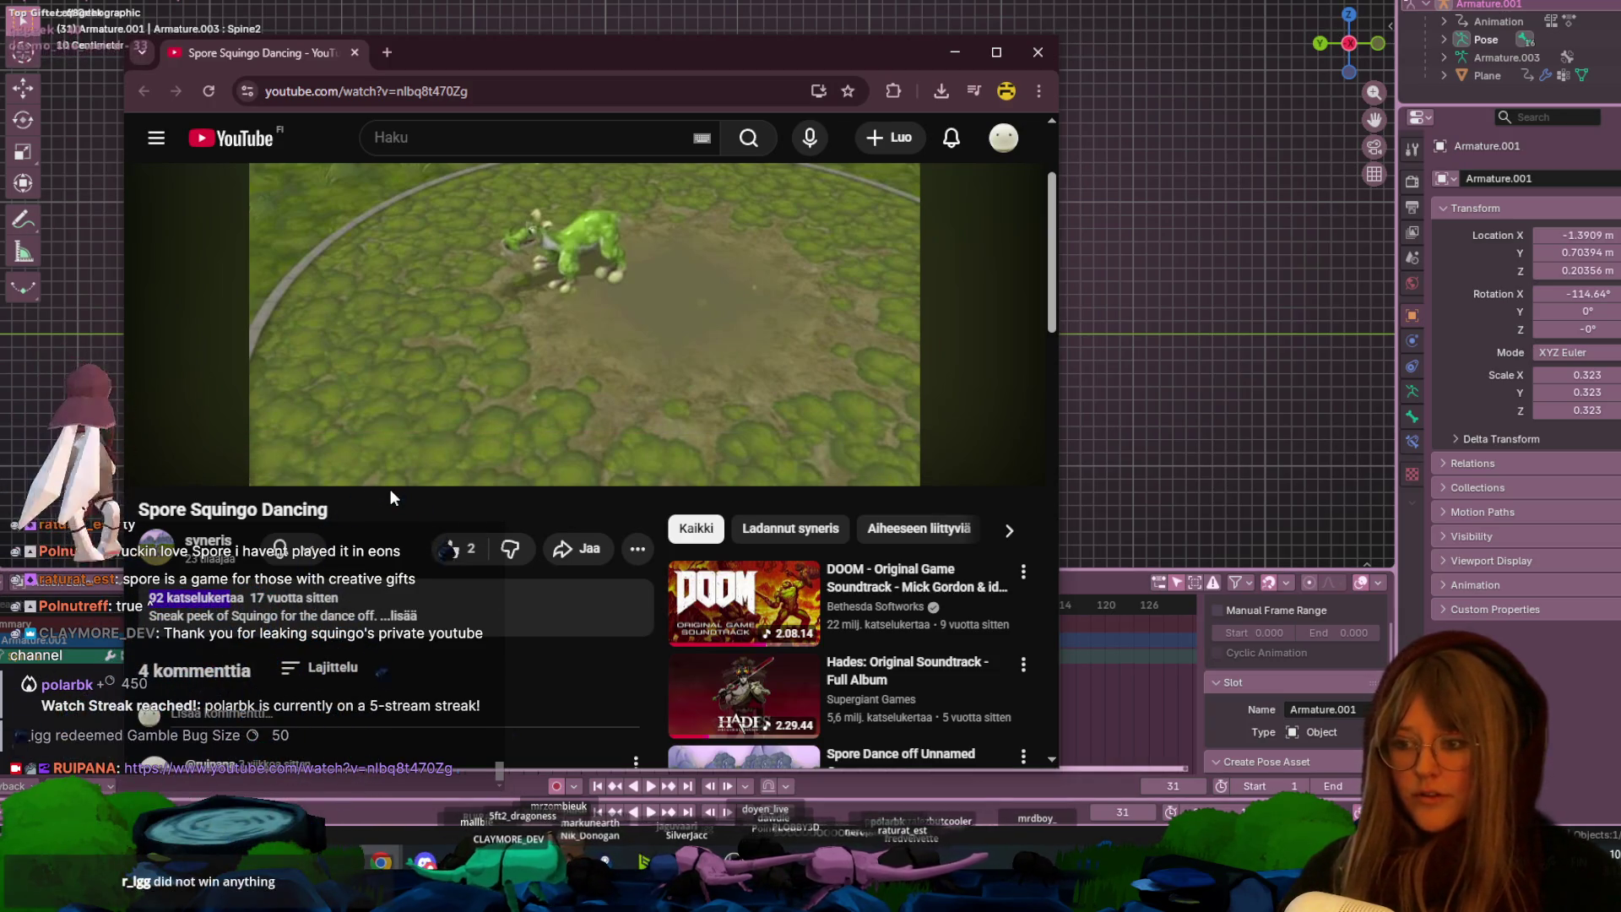
pyautogui.scroll(-3, 392, 490)
pyautogui.scroll(5, 396, 489)
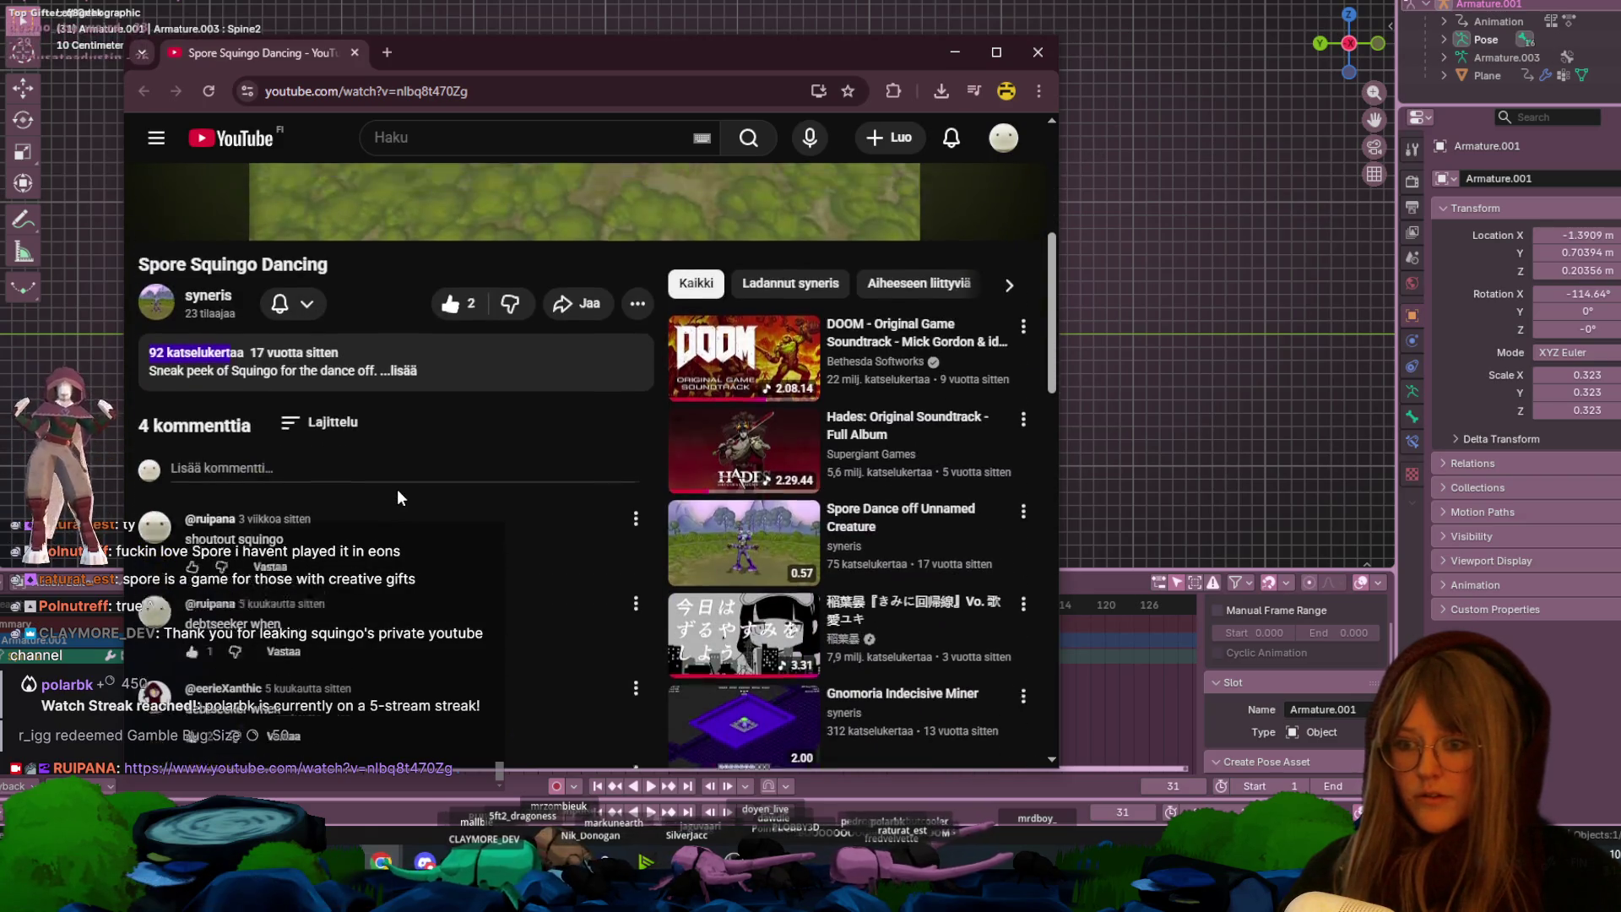
pyautogui.click(1037, 52)
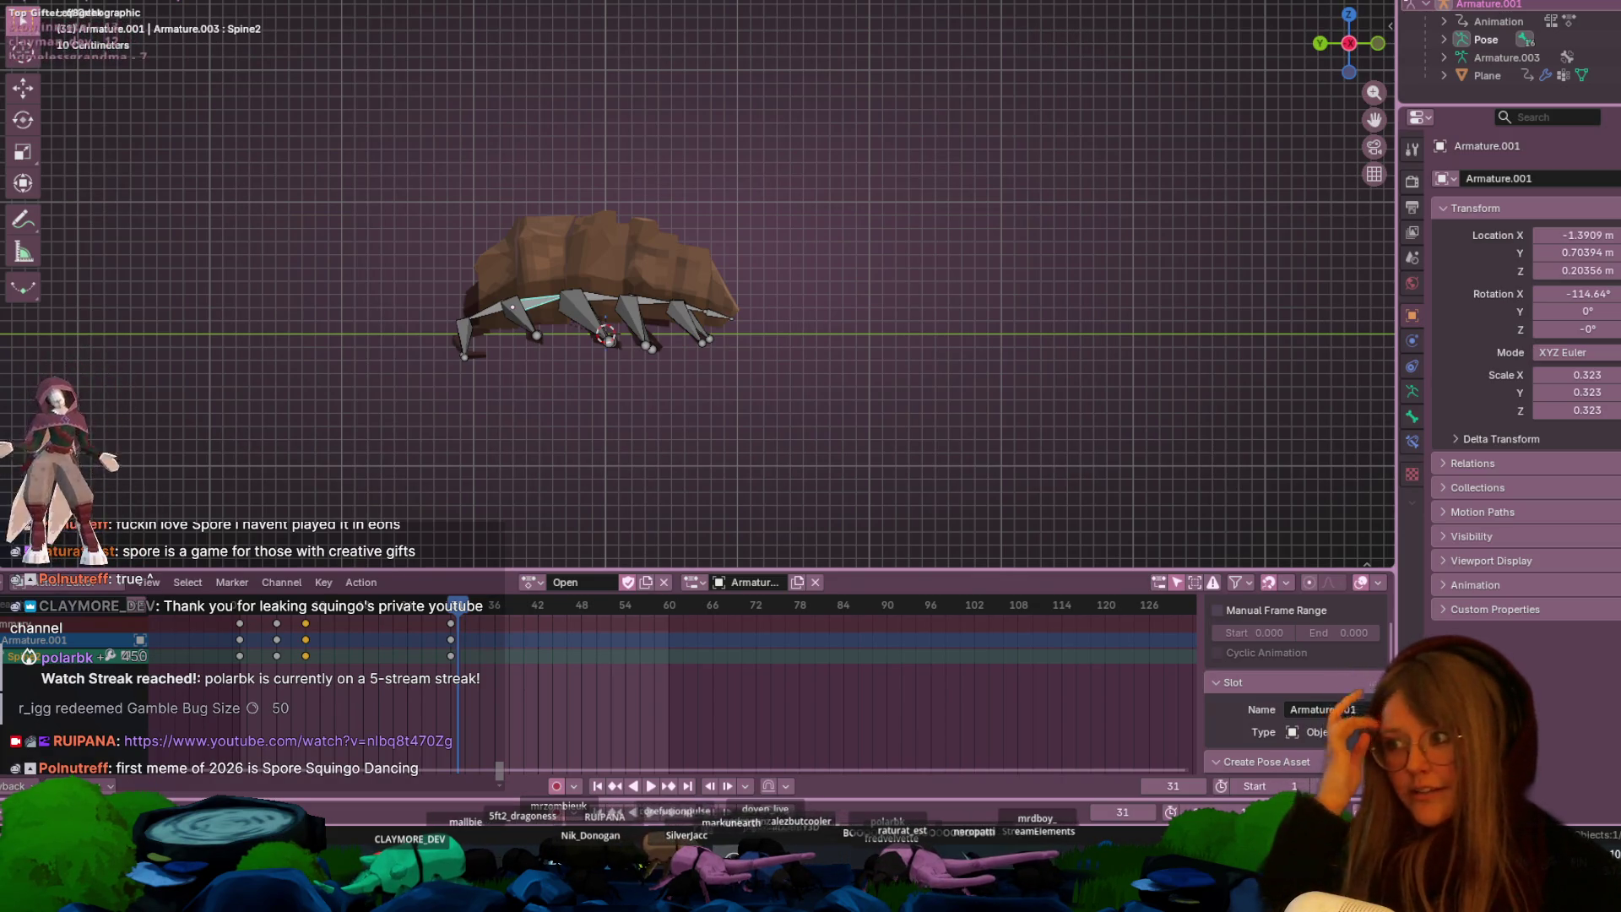
# - Try pulling the last walk keyframe column earlier, play it, undo, and orbit the beetle
pyautogui.scroll(2, 589, 419)
pyautogui.moveTo(463, 626); pyautogui.dragTo(173, 640)
pyautogui.click(451, 639)
pyautogui.moveTo(451, 639); pyautogui.dragTo(363, 639)
pyautogui.press('space')
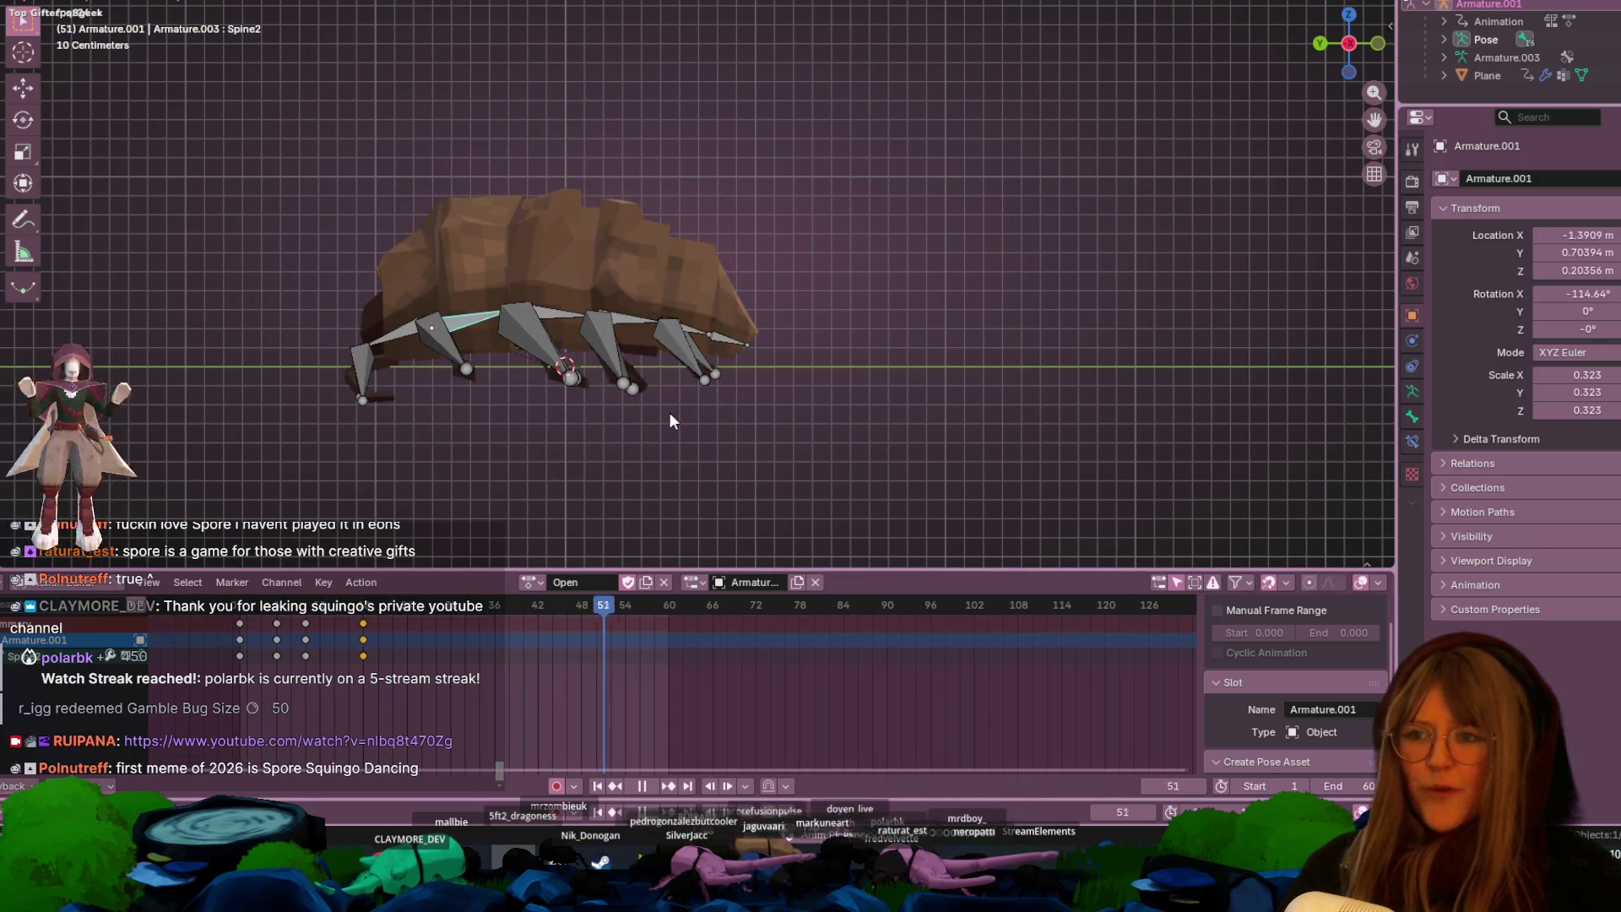
pyautogui.hotkey('ctrl', 'z')
pyautogui.moveTo(671, 420); pyautogui.dragTo(782, 302, button='middle')
pyautogui.scroll(-2, 783, 303)
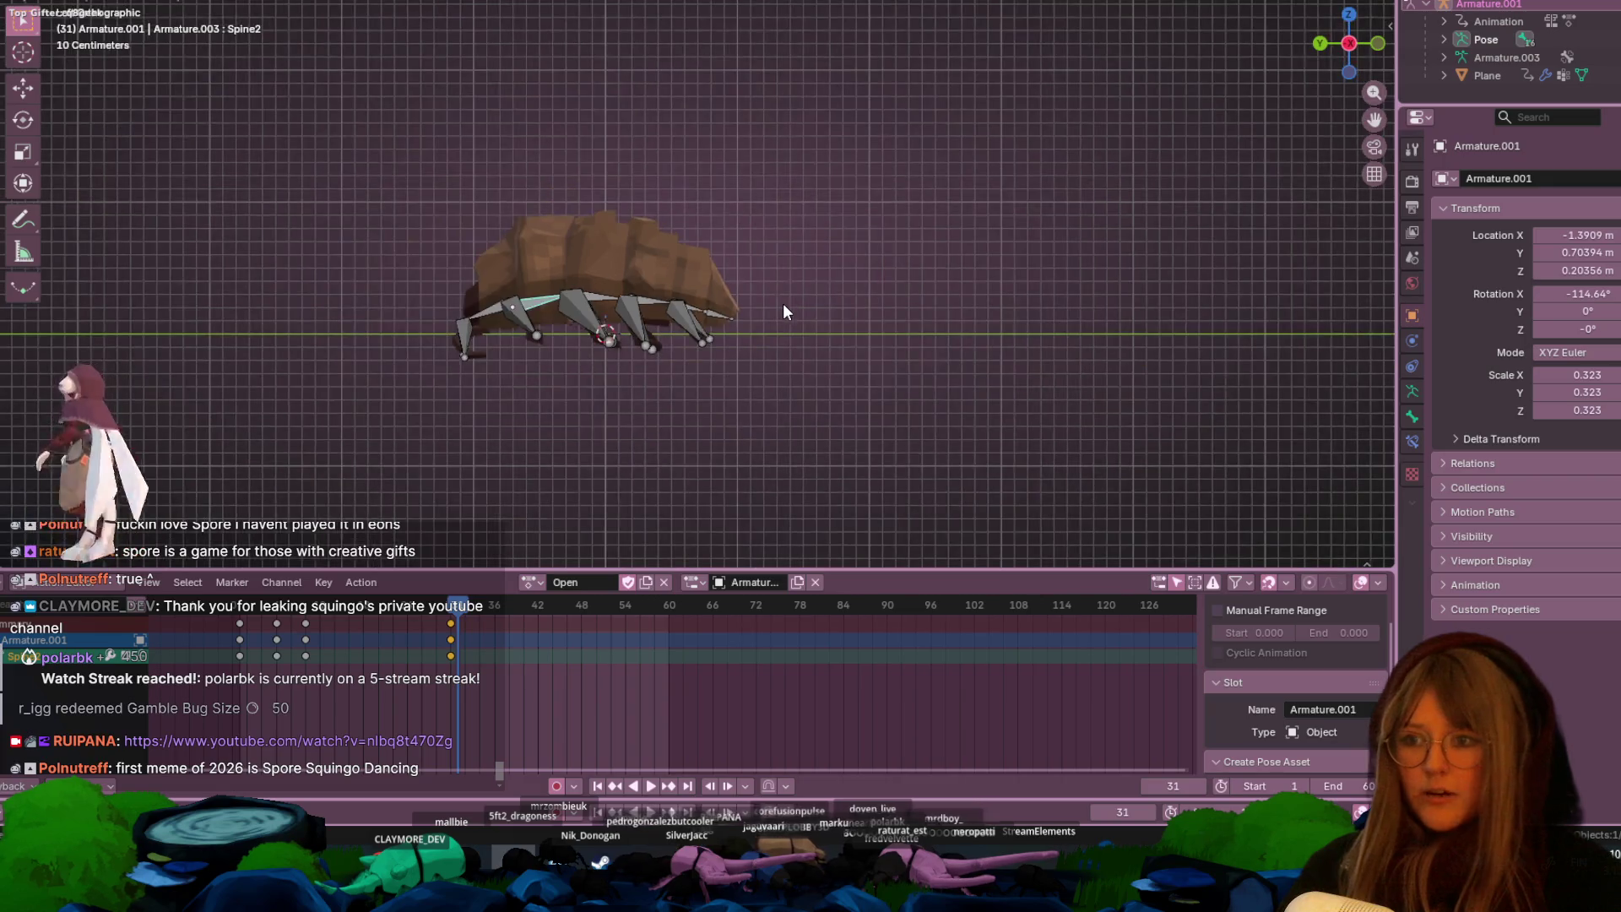
# - With all bones selected, move the final and middle keyframe columns earlier and replay the shortened walk
pyautogui.press('a')
pyautogui.moveTo(451, 639); pyautogui.dragTo(331, 637)
pyautogui.press('space')
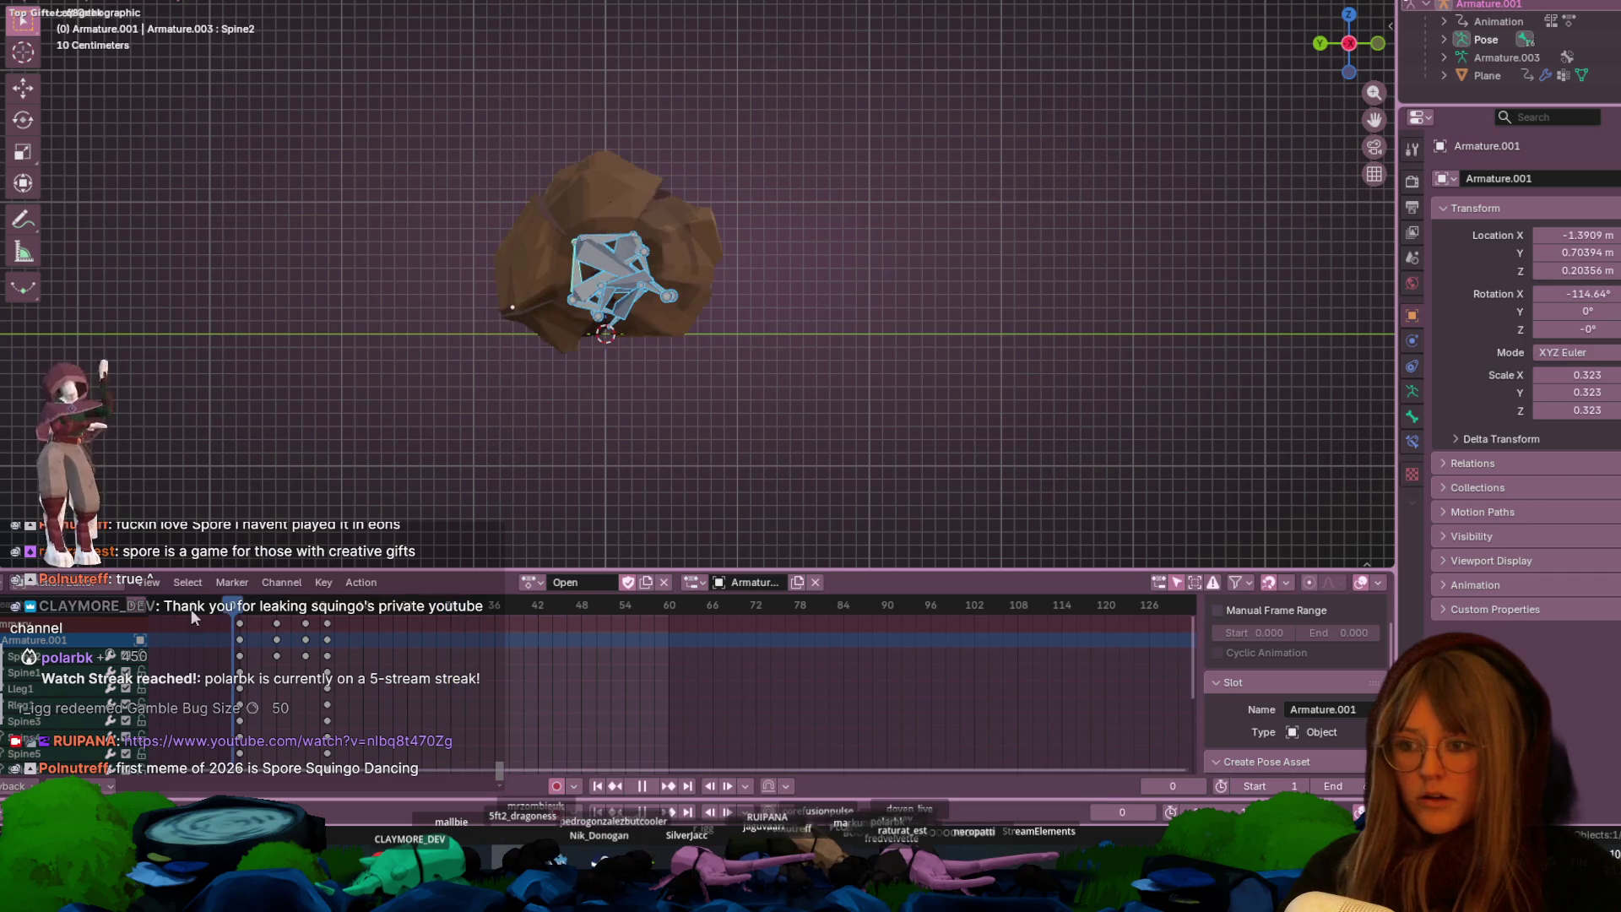
pyautogui.press('space')
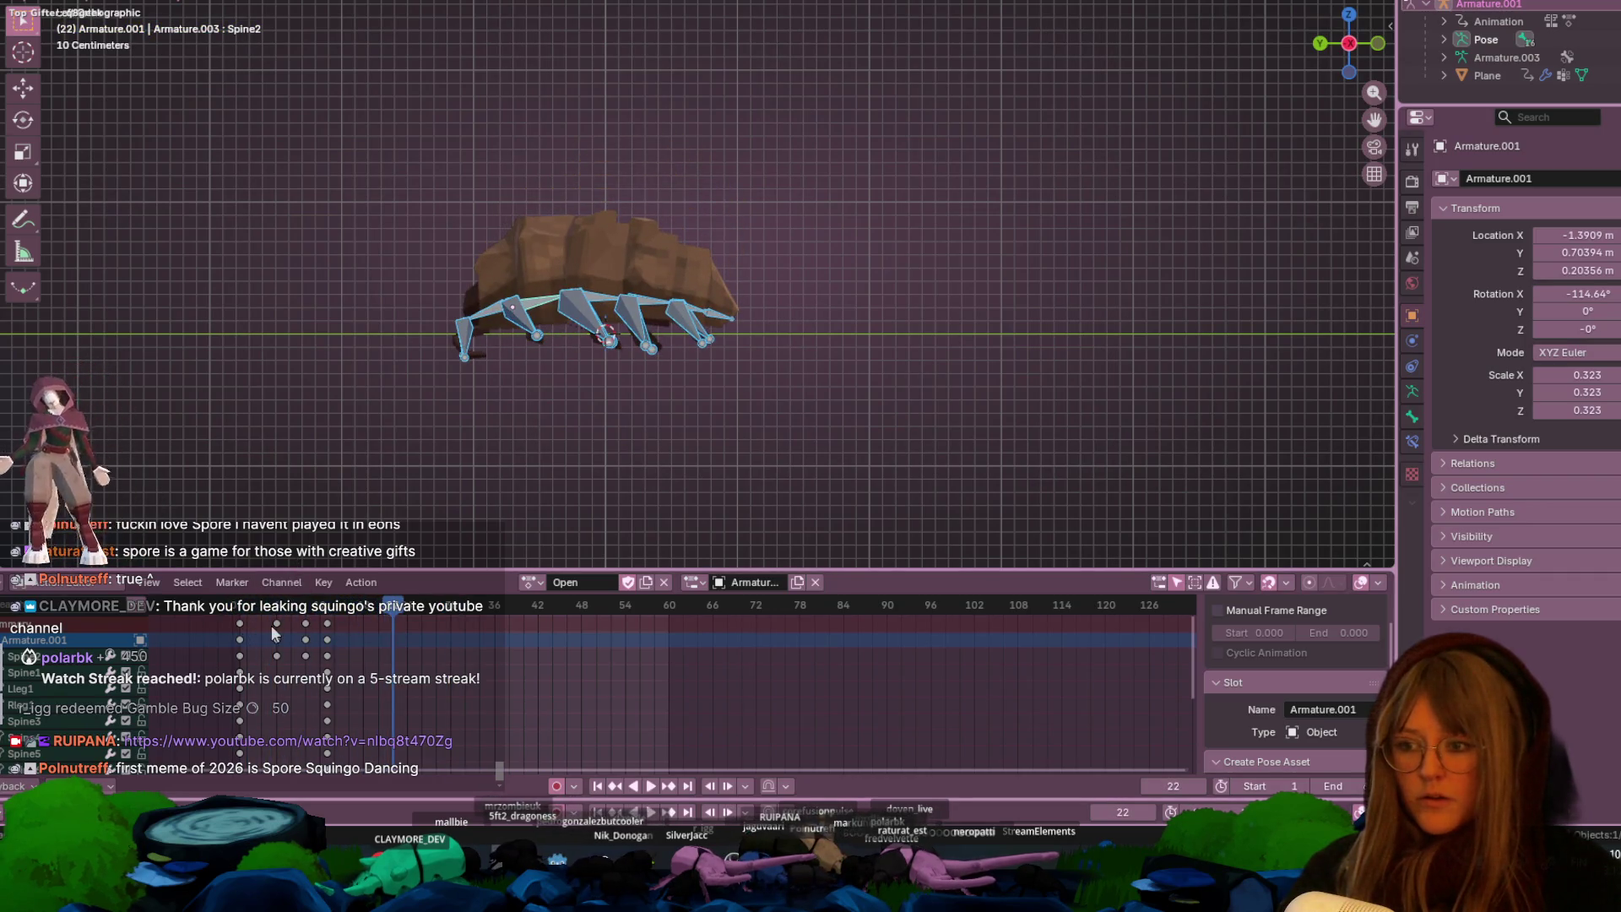
pyautogui.moveTo(274, 639)
pyautogui.mouseDown()
pyautogui.moveTo(259, 639)
pyautogui.moveTo(285, 625)
pyautogui.mouseUp()
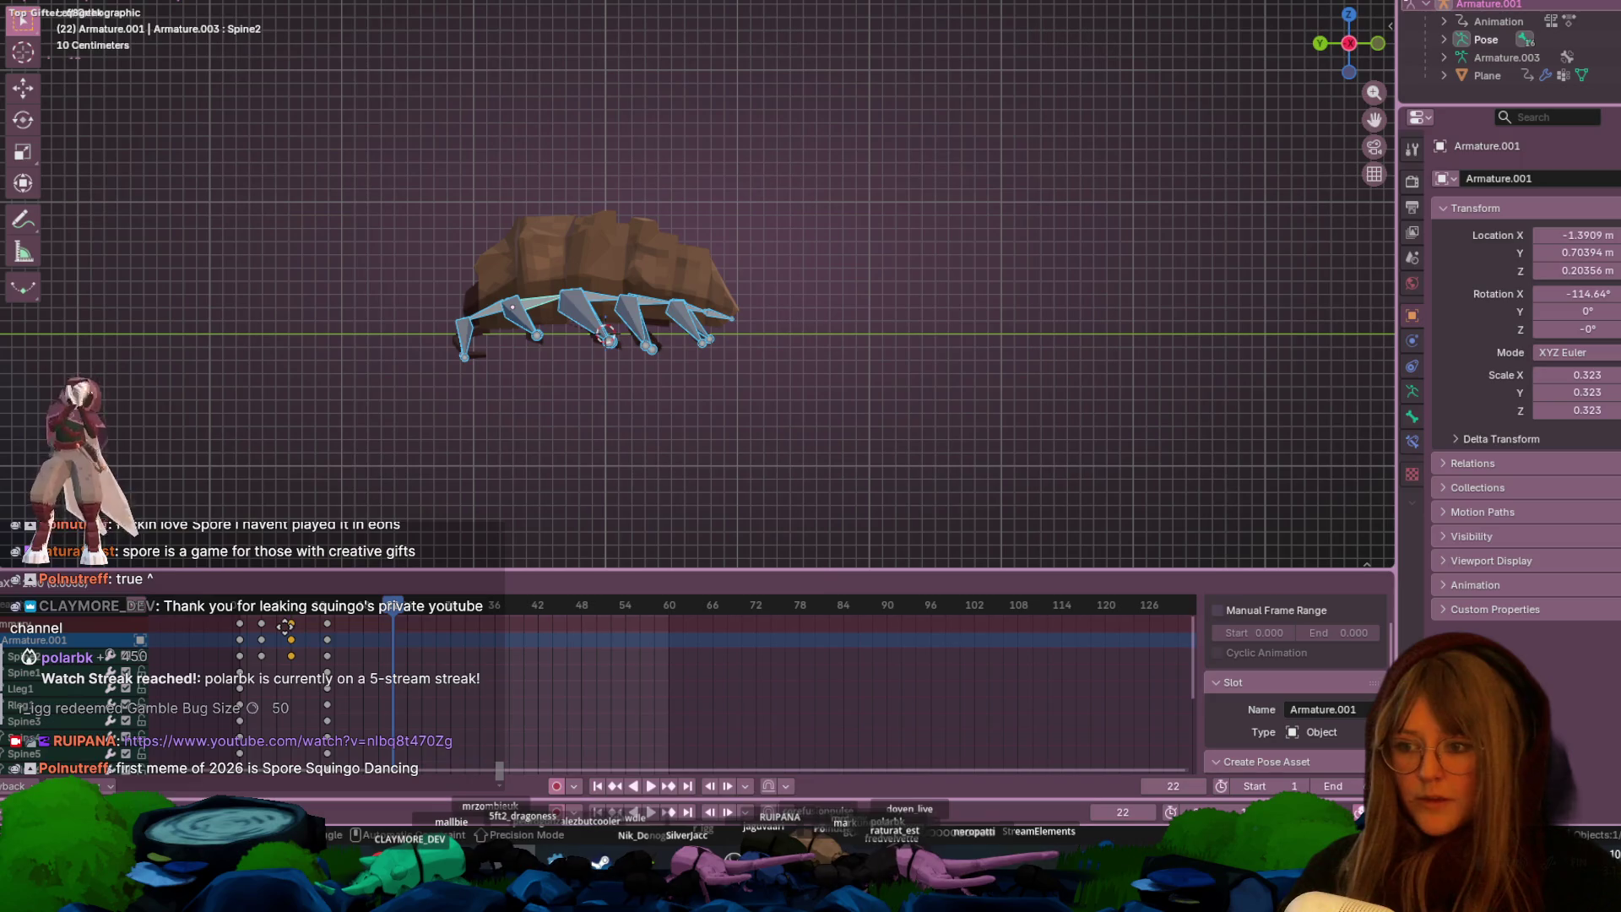
pyautogui.press('space')
pyautogui.moveTo(638, 363)
pyautogui.mouseDown(button='middle')
pyautogui.moveTo(959, 385)
pyautogui.moveTo(946, 424)
pyautogui.mouseUp(button='middle')
pyautogui.press('space')
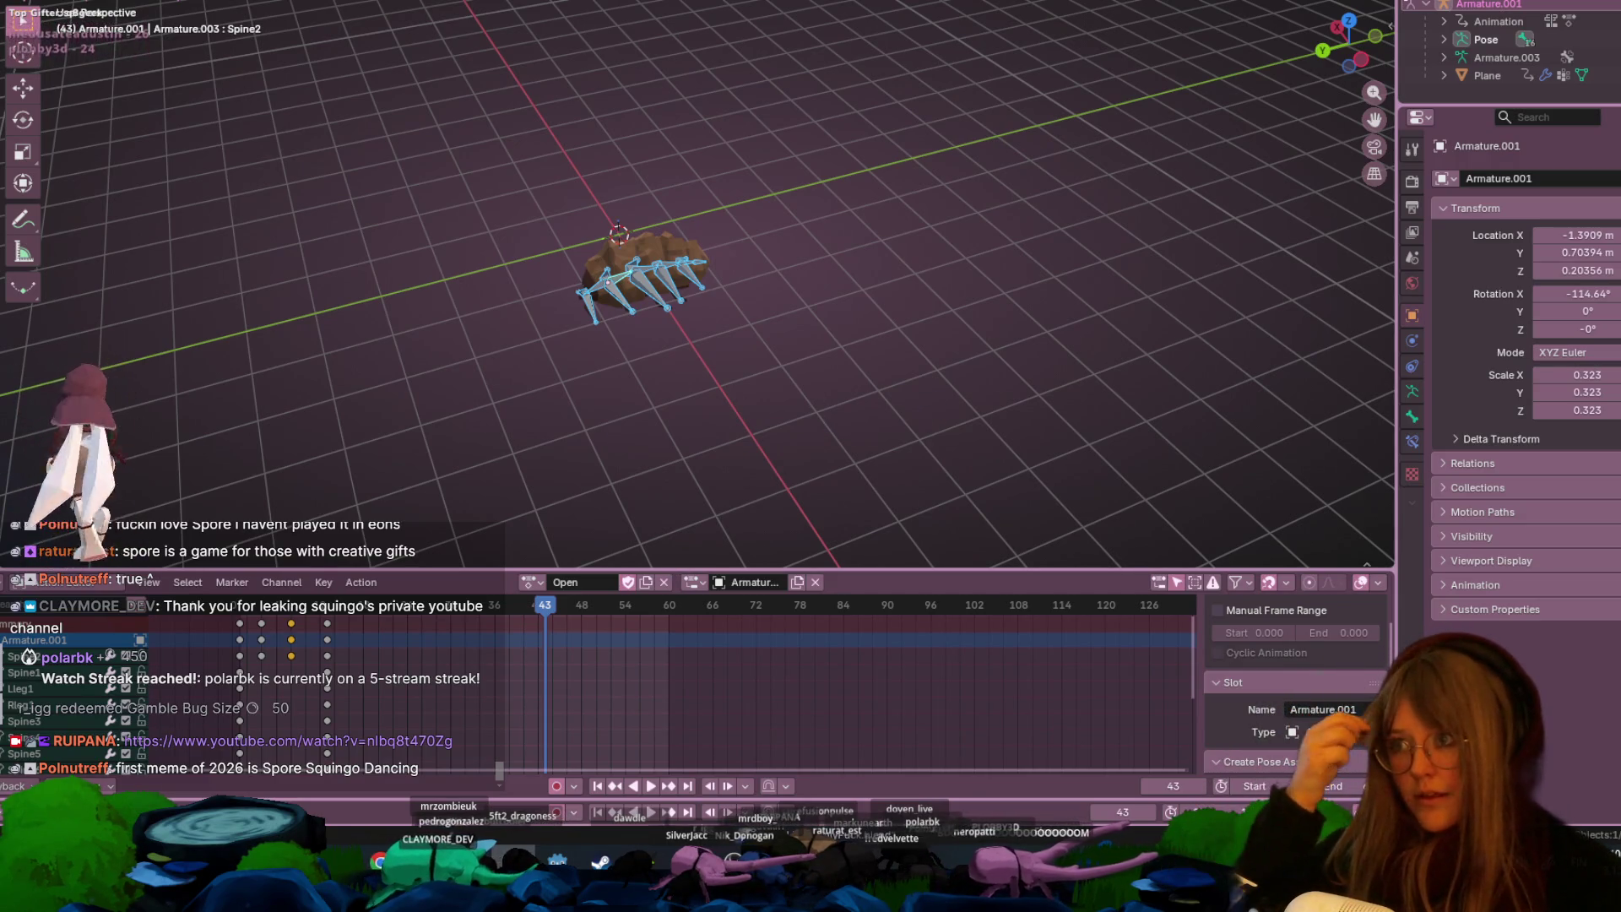
pyautogui.press('F4')
pyautogui.moveTo(104, 199)
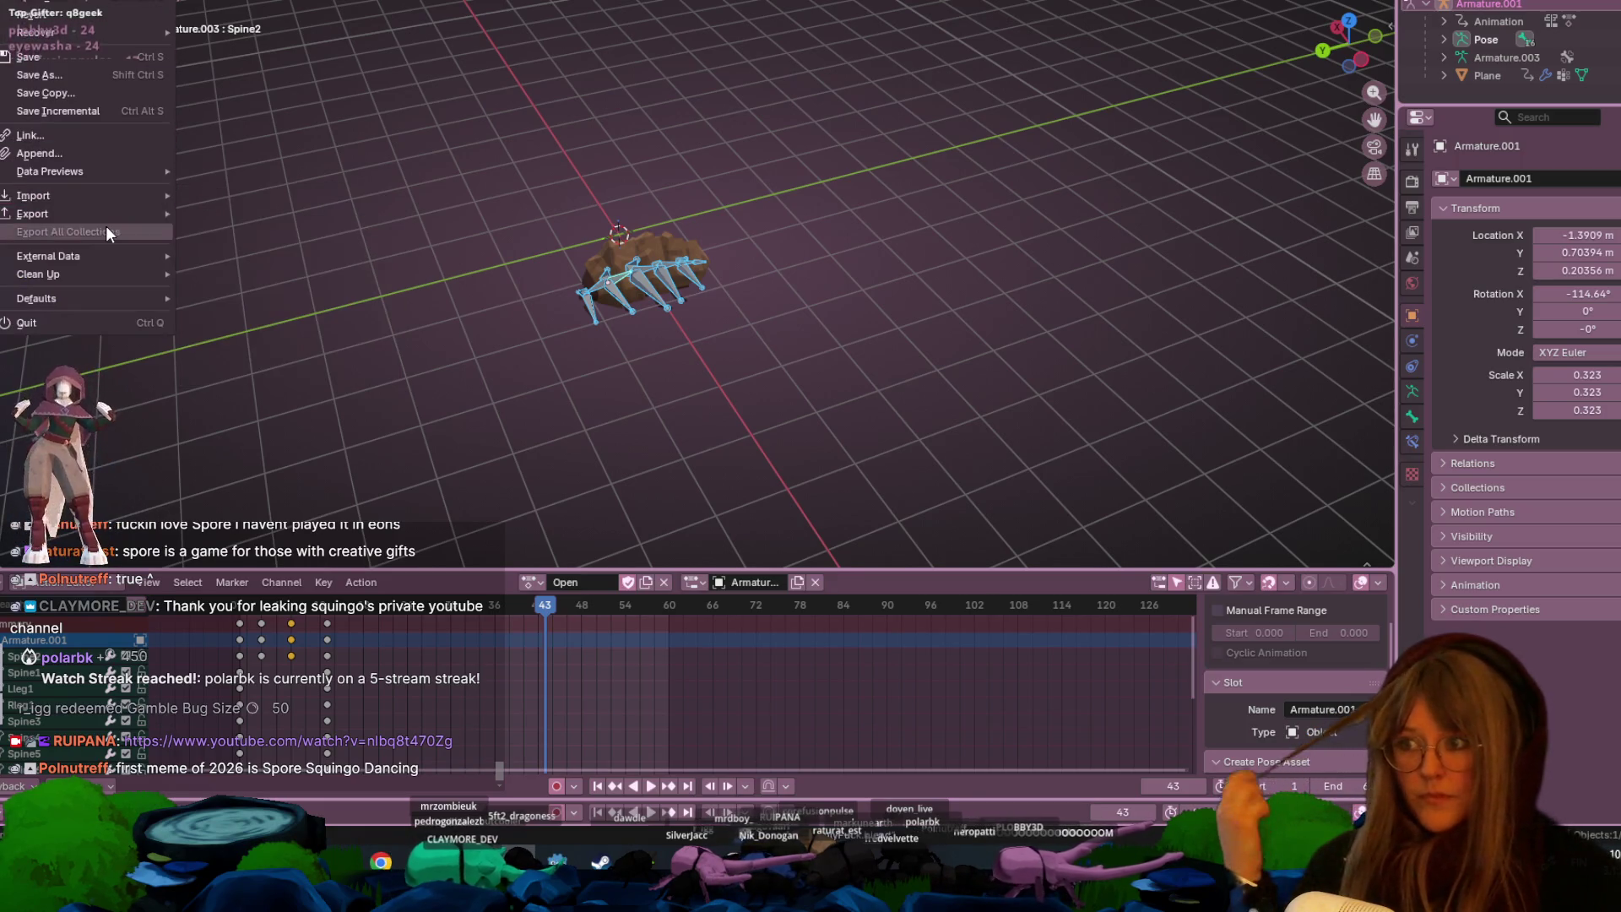
# - Enable File > External Data > Automatically Pack Resources
pyautogui.moveTo(125, 250)
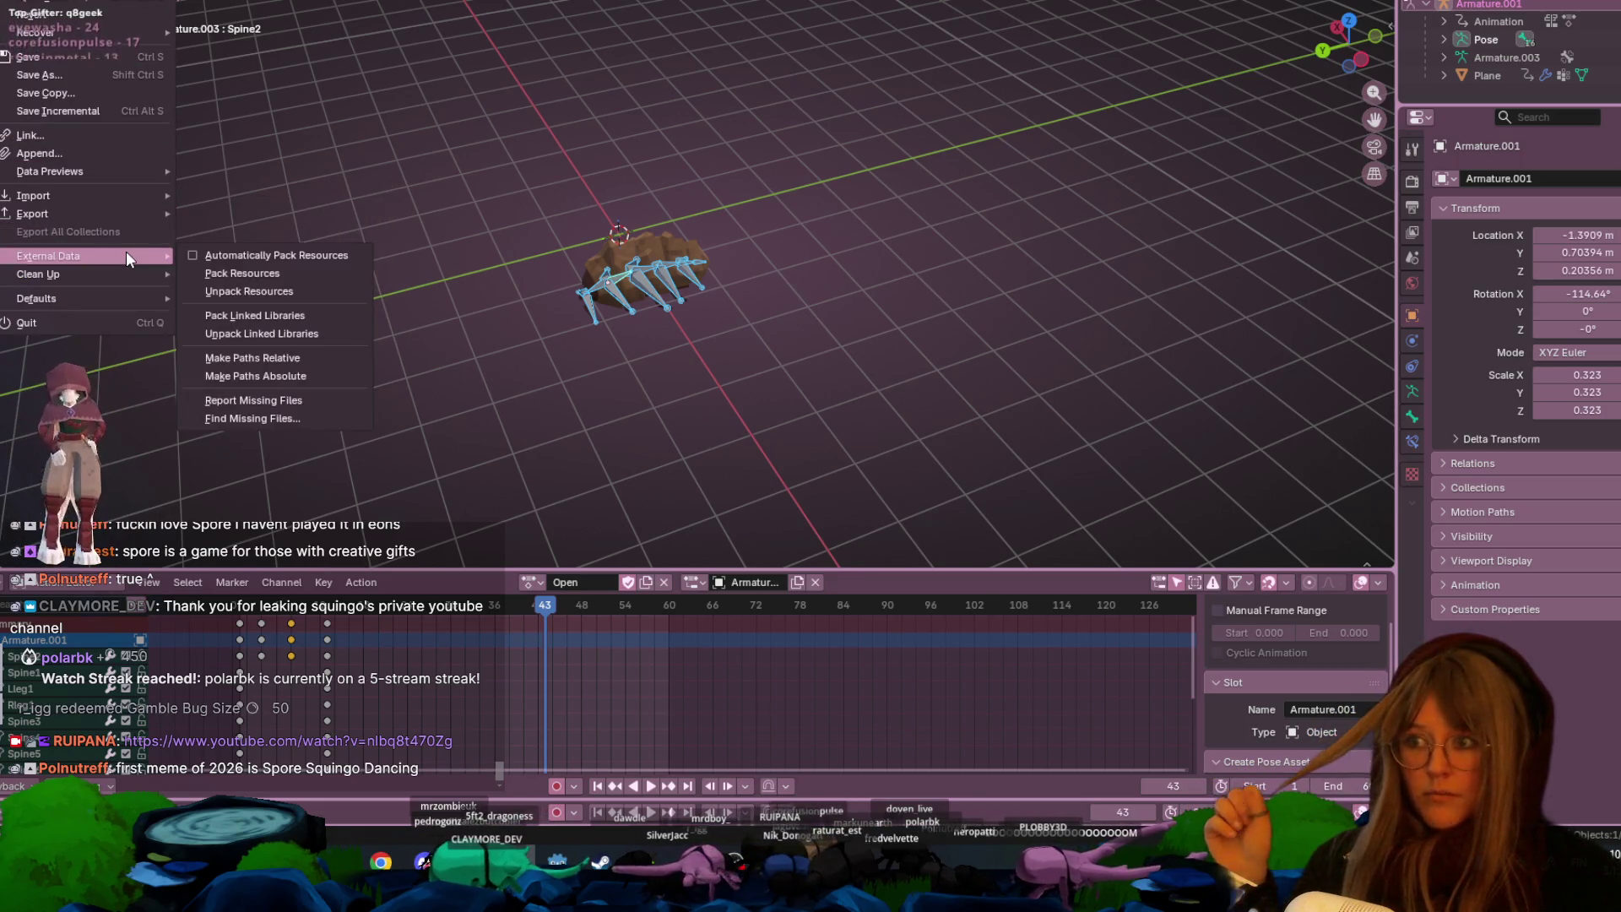
pyautogui.click(245, 254)
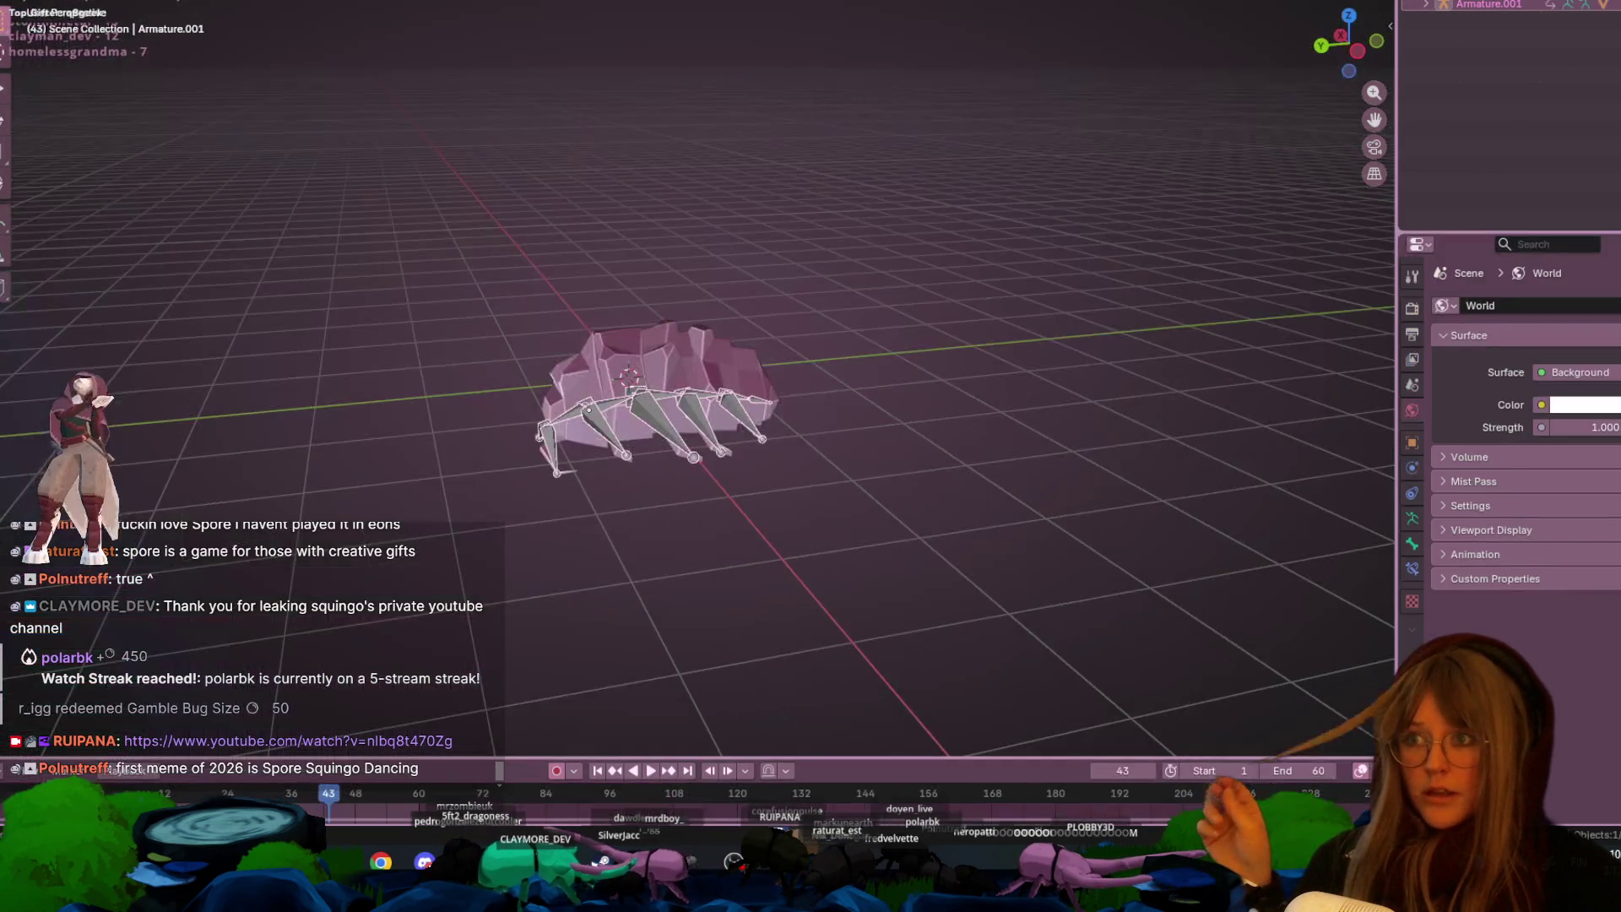
pyautogui.moveTo(1187, 58)
pyautogui.mouseDown(button='middle')
pyautogui.moveTo(999, 261)
pyautogui.moveTo(383, 134)
pyautogui.moveTo(436, 154)
pyautogui.mouseUp(button='middle')
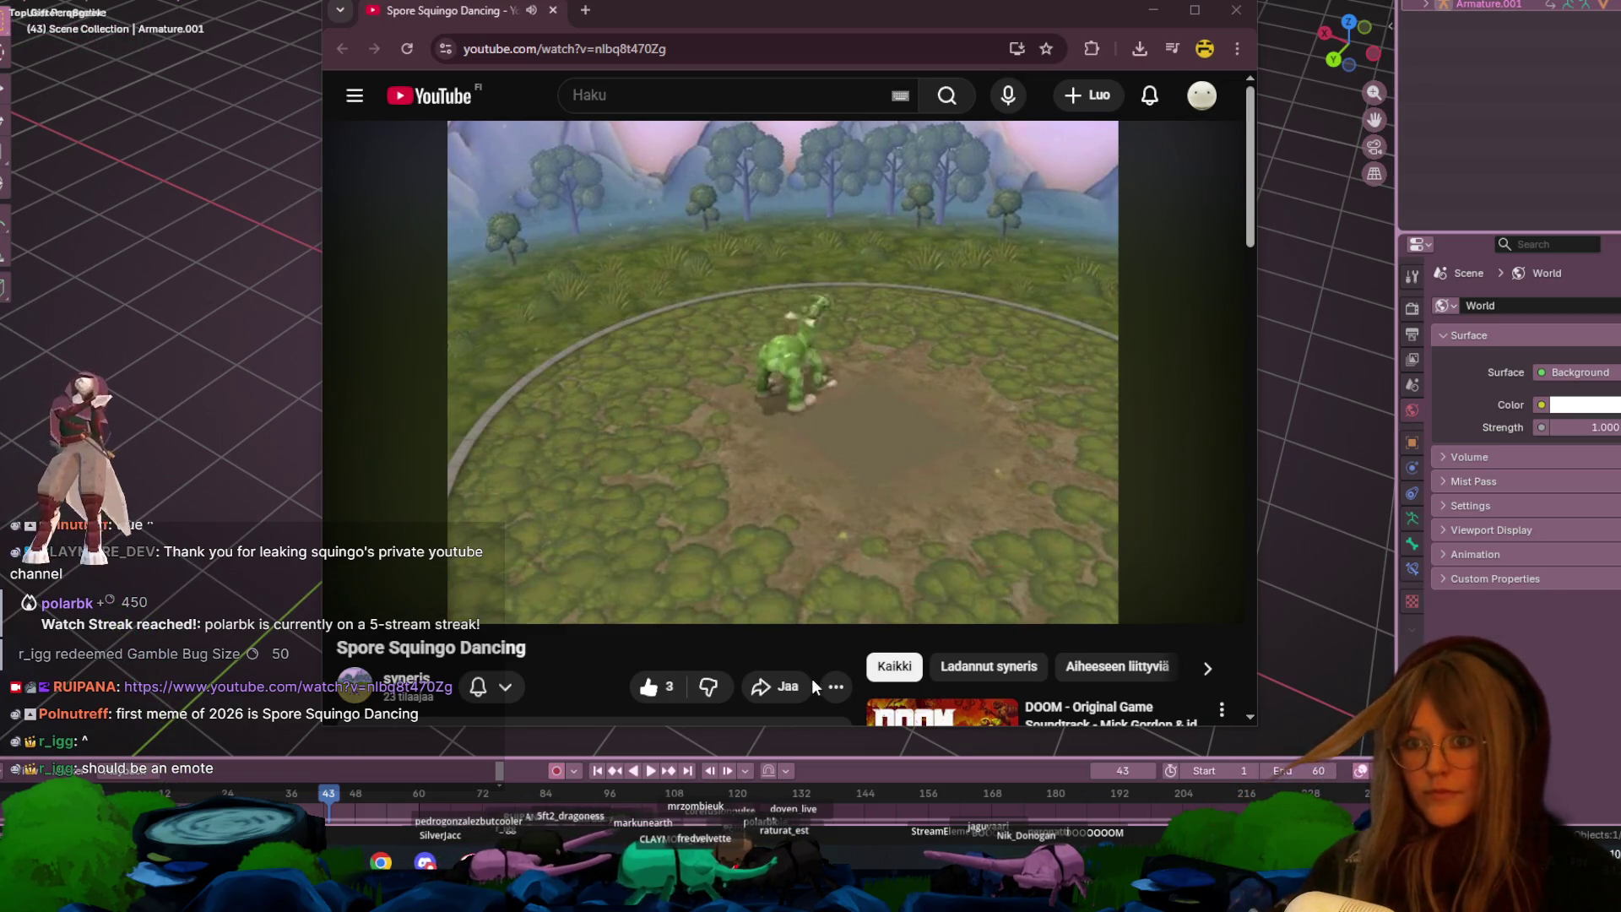
# - Pause the Spore Squingo Dancing video and rewind it to 0:00
pyautogui.click(839, 428)
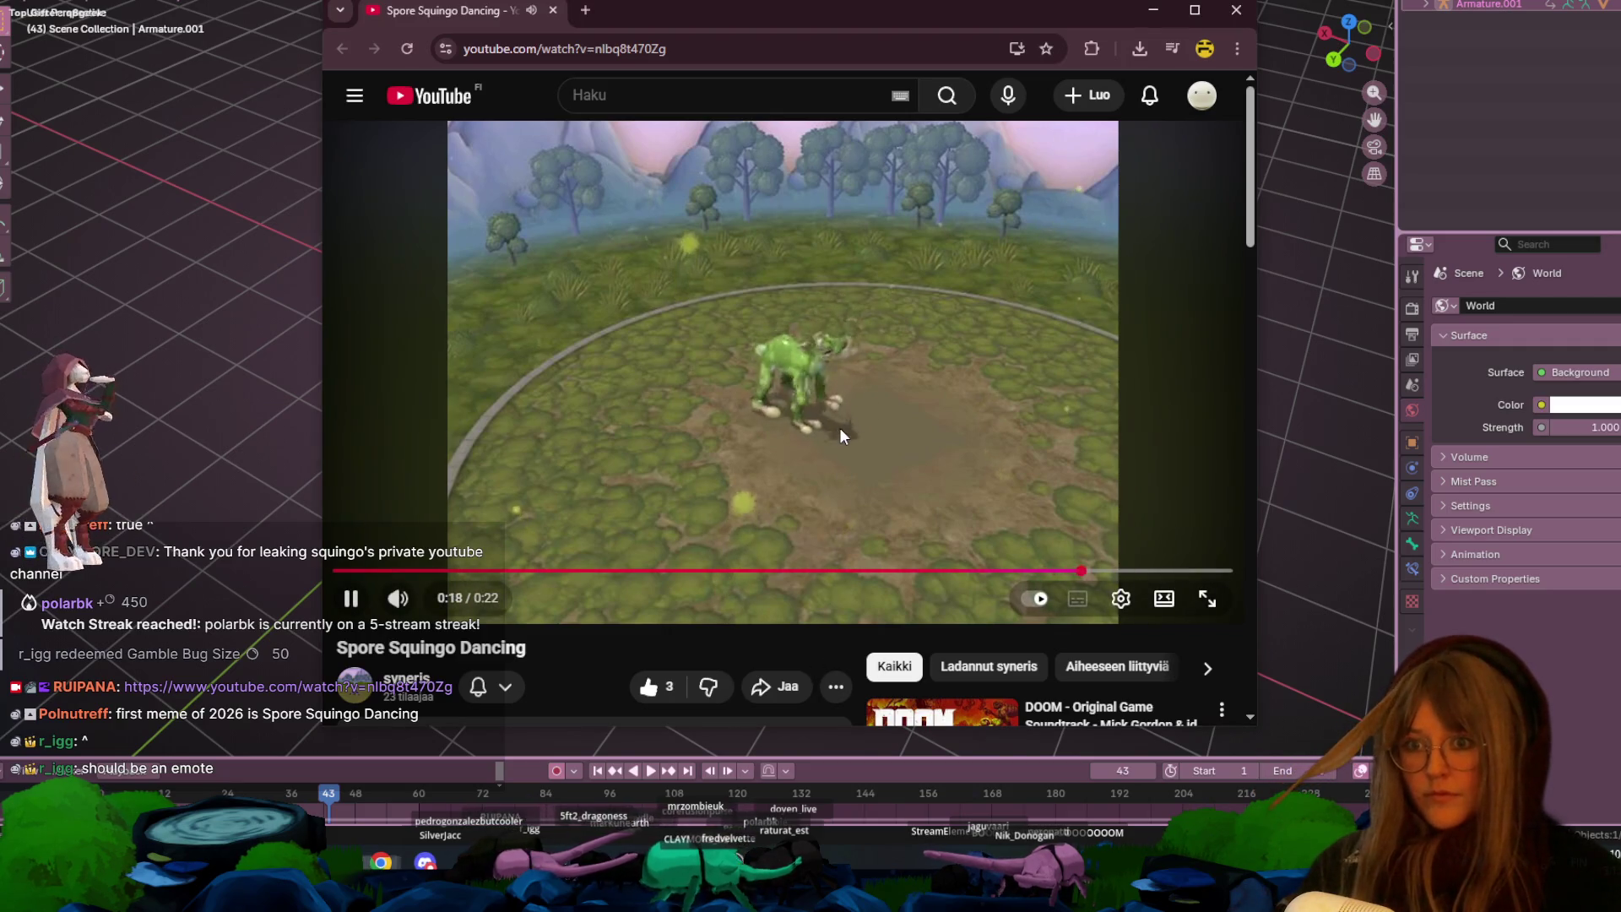
pyautogui.click(351, 598)
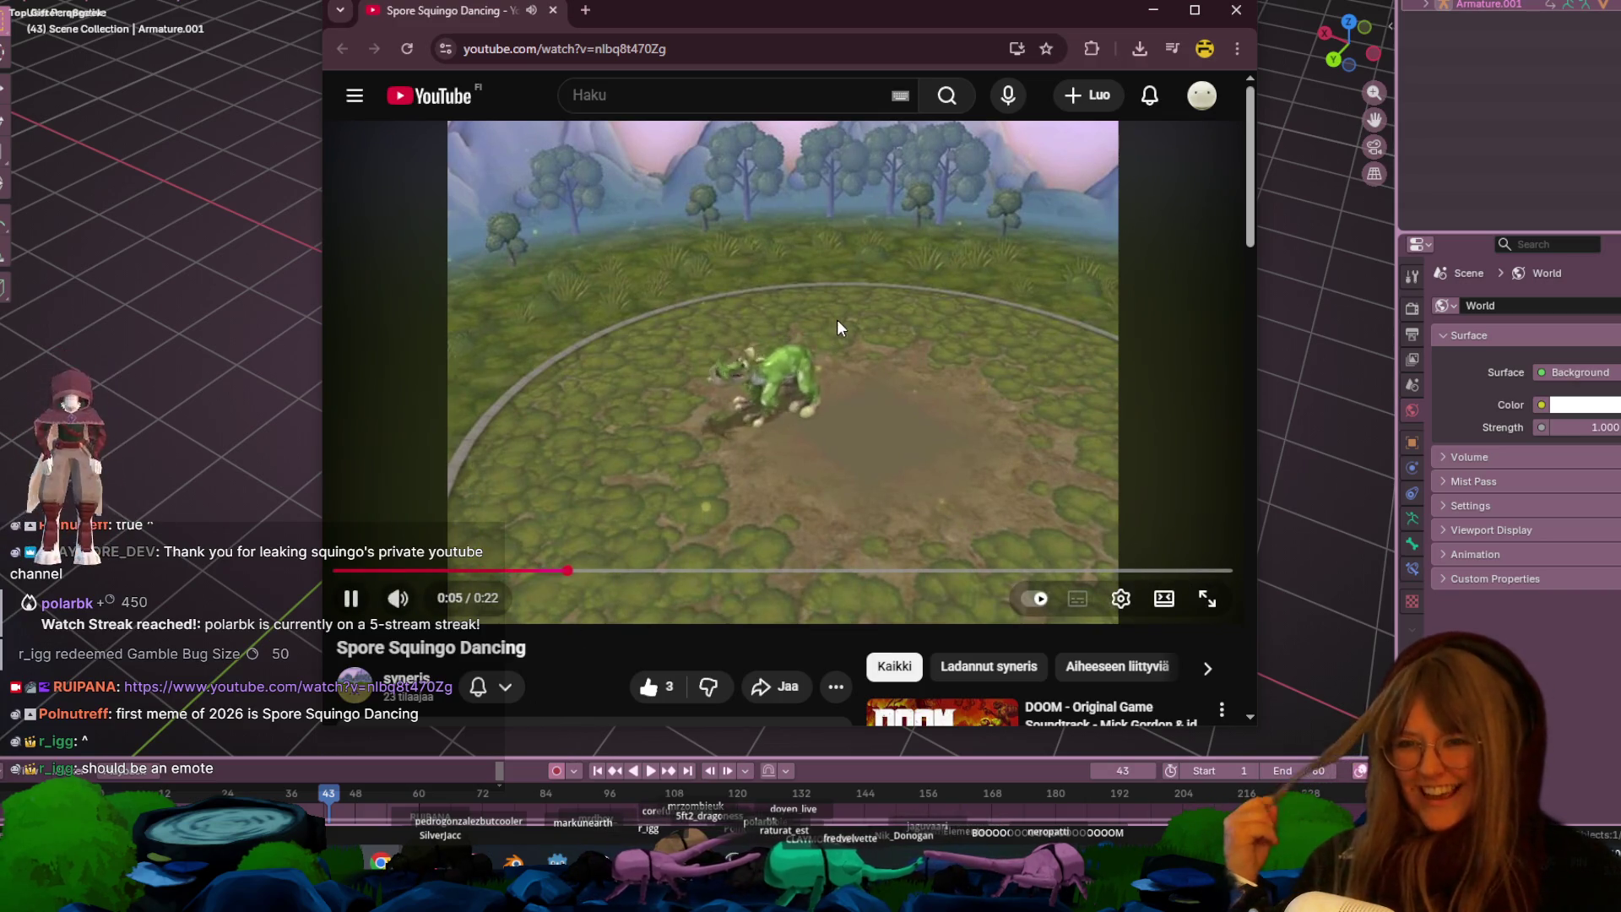
pyautogui.moveTo(547, 571)
pyautogui.mouseDown()
pyautogui.moveTo(260, 572)
pyautogui.moveTo(272, 557)
pyautogui.mouseUp()
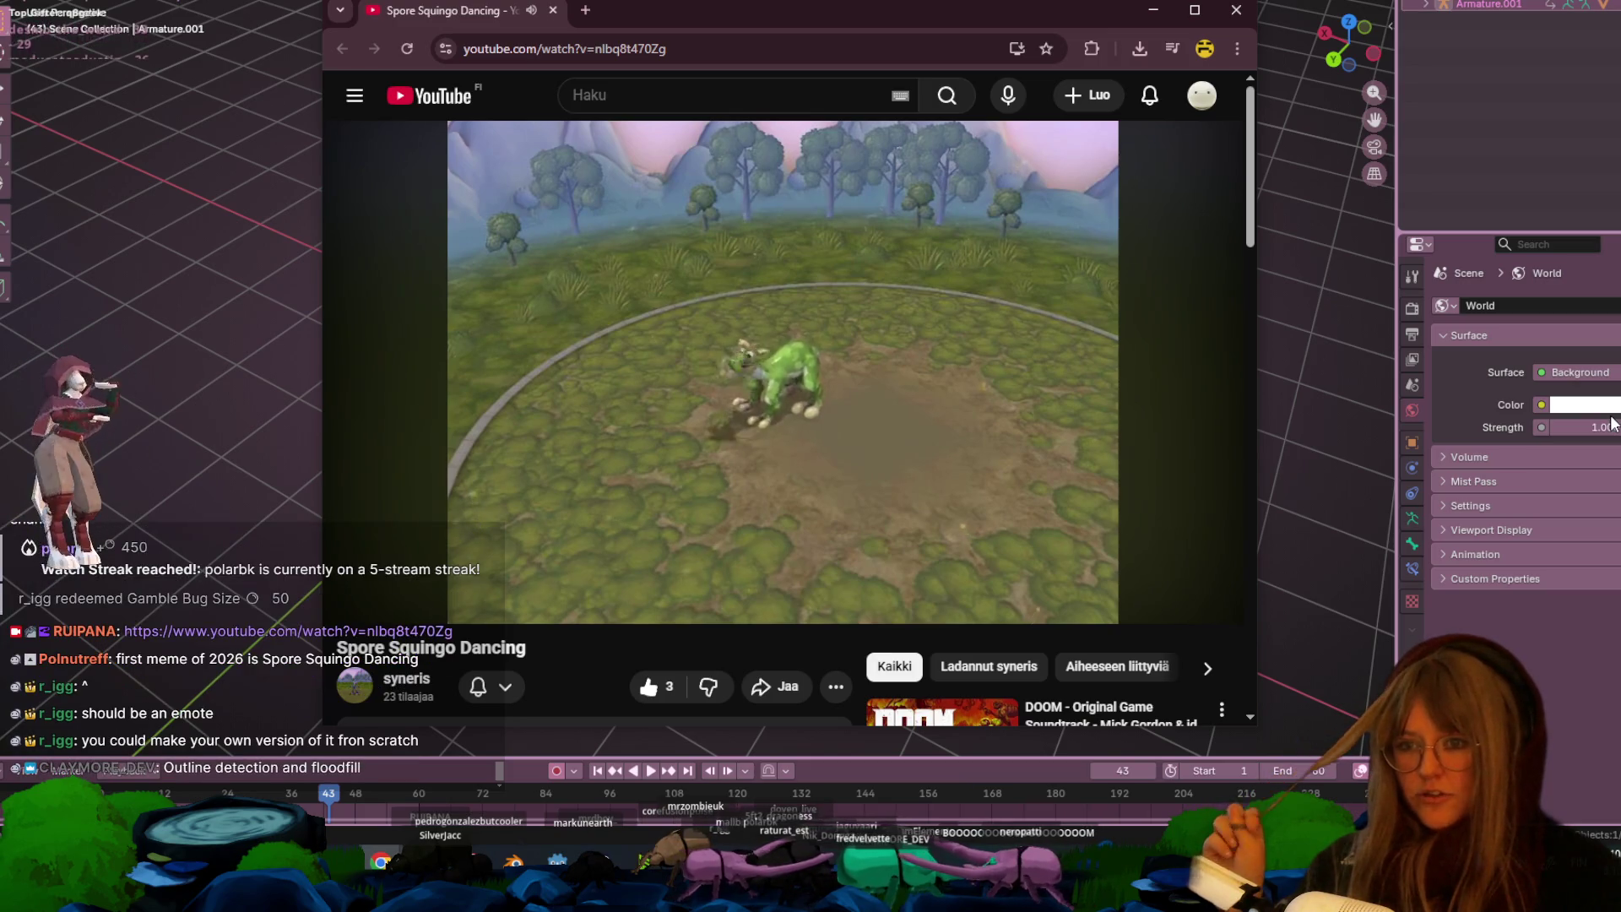
pyautogui.click(979, 422)
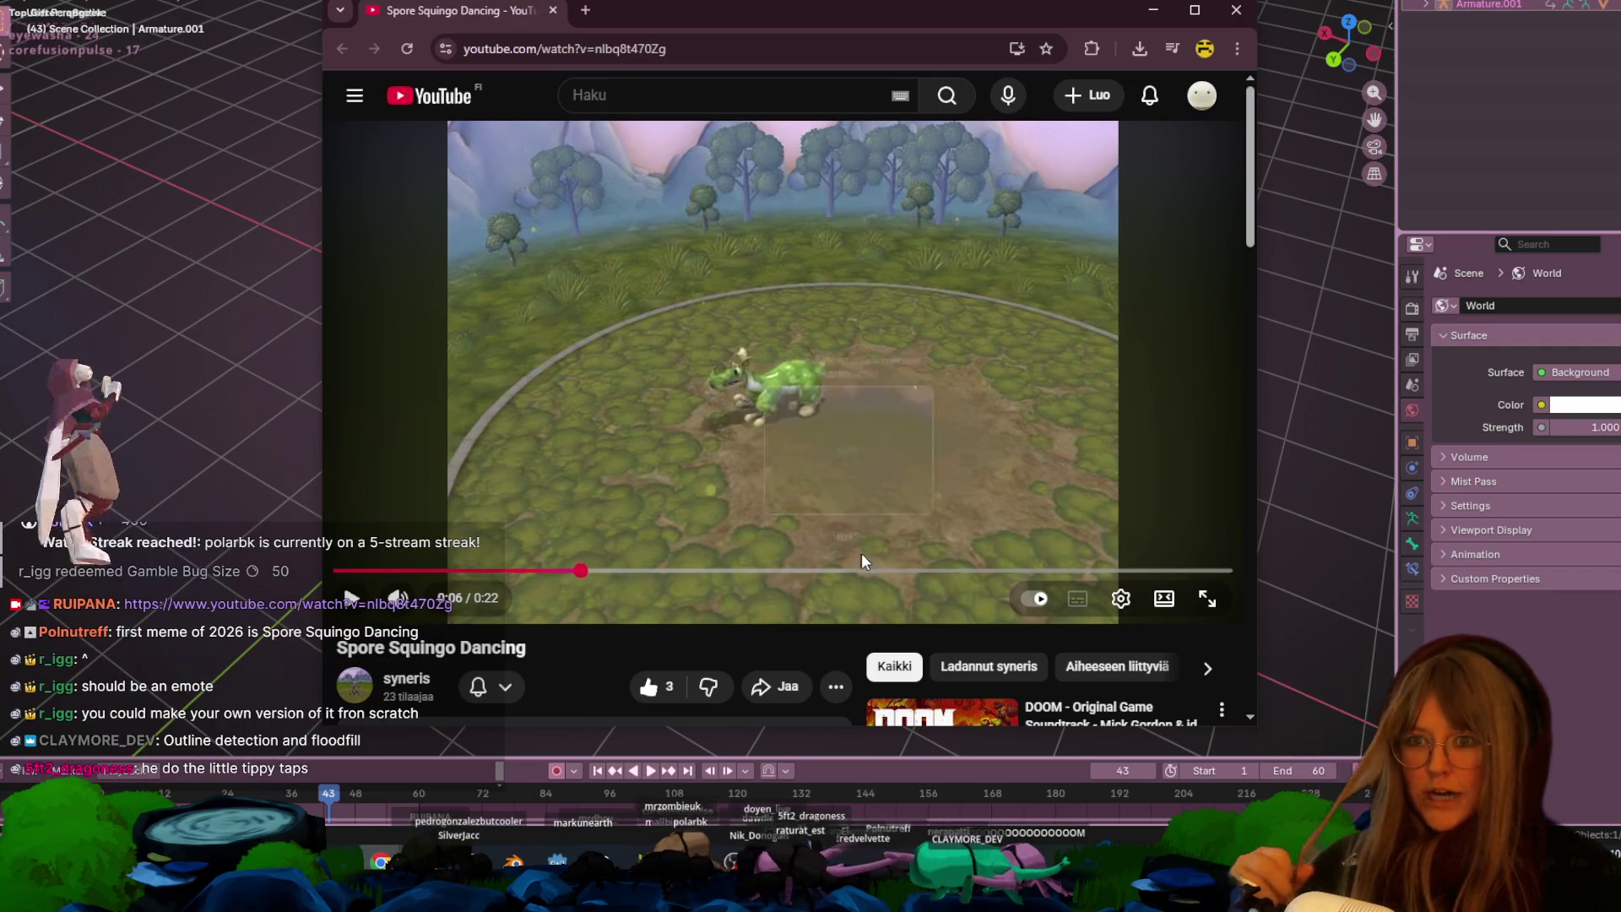
# - Replay the video from the start again, pause it, and close the browser to return to Blender
pyautogui.click(949, 410)
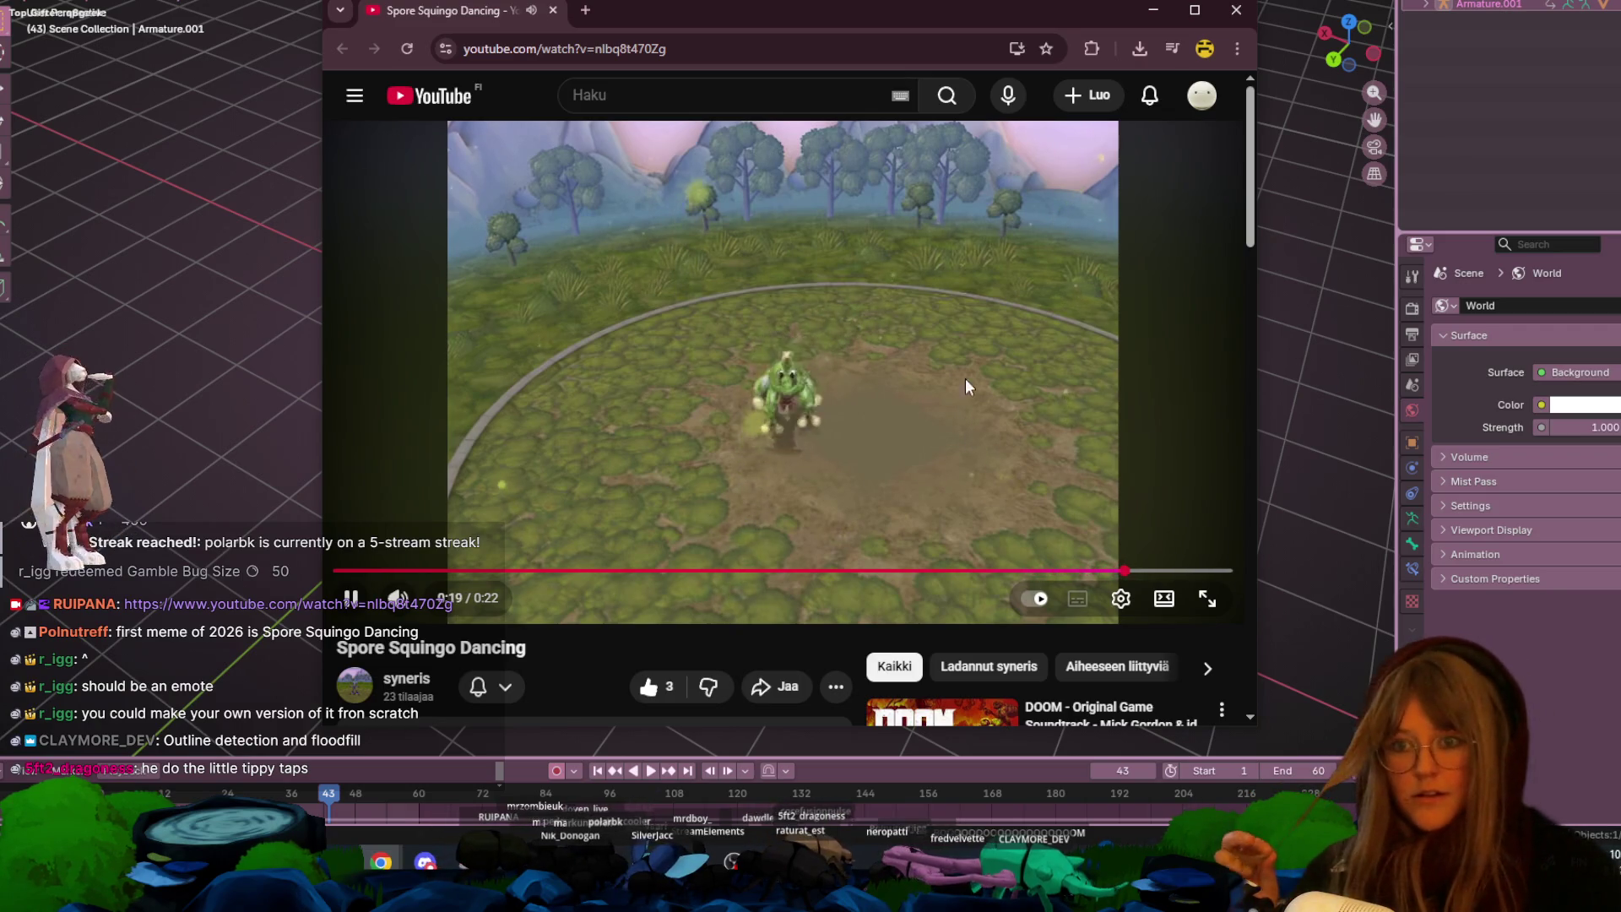
pyautogui.click(964, 299)
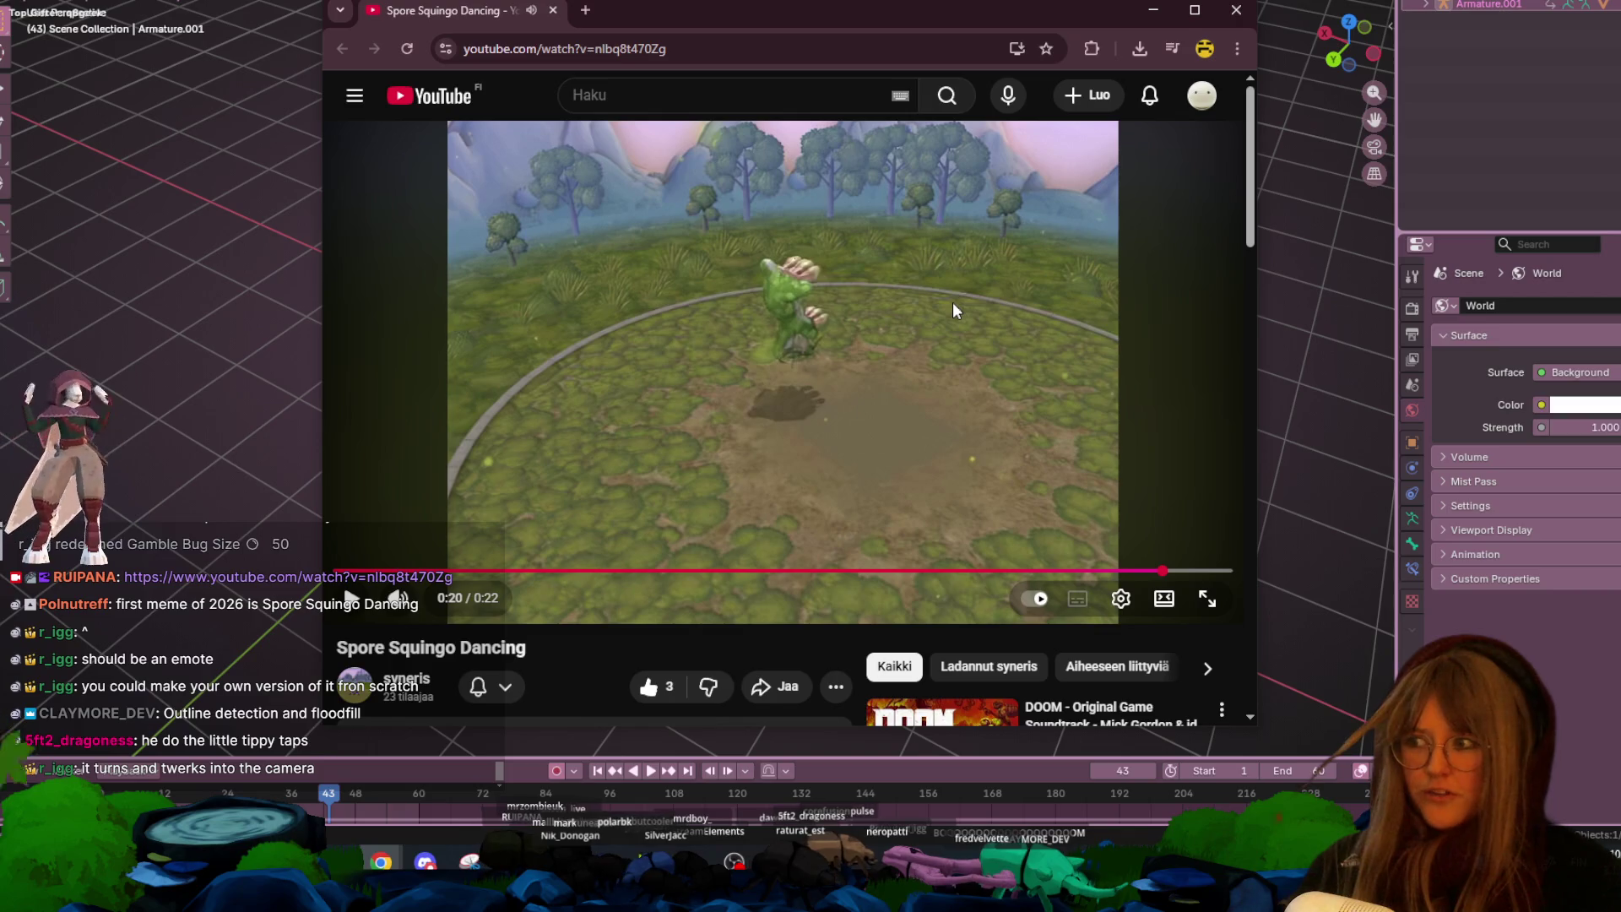
pyautogui.click(1042, 437)
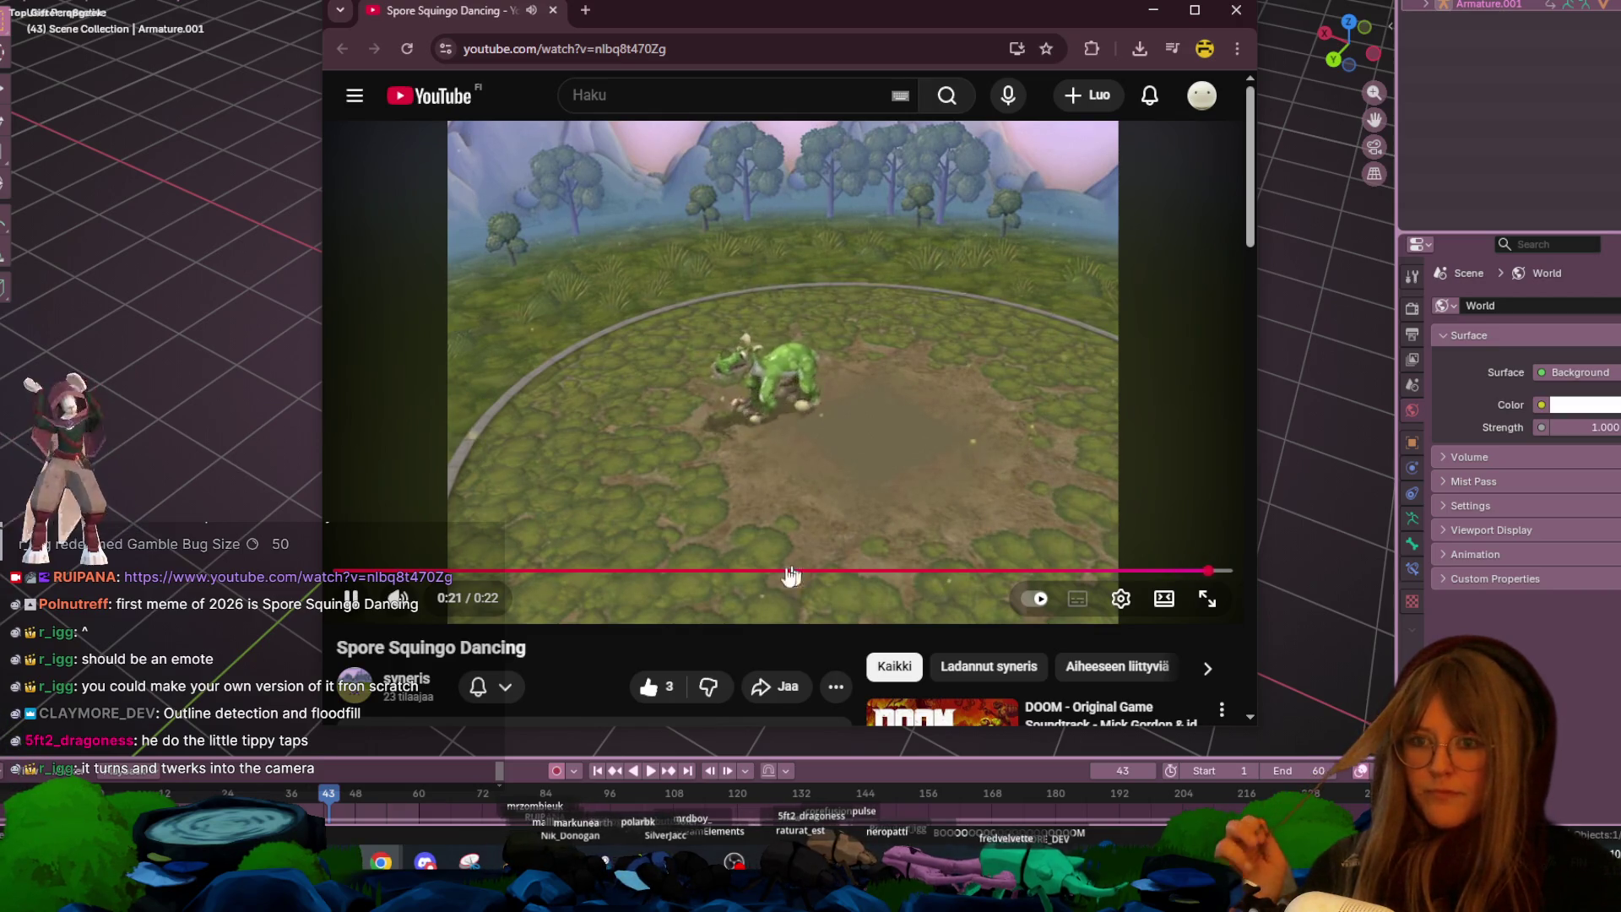
pyautogui.moveTo(791, 571); pyautogui.dragTo(353, 571)
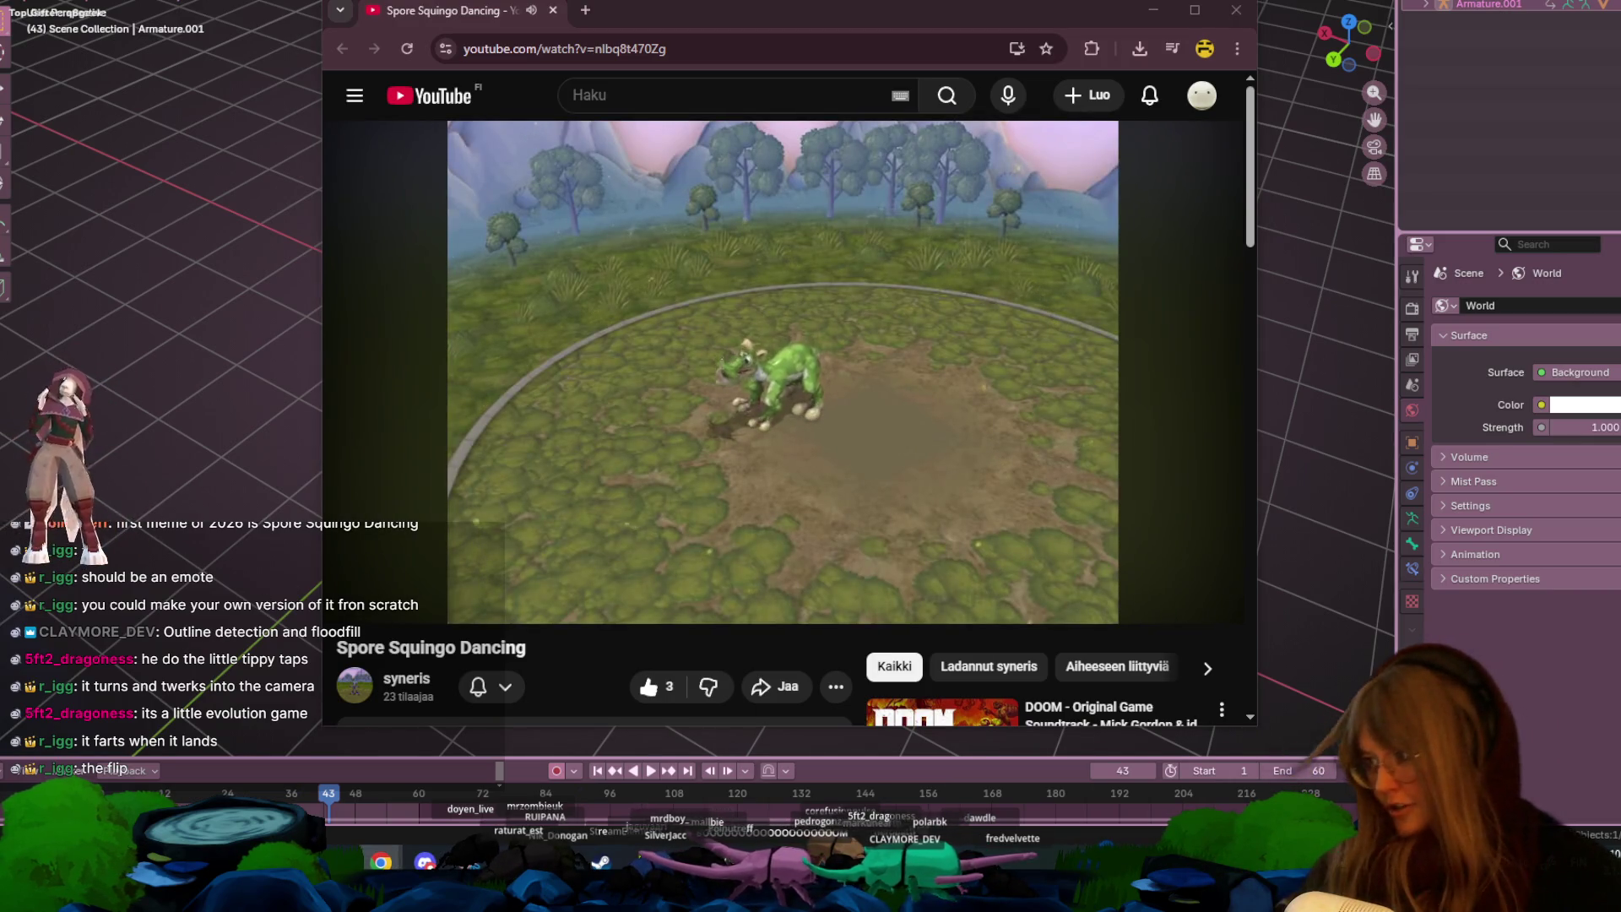
pyautogui.click(919, 389)
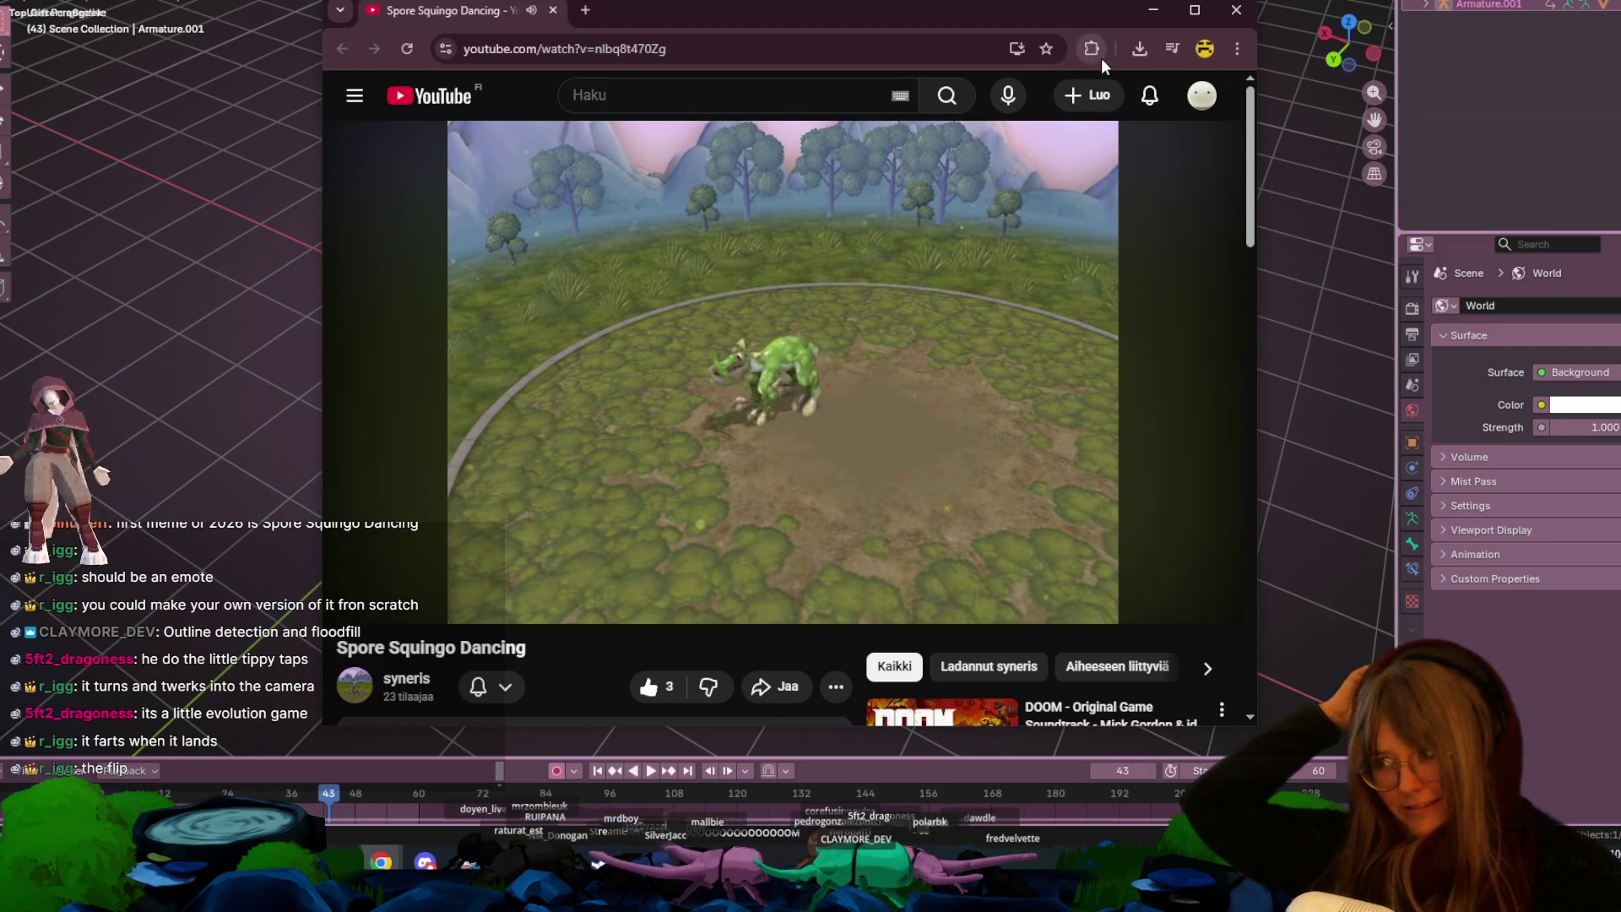
pyautogui.click(1234, 15)
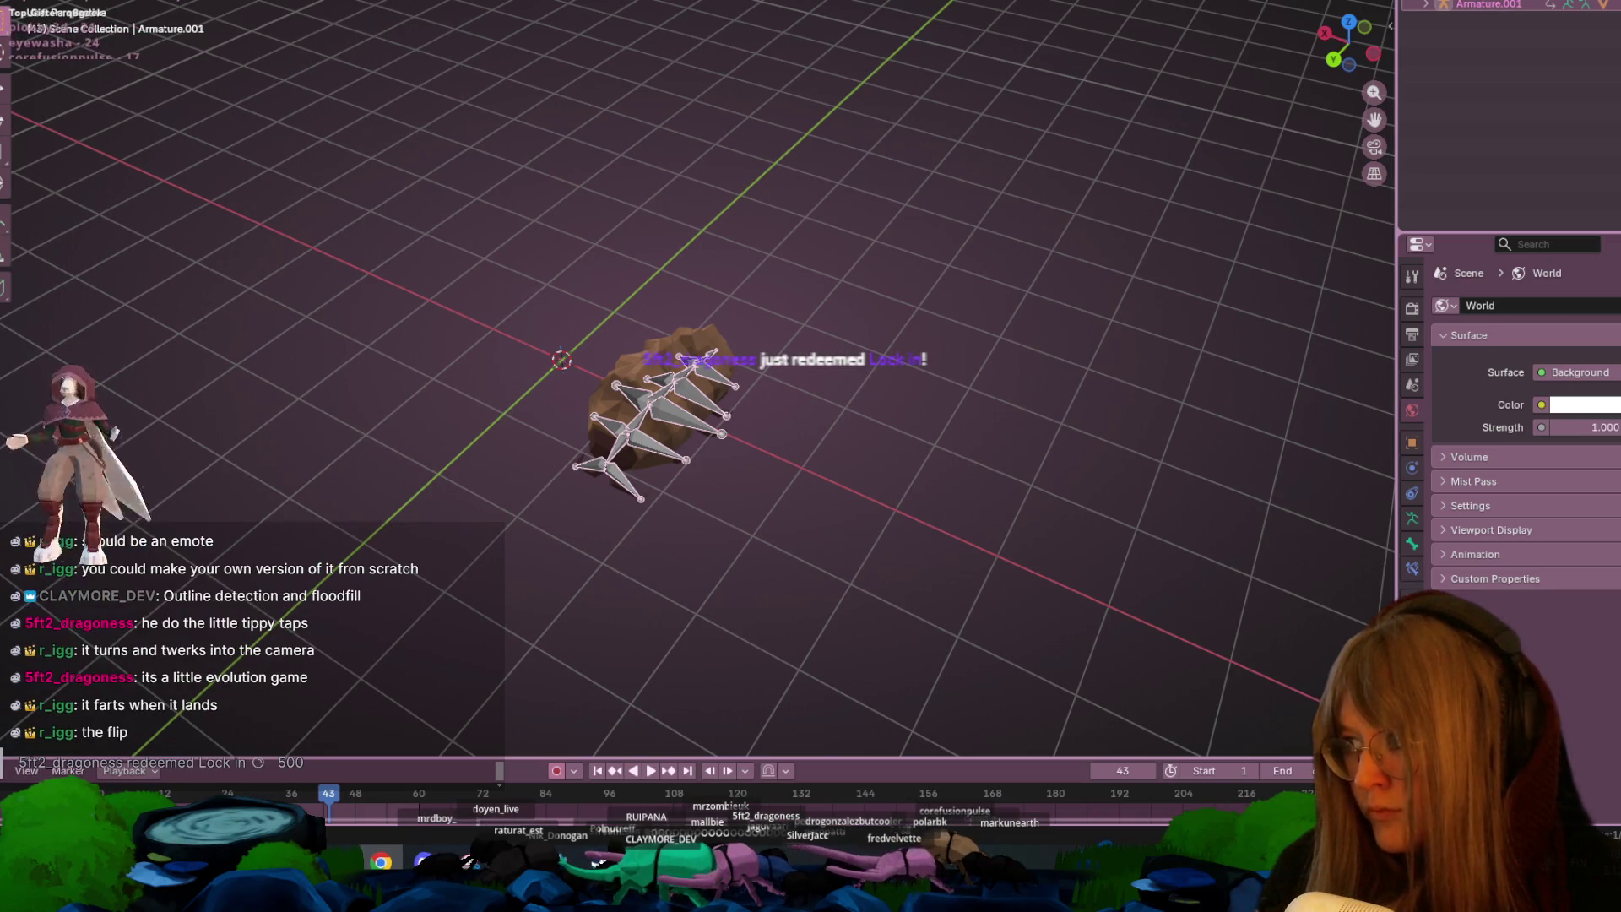
# - Orbit under the bug, cycle through Texture Paint and Shading workspaces, and snap to side ortho view
pyautogui.moveTo(810, 253)
pyautogui.mouseDown(button='middle')
pyautogui.moveTo(842, 239)
pyautogui.moveTo(1192, 464)
pyautogui.moveTo(1161, 250)
pyautogui.moveTo(1004, 9)
pyautogui.mouseUp(button='middle')
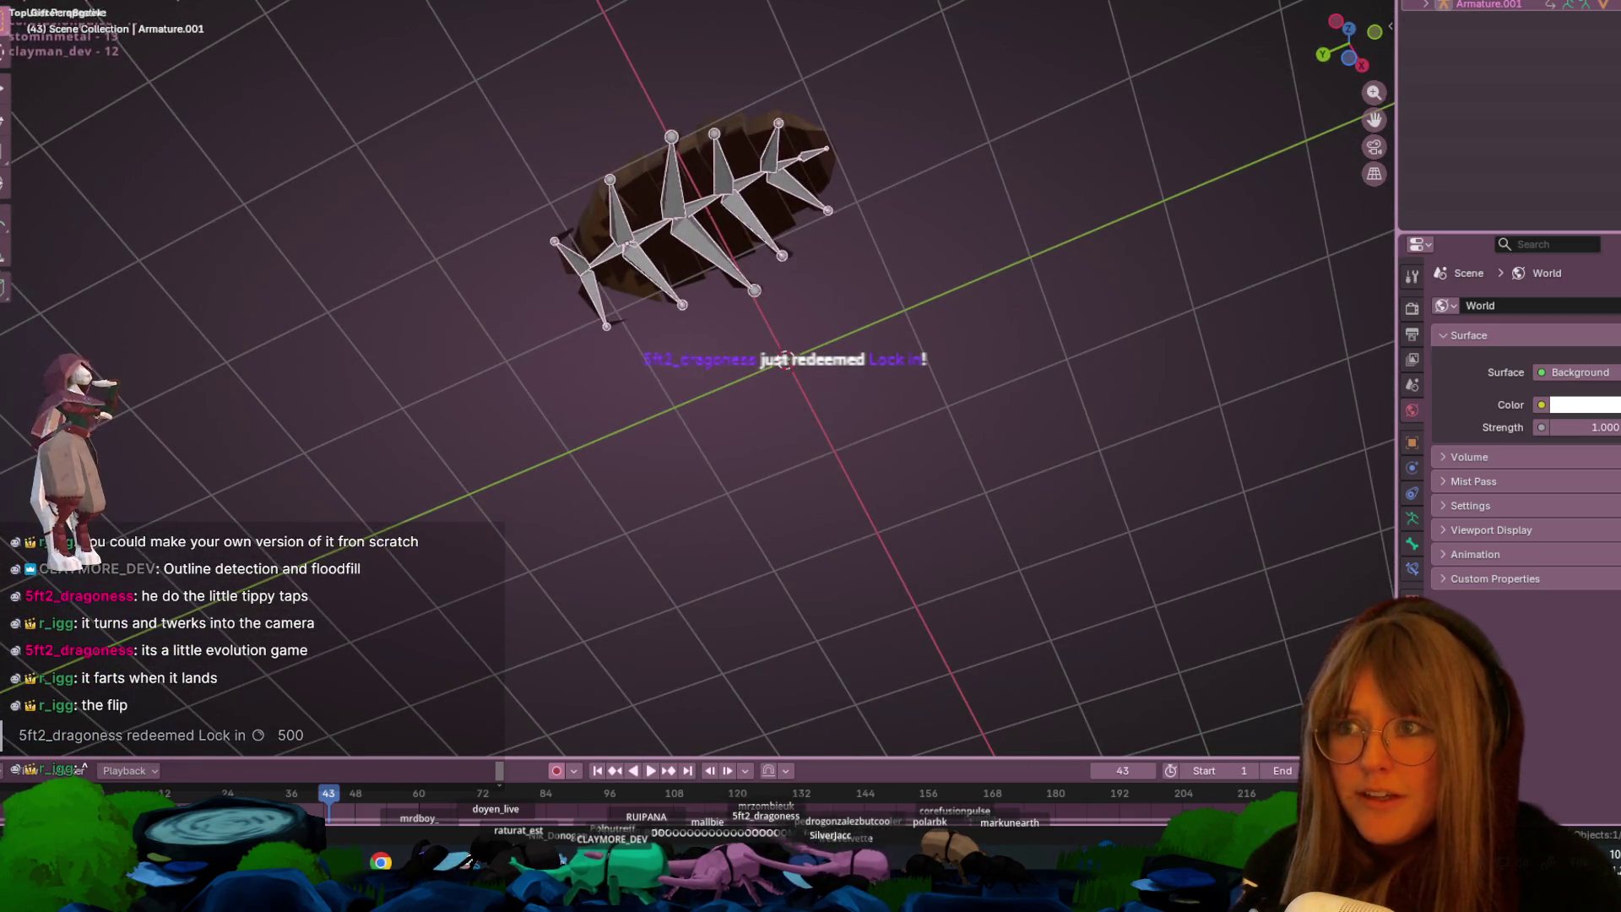
pyautogui.hotkey('ctrl', 'pageup')
pyautogui.hotkey('ctrl', 'pageup')
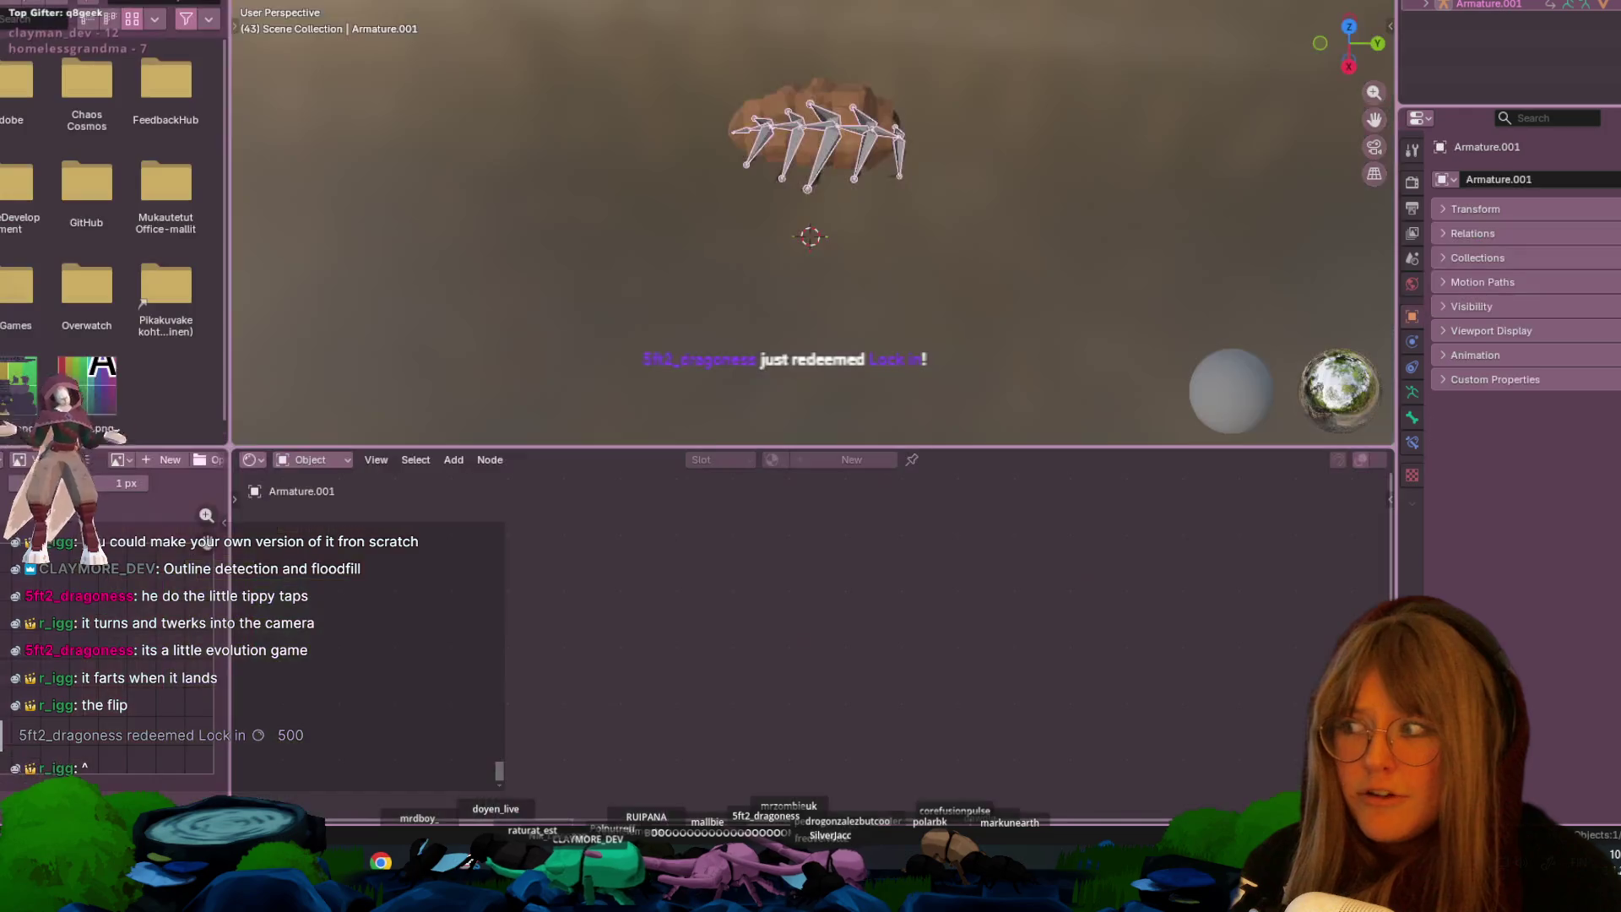
pyautogui.hotkey('ctrl', 'pageup')
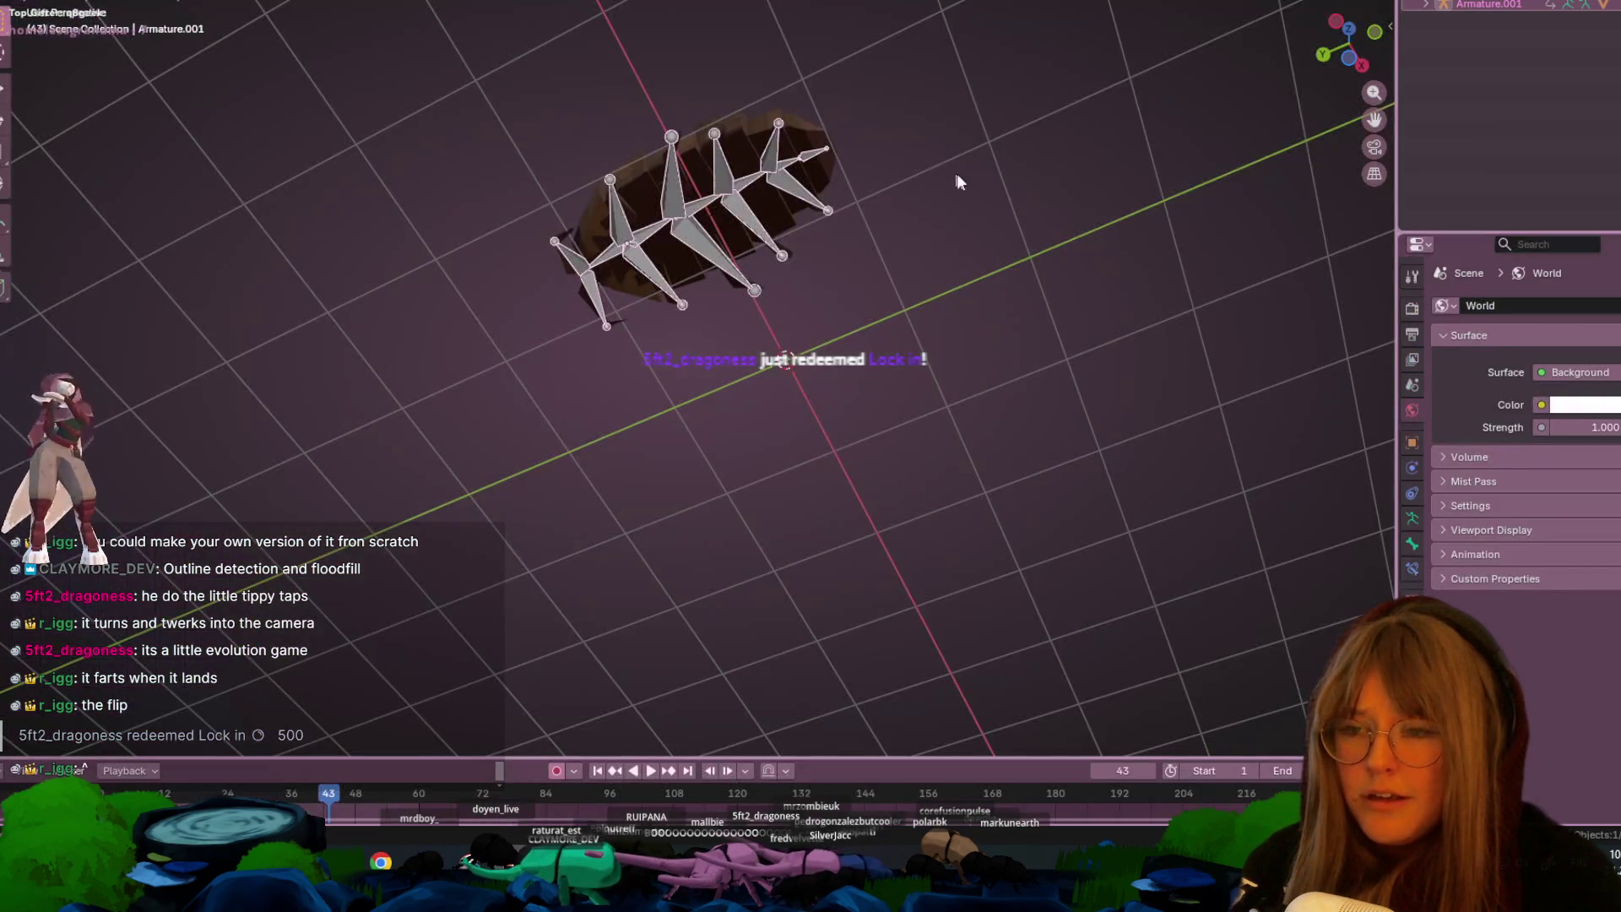
pyautogui.click(1335, 17)
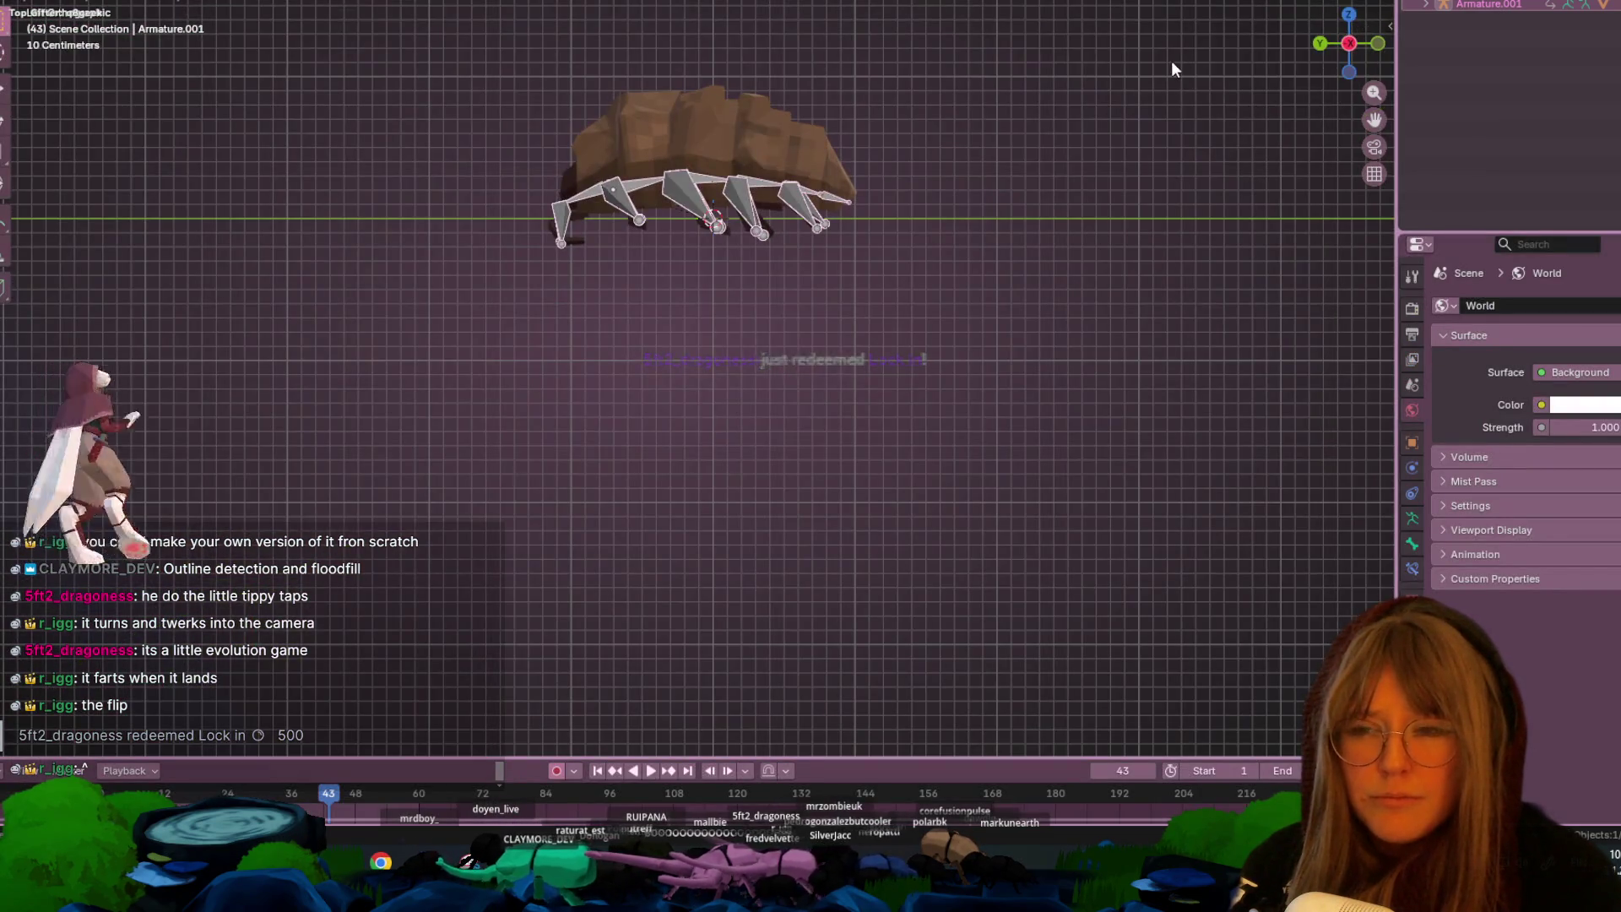
pyautogui.scroll(4, 1062, 281)
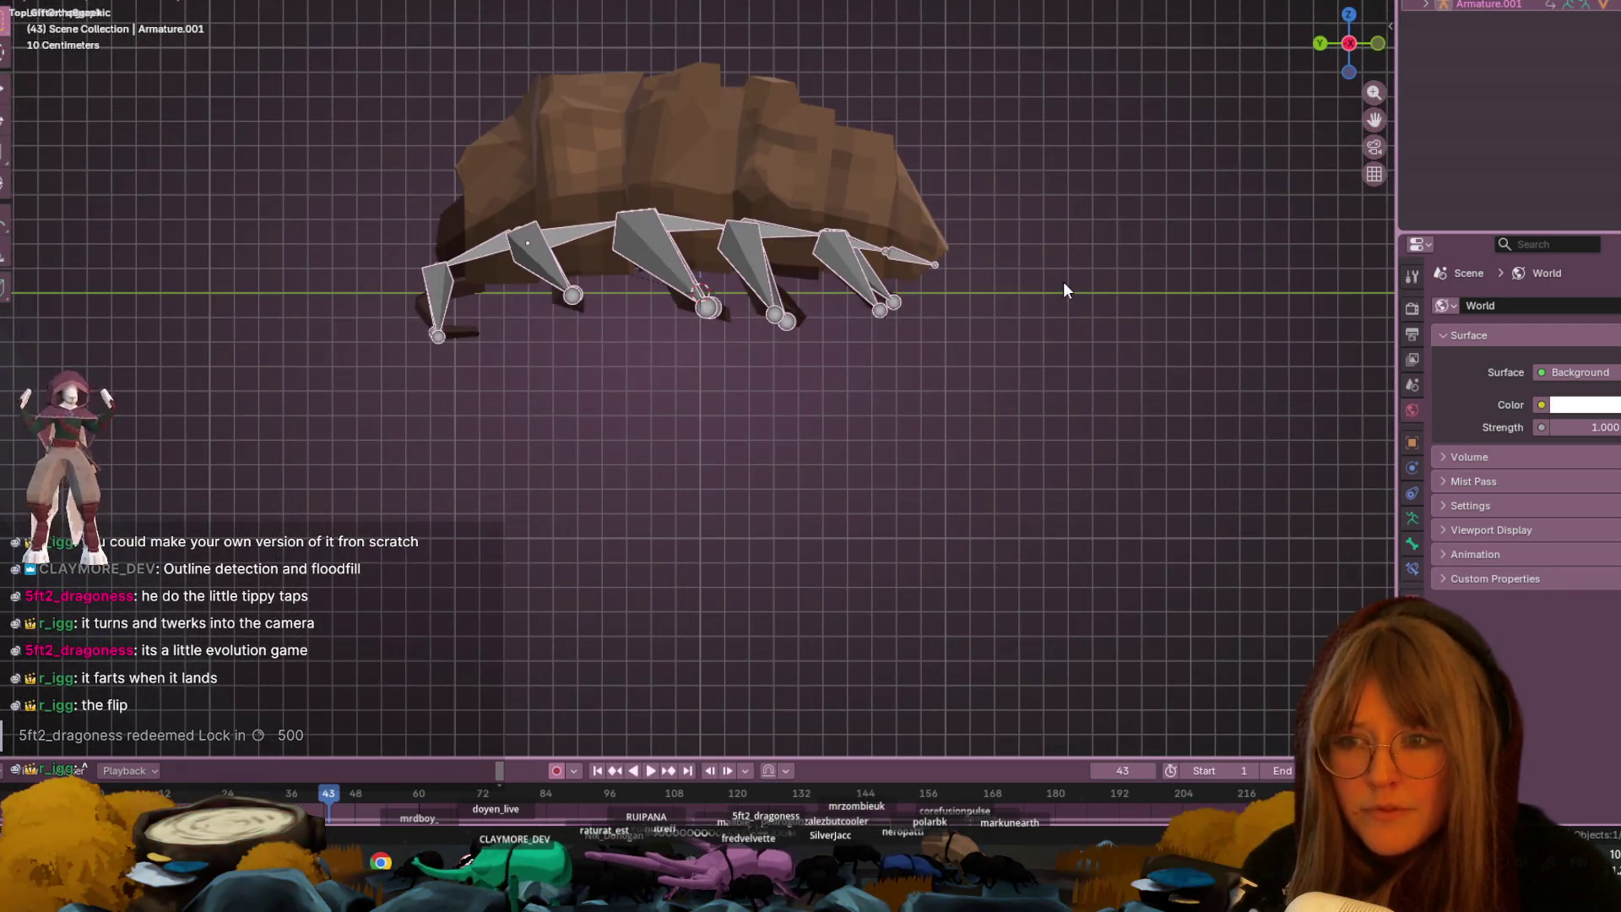
pyautogui.scroll(-4, 1062, 282)
# - Toggle armature edit mode, orbit to an angled perspective view of the bug, and open File
pyautogui.press('Tab')
pyautogui.press('Tab')
pyautogui.click(798, 229)
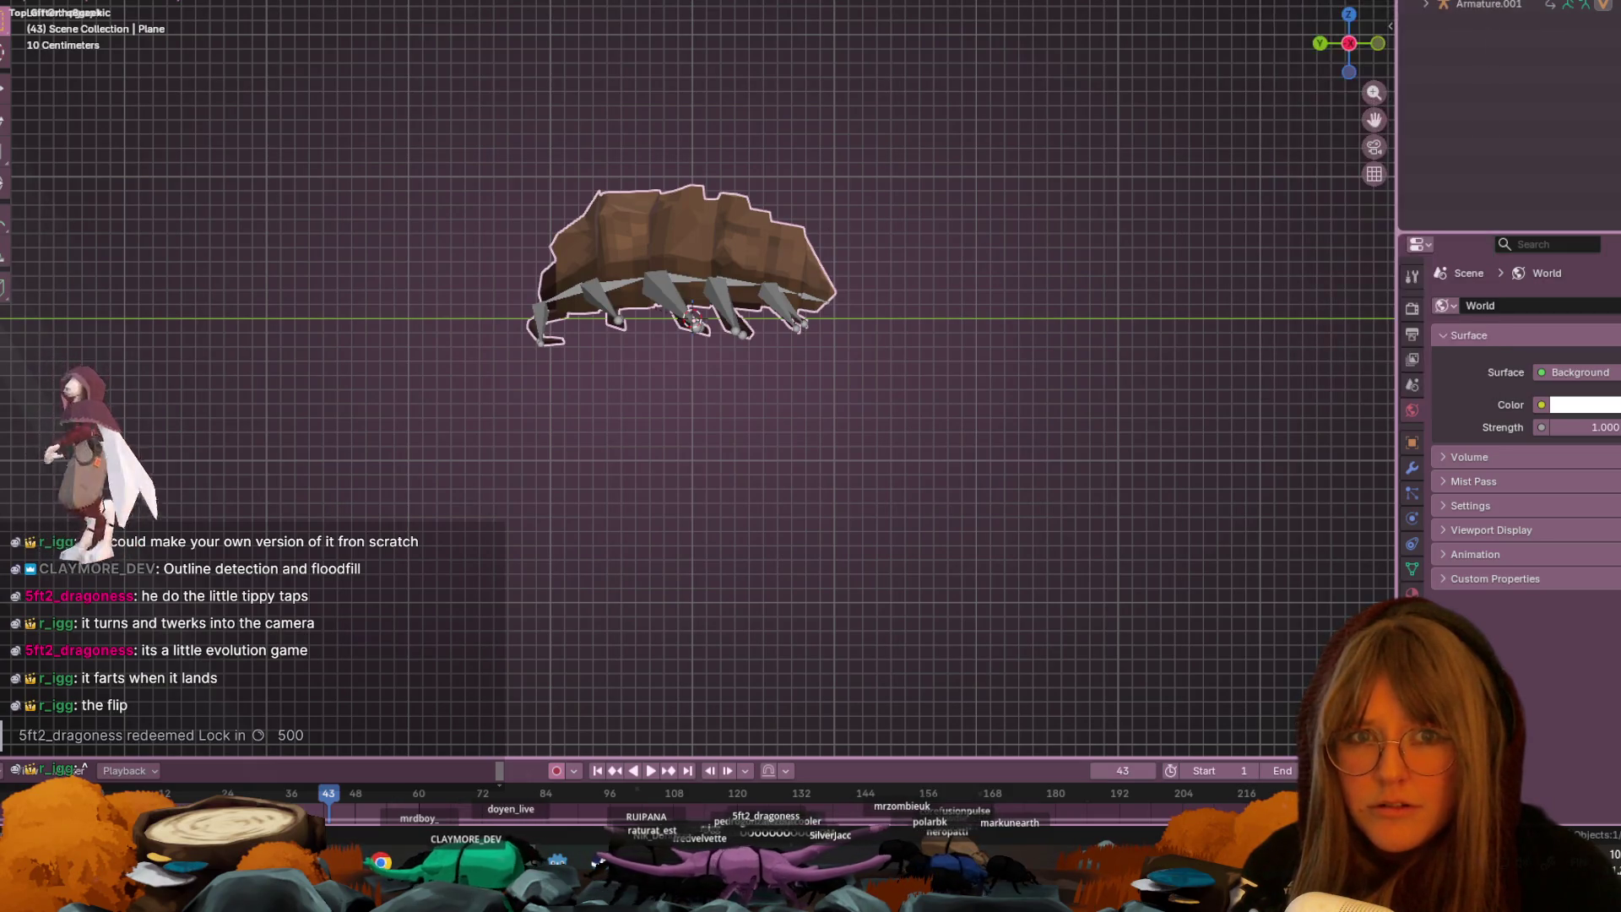
pyautogui.moveTo(1258, 211)
pyautogui.mouseDown(button='middle')
pyautogui.moveTo(1157, 246)
pyautogui.moveTo(1060, 372)
pyautogui.moveTo(1179, 210)
pyautogui.moveTo(1165, 286)
pyautogui.mouseUp(button='middle')
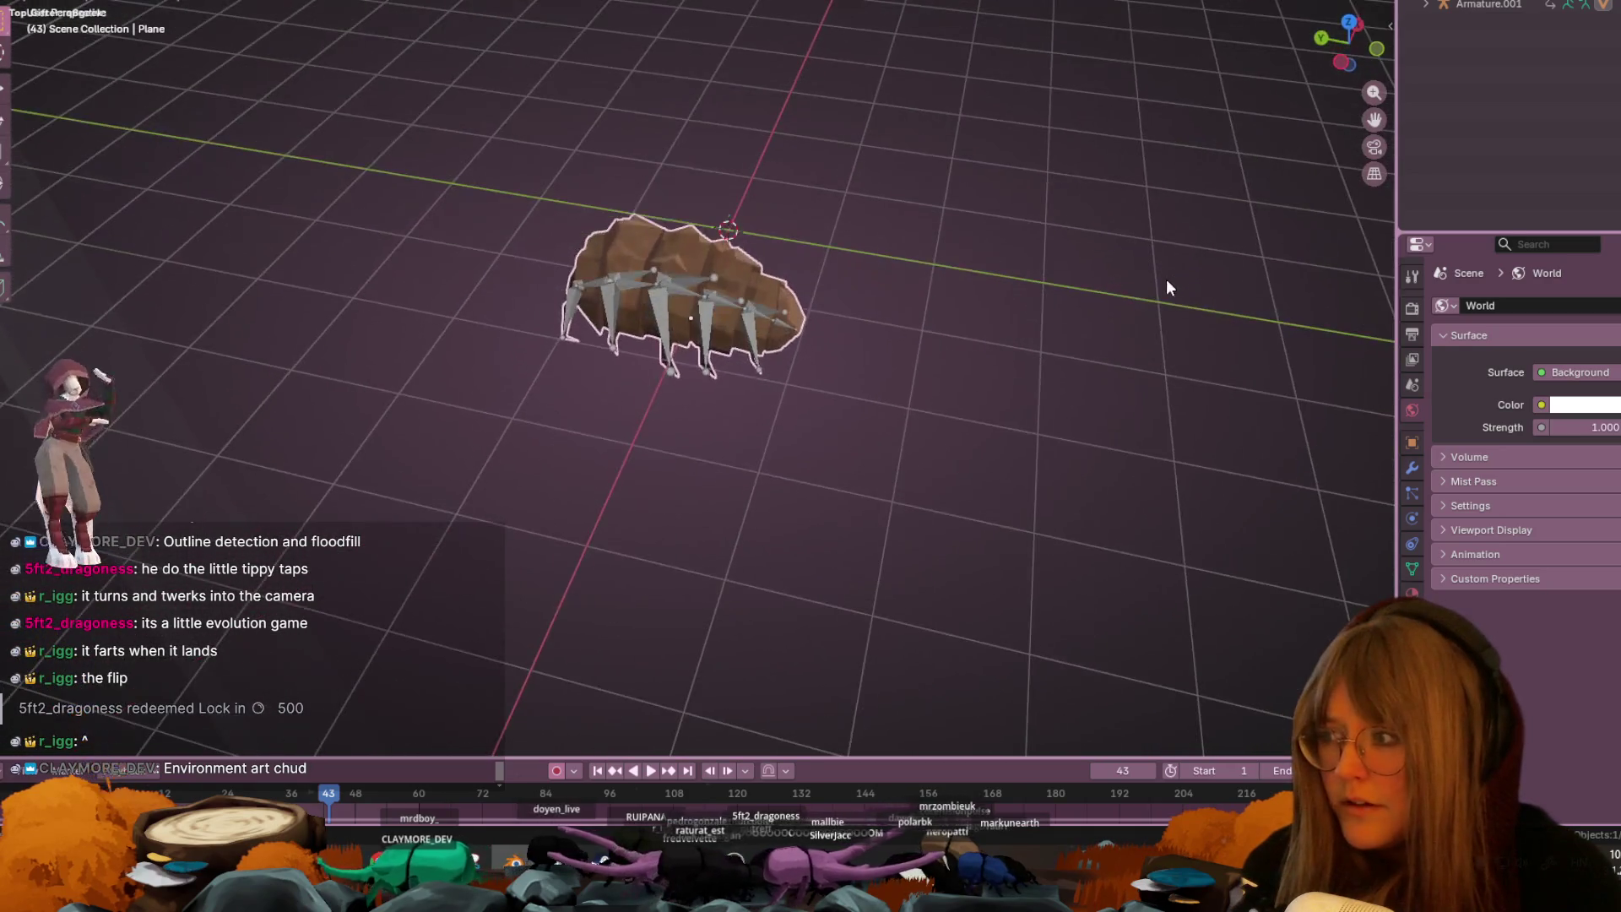
pyautogui.click(1165, 281)
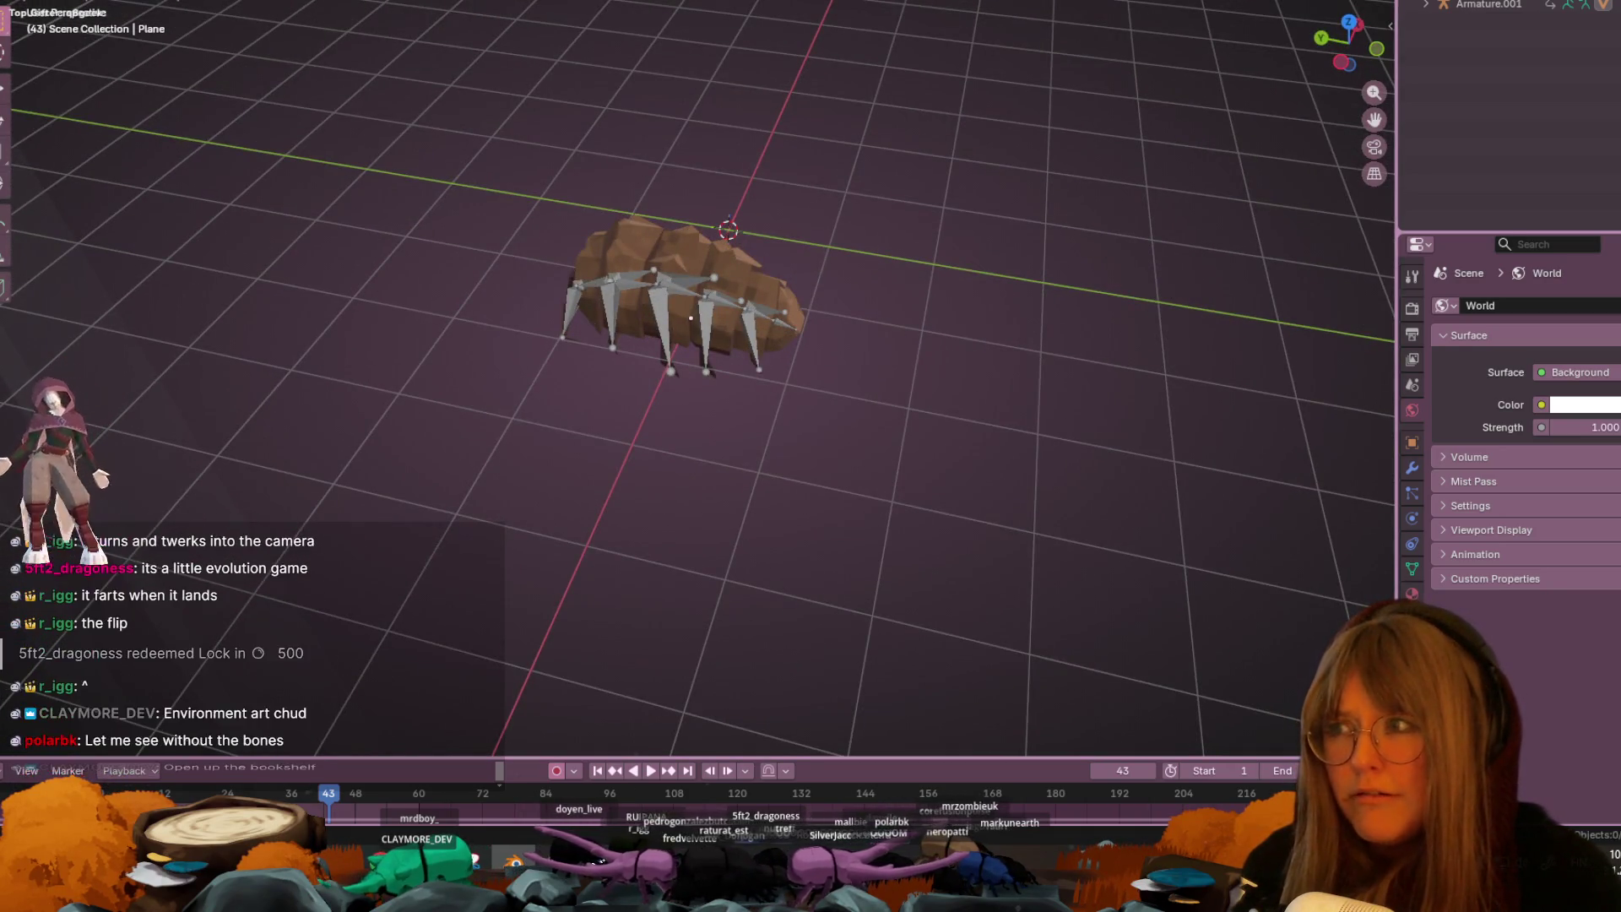
pyautogui.click(35, 6)
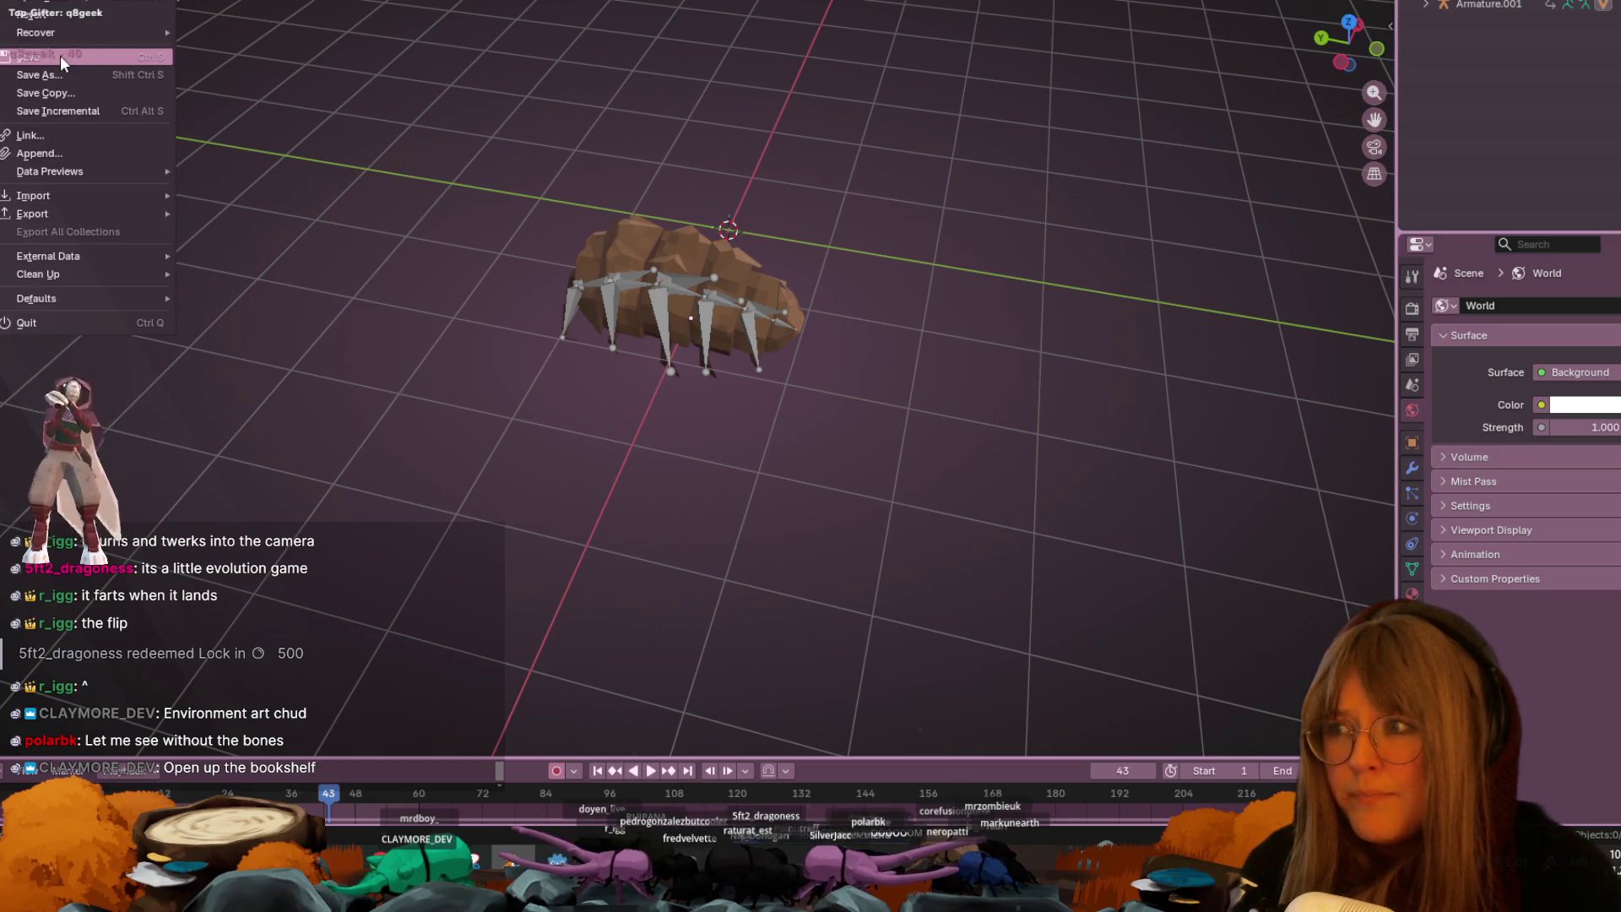
# - Dismiss the File menu, zoom out and orbit to a steeper top-down view, then reopen File
pyautogui.click(119, 110)
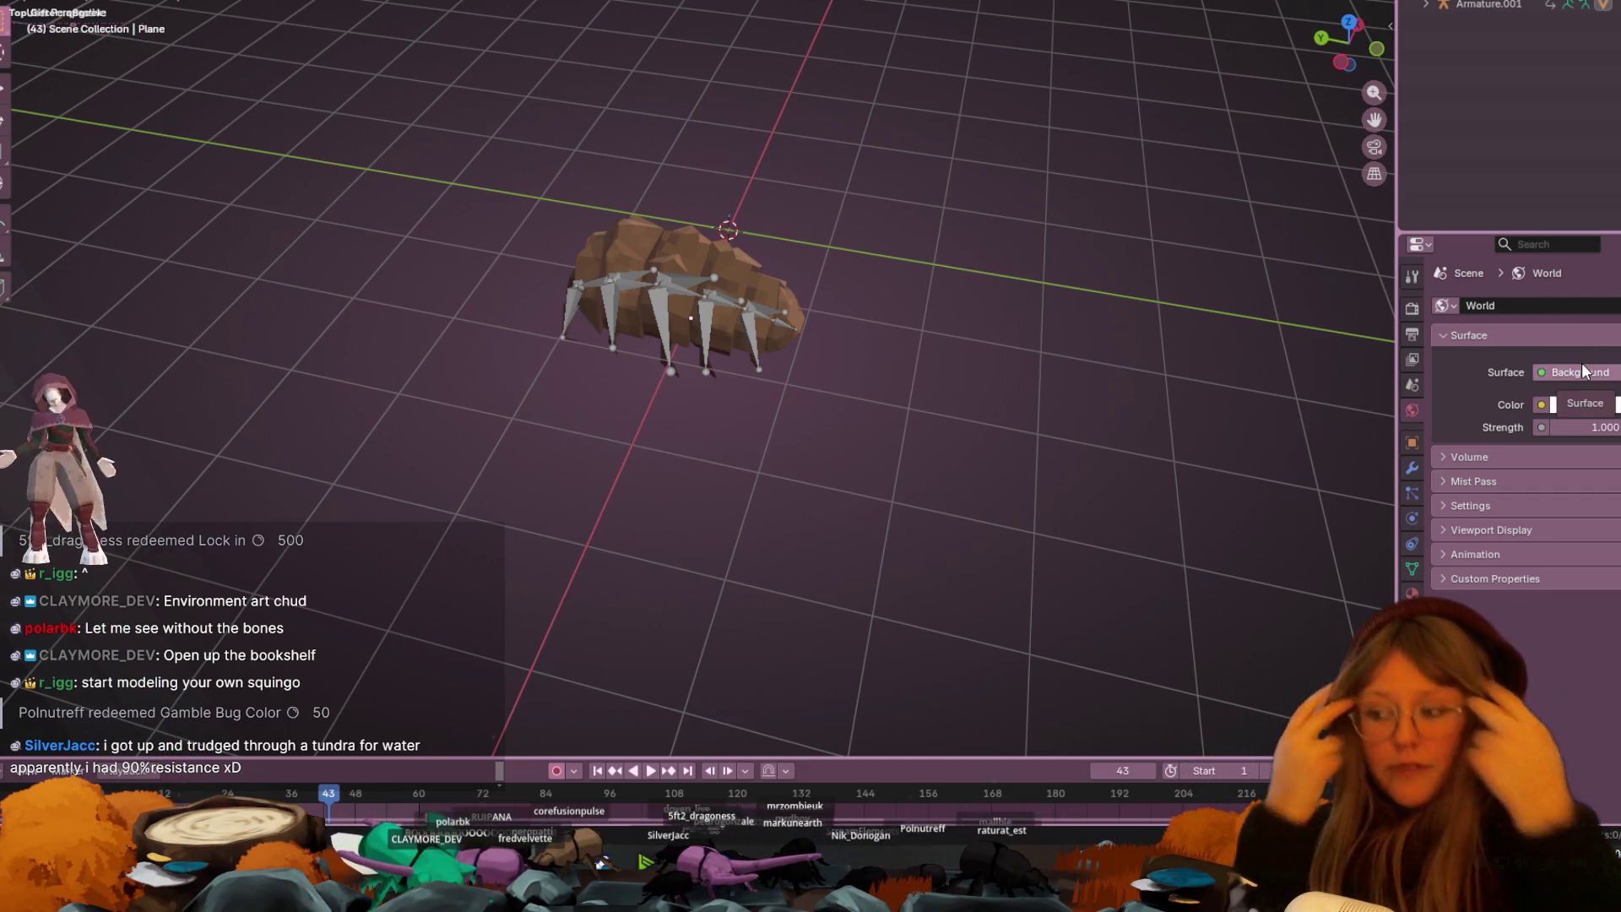
pyautogui.scroll(-2, 1121, 327)
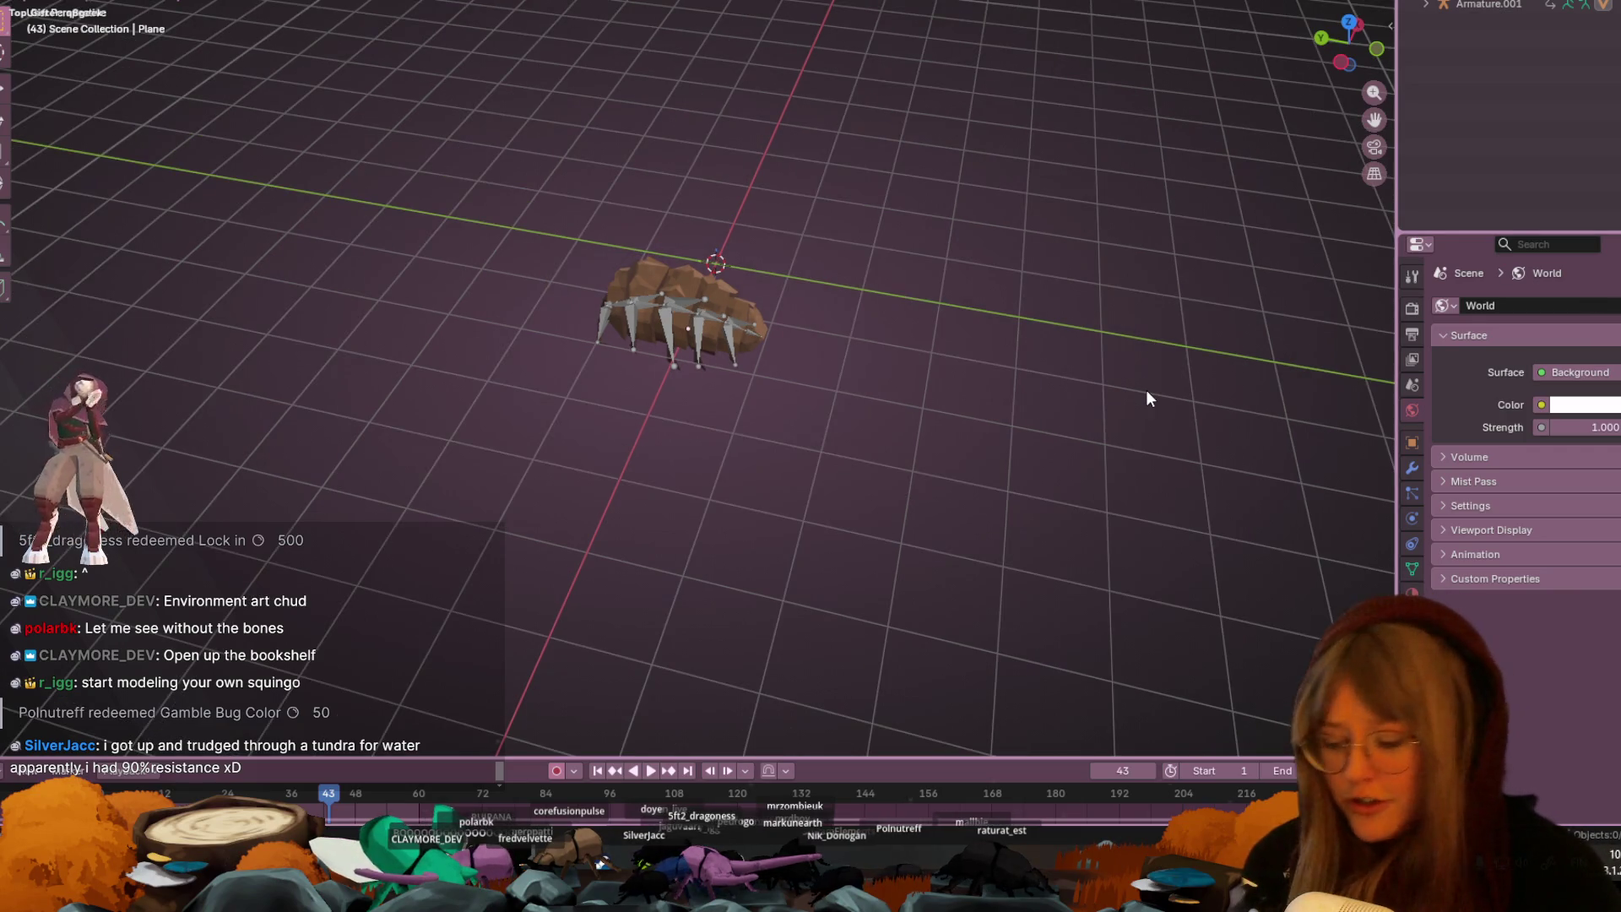
pyautogui.moveTo(1147, 391)
pyautogui.mouseDown(button='middle')
pyautogui.moveTo(1125, 358)
pyautogui.moveTo(1093, 353)
pyautogui.mouseUp(button='middle')
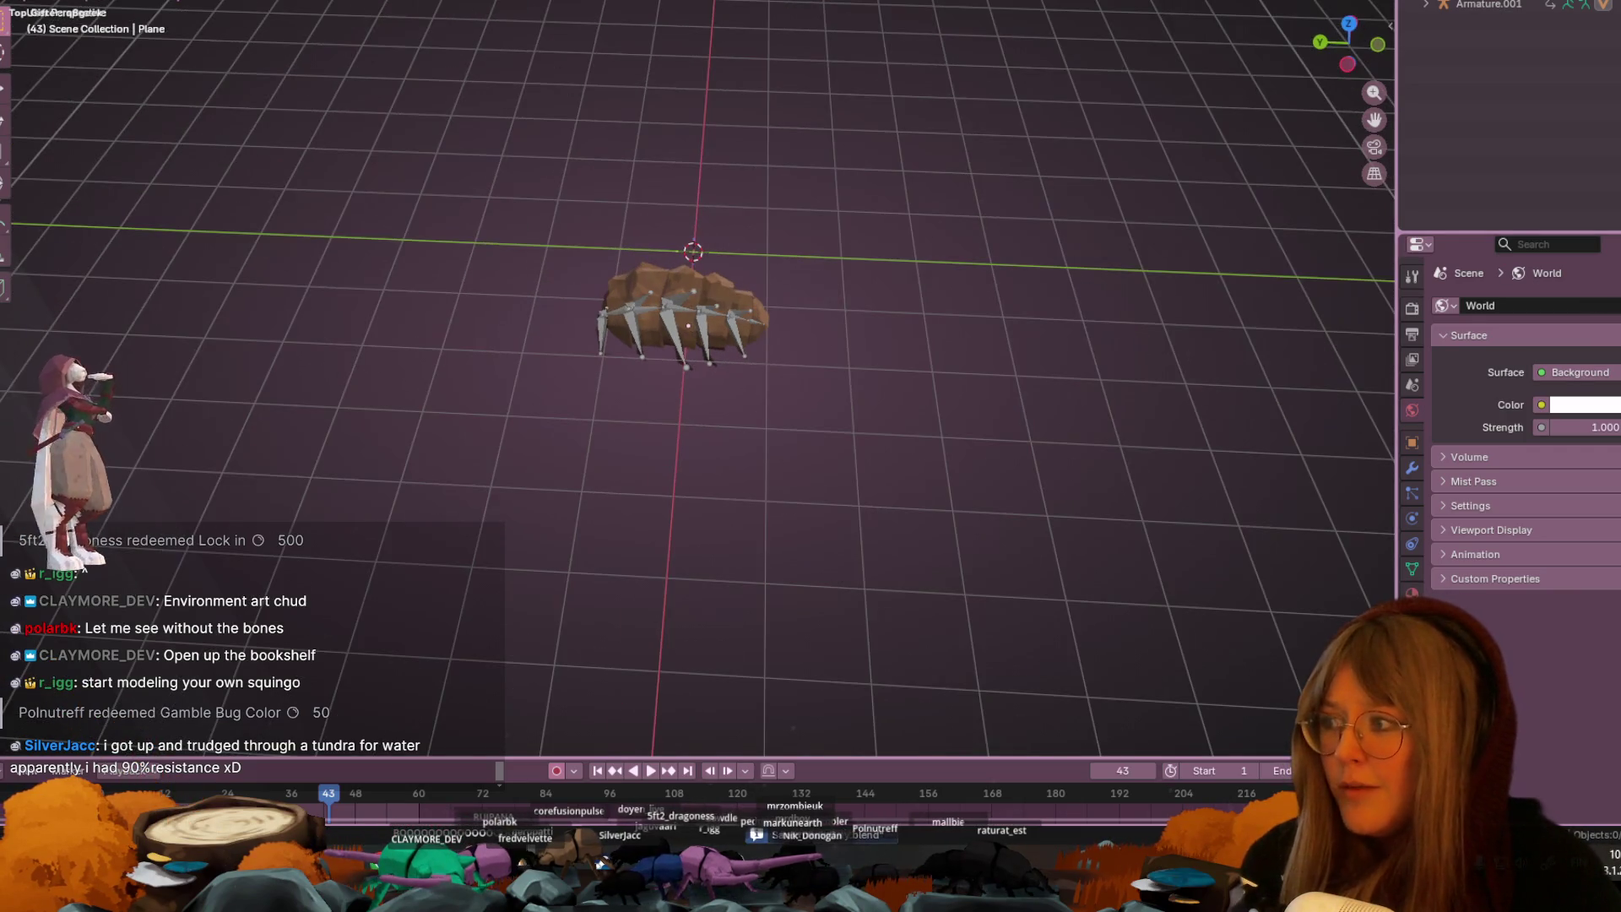
pyautogui.click(17, 3)
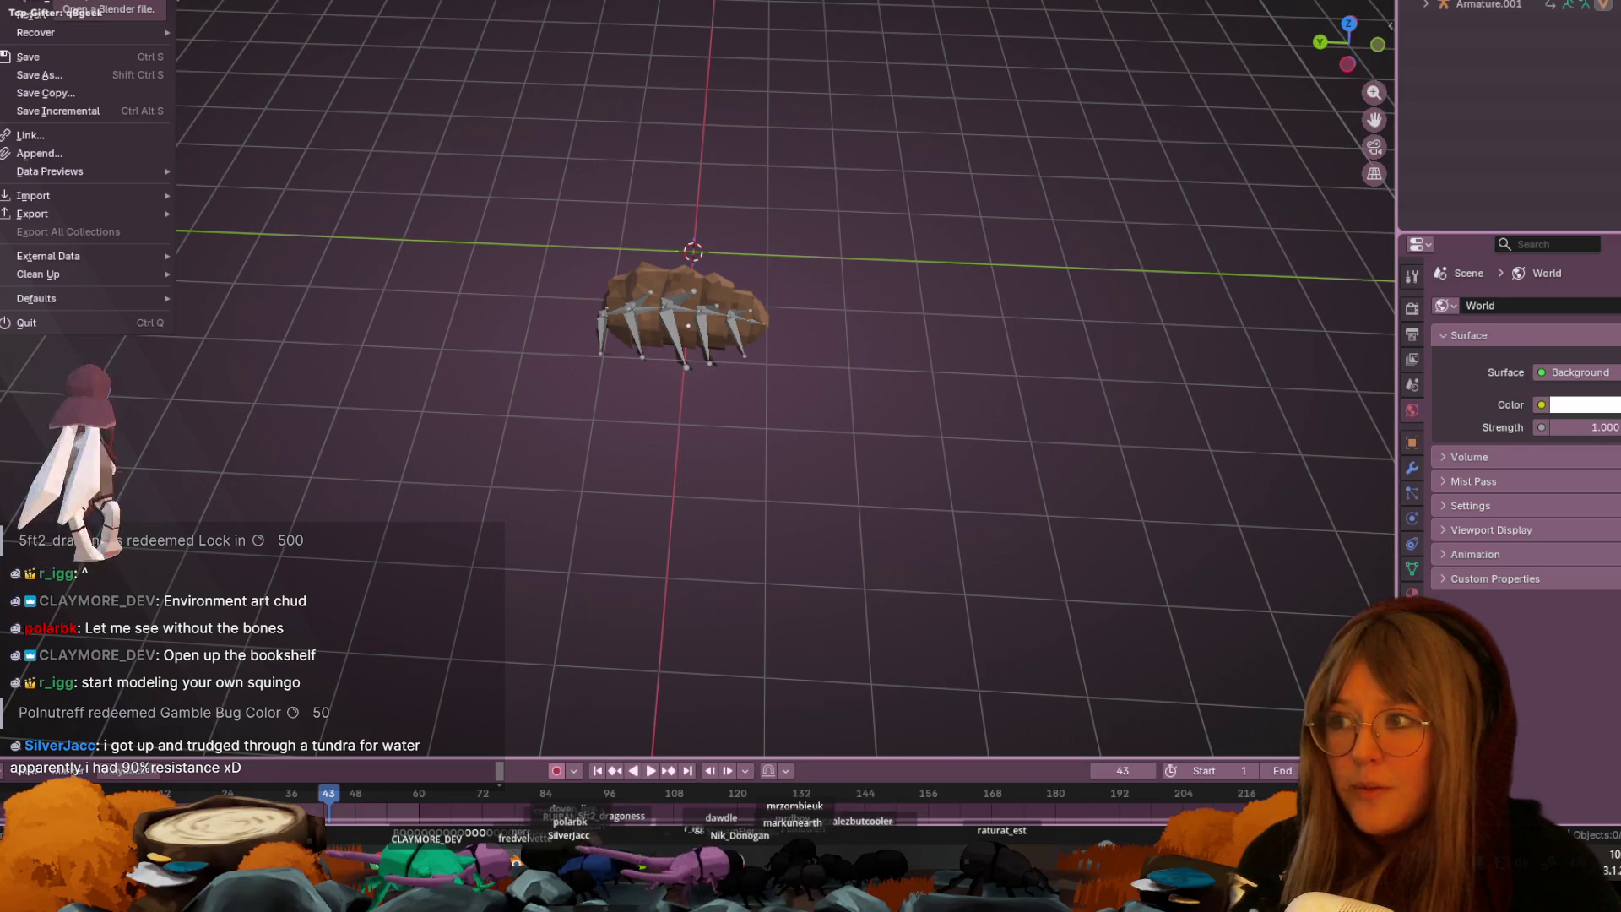
# - Load Bookshelf.blend from Open Recent and orbit so the bookshelf faces forward
pyautogui.moveTo(90, 4)
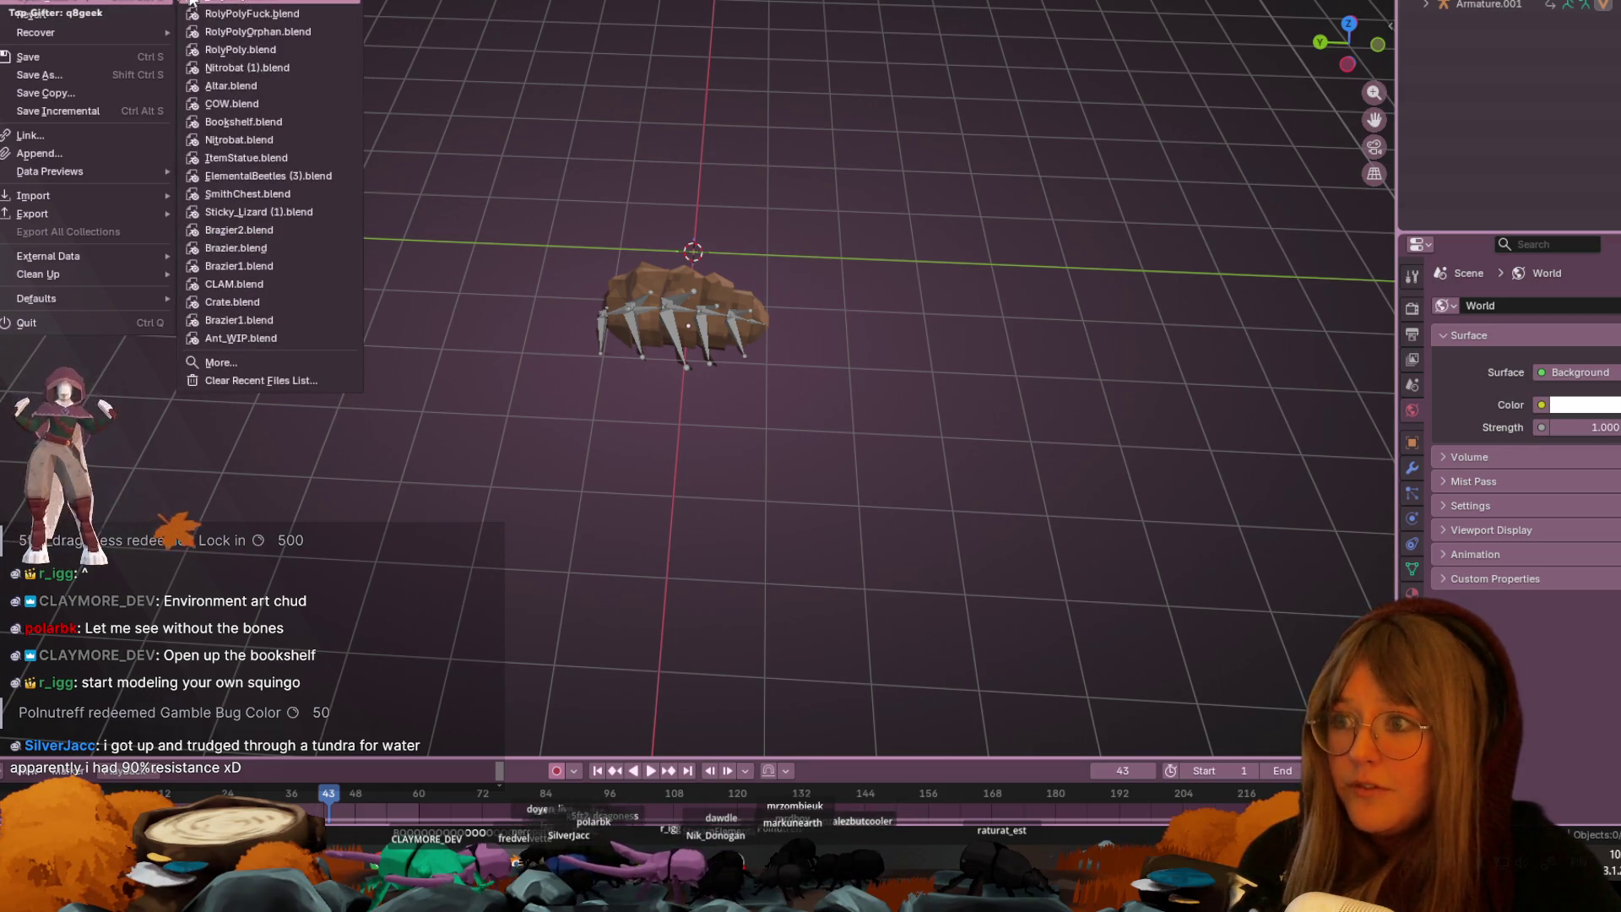
pyautogui.click(236, 124)
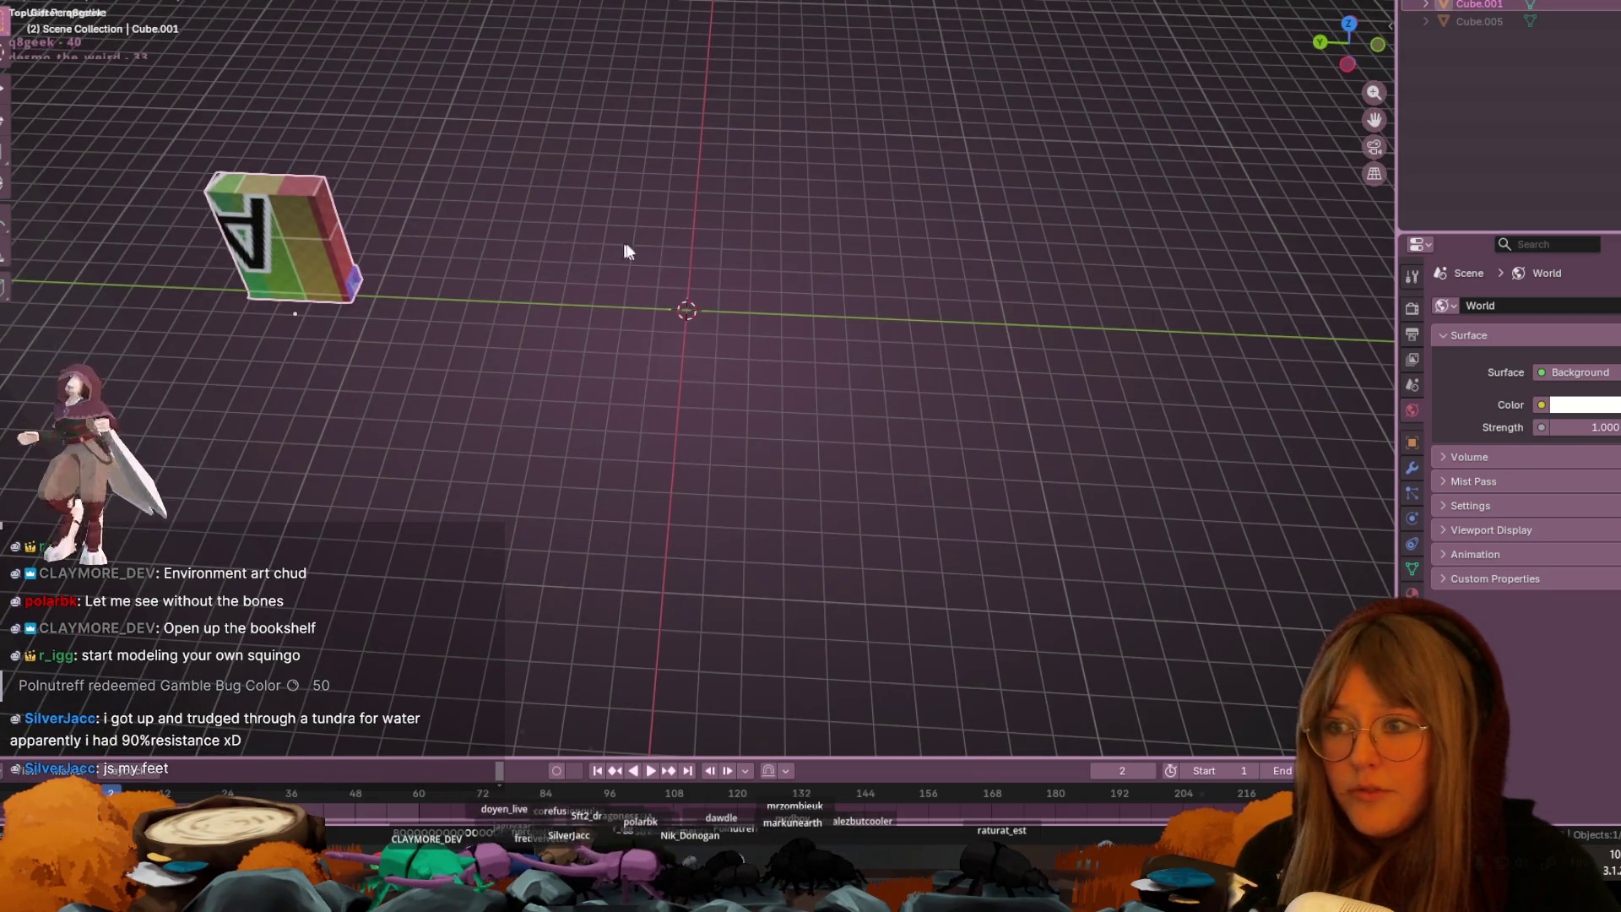
pyautogui.moveTo(1062, 255)
pyautogui.mouseDown(button='middle')
pyautogui.moveTo(839, 278)
pyautogui.moveTo(677, 199)
pyautogui.moveTo(1219, 43)
pyautogui.mouseUp(button='middle')
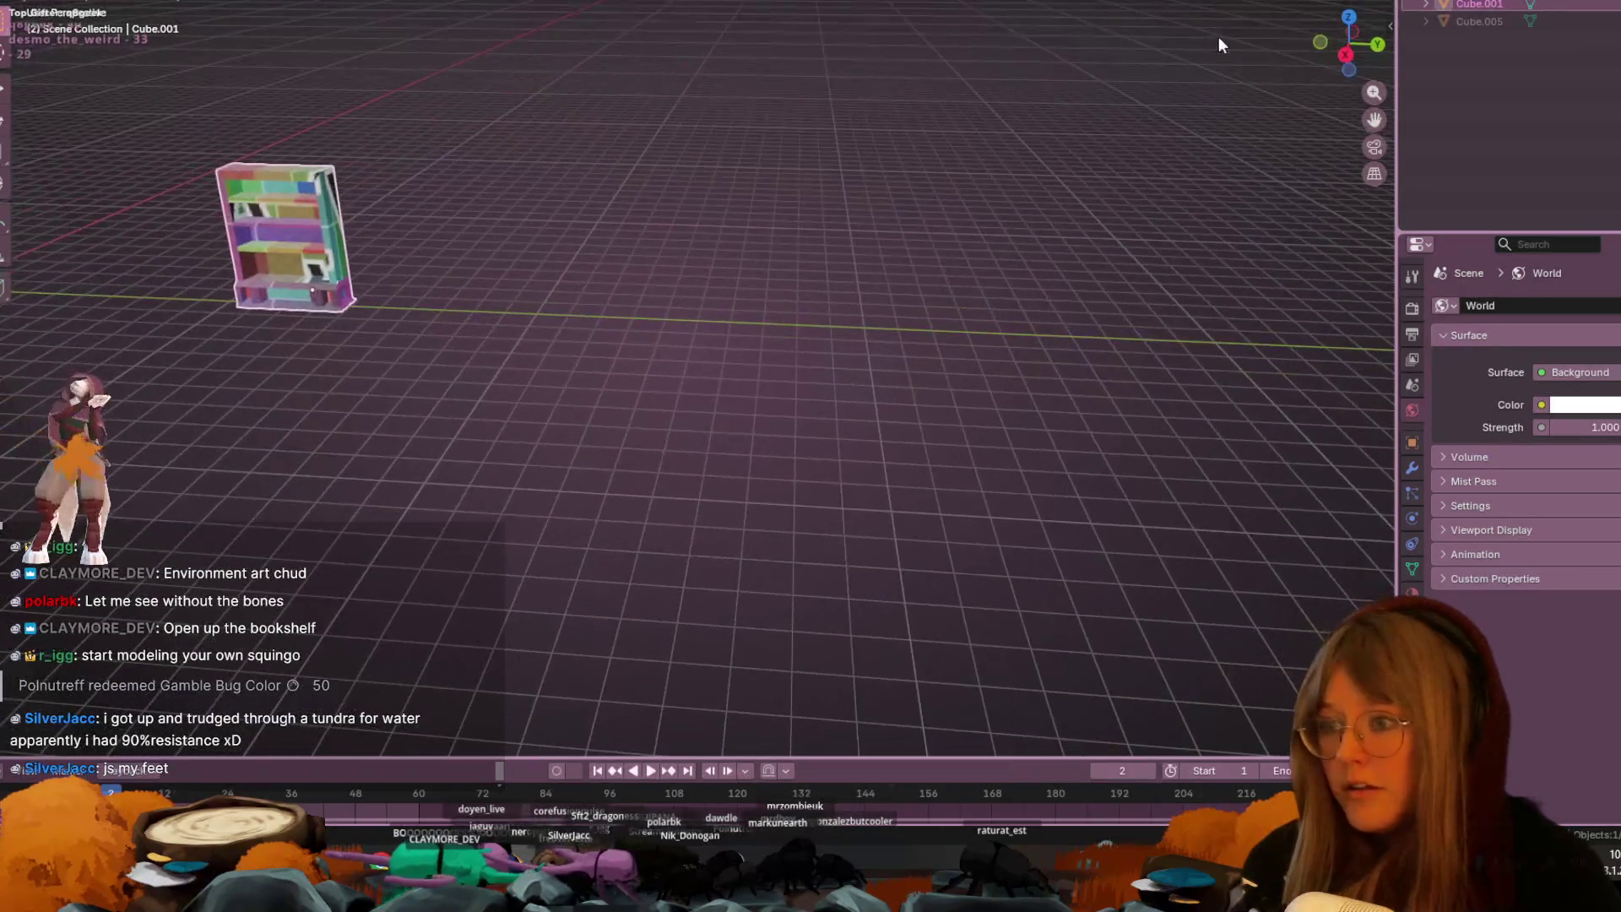
# - Frame the bookshelf in right orthographic view, briefly revealing then re-hiding the wider bookshelf model
pyautogui.click(1345, 53)
pyautogui.keyDown('shift'); pyautogui.moveTo(363, 312); pyautogui.dragTo(970, 337, button='middle'); pyautogui.keyUp('shift')
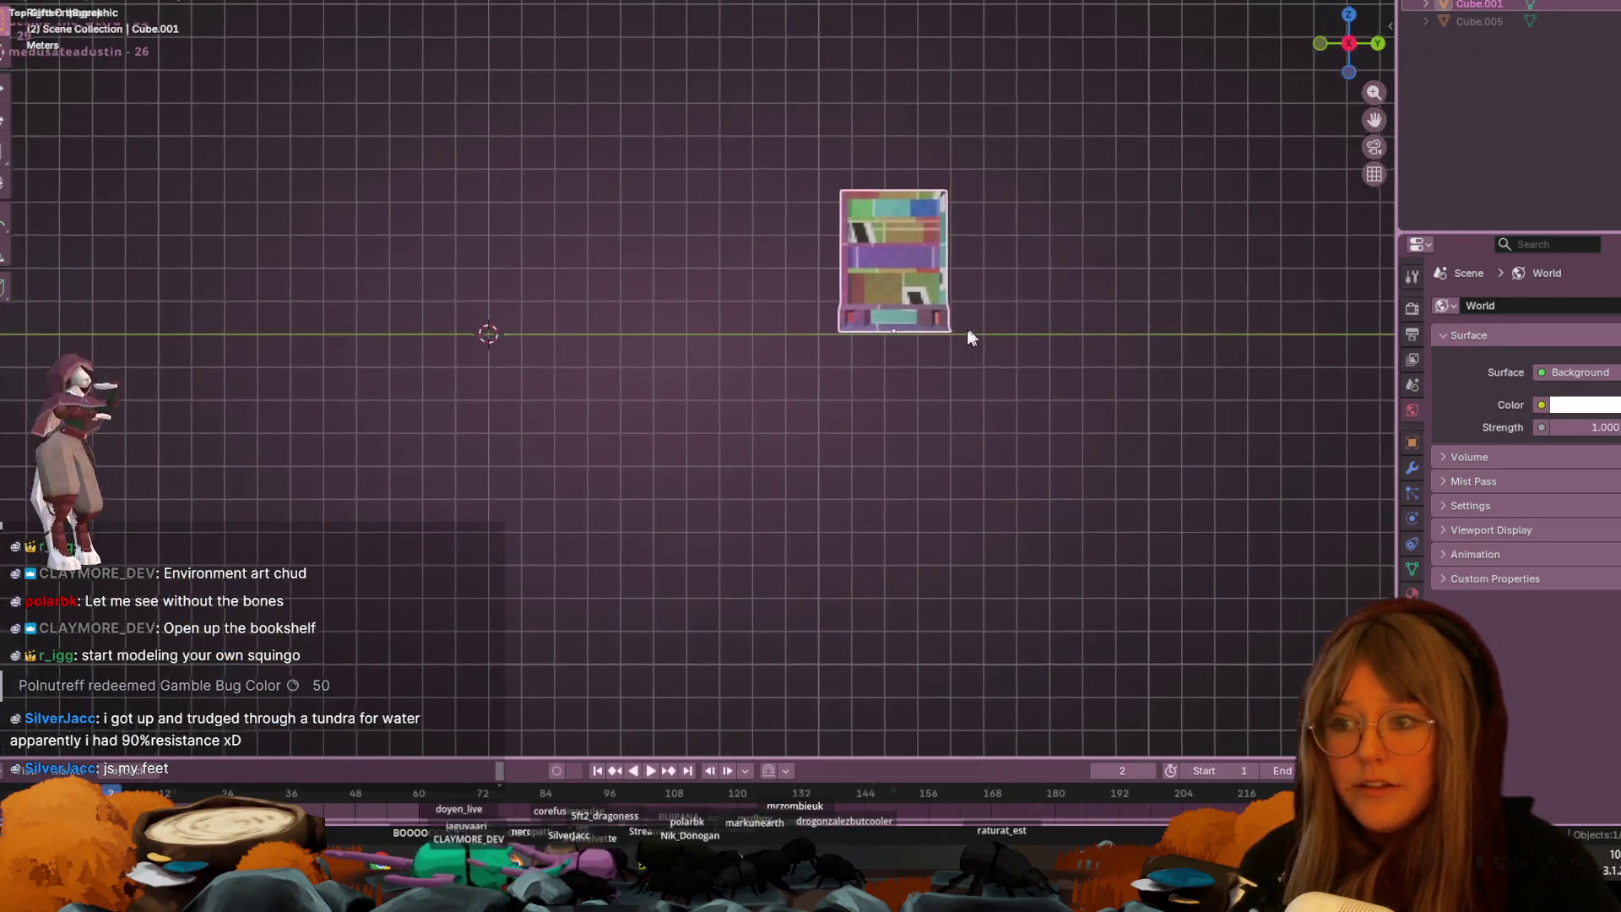
pyautogui.scroll(1, 953, 332)
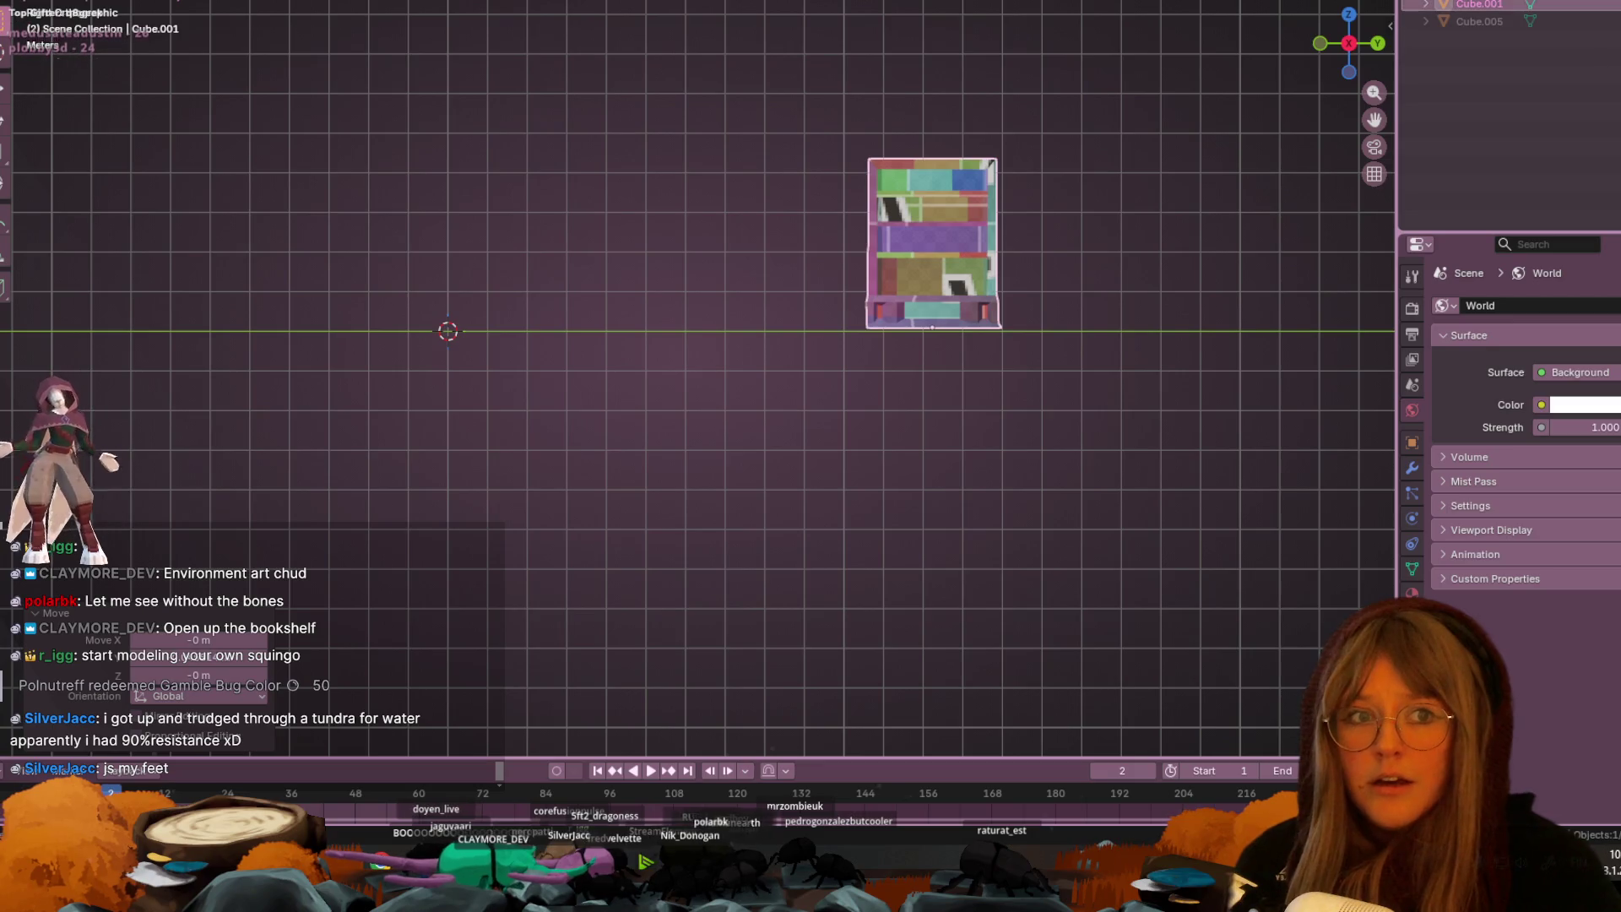
pyautogui.hotkey('ctrl', 'v')
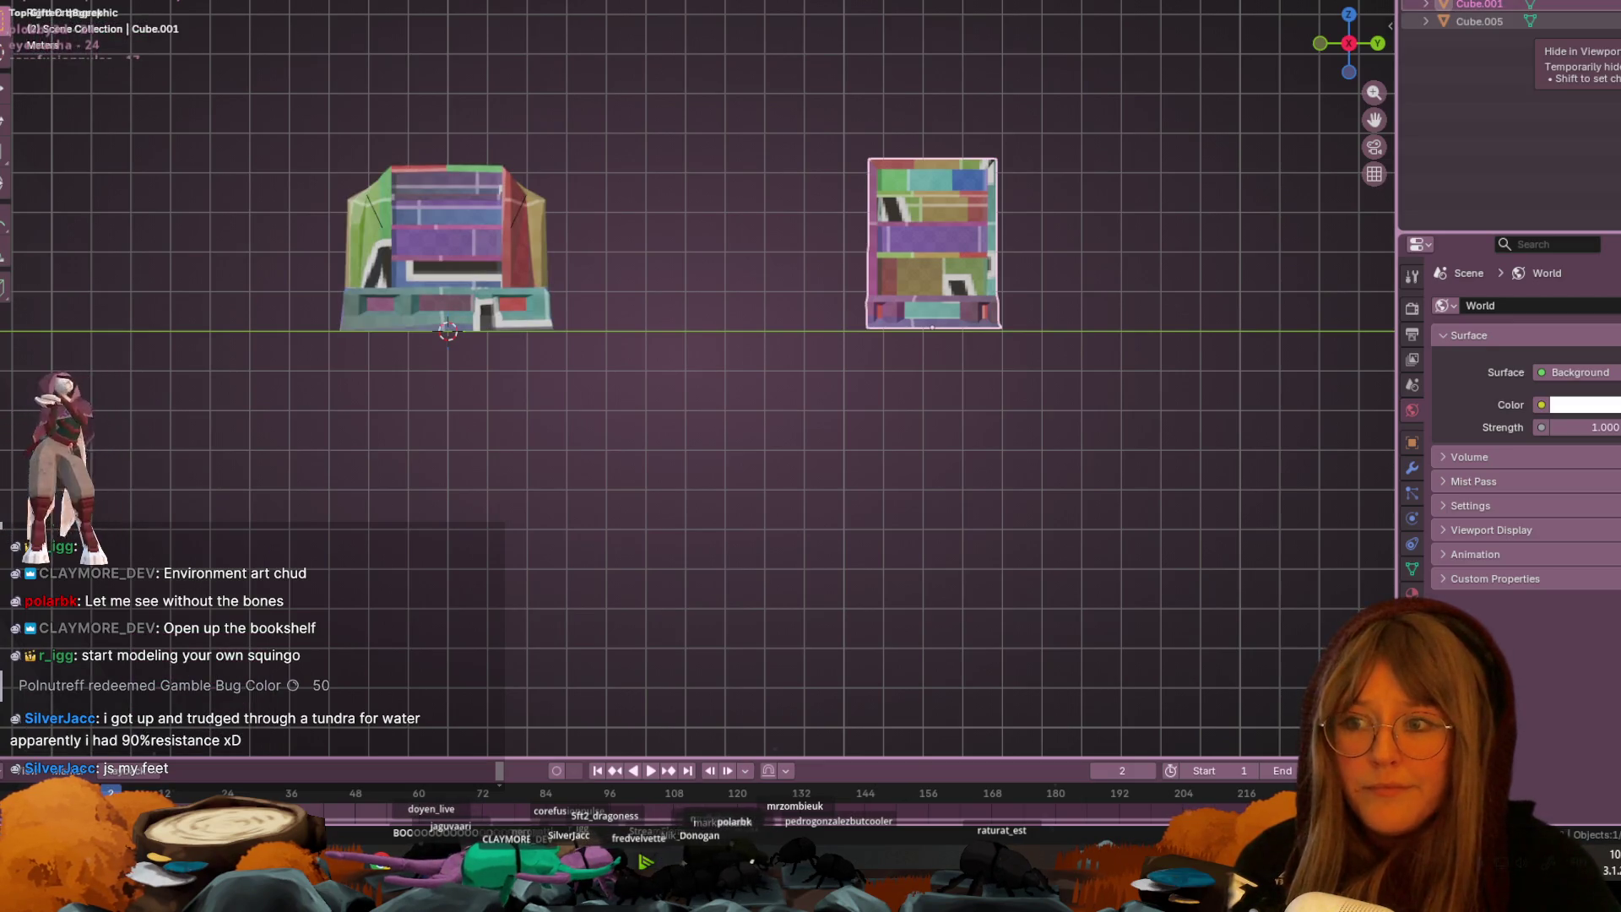
pyautogui.press('h')
# - Move the bookshelf with G so its base rests on the ground line, then view in perspective
pyautogui.press('g')
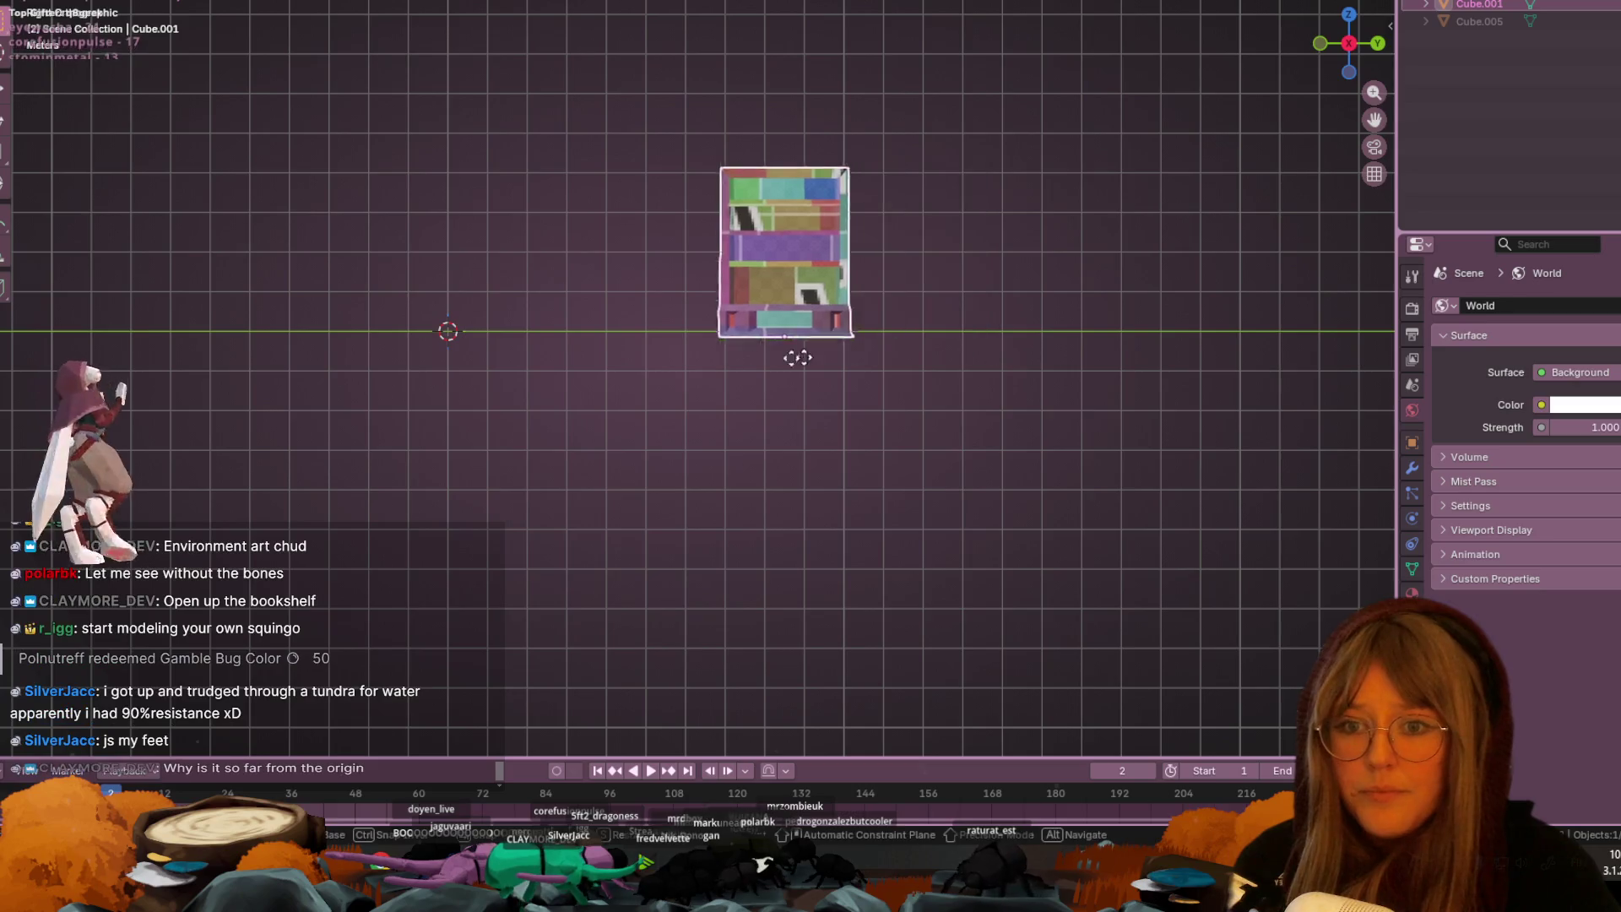
pyautogui.click(532, 326)
pyautogui.moveTo(531, 326)
pyautogui.keyDown('shift'); pyautogui.mouseDown(button='middle')
pyautogui.moveTo(909, 268)
pyautogui.moveTo(499, 530)
pyautogui.mouseUp(button='middle'); pyautogui.keyUp('shift')
pyautogui.scroll(5, 956, 250)
pyautogui.scroll(-4, 583, 405)
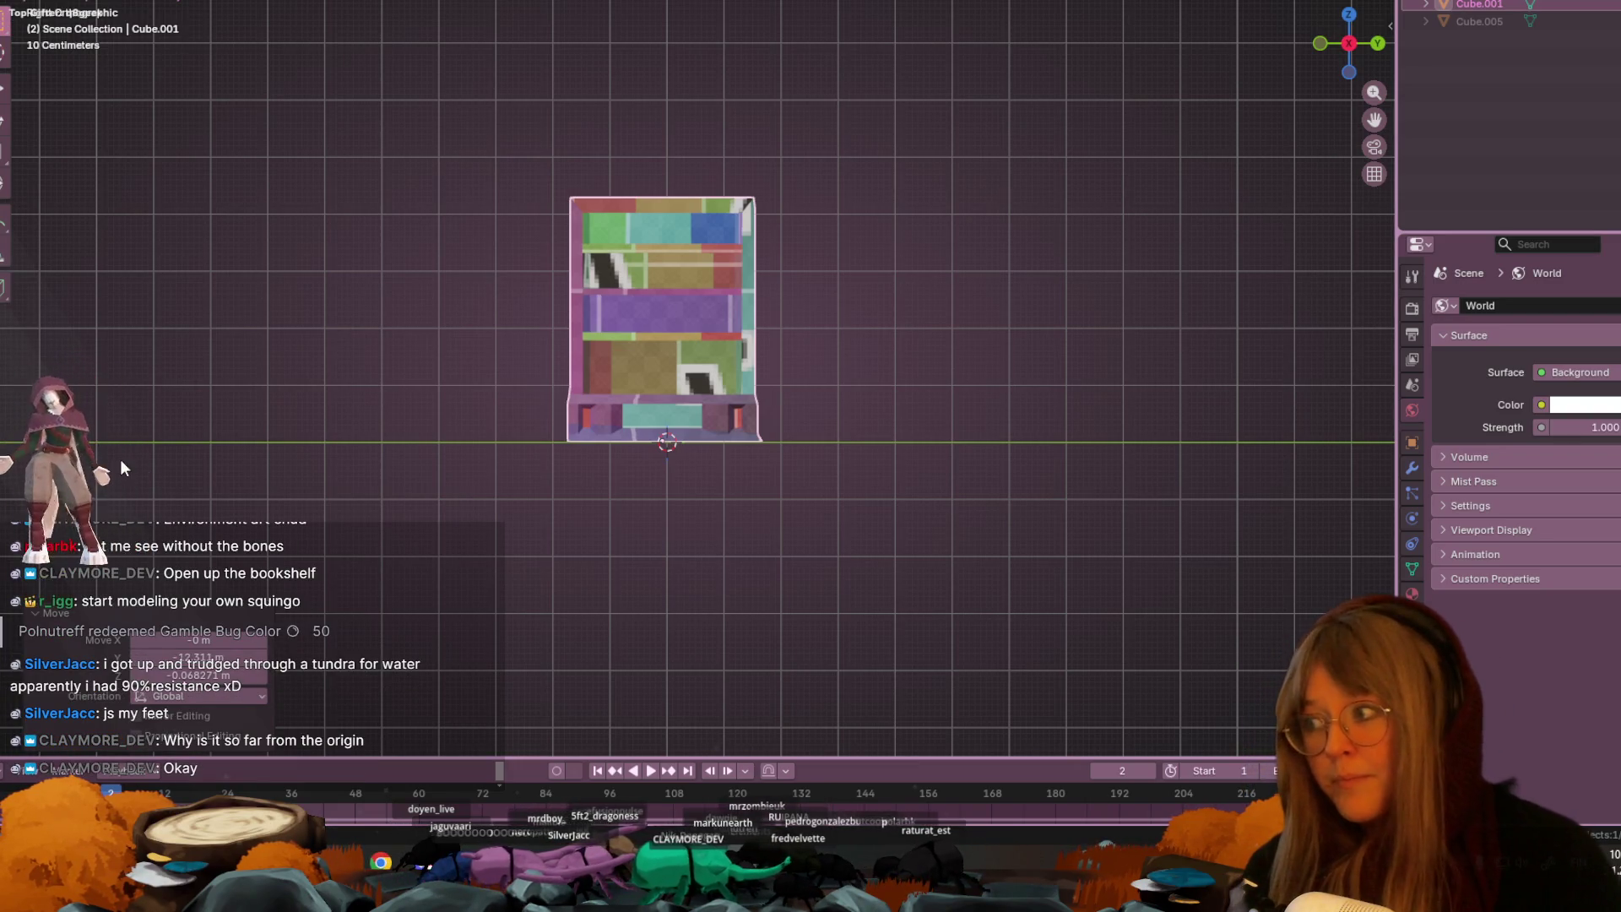
pyautogui.scroll(3, 688, 348)
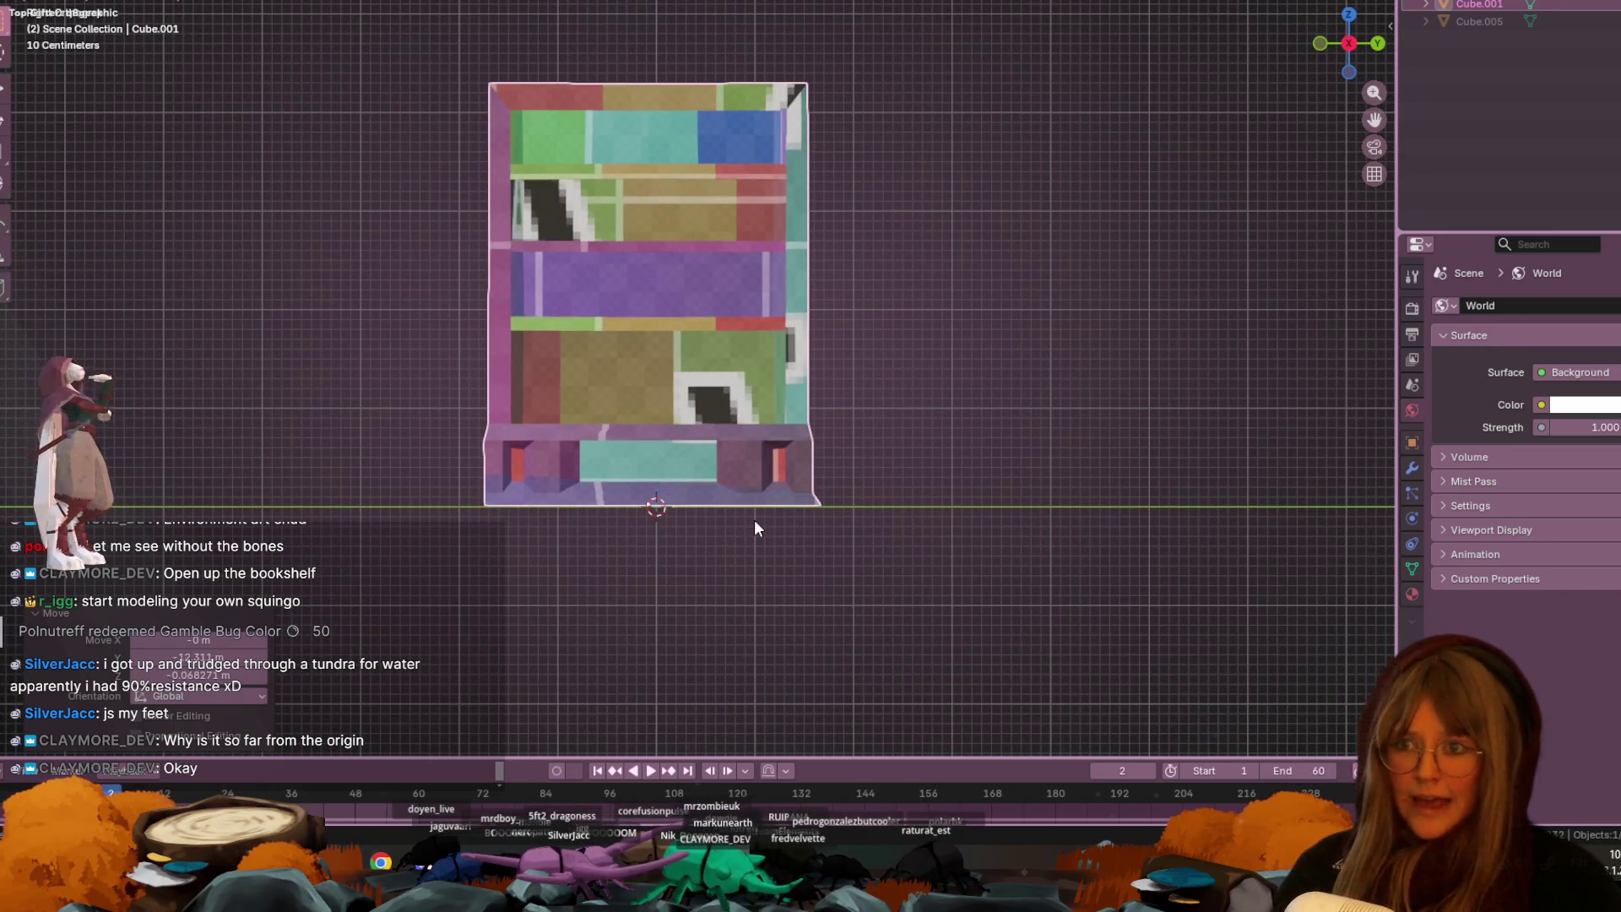
pyautogui.press('KP_8')
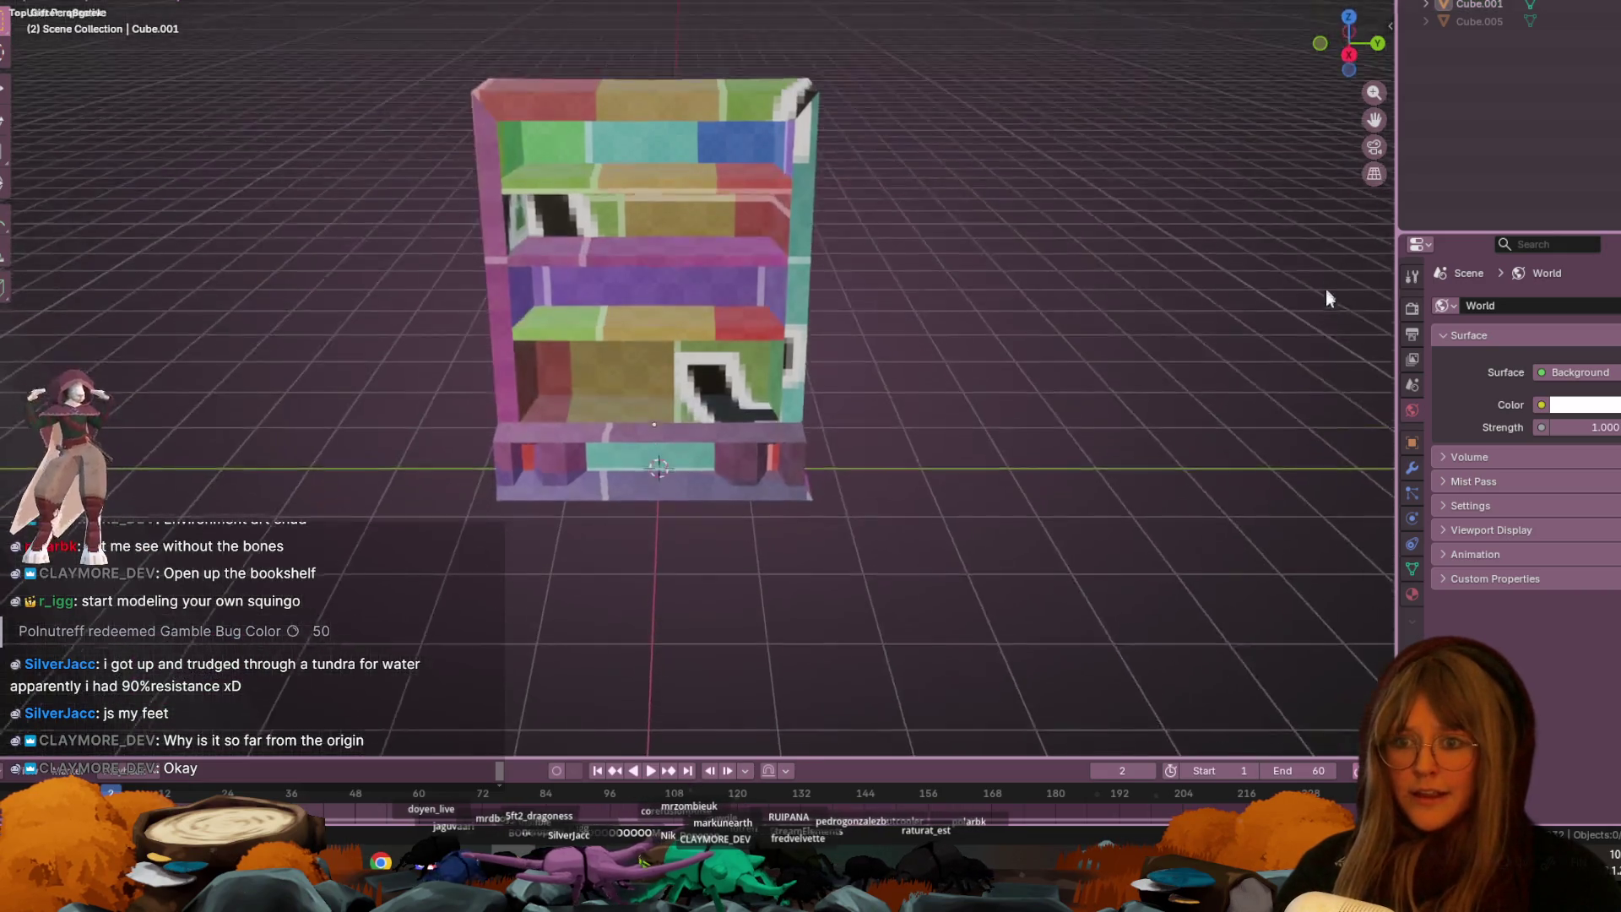
# - Select Cube.001 and set its origin to the 3D cursor, then orbit to view it from behind
pyautogui.moveTo(1095, 307)
pyautogui.mouseDown(button='middle')
pyautogui.moveTo(1118, 469)
pyautogui.moveTo(1075, 712)
pyautogui.moveTo(1163, 351)
pyautogui.mouseUp(button='middle')
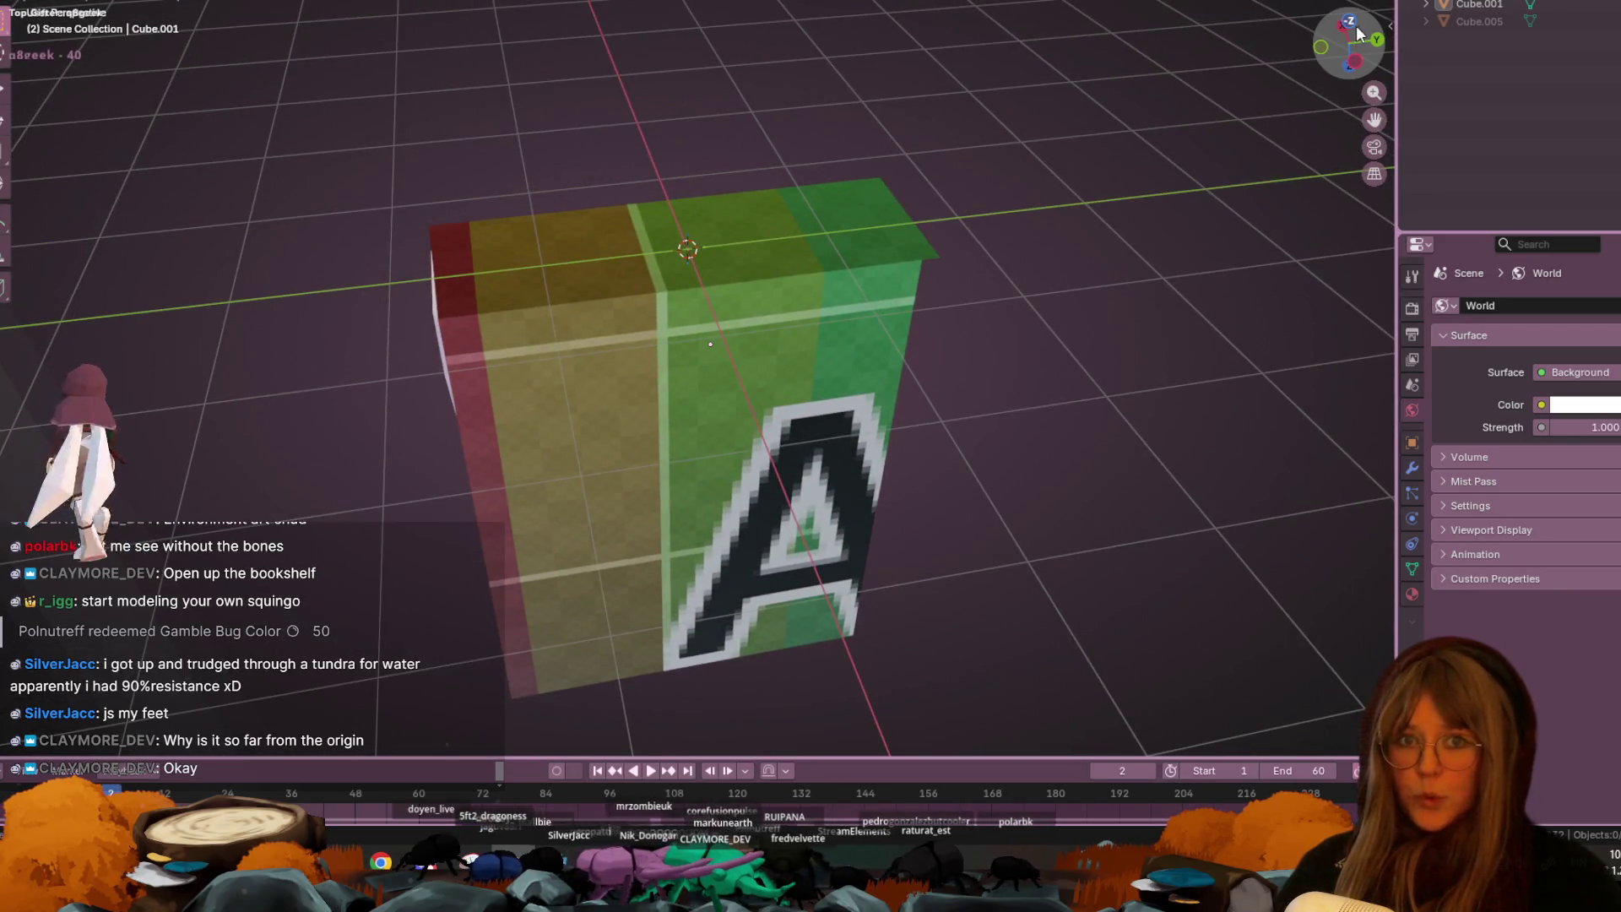
pyautogui.rightClick(545, 317)
pyautogui.click(731, 323)
pyautogui.rightClick(731, 323)
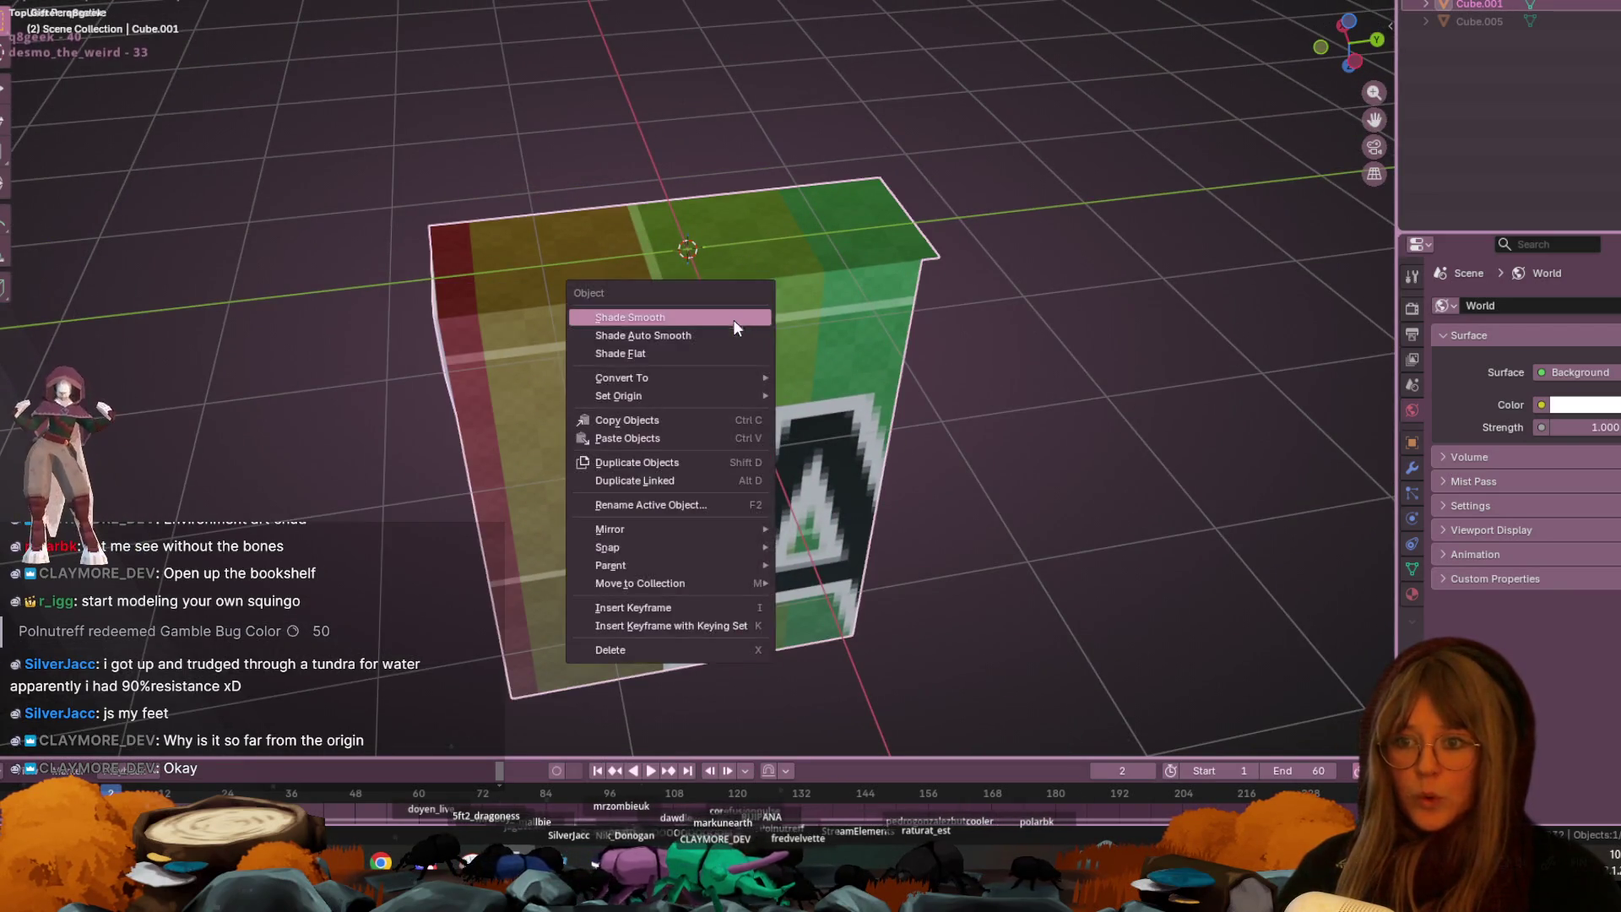
pyautogui.moveTo(728, 397)
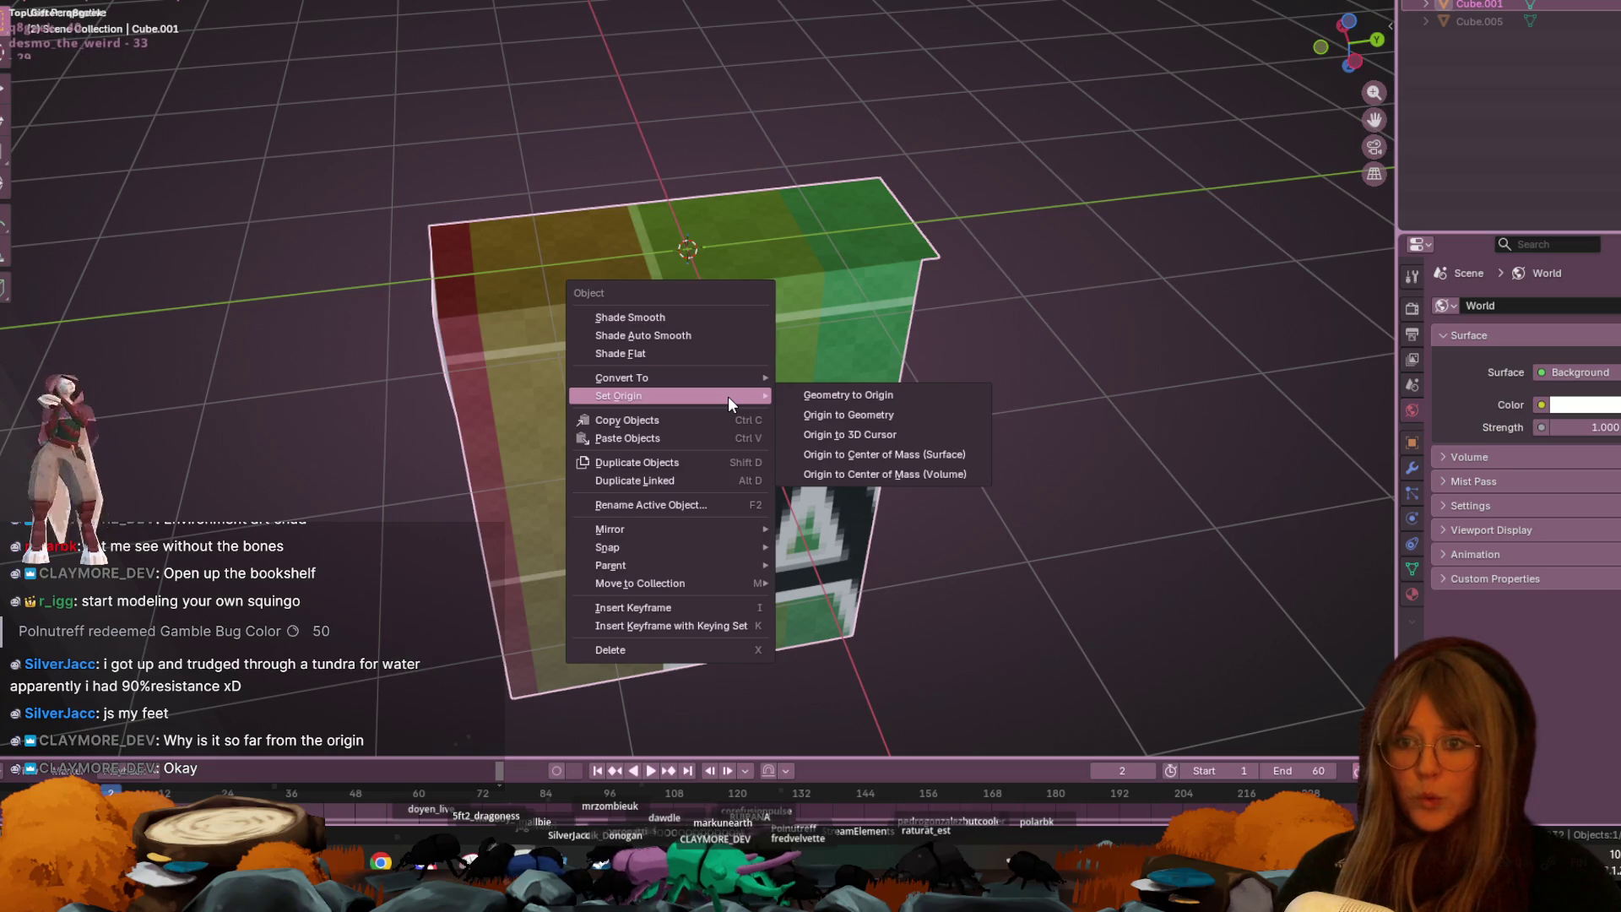
pyautogui.click(817, 441)
pyautogui.rightClick(790, 250)
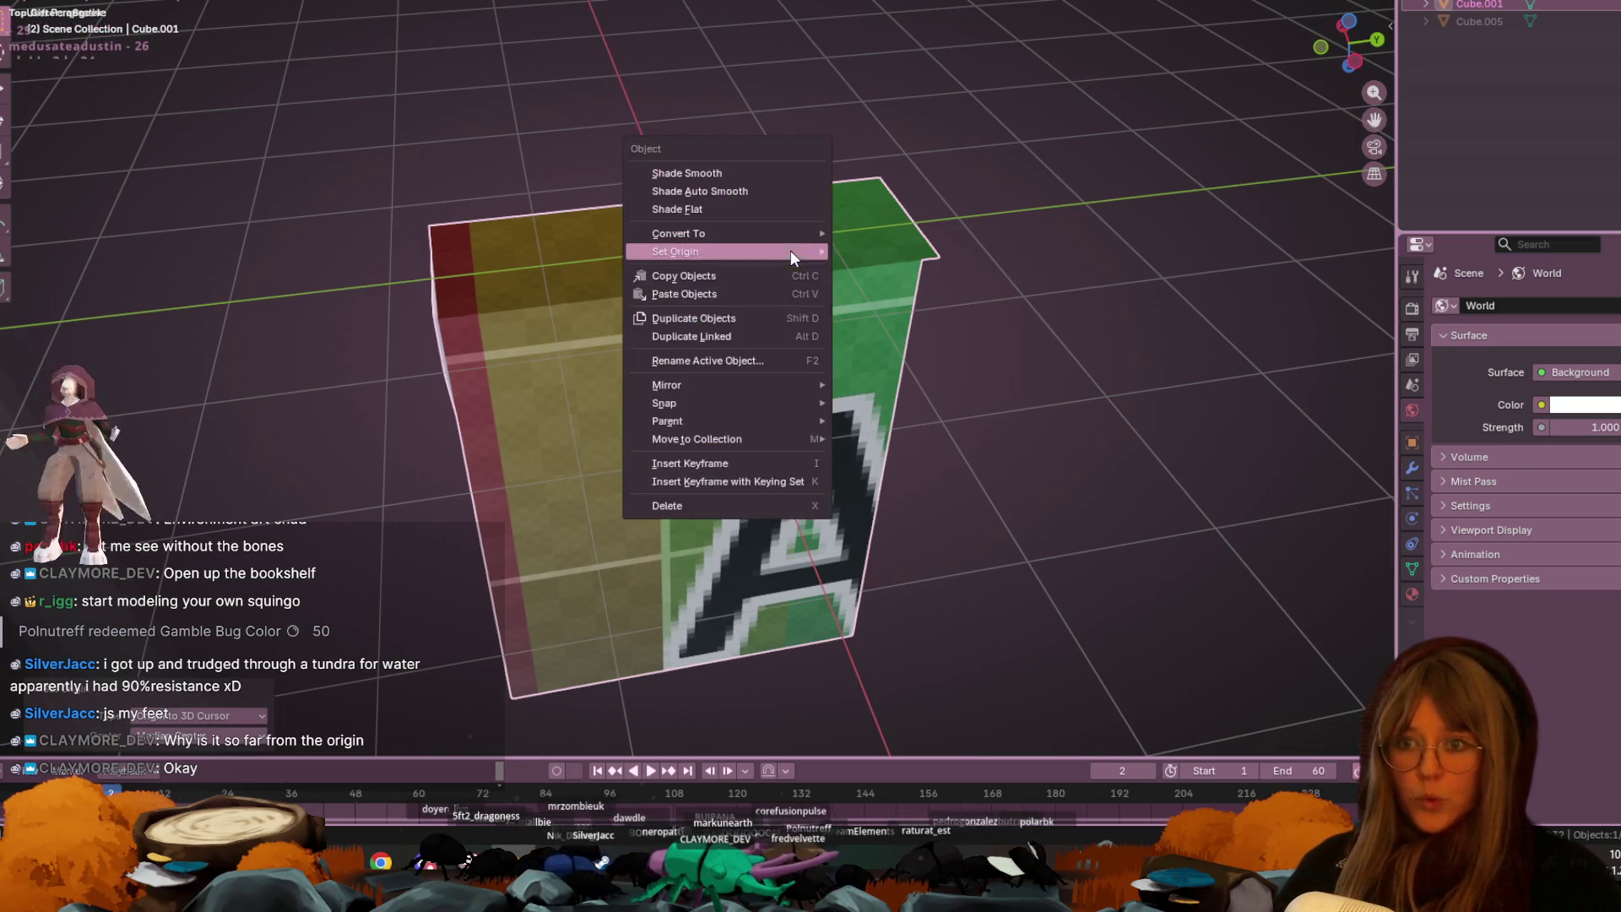
pyautogui.moveTo(790, 250); pyautogui.dragTo(1026, 186, button='middle')
pyautogui.moveTo(1126, 461); pyautogui.dragTo(577, 573, button='middle')
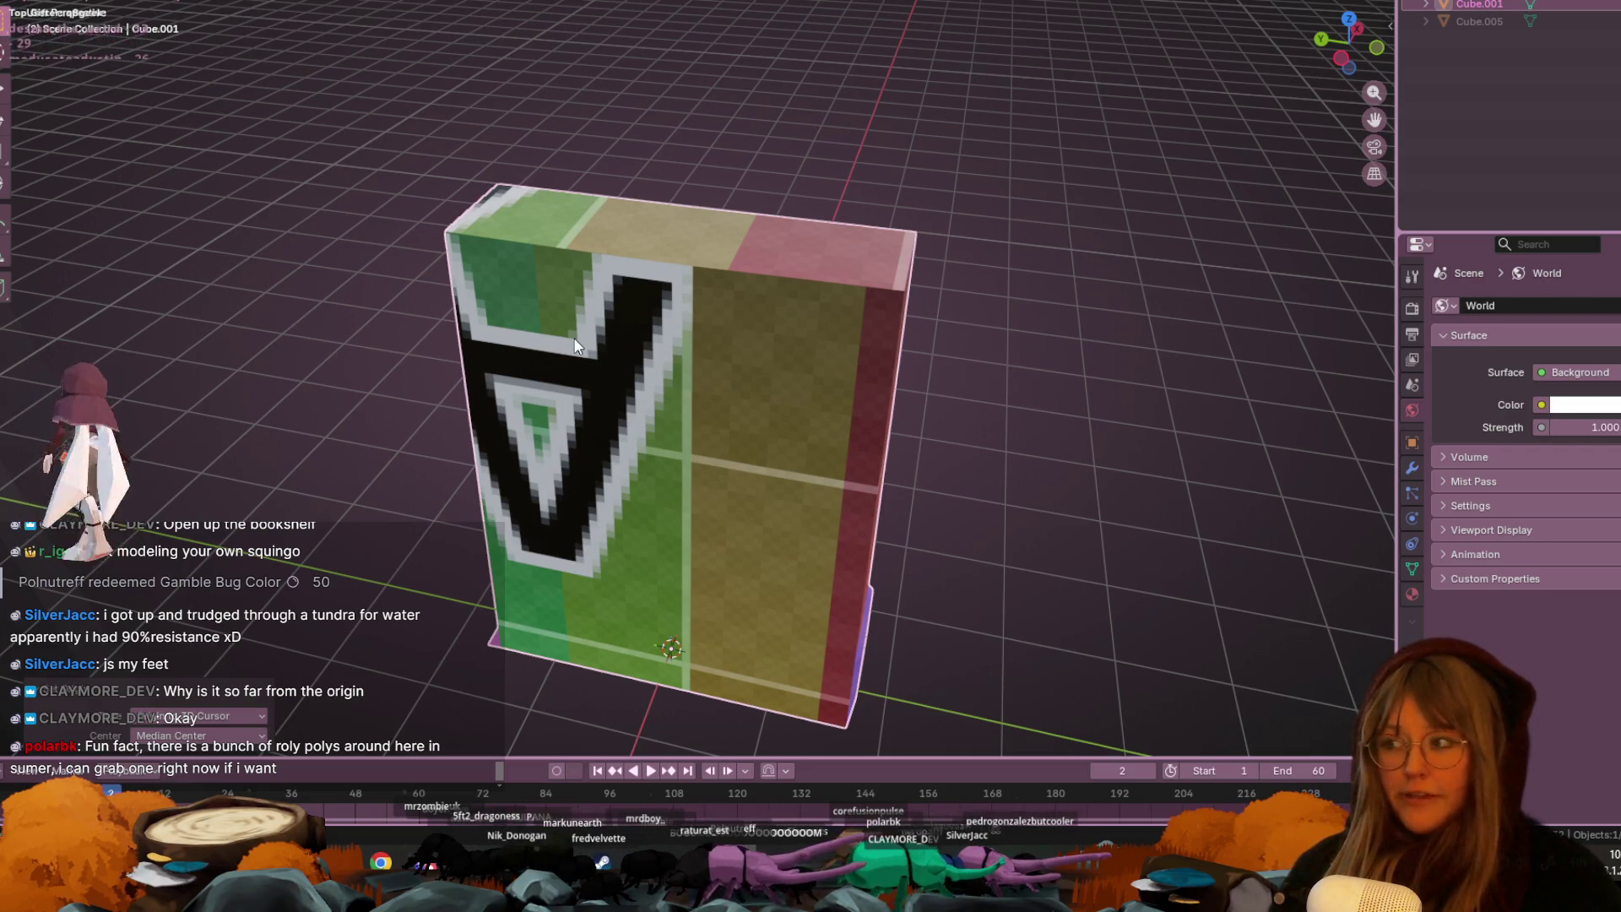
pyautogui.scroll(-3, 574, 344)
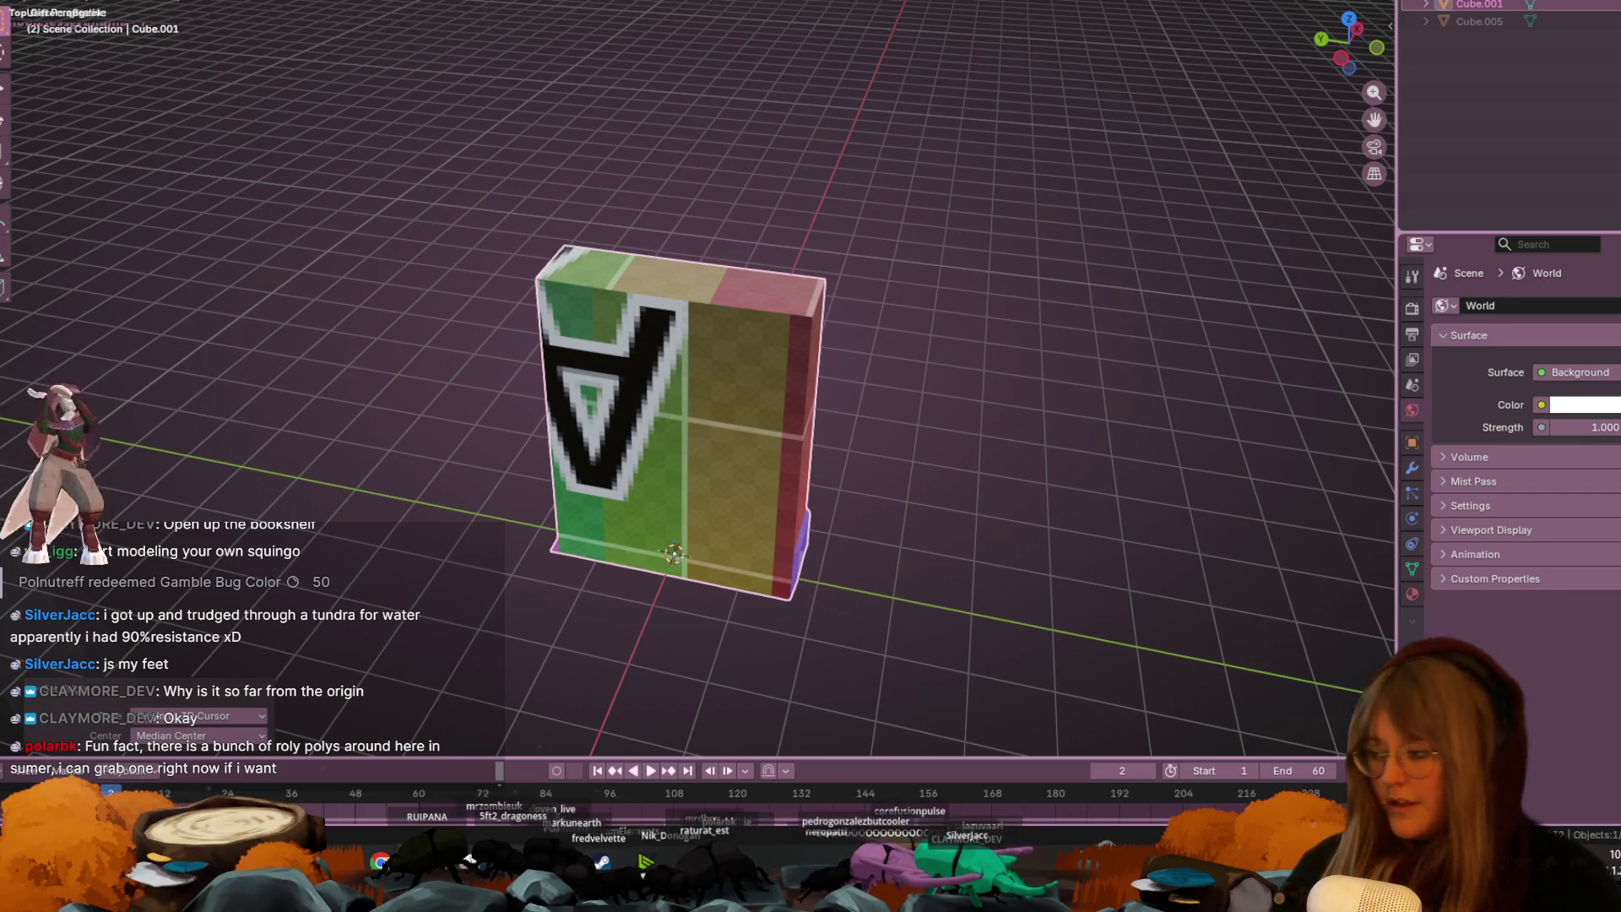
pyautogui.hotkey('alt', 'Tab')
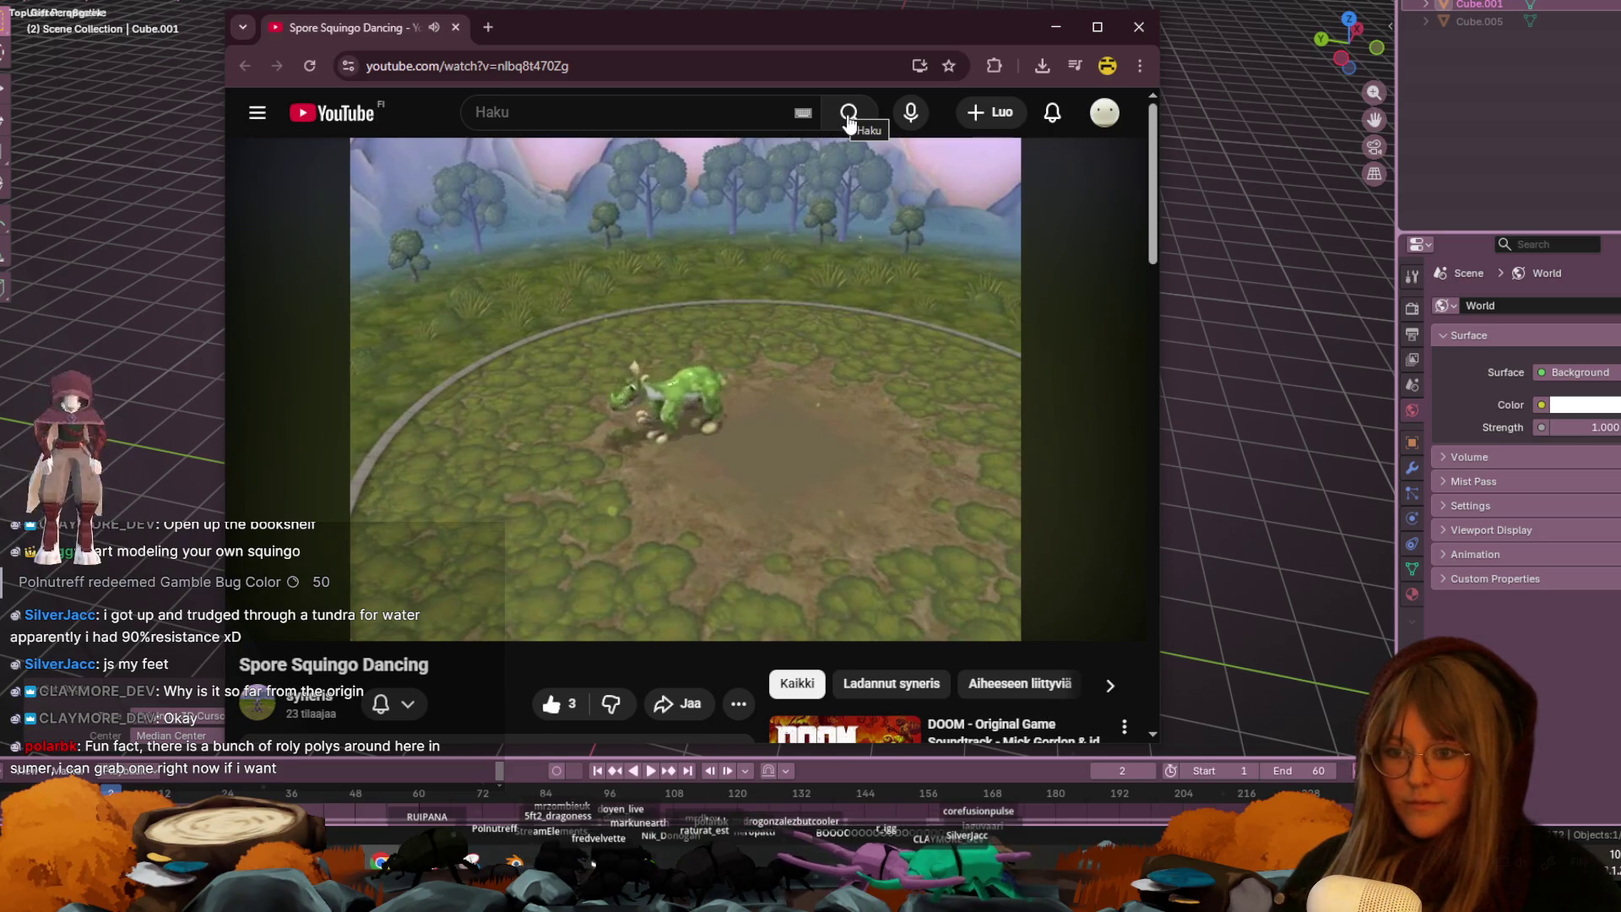
pyautogui.scroll(-3, 796, 346)
pyautogui.scroll(2, 796, 346)
pyautogui.scroll(-1, 796, 346)
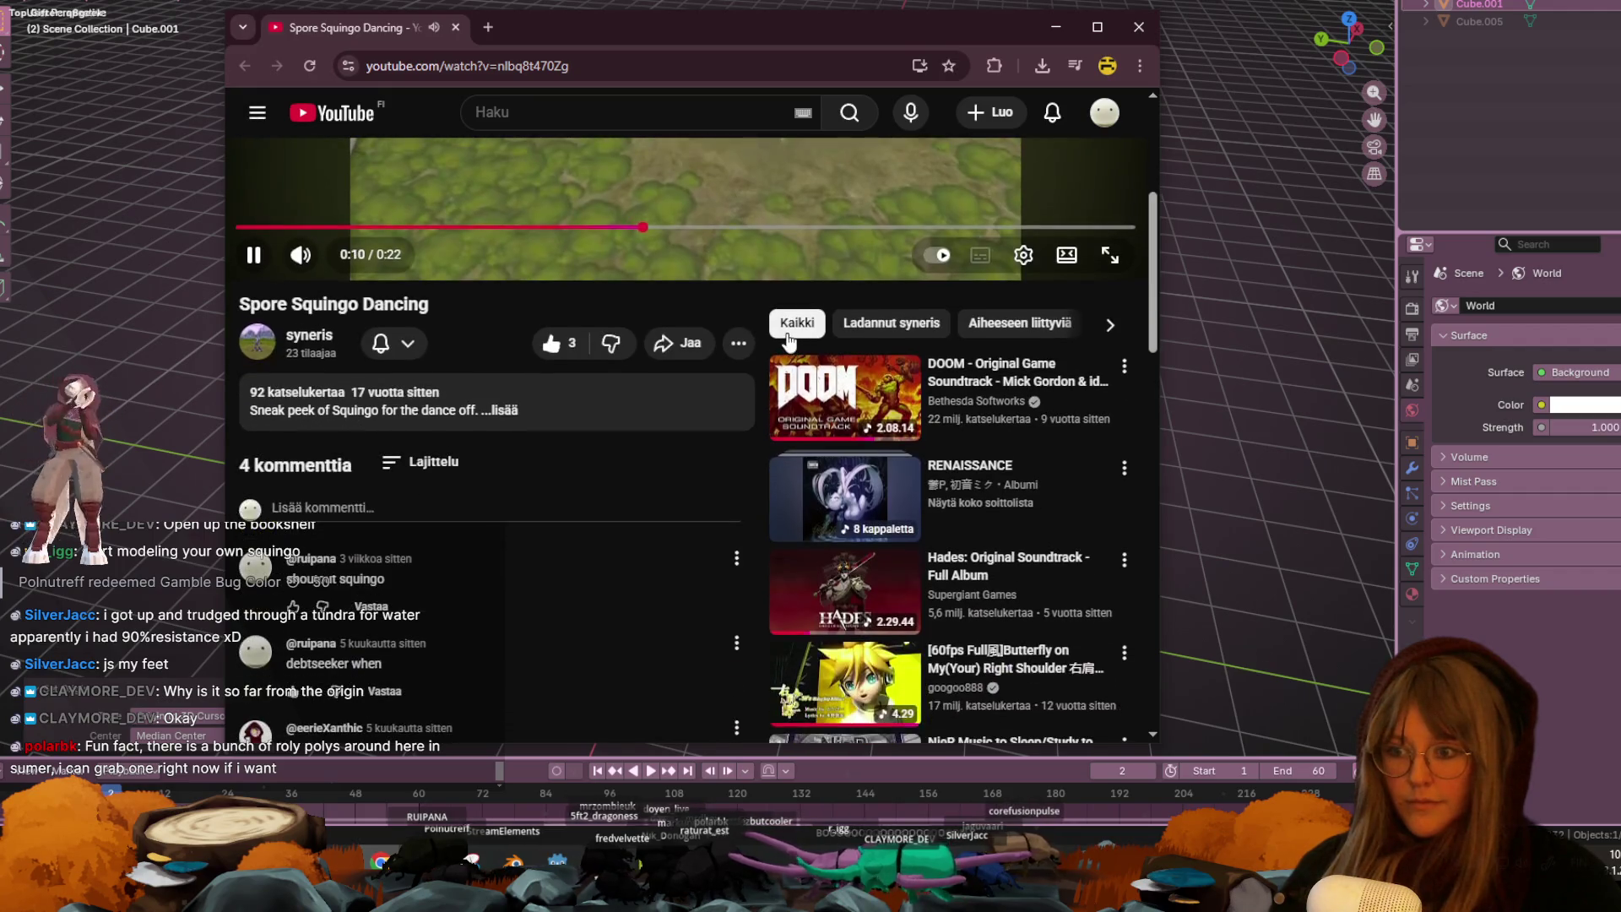
pyautogui.scroll(3, 791, 336)
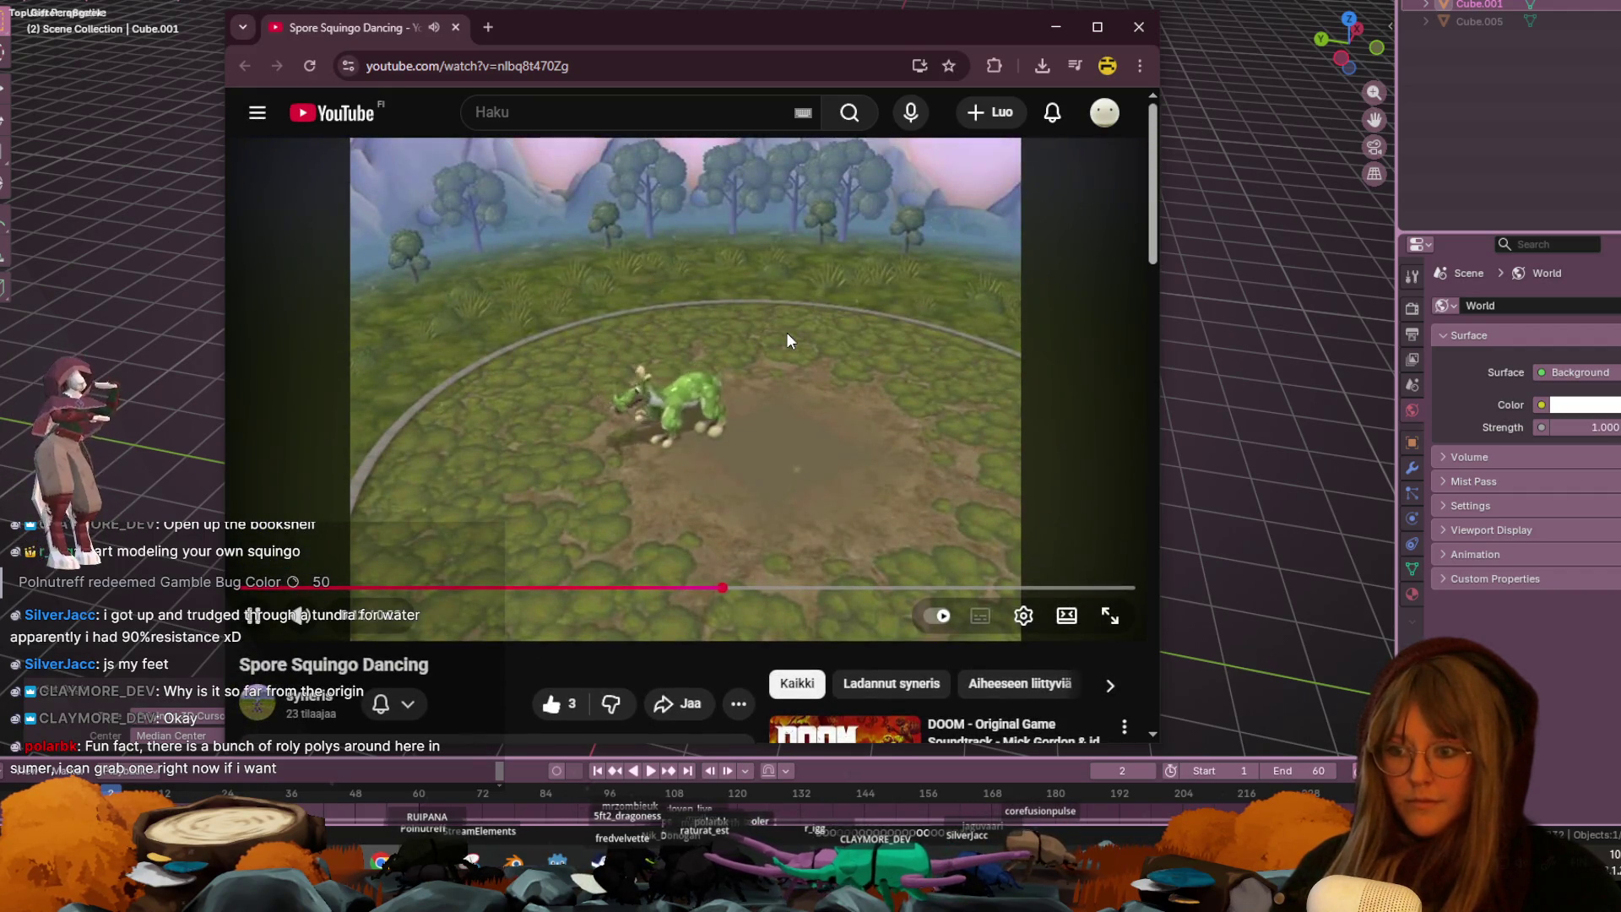
pyautogui.scroll(-1, 787, 340)
pyautogui.scroll(1, 787, 340)
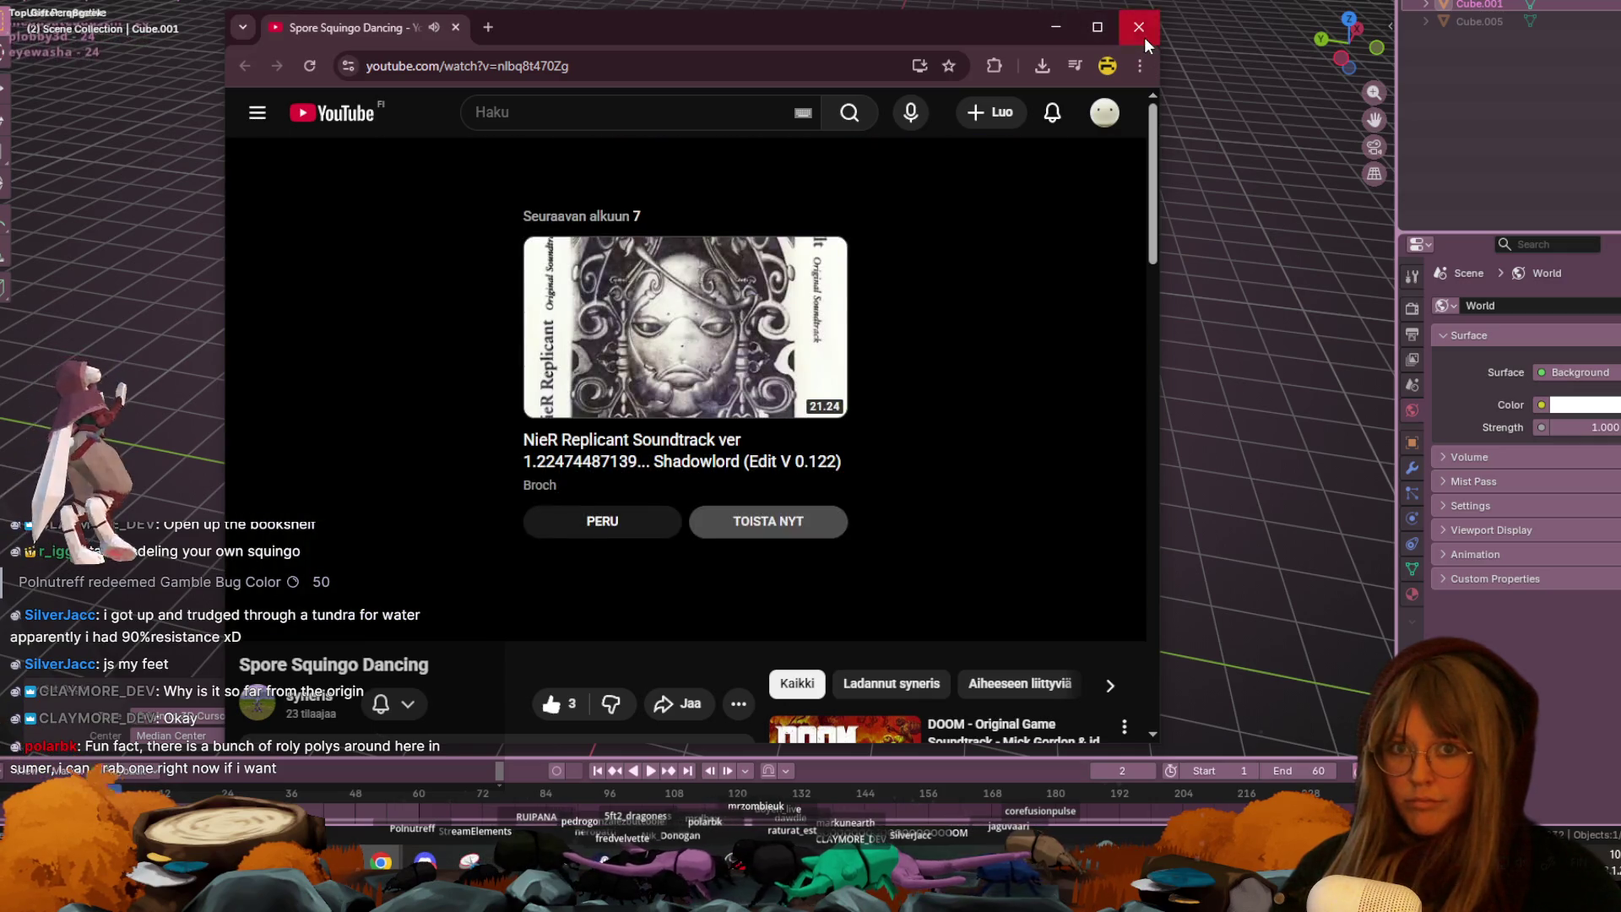
pyautogui.click(1144, 39)
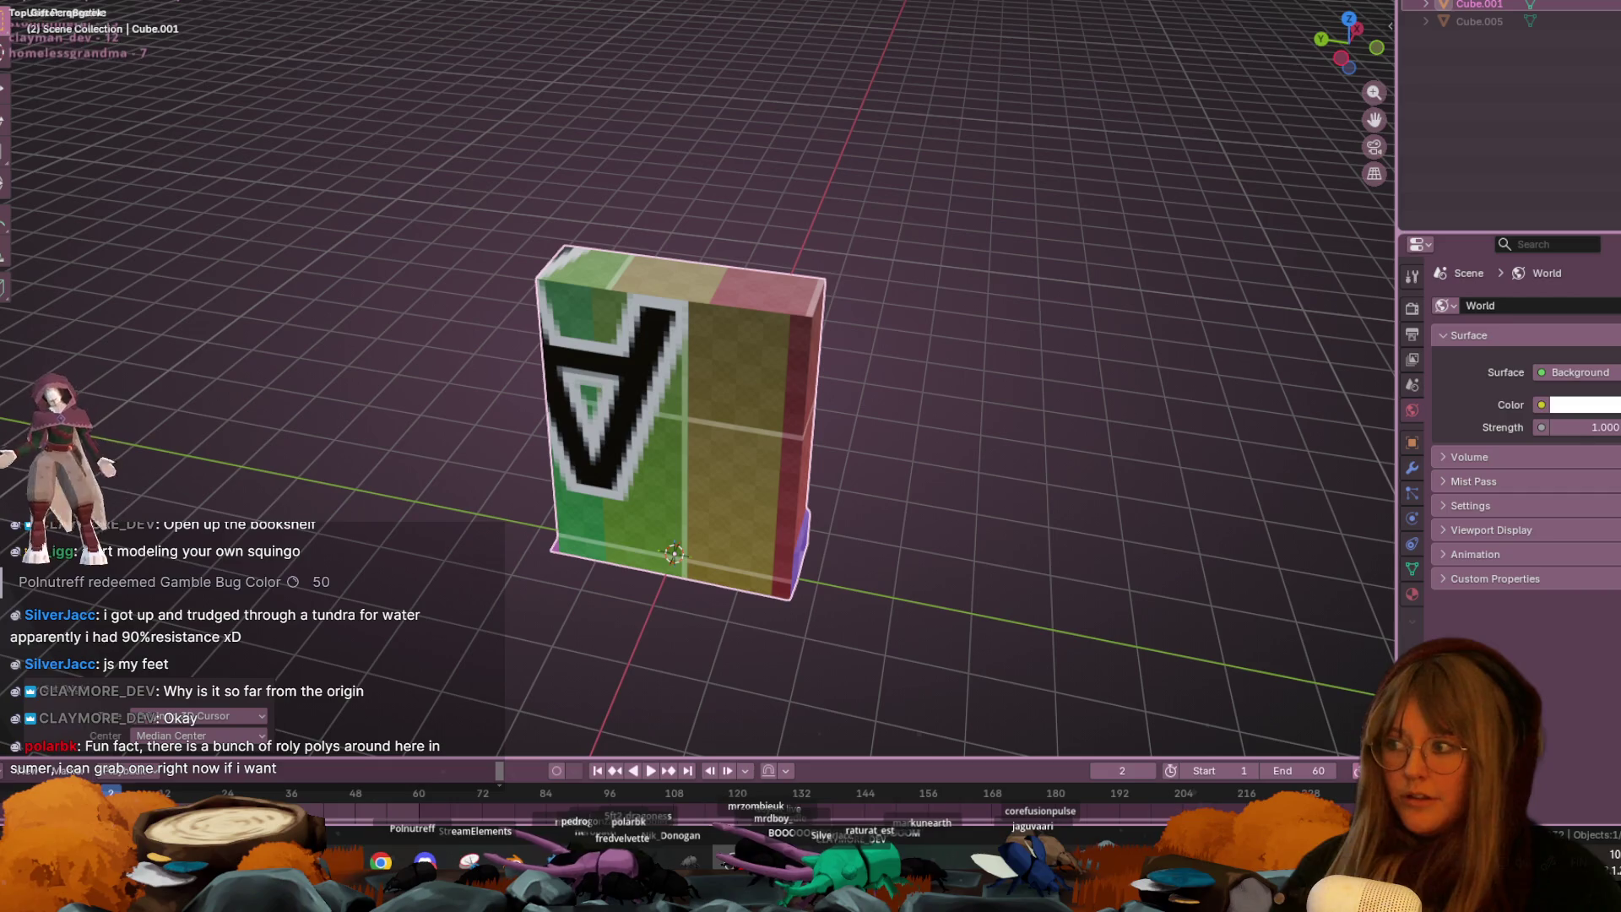
# - Snap to Right Orthographic view, enter Edit Mode on Cube.001, and pan down to its base
pyautogui.moveTo(900, 290); pyautogui.dragTo(759, 397, button='middle')
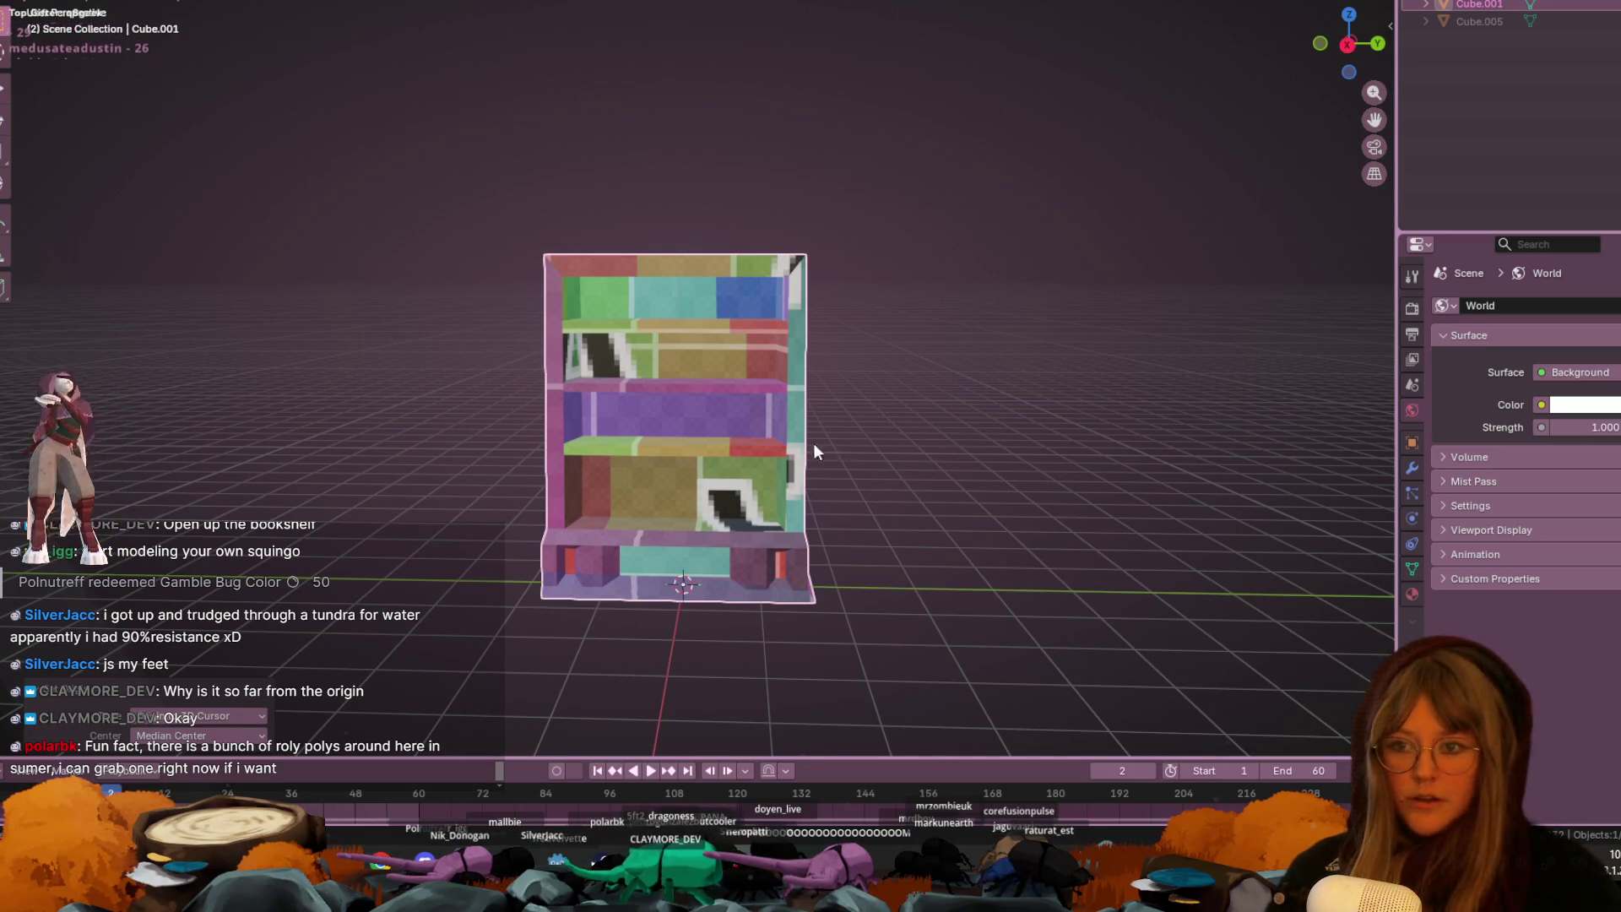
pyautogui.scroll(4, 751, 412)
pyautogui.scroll(-6, 743, 348)
pyautogui.moveTo(736, 367)
pyautogui.mouseDown(button='middle')
pyautogui.moveTo(792, 561)
pyautogui.moveTo(498, 433)
pyautogui.moveTo(520, 402)
pyautogui.moveTo(737, 354)
pyautogui.mouseUp(button='middle')
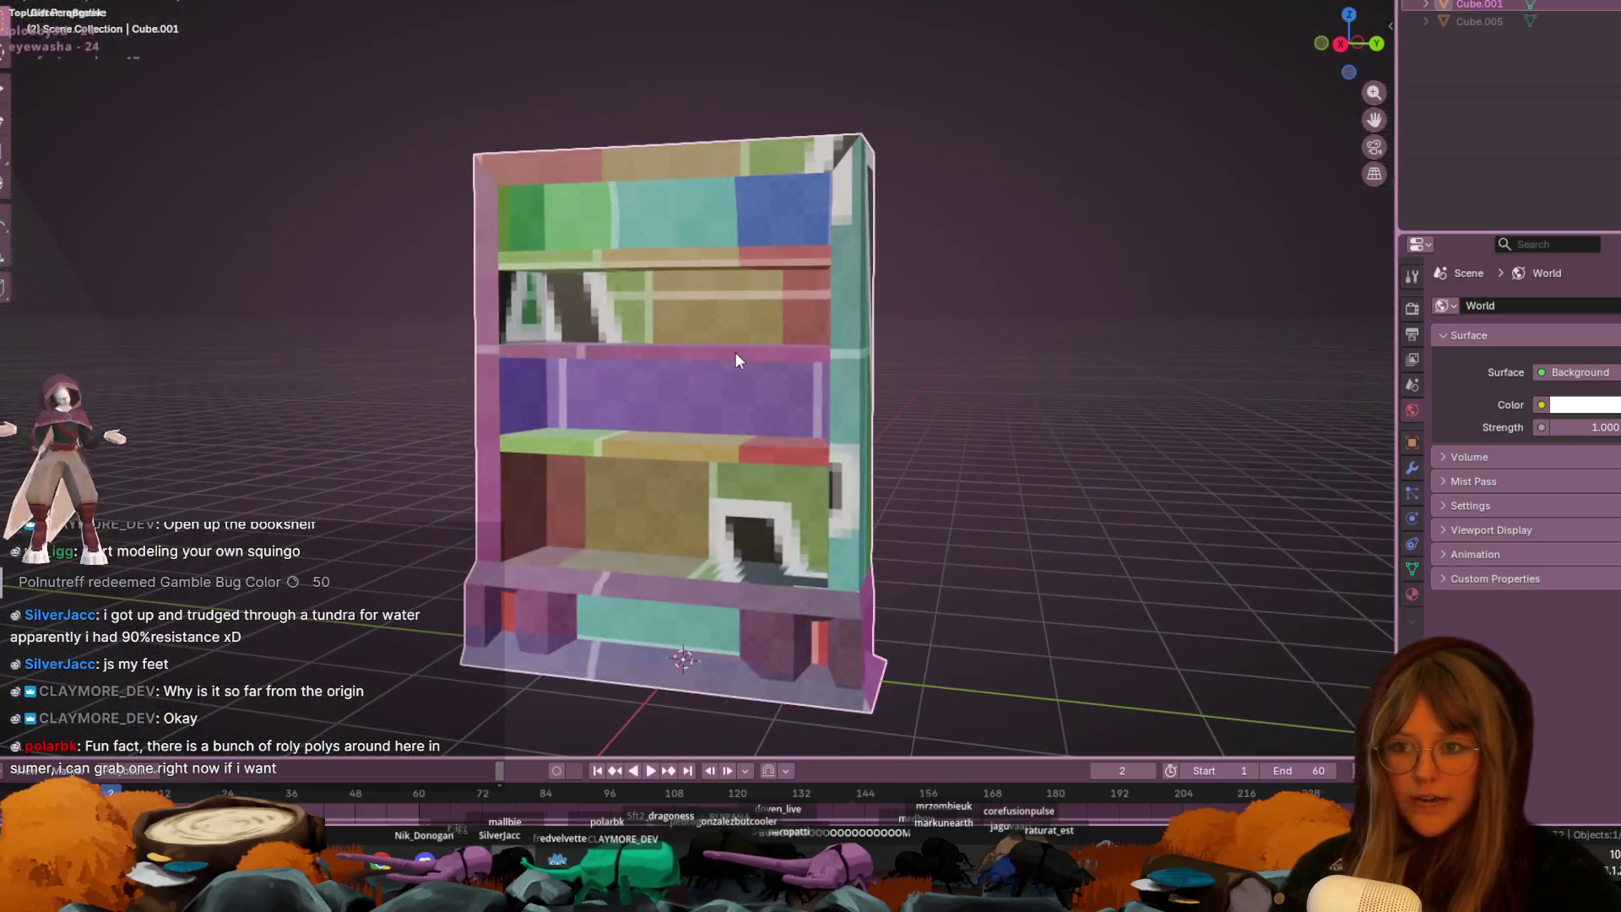
pyautogui.click(1346, 47)
pyautogui.scroll(4, 849, 331)
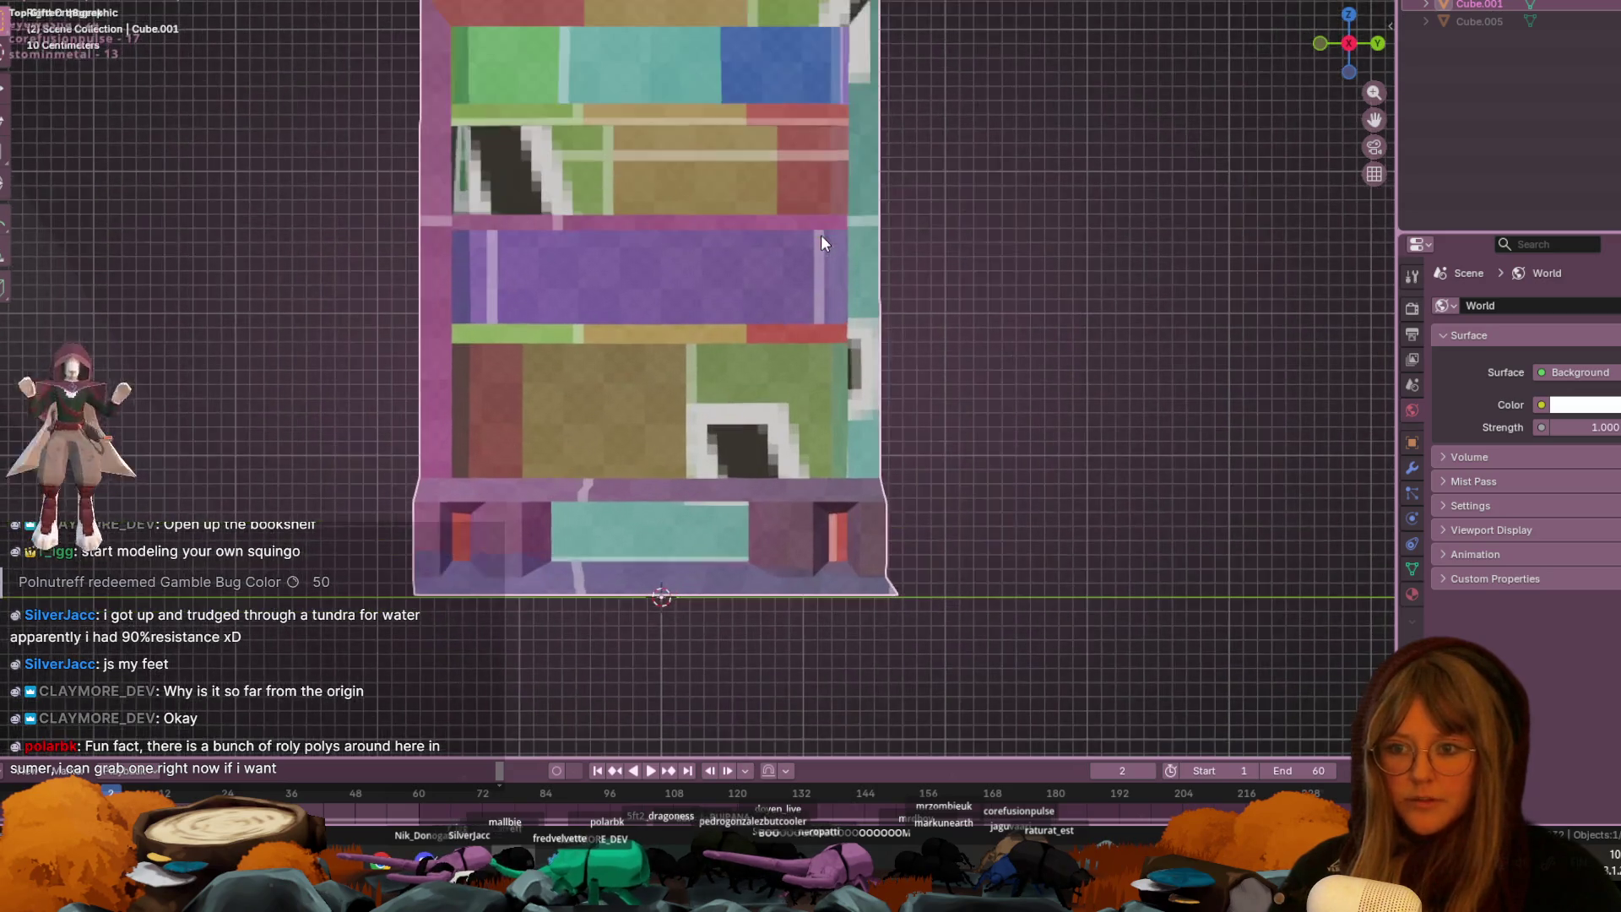
pyautogui.press('Tab')
pyautogui.moveTo(894, 401)
pyautogui.keyDown('shift'); pyautogui.mouseDown(button='middle')
pyautogui.moveTo(932, 258)
pyautogui.moveTo(956, 239)
pyautogui.mouseUp(button='middle'); pyautogui.keyUp('shift')
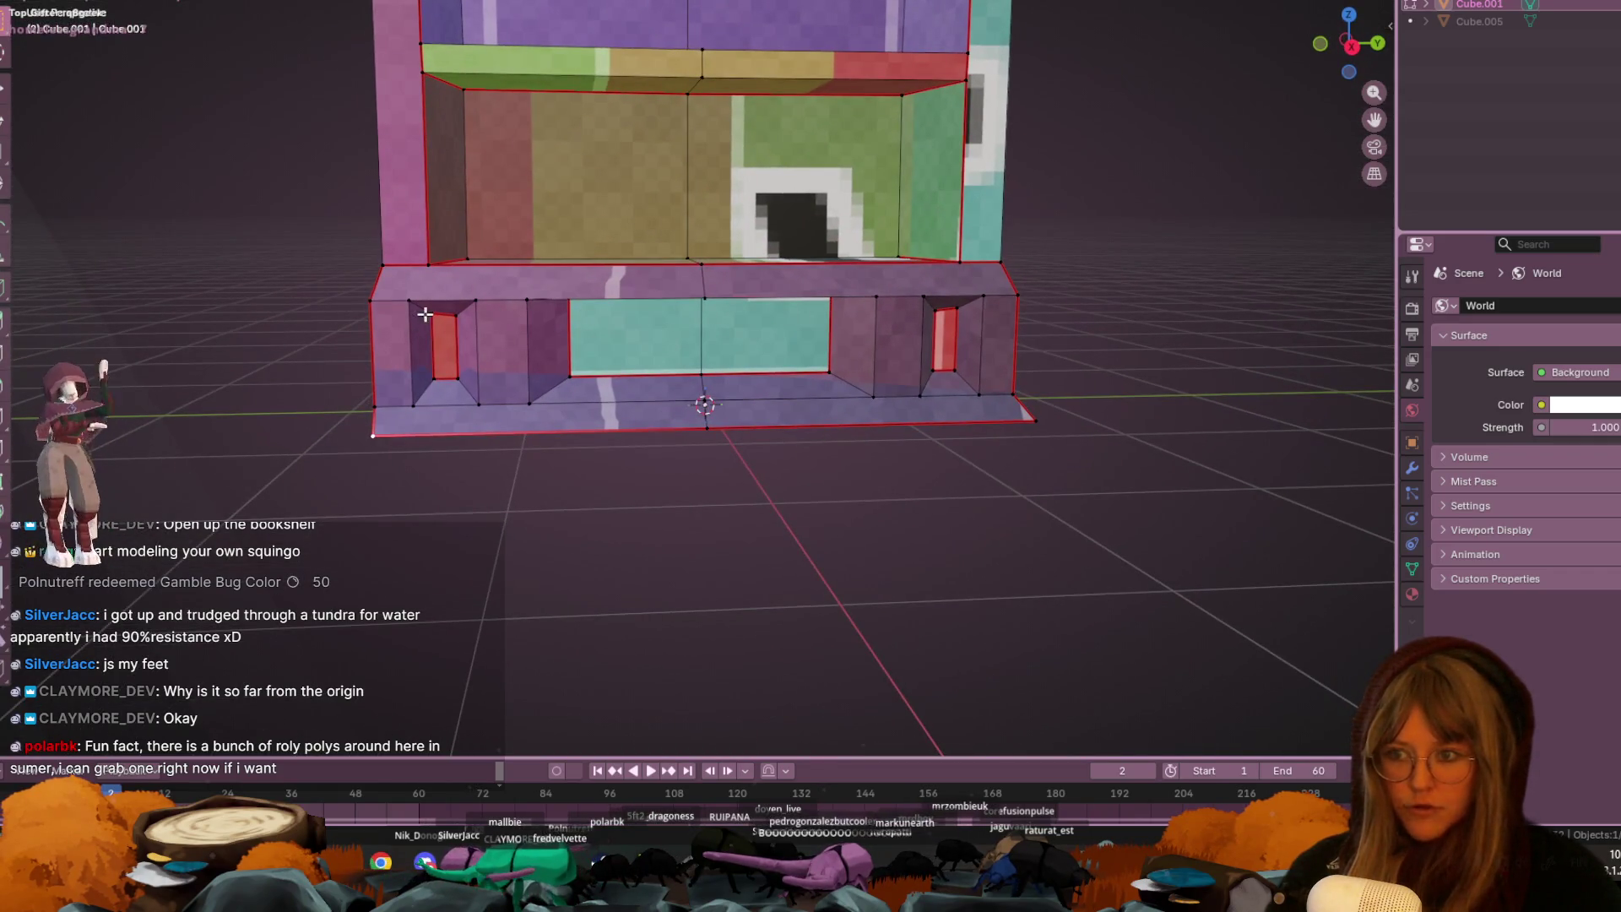
# - Vertex-slide a base vertex of the bookshelf along its edge, then orbit to a side view
pyautogui.click(1352, 48)
pyautogui.scroll(4, 438, 302)
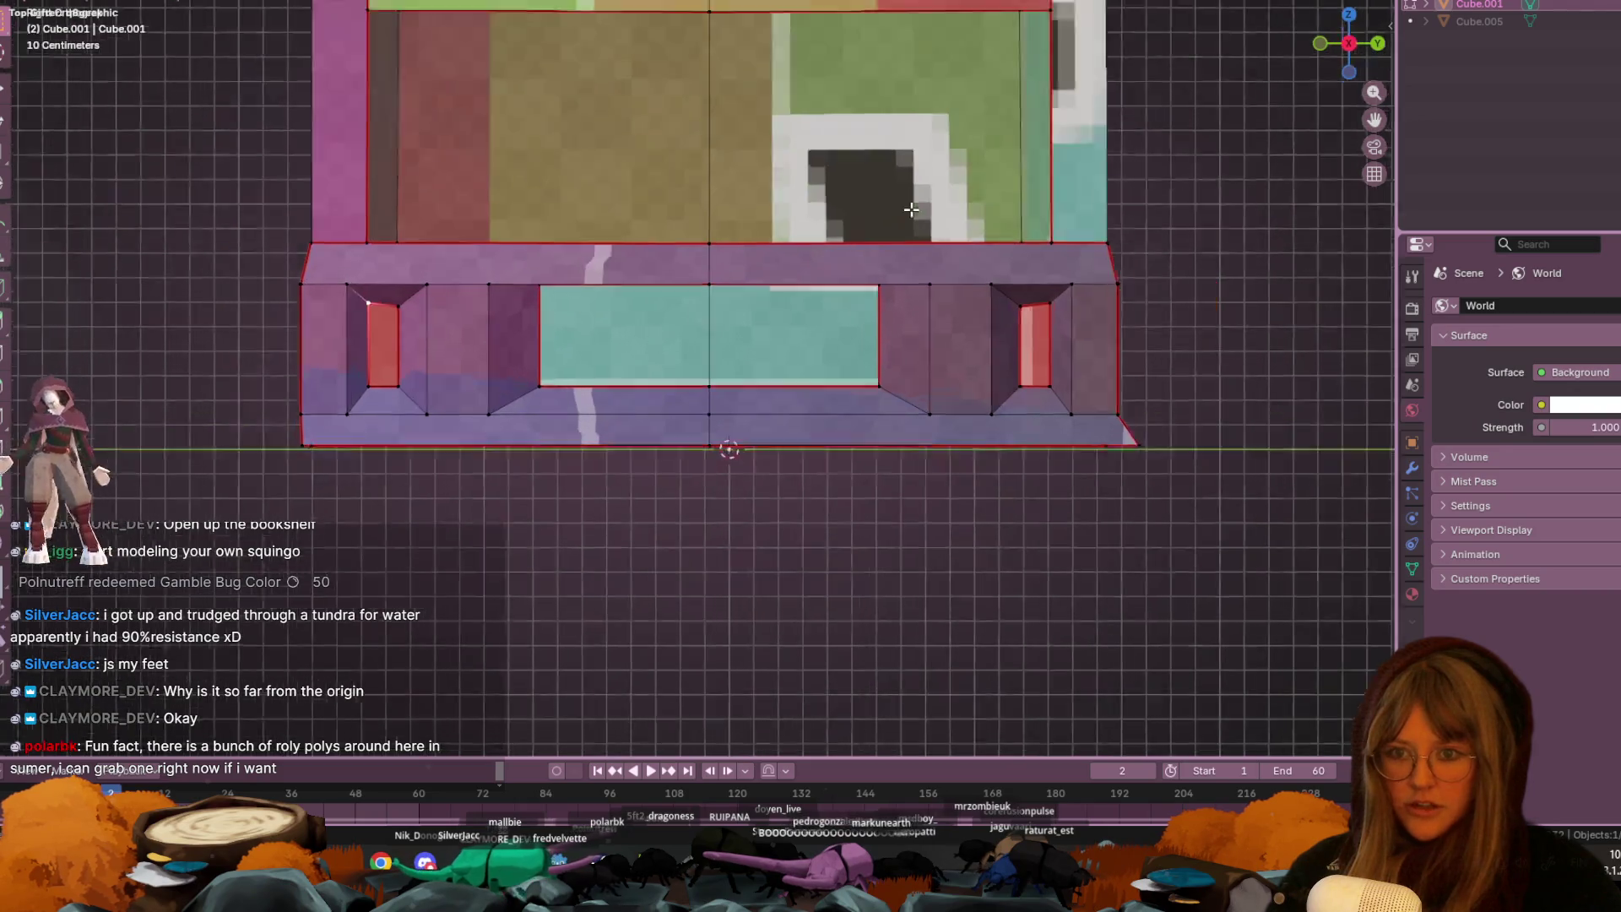
pyautogui.press('g')
pyautogui.click(437, 308)
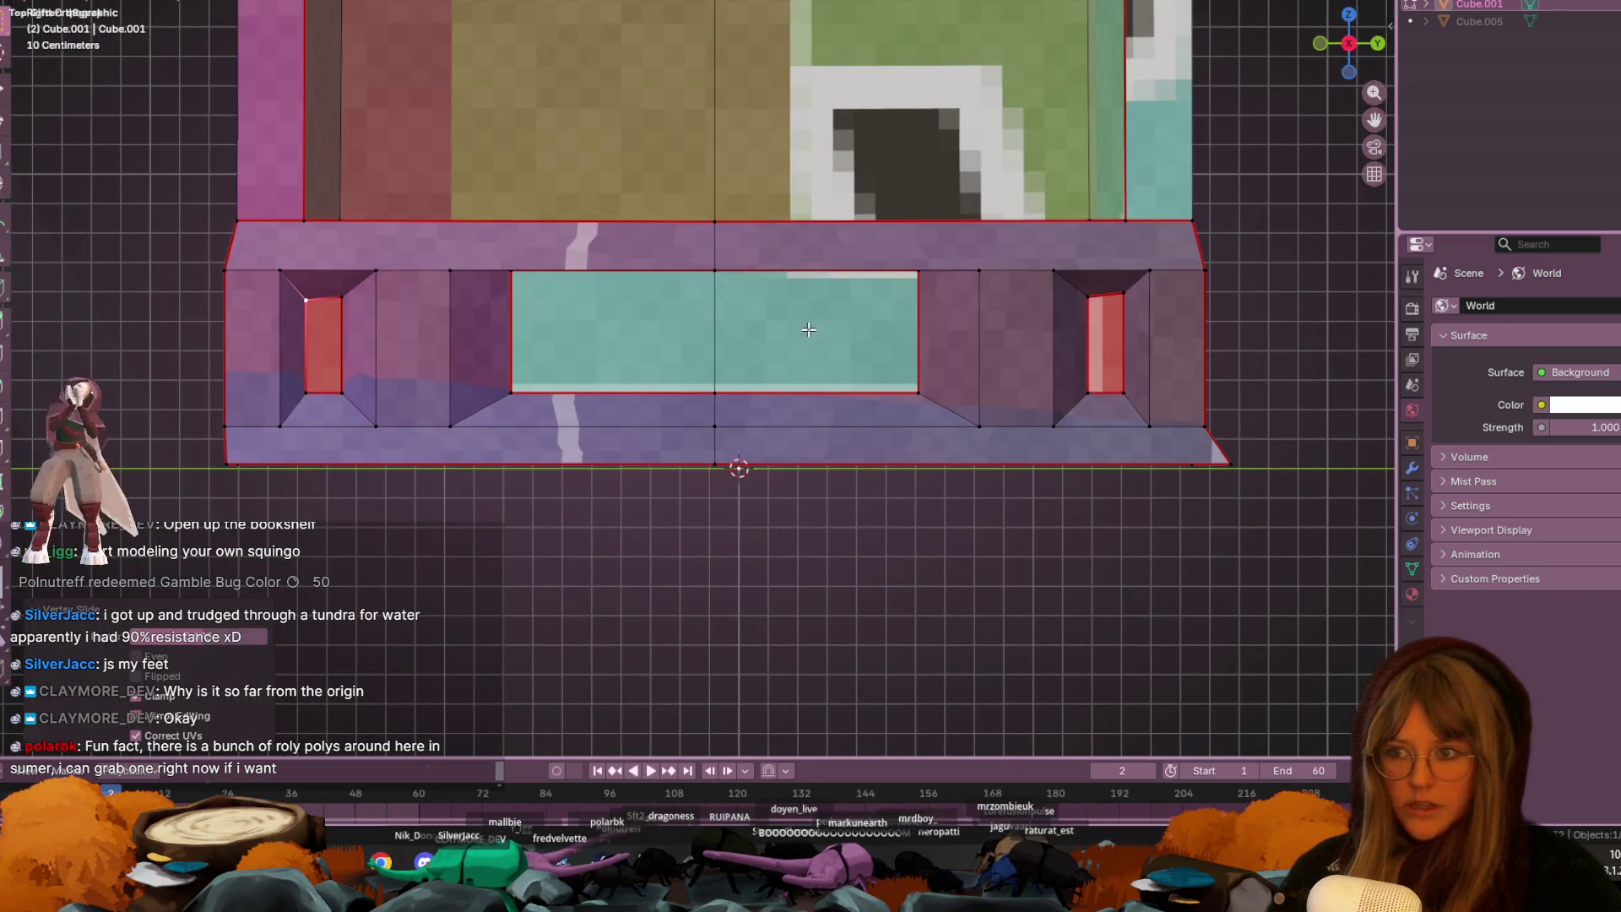
pyautogui.scroll(-3, 809, 330)
pyautogui.moveTo(797, 228)
pyautogui.mouseDown(button='middle')
pyautogui.moveTo(1035, 252)
pyautogui.moveTo(1020, 235)
pyautogui.moveTo(644, 301)
pyautogui.moveTo(638, 213)
pyautogui.moveTo(706, 262)
pyautogui.moveTo(768, 243)
pyautogui.mouseUp(button='middle')
pyautogui.scroll(-5, 768, 239)
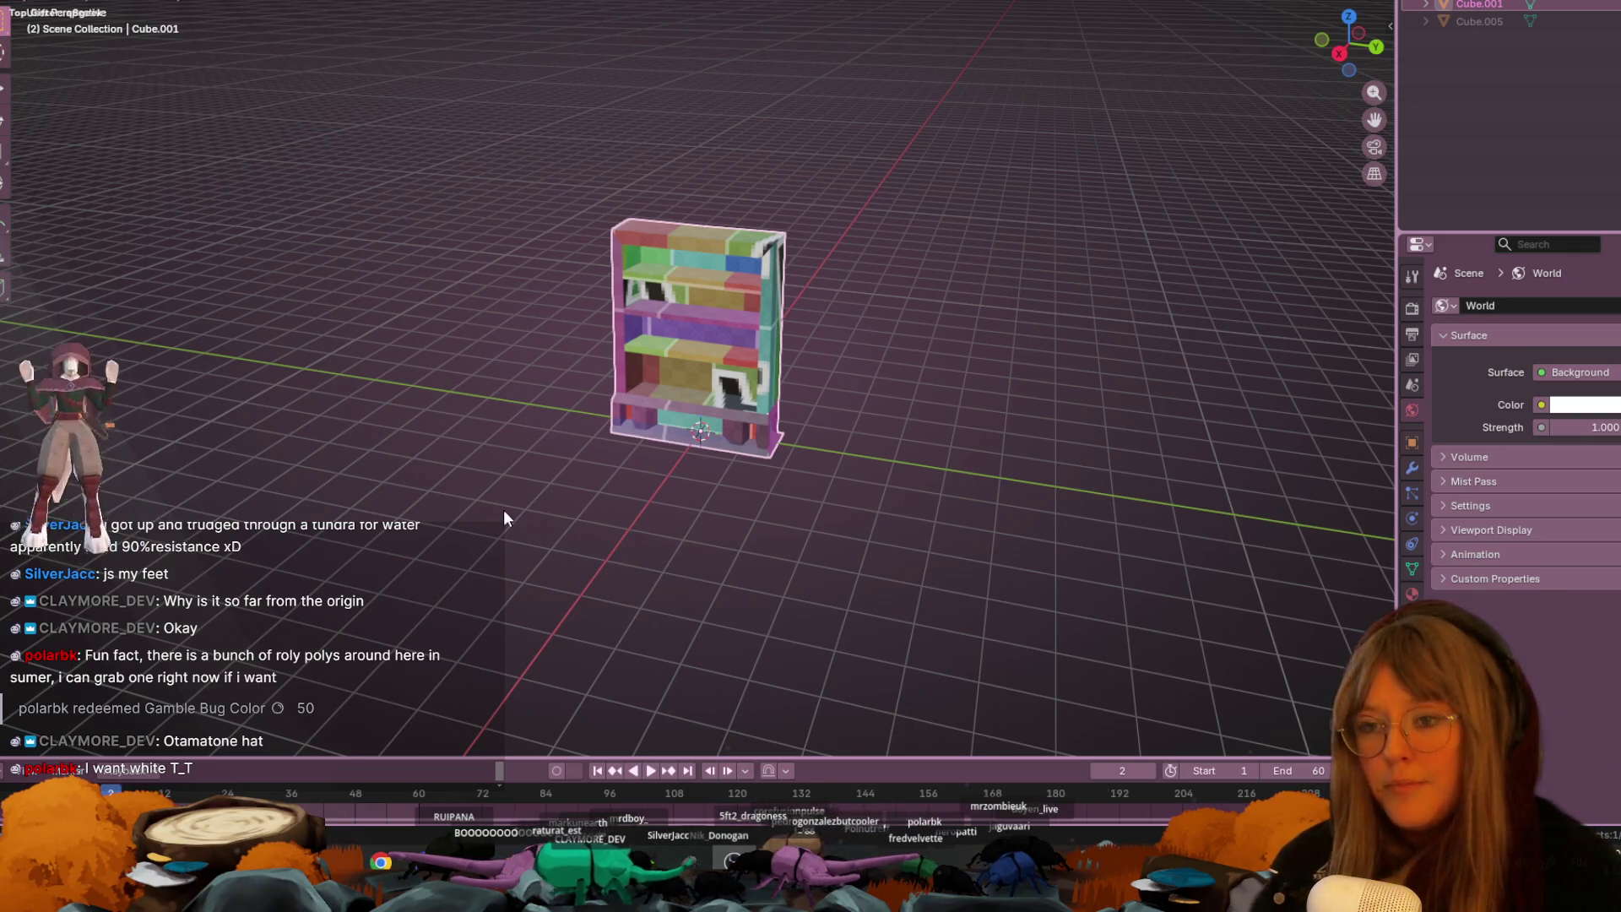
pyautogui.scroll(2, 661, 441)
pyautogui.scroll(5, 677, 434)
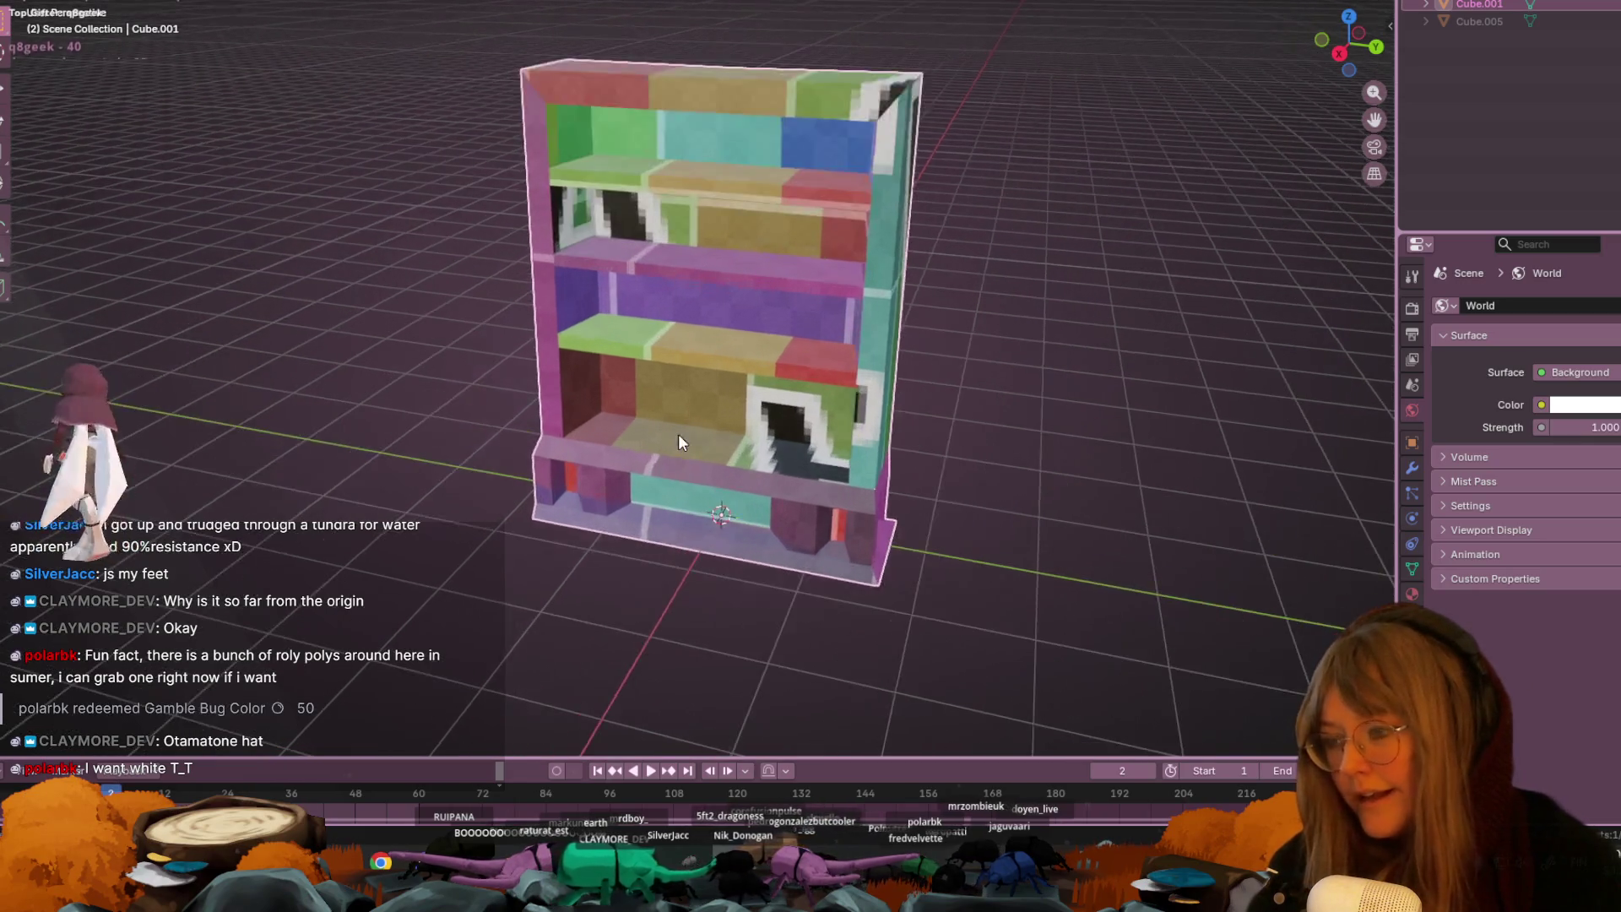
pyautogui.moveTo(897, 577)
pyautogui.mouseDown(button='middle')
pyautogui.moveTo(764, 79)
pyautogui.moveTo(756, 464)
pyautogui.moveTo(268, 477)
pyautogui.mouseUp(button='middle')
pyautogui.moveTo(510, 459)
pyautogui.mouseDown(button='middle')
pyautogui.moveTo(631, 307)
pyautogui.moveTo(900, 290)
pyautogui.moveTo(1353, 417)
pyautogui.moveTo(185, 355)
pyautogui.moveTo(1194, 281)
pyautogui.moveTo(329, 352)
pyautogui.moveTo(246, 394)
pyautogui.moveTo(915, 388)
pyautogui.moveTo(709, 514)
pyautogui.moveTo(145, 215)
pyautogui.moveTo(362, 245)
pyautogui.moveTo(388, 217)
pyautogui.moveTo(362, 225)
pyautogui.moveTo(250, 354)
pyautogui.moveTo(1116, 196)
pyautogui.moveTo(144, 173)
pyautogui.moveTo(431, 245)
pyautogui.moveTo(645, 242)
pyautogui.moveTo(991, 295)
pyautogui.moveTo(1266, 271)
pyautogui.moveTo(444, 346)
pyautogui.moveTo(996, 348)
pyautogui.moveTo(68, 351)
pyautogui.moveTo(1367, 388)
pyautogui.moveTo(539, 380)
pyautogui.moveTo(743, 225)
pyautogui.moveTo(1124, 181)
pyautogui.moveTo(1180, 422)
pyautogui.moveTo(393, 195)
pyautogui.moveTo(141, 275)
pyautogui.moveTo(1300, 218)
pyautogui.moveTo(979, 156)
pyautogui.moveTo(502, 208)
pyautogui.moveTo(454, 101)
pyautogui.moveTo(261, 127)
pyautogui.moveTo(908, 206)
pyautogui.moveTo(1216, 187)
pyautogui.moveTo(456, 351)
pyautogui.moveTo(1017, 206)
pyautogui.moveTo(454, 138)
pyautogui.mouseUp(button='middle')
pyautogui.moveTo(650, 367)
pyautogui.mouseDown(button='middle')
pyautogui.moveTo(1168, 224)
pyautogui.moveTo(872, 304)
pyautogui.mouseUp(button='middle')
pyautogui.scroll(-3, 1169, 225)
pyautogui.scroll(4, 716, 326)
pyautogui.moveTo(716, 326); pyautogui.dragTo(809, 257, button='middle')
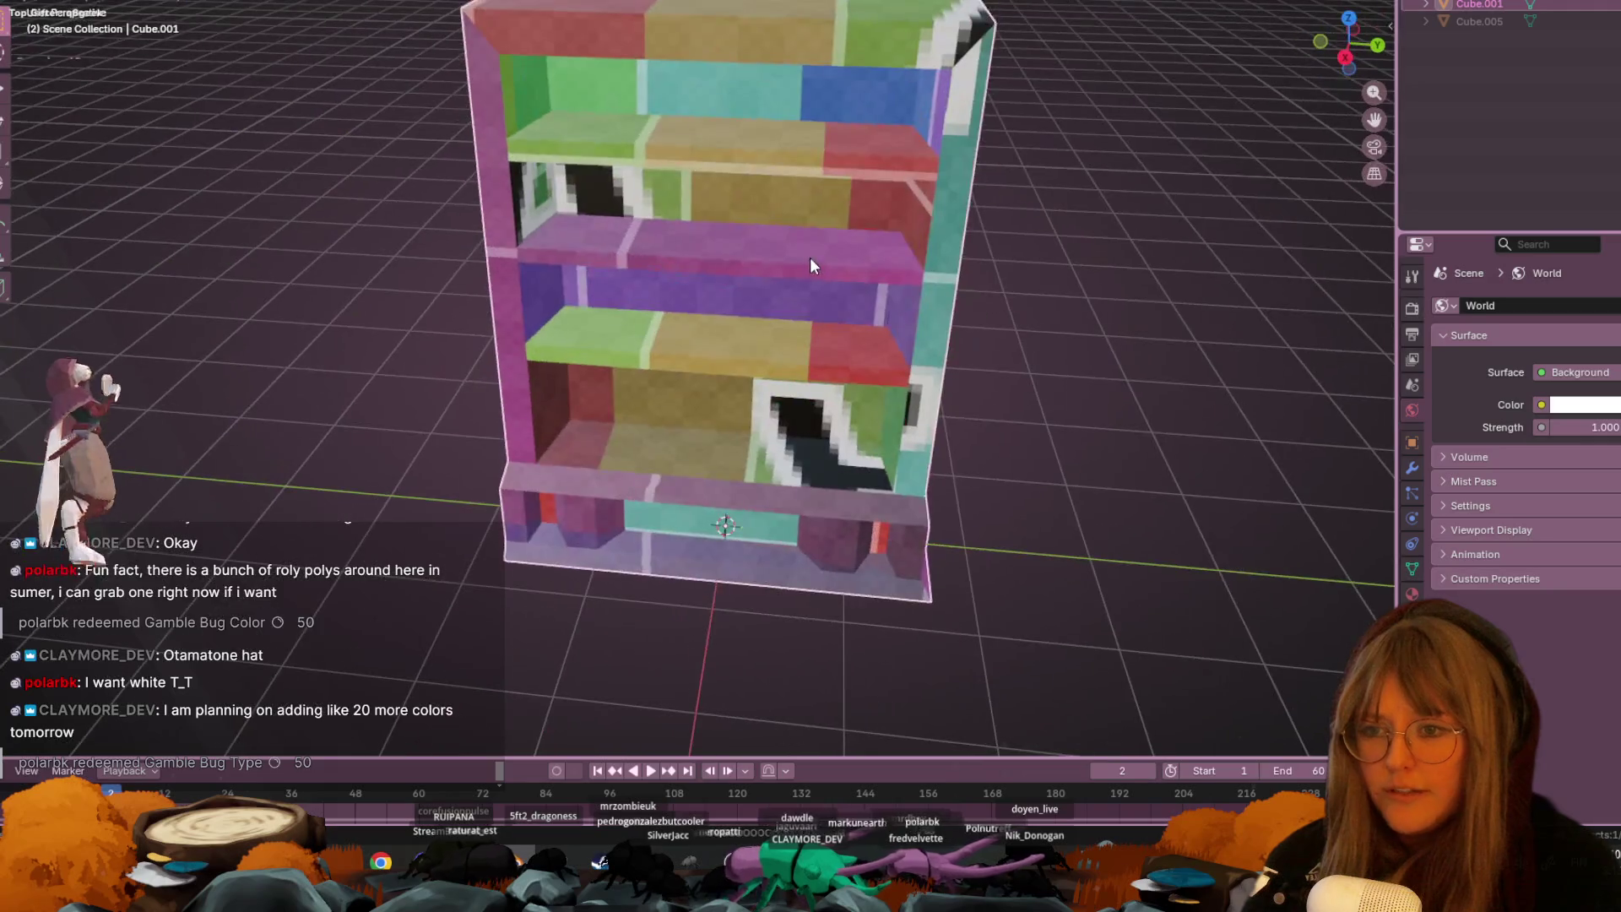
pyautogui.press('Tab')
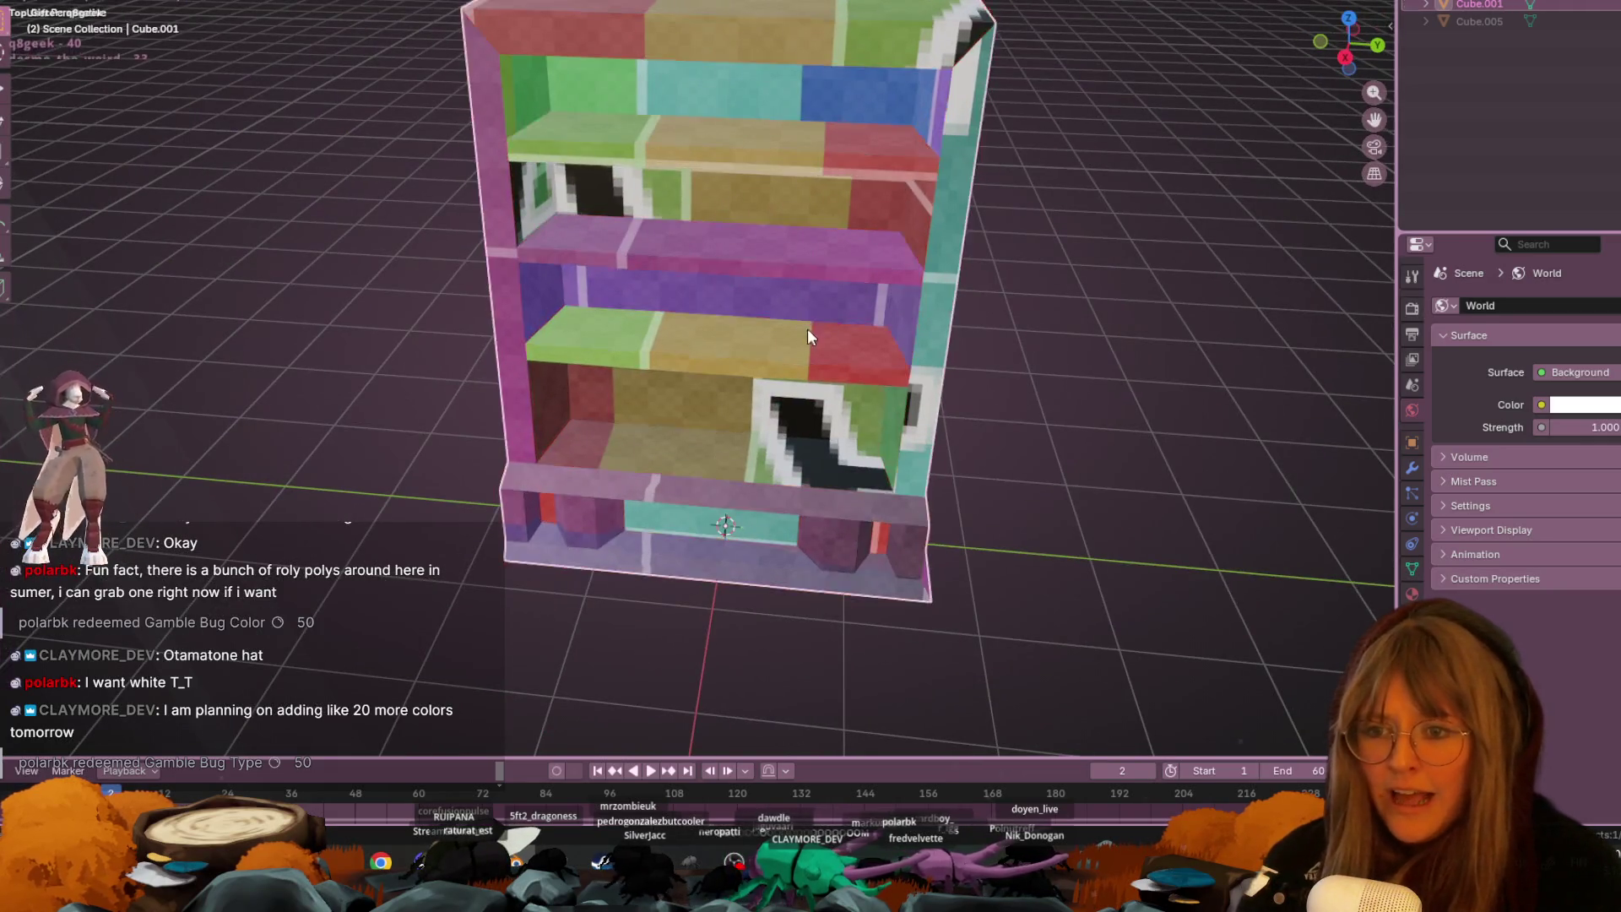
pyautogui.press('Tab')
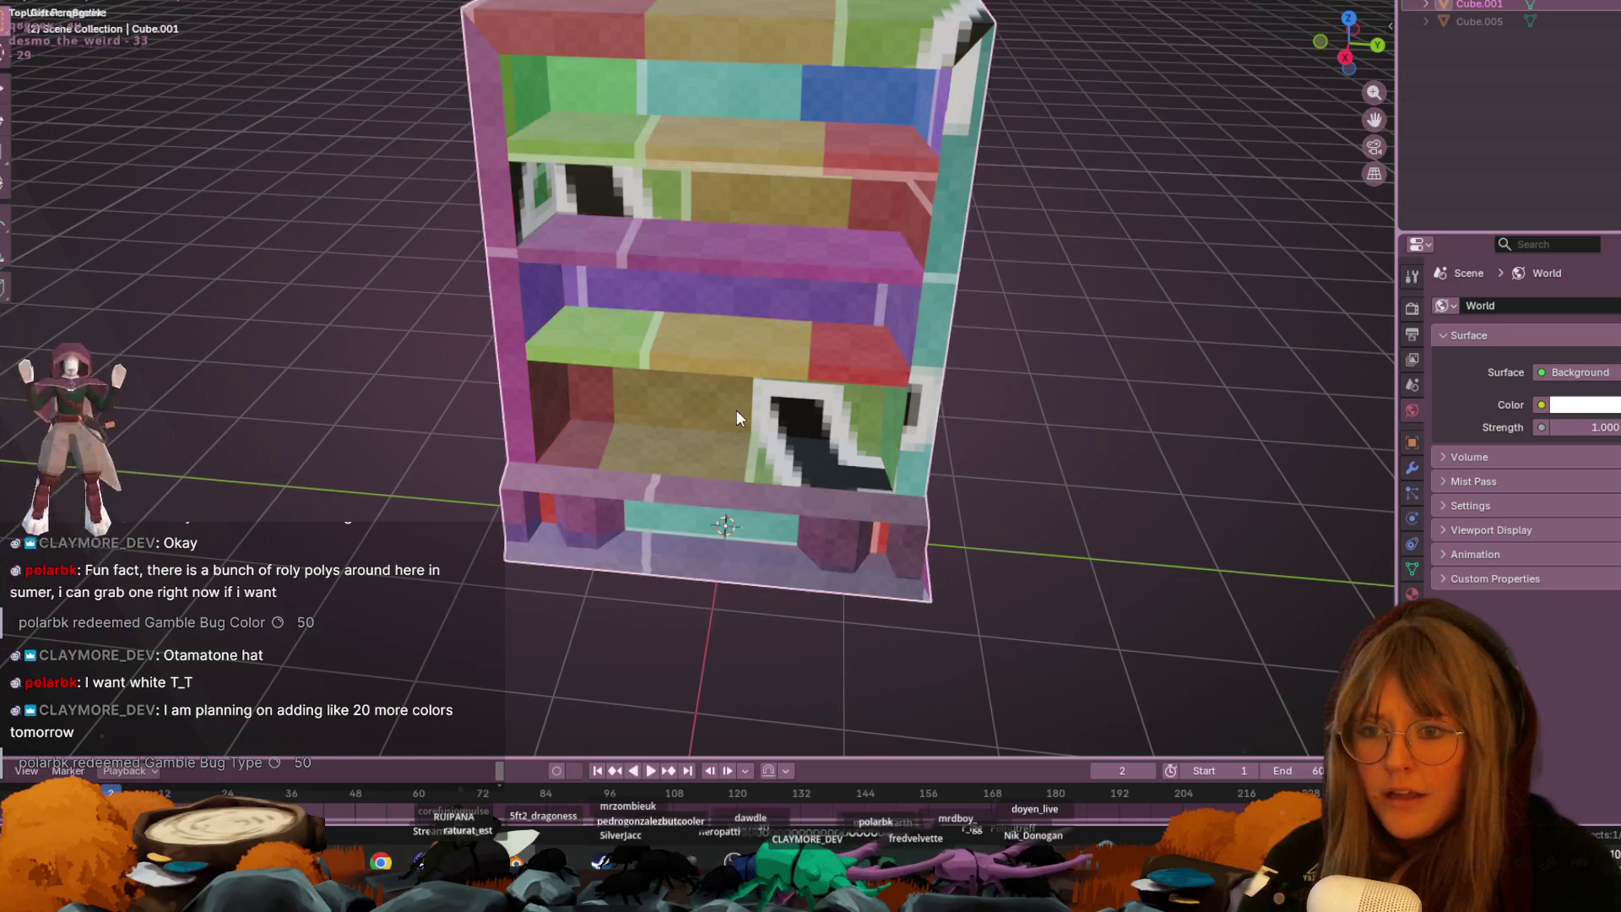
pyautogui.moveTo(782, 347)
pyautogui.mouseDown(button='middle')
pyautogui.moveTo(839, 255)
pyautogui.moveTo(770, 557)
pyautogui.moveTo(878, 388)
pyautogui.moveTo(1127, 245)
pyautogui.moveTo(996, 283)
pyautogui.moveTo(914, 113)
pyautogui.moveTo(800, 121)
pyautogui.mouseUp(button='middle')
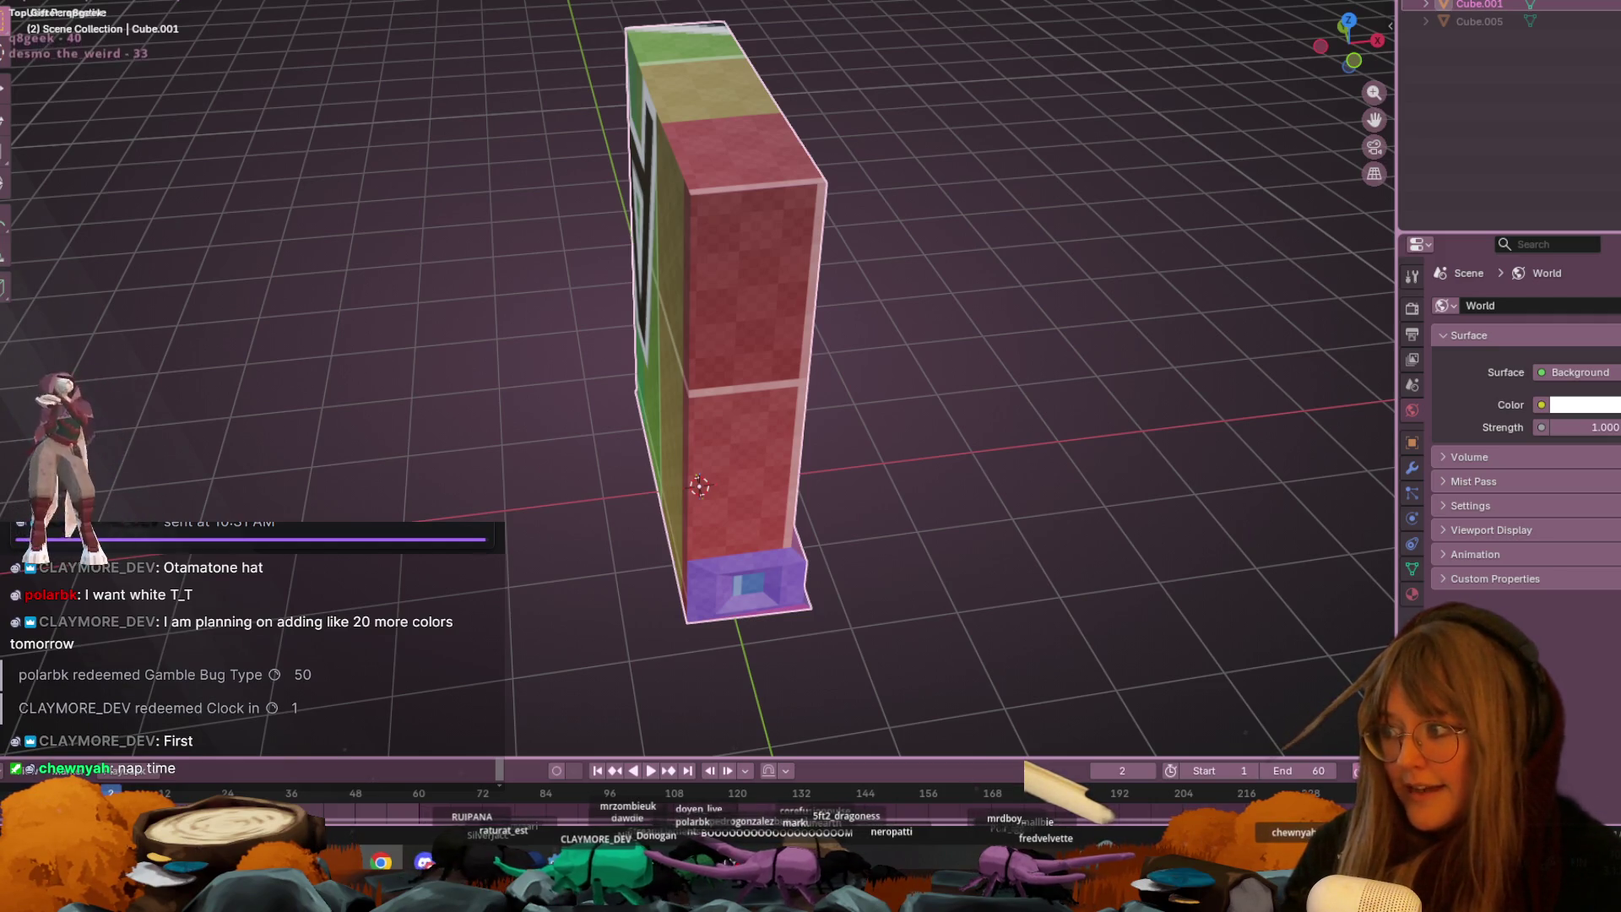
pyautogui.scroll(-1, 629, 285)
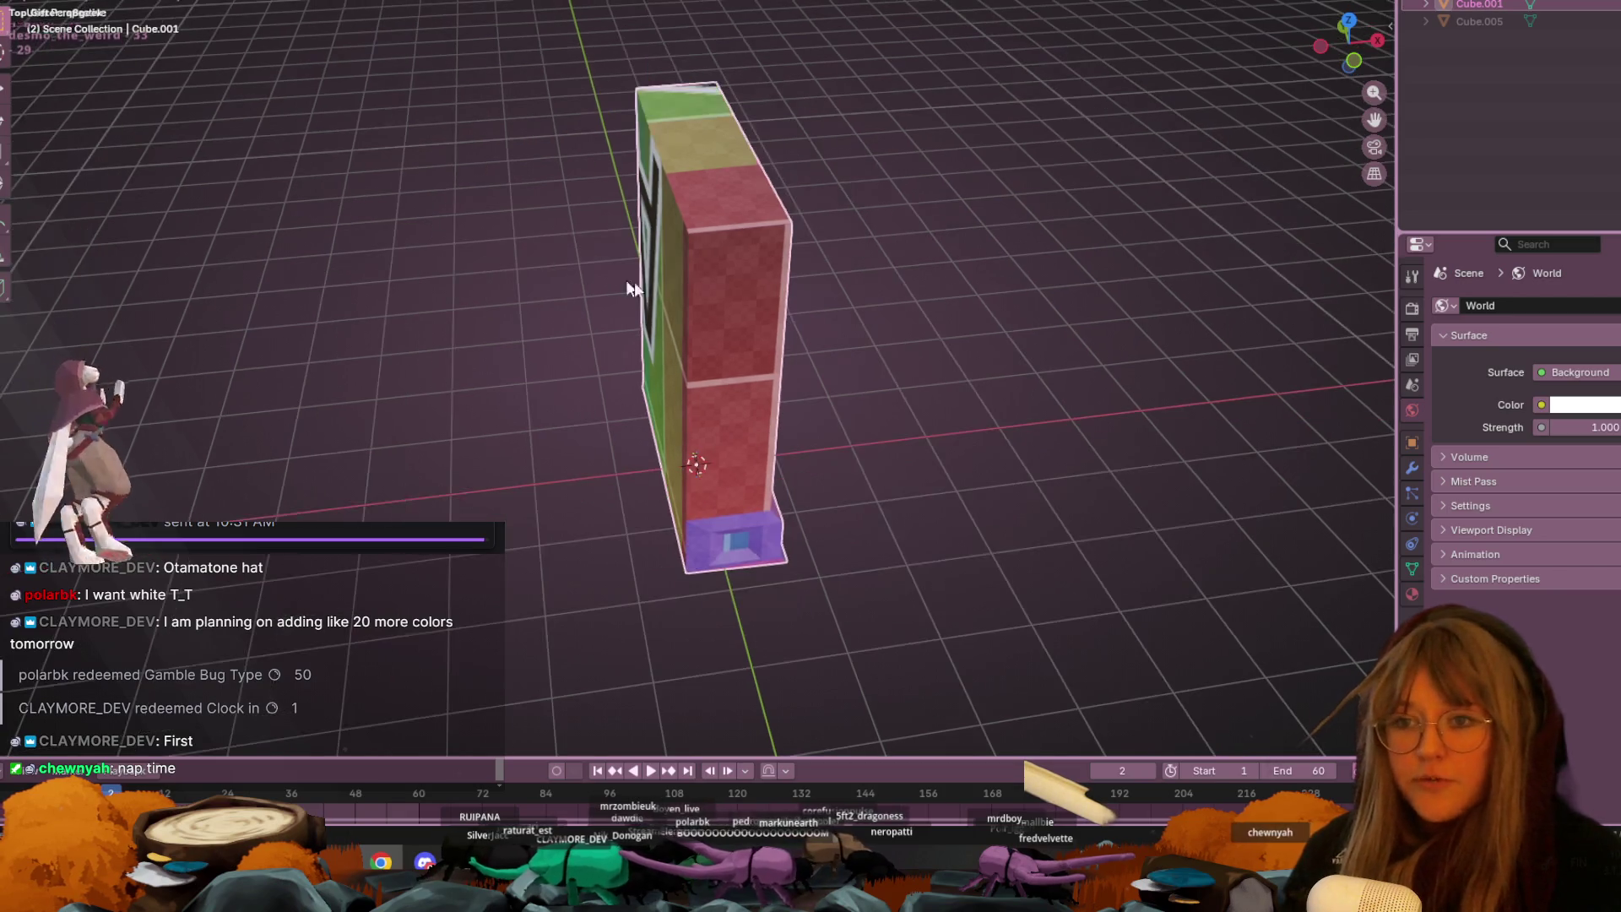
pyautogui.moveTo(1063, 267)
pyautogui.mouseDown(button='middle')
pyautogui.moveTo(929, 262)
pyautogui.moveTo(976, 206)
pyautogui.moveTo(1015, 218)
pyautogui.mouseUp(button='middle')
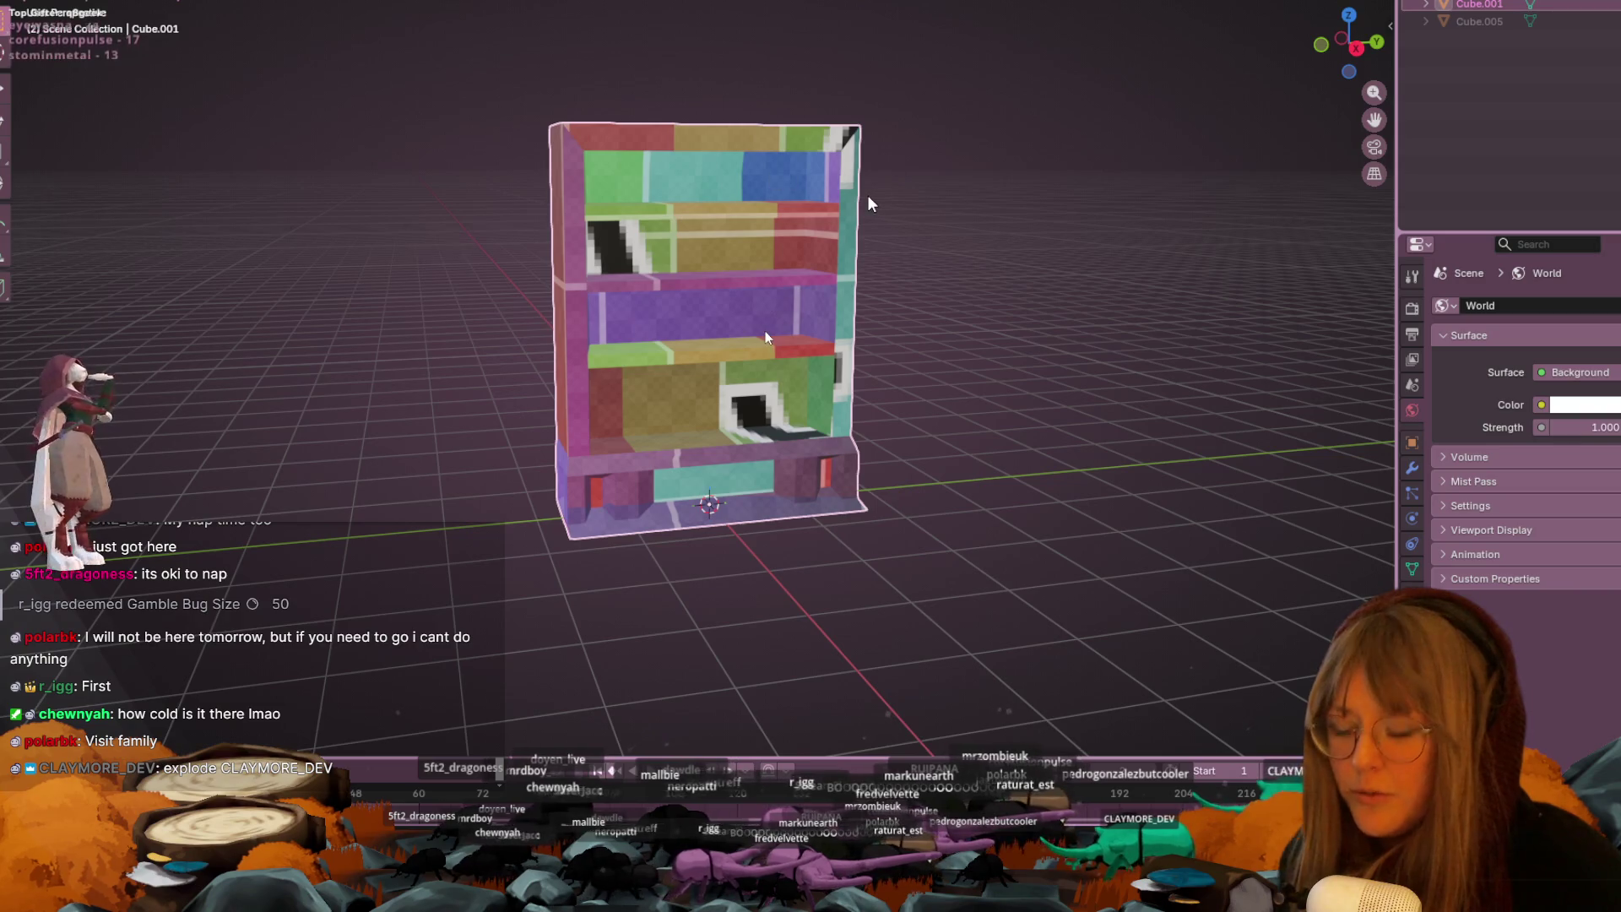
pyautogui.hotkey('alt', 'Tab')
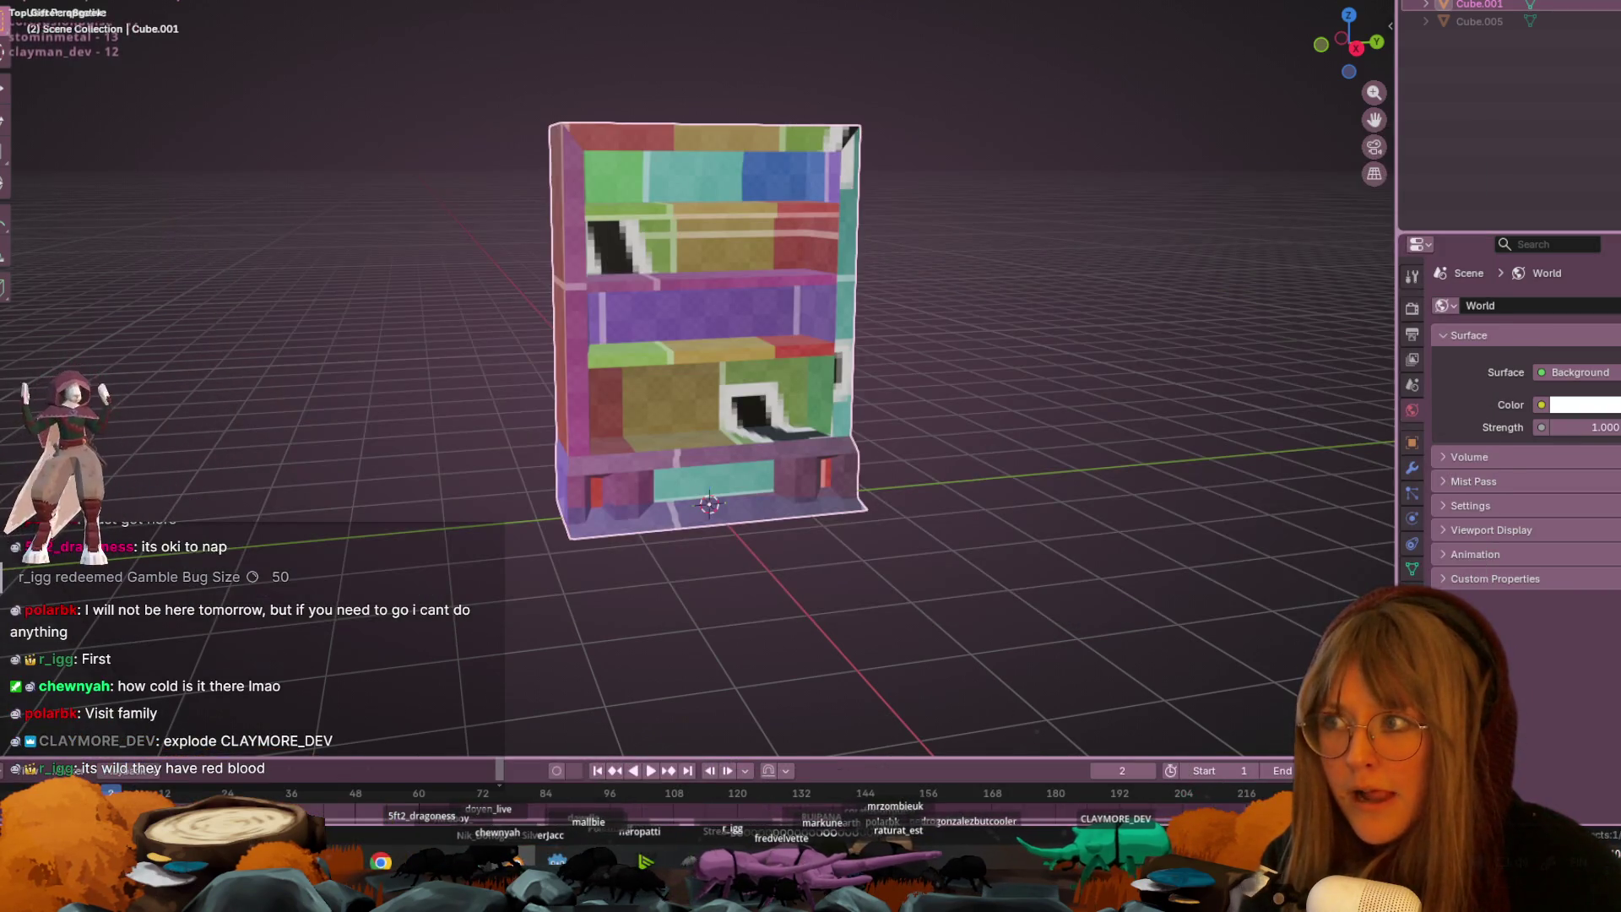
pyautogui.click(26, 2)
# - Load RolyPoly.blend from recent files, orbit closer to the bug, and cycle windows back to Blender
pyautogui.moveTo(61, 7)
pyautogui.click(199, 12)
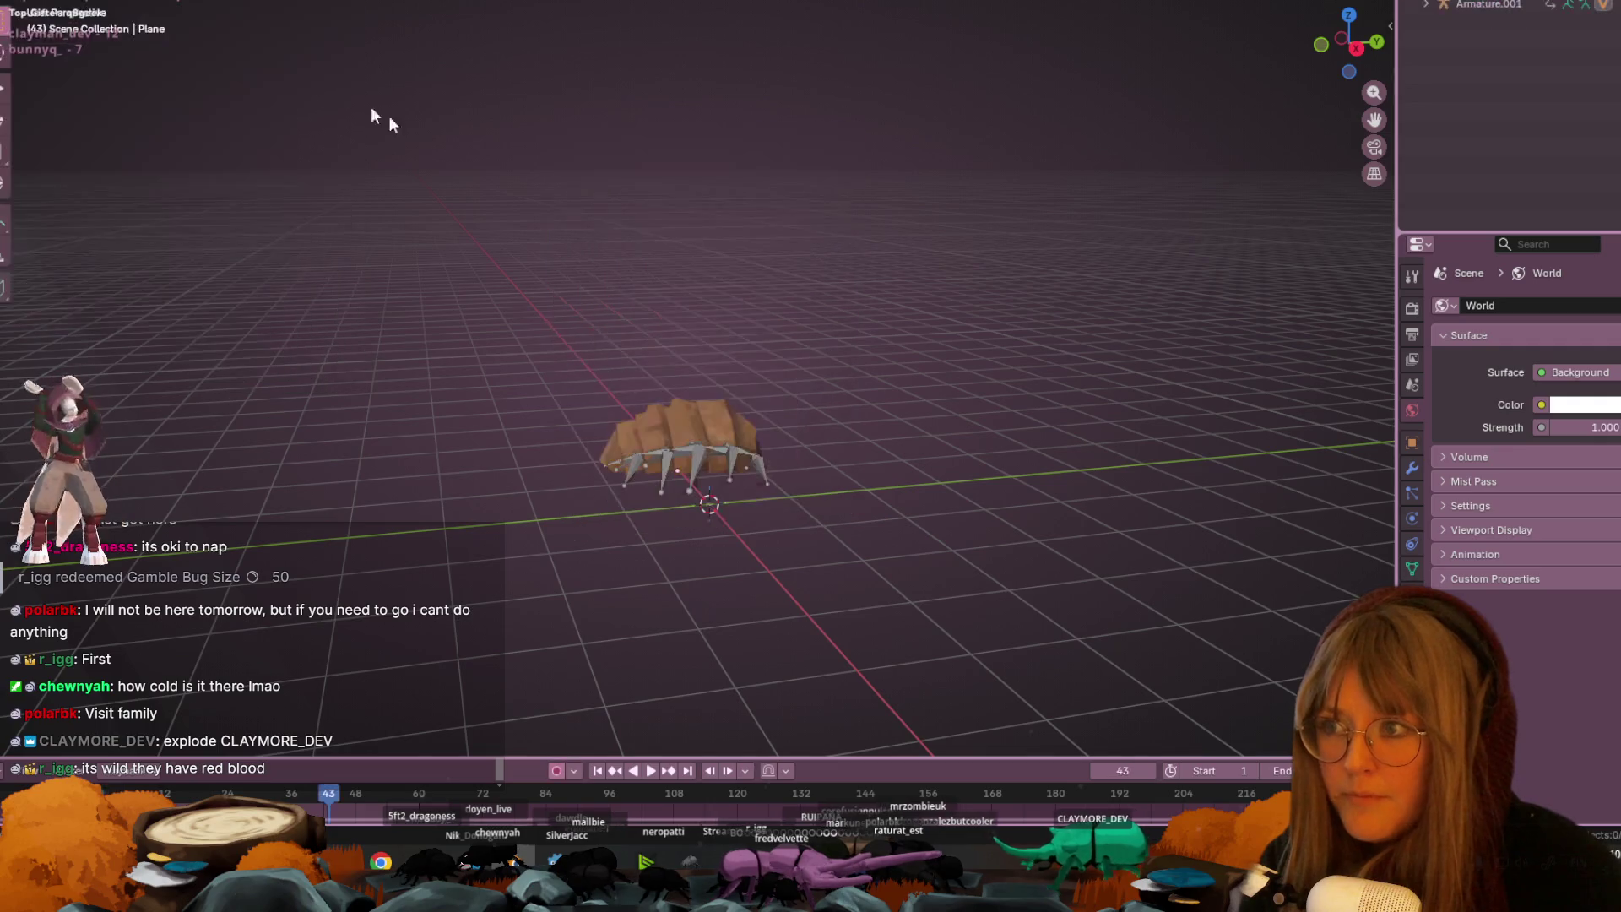
pyautogui.moveTo(829, 302)
pyautogui.mouseDown(button='middle')
pyautogui.moveTo(904, 271)
pyautogui.moveTo(1086, 489)
pyautogui.moveTo(1024, 300)
pyautogui.moveTo(983, 348)
pyautogui.moveTo(1028, 382)
pyautogui.mouseUp(button='middle')
pyautogui.hotkey('alt', 'Tab')
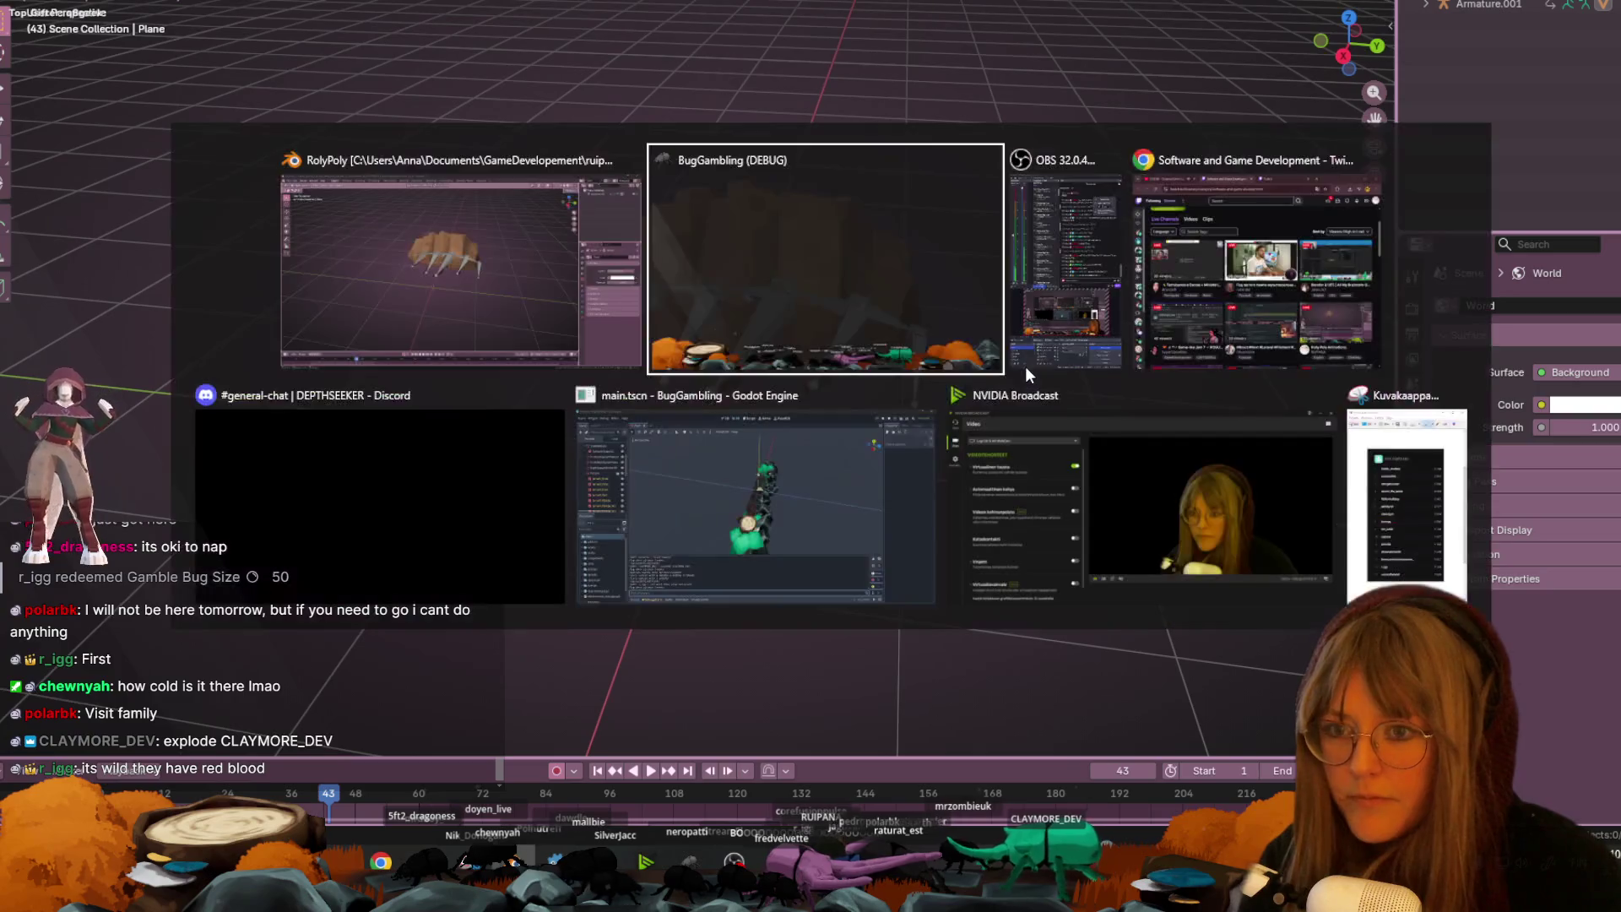
pyautogui.press('Tab')
pyautogui.press('Tab')
pyautogui.press('Tab')
pyautogui.press('Tab')
pyautogui.press('Tab')
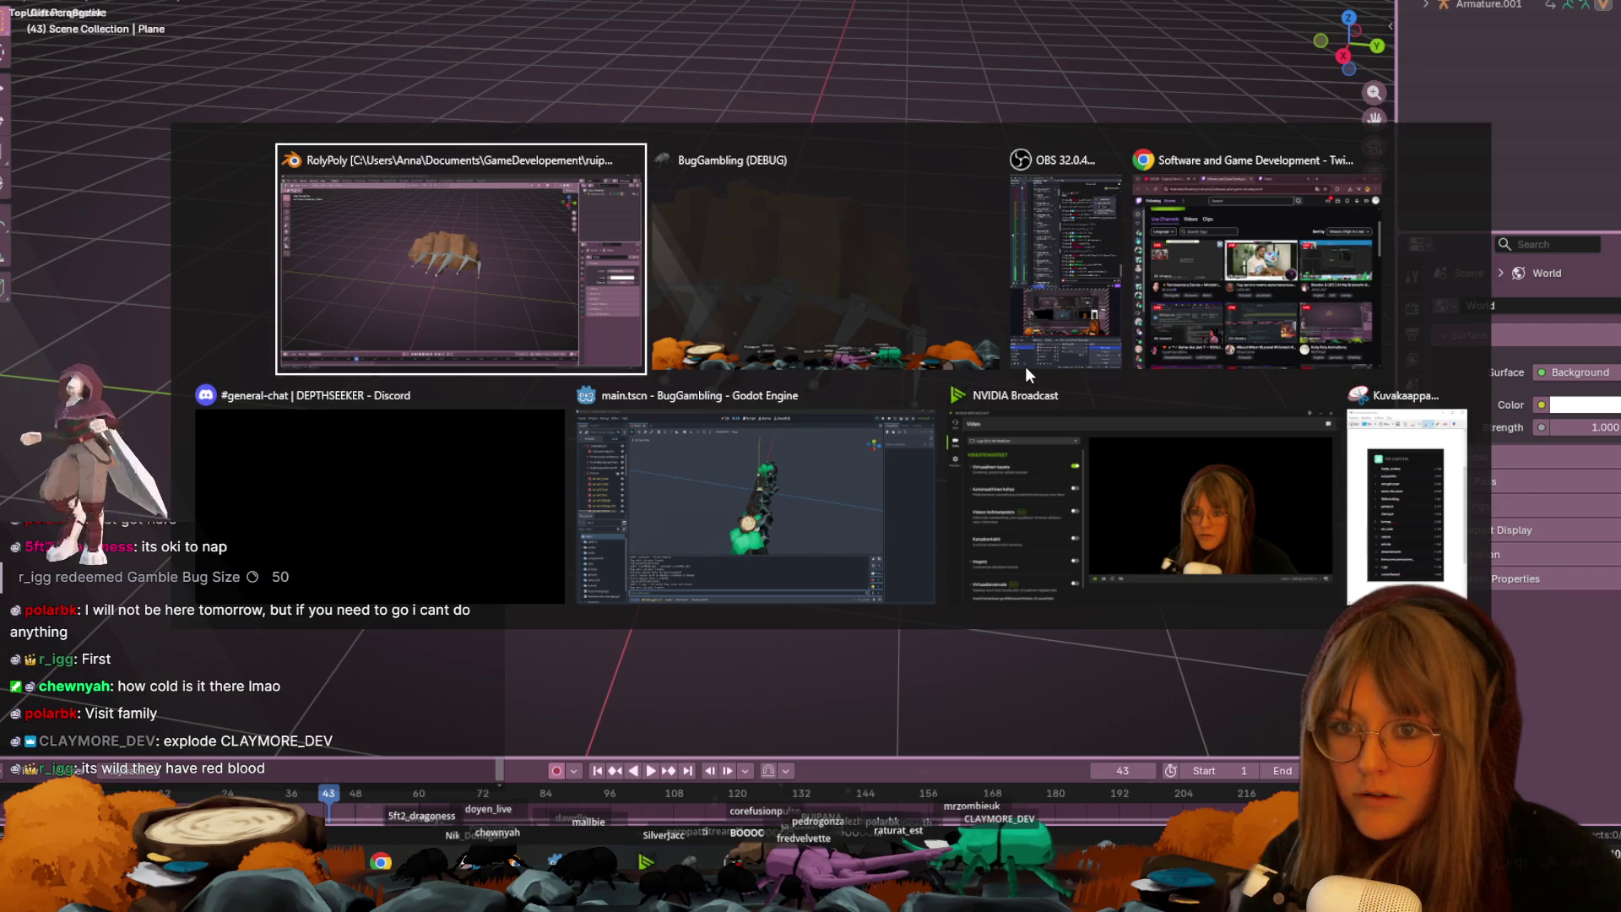
pyautogui.press('Escape')
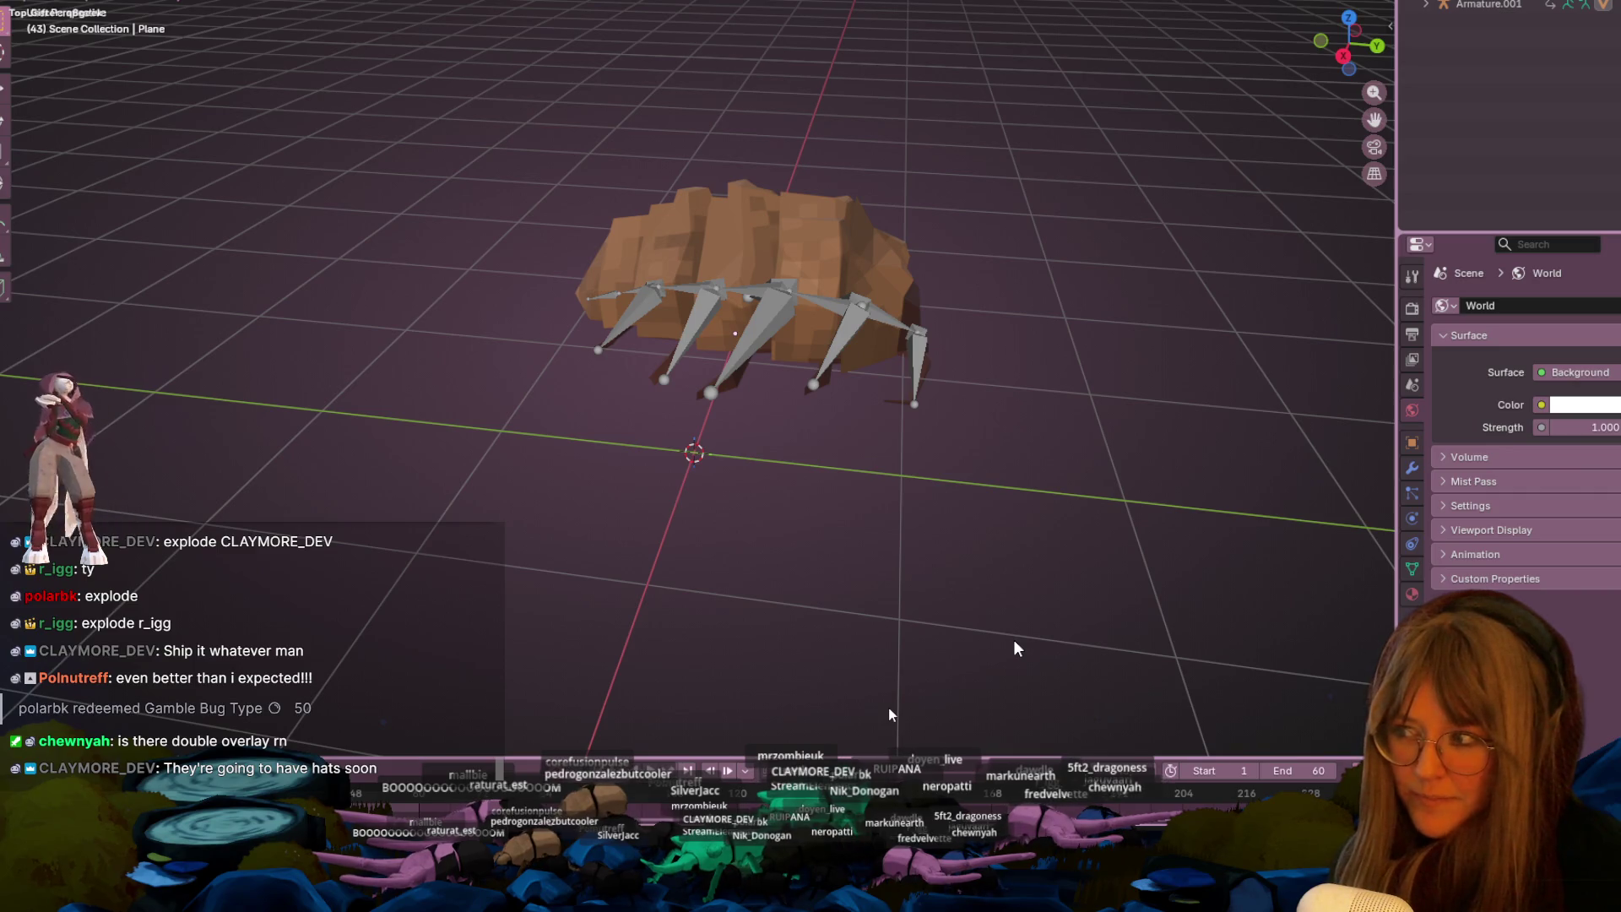
pyautogui.hotkey('alt', 'Tab')
pyautogui.press('Tab')
pyautogui.press('Tab')
pyautogui.press('Tab')
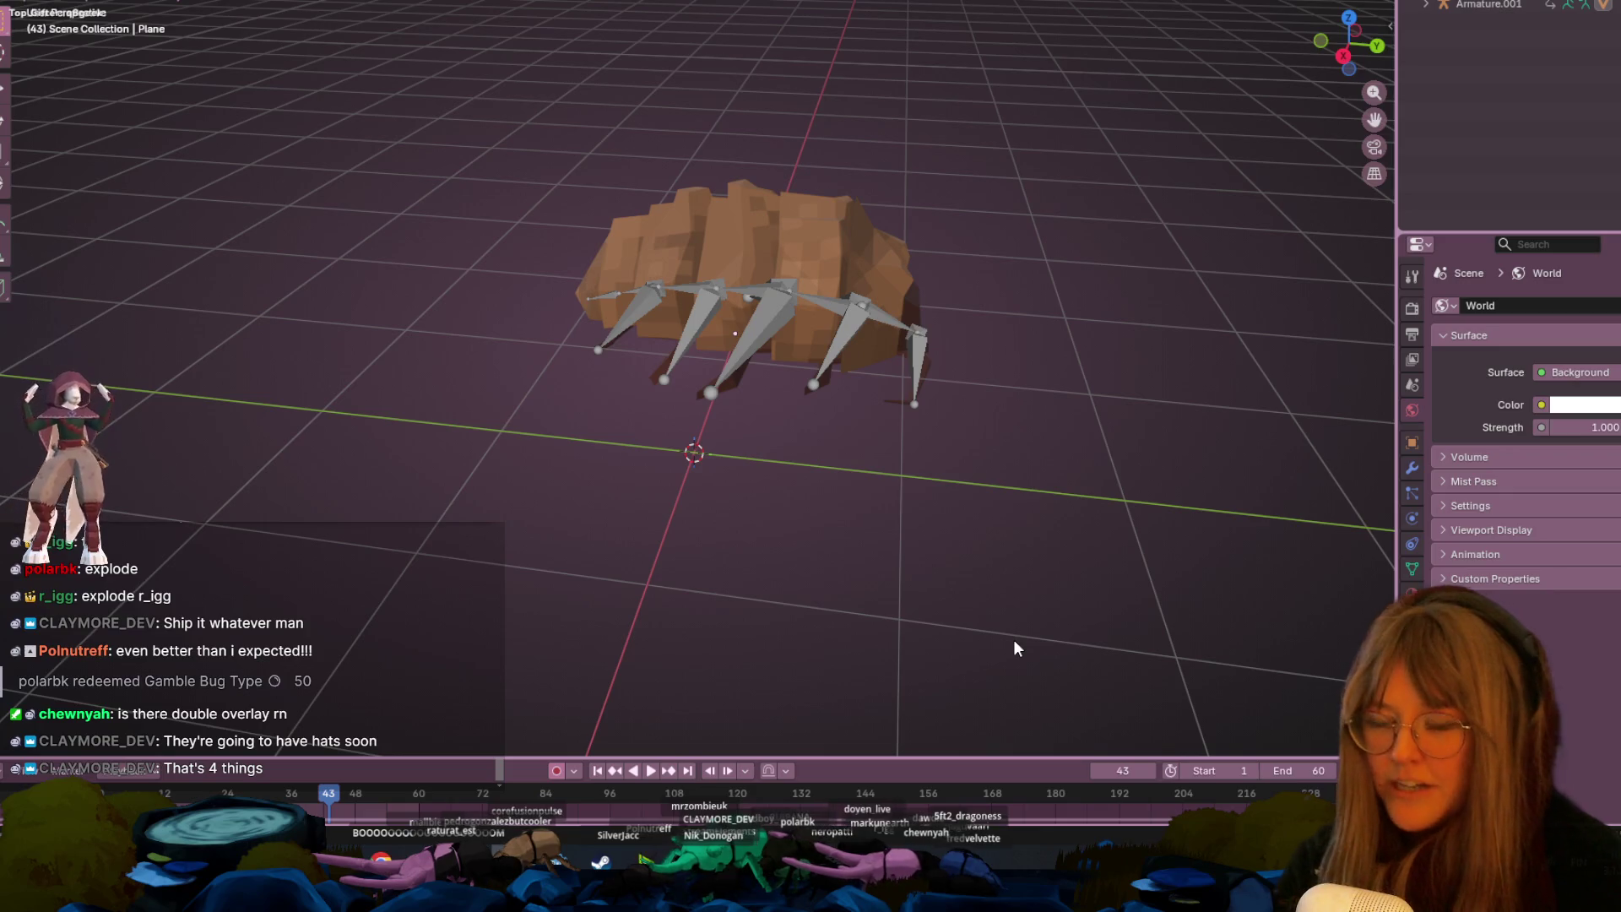
pyautogui.moveTo(804, 287)
pyautogui.mouseDown(button='middle')
pyautogui.moveTo(1074, 267)
pyautogui.moveTo(1131, 409)
pyautogui.moveTo(460, 277)
pyautogui.moveTo(447, 334)
pyautogui.moveTo(417, 341)
pyautogui.moveTo(527, 348)
pyautogui.mouseUp(button='middle')
pyautogui.click(459, 277)
# - Reopen Bookshelf.blend from Open Recent, answer the save prompt, and orbit to a higher view
pyautogui.scroll(-5, 527, 348)
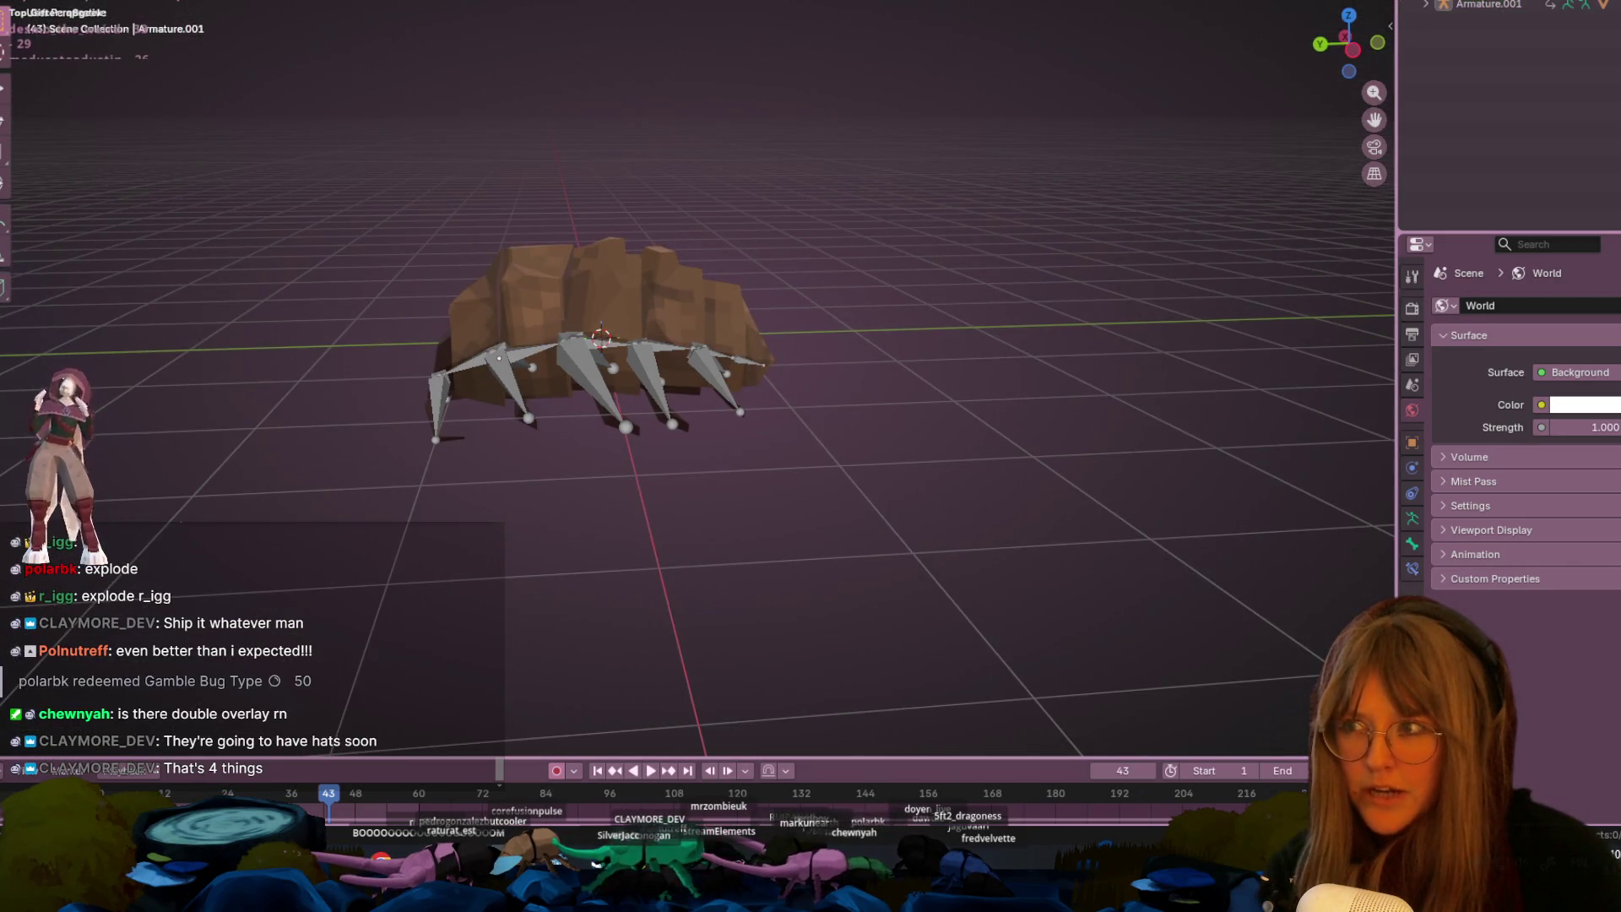
pyautogui.click(40, 4)
pyautogui.moveTo(40, 4)
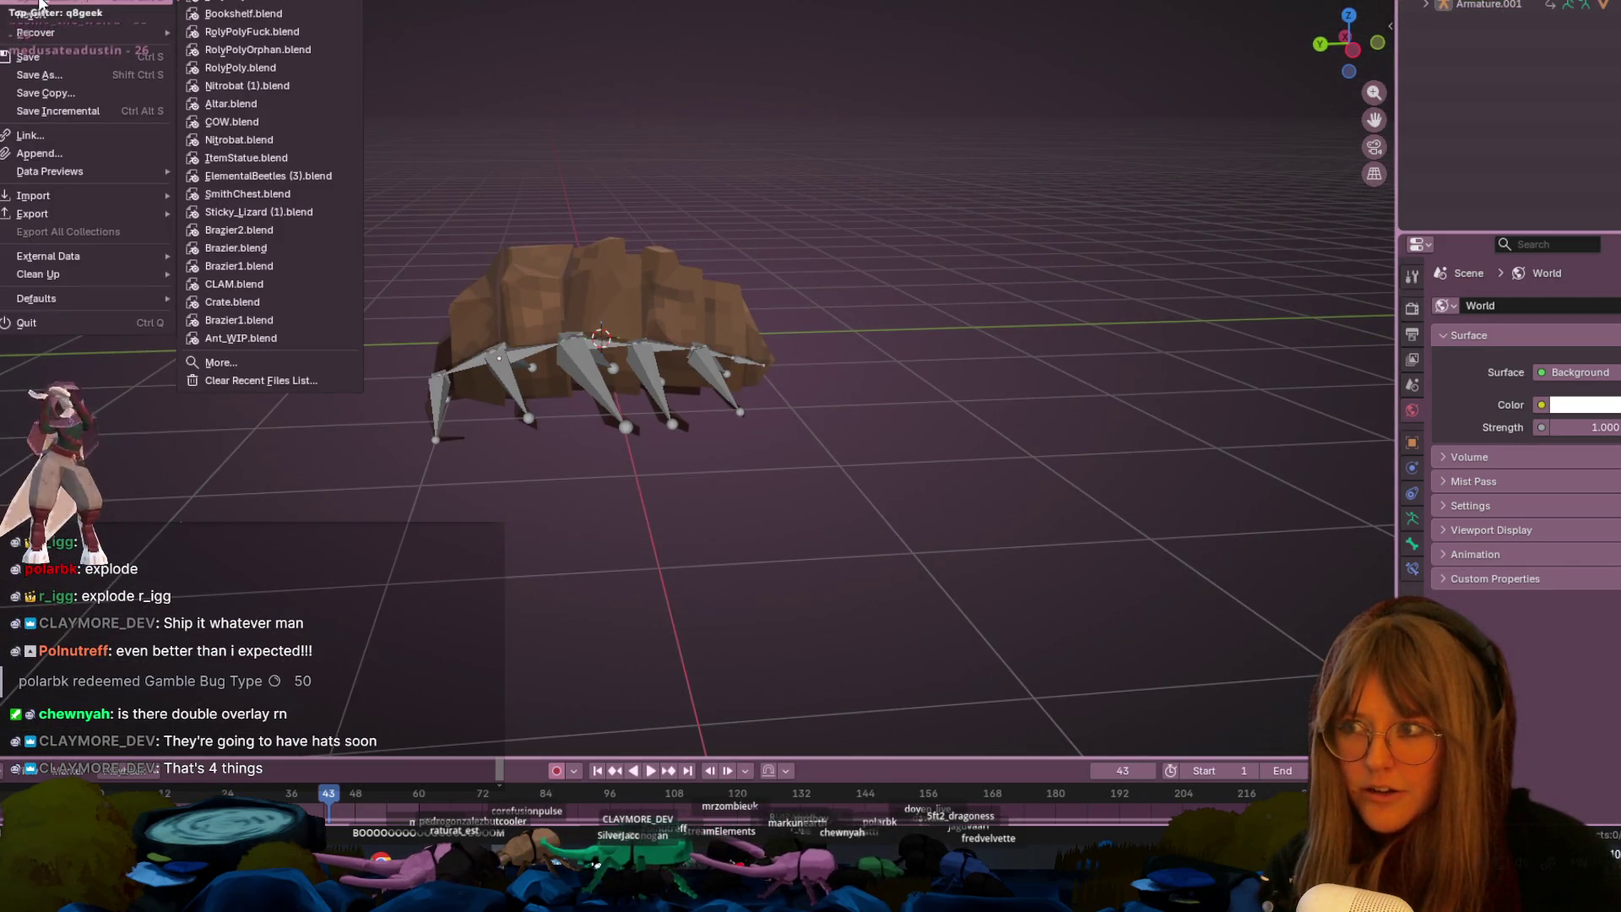
pyautogui.click(231, 14)
pyautogui.click(766, 414)
pyautogui.moveTo(802, 328)
pyautogui.mouseDown(button='middle')
pyautogui.moveTo(874, 263)
pyautogui.moveTo(985, 373)
pyautogui.moveTo(1192, 372)
pyautogui.moveTo(1017, 382)
pyautogui.mouseUp(button='middle')
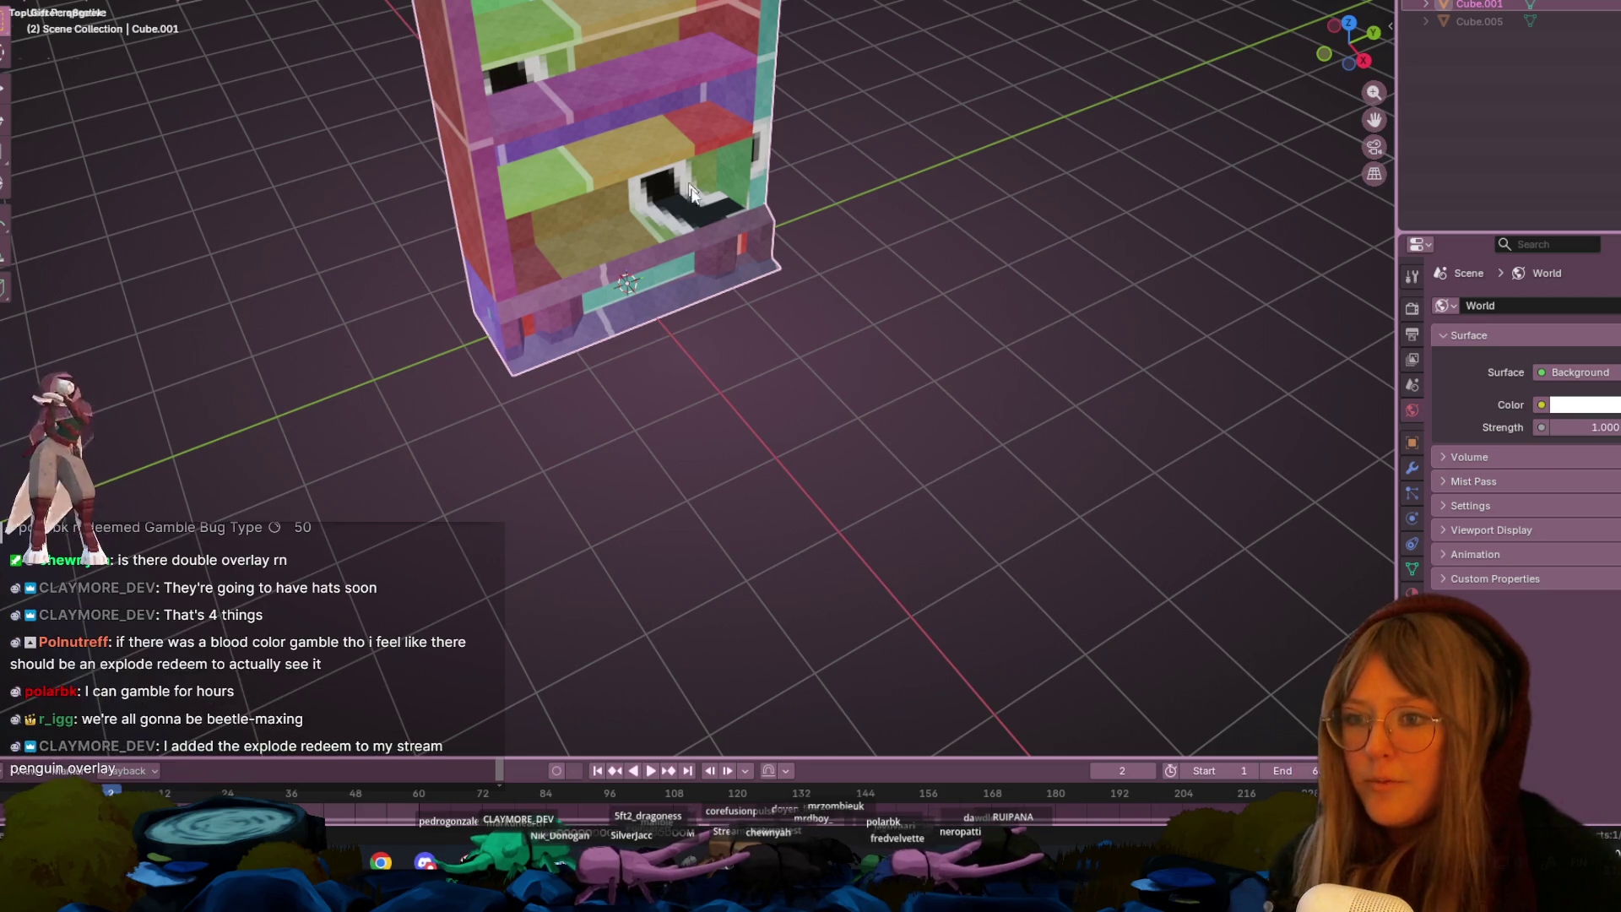
# - View the bookshelf texture in Right Orthographic and frame it to fill the view
pyautogui.scroll(3, 692, 224)
pyautogui.moveTo(707, 195); pyautogui.dragTo(886, 452, button='middle')
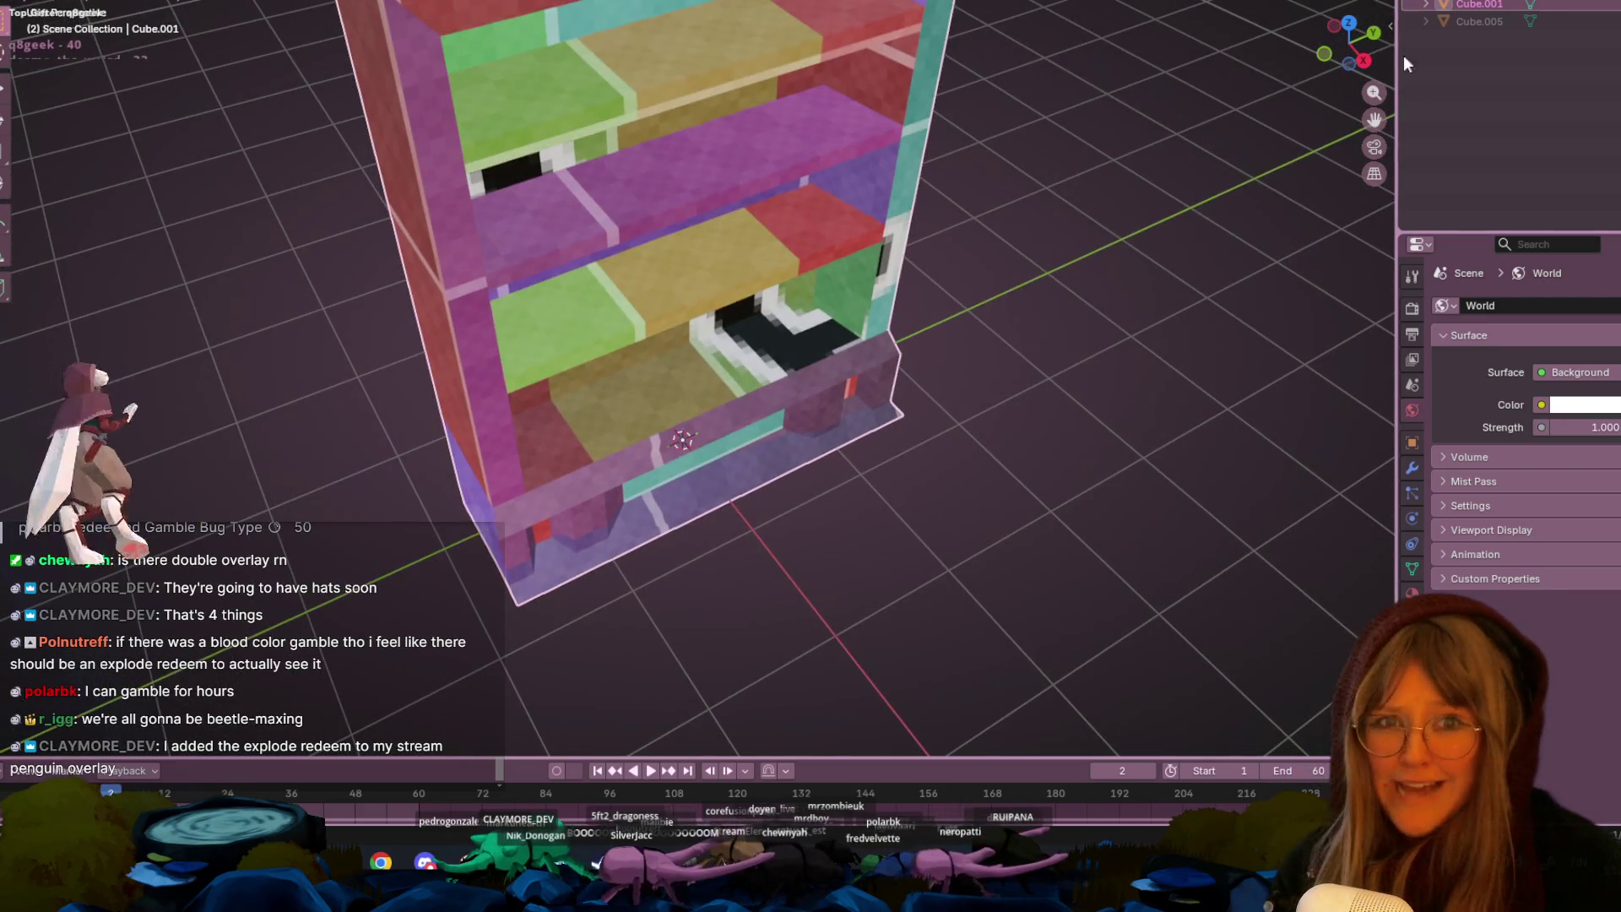
pyautogui.click(1375, 60)
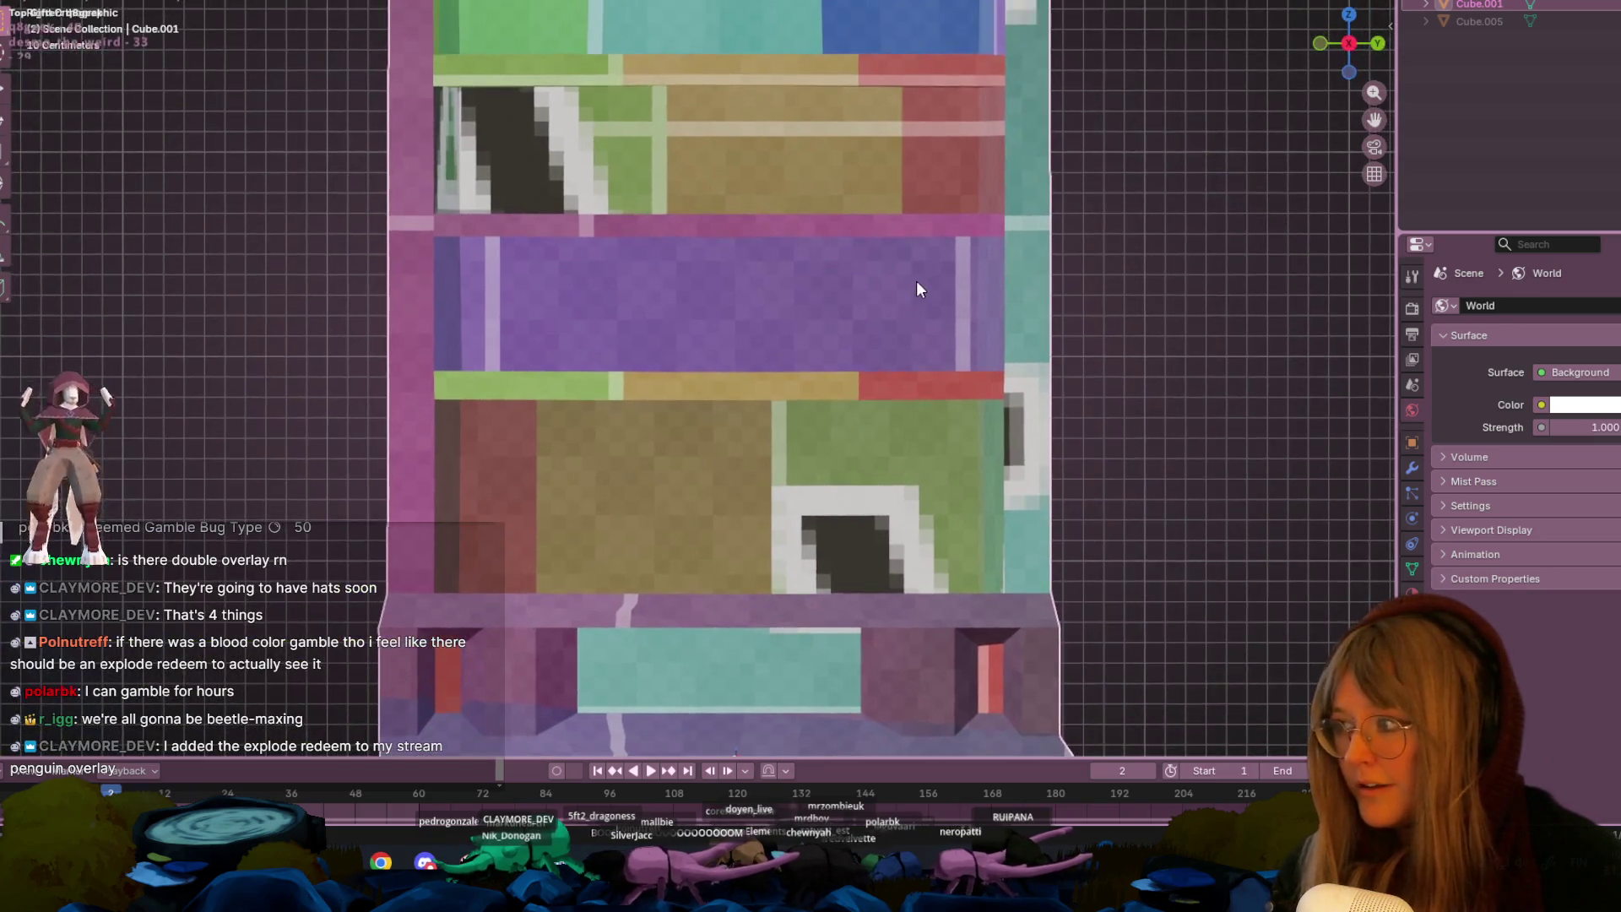
pyautogui.scroll(-2, 915, 280)
pyautogui.scroll(-10, 910, 281)
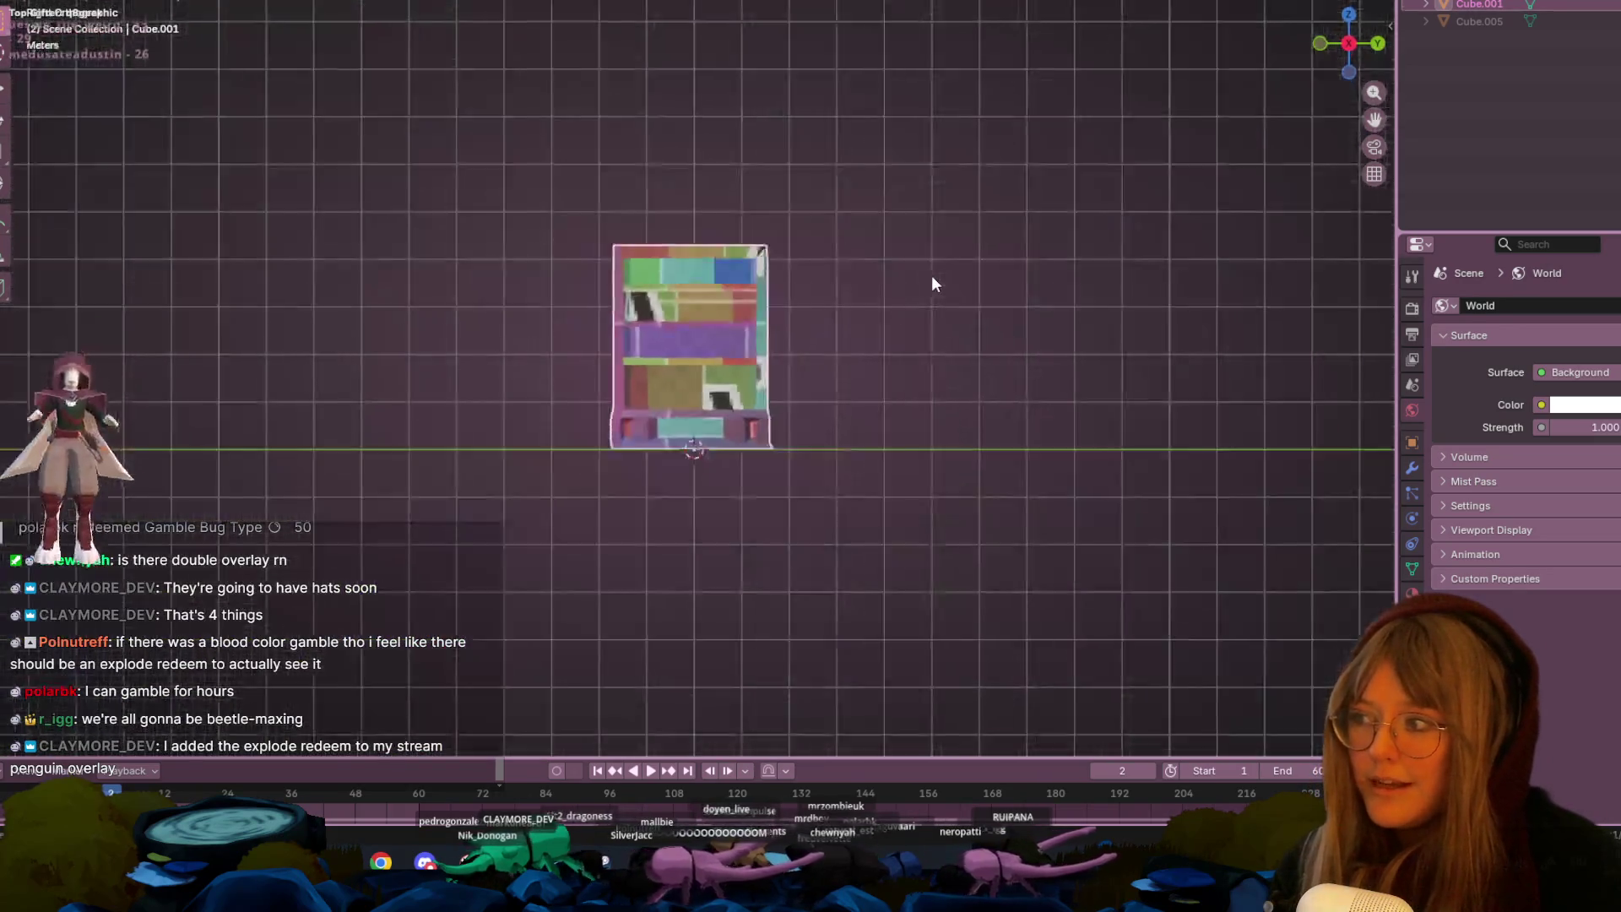
pyautogui.press('KP_Decimal')
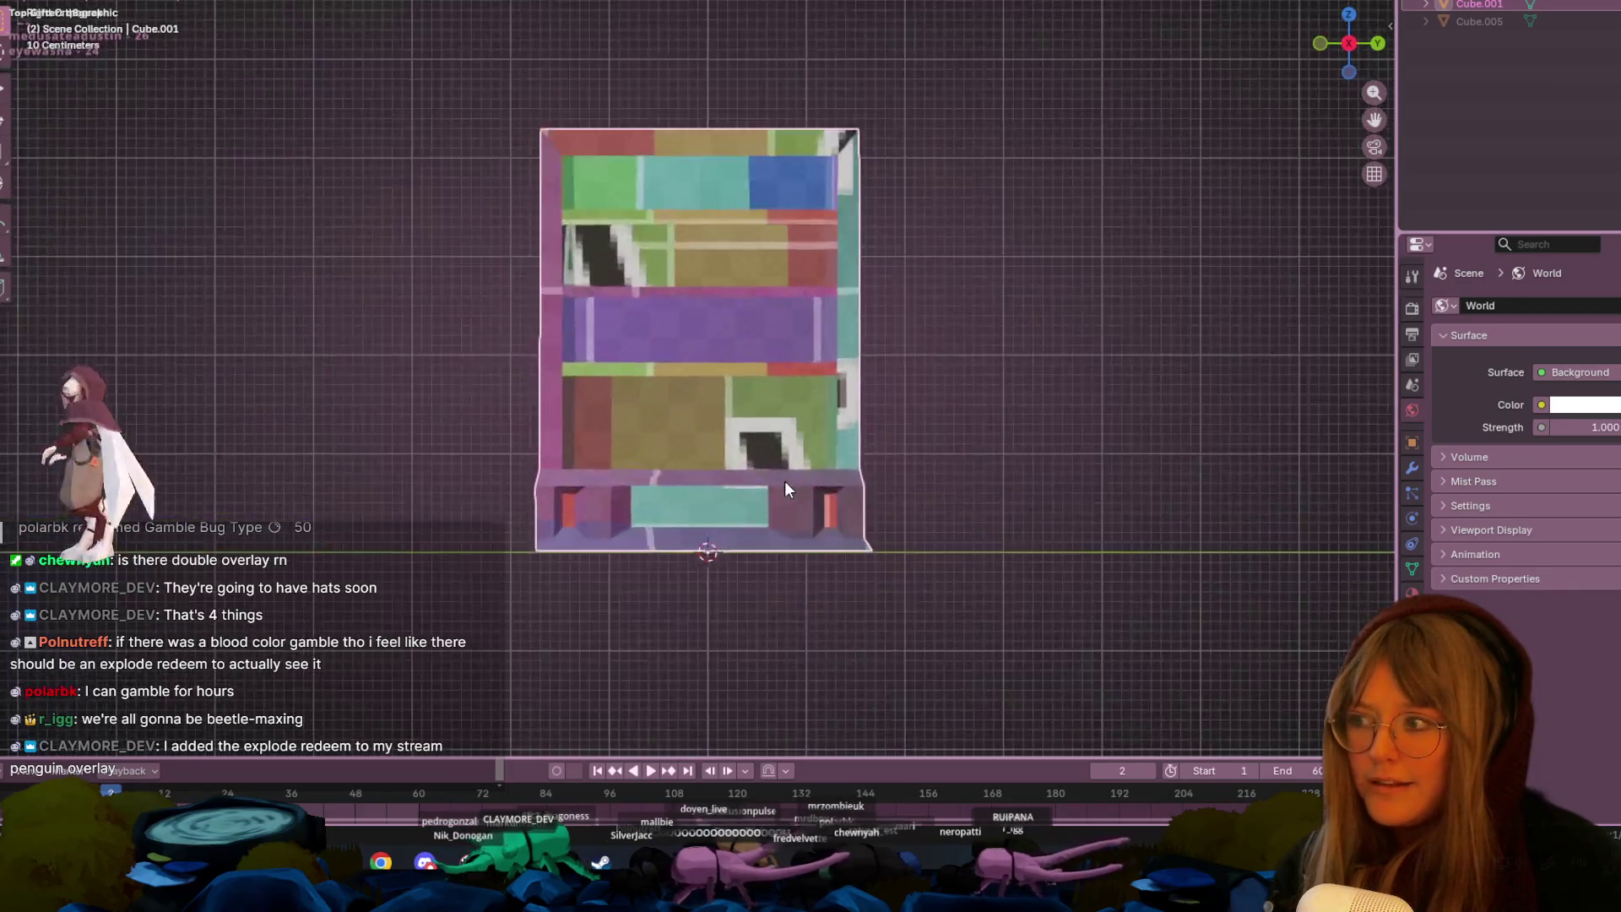
# - Switch to the UV Editing workspace for the bookshelf Cube.001
pyautogui.scroll(3, 770, 462)
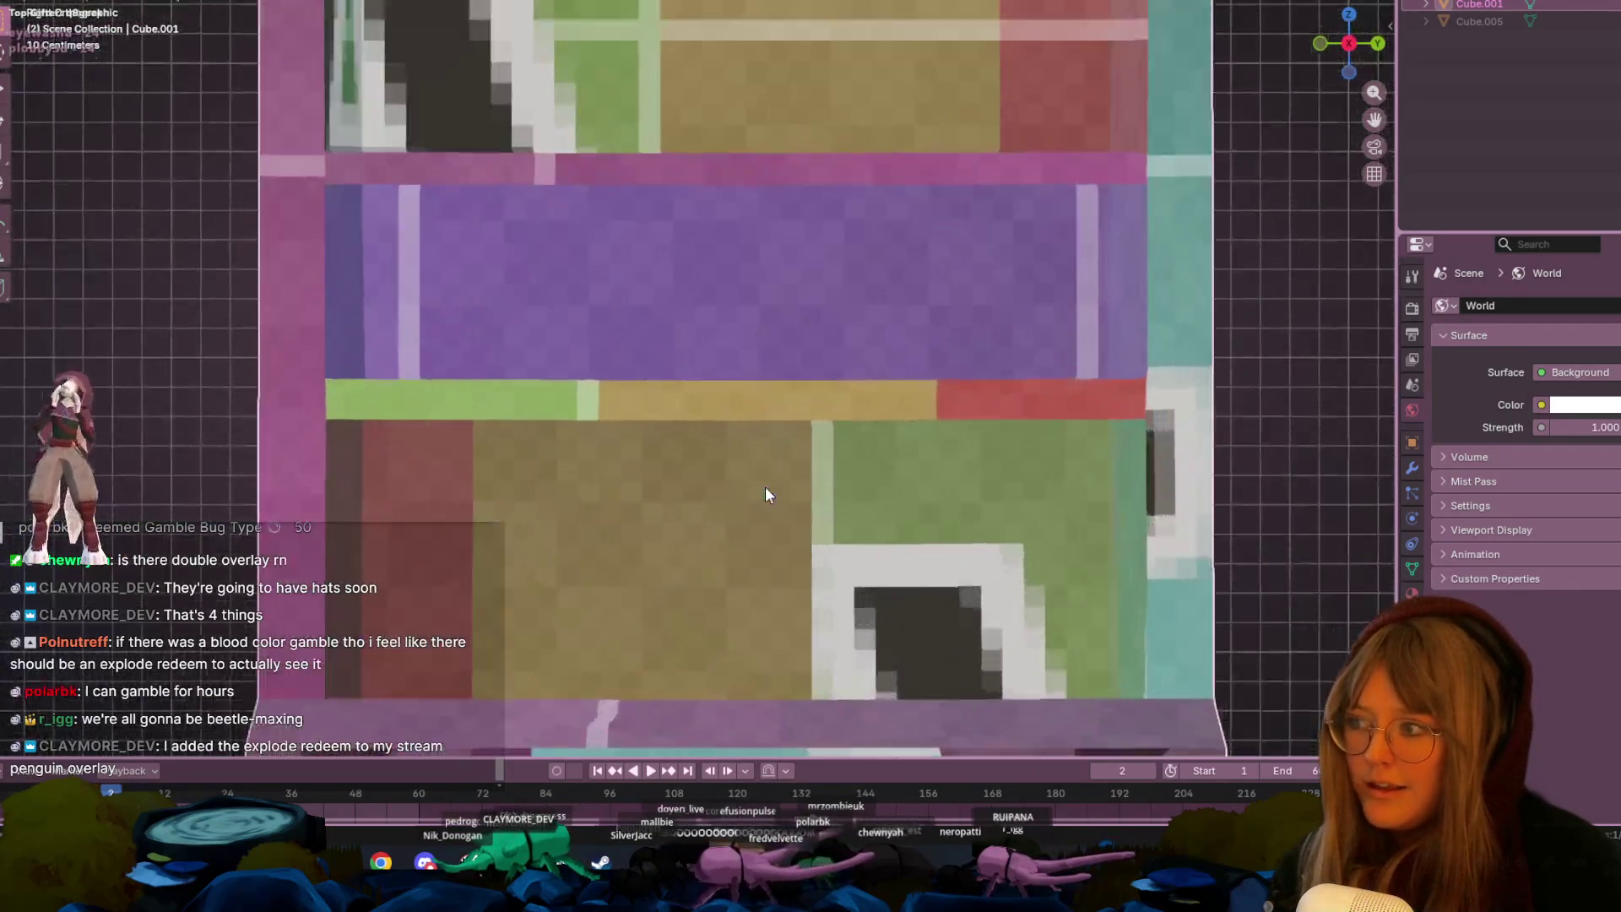
pyautogui.scroll(-8, 892, 475)
pyautogui.scroll(10, 846, 426)
pyautogui.scroll(-6, 858, 415)
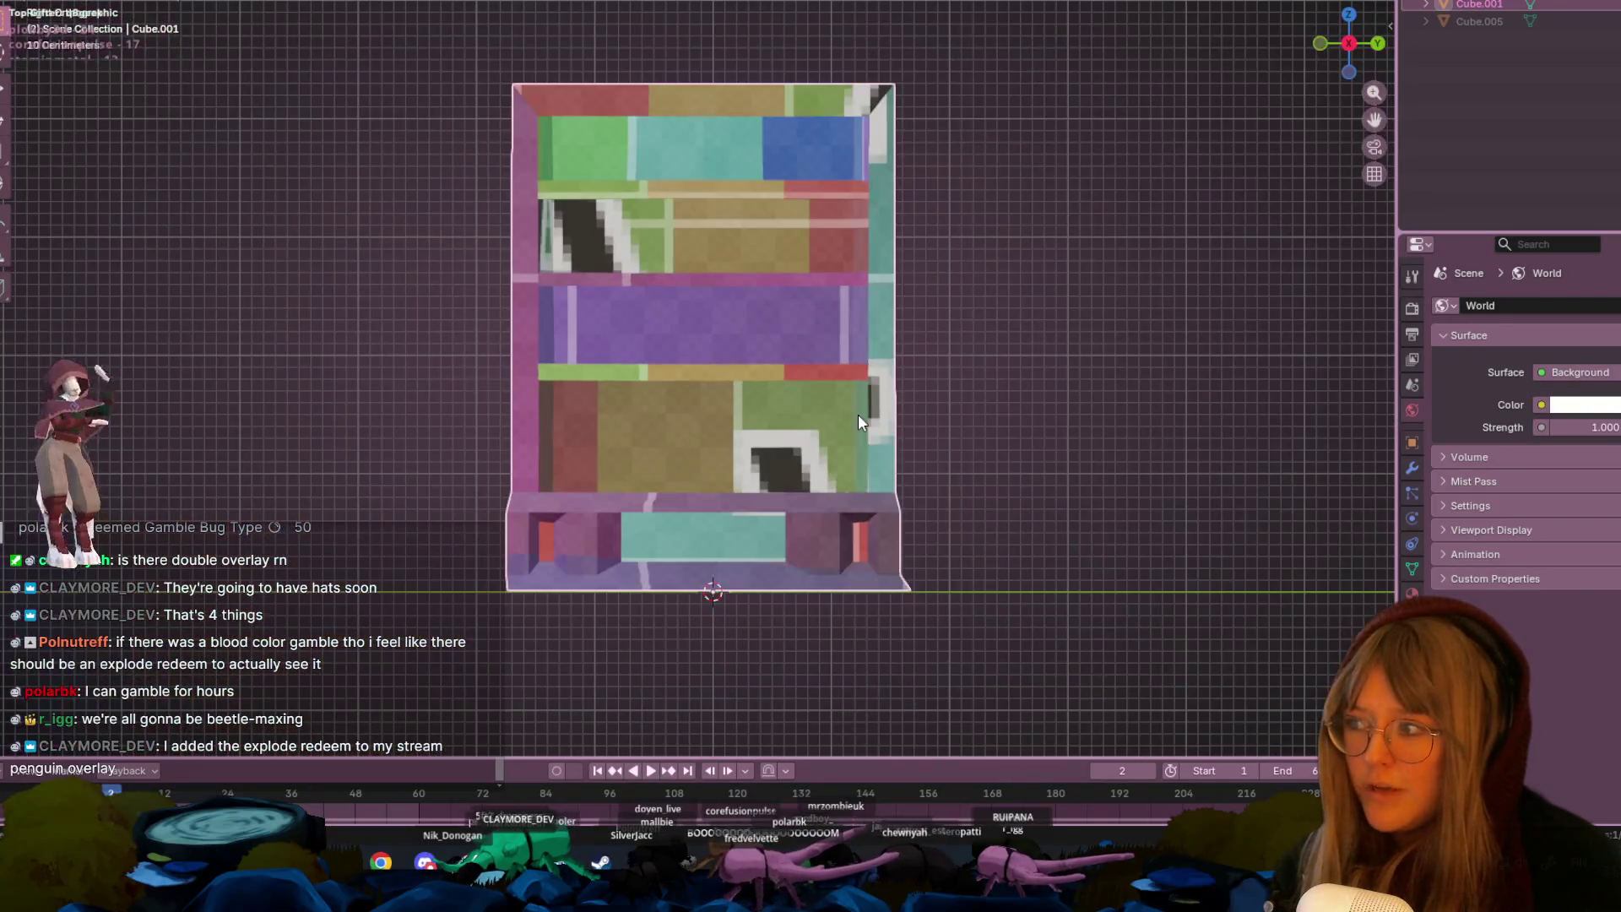
pyautogui.hotkey('ctrl', 'pagedown')
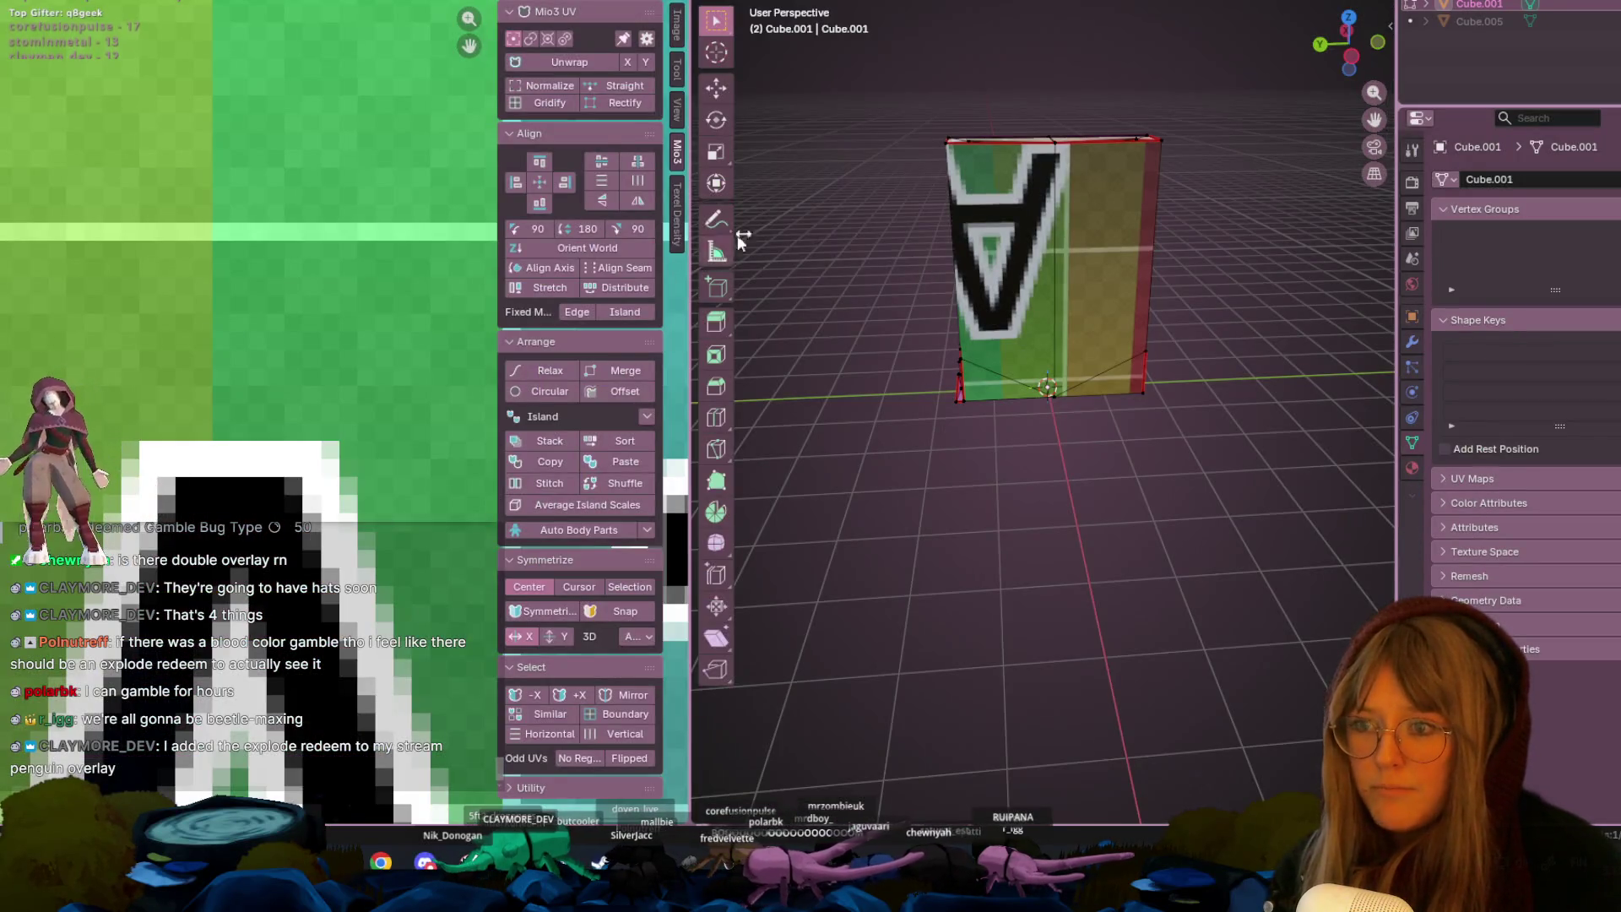
# - Select the whole mesh and fit the orange UV islands into the texture's lower-left corner
pyautogui.scroll(-5, 1028, 256)
pyautogui.moveTo(1028, 255)
pyautogui.mouseDown(button='middle')
pyautogui.moveTo(1224, 372)
pyautogui.moveTo(1194, 337)
pyautogui.mouseUp(button='middle')
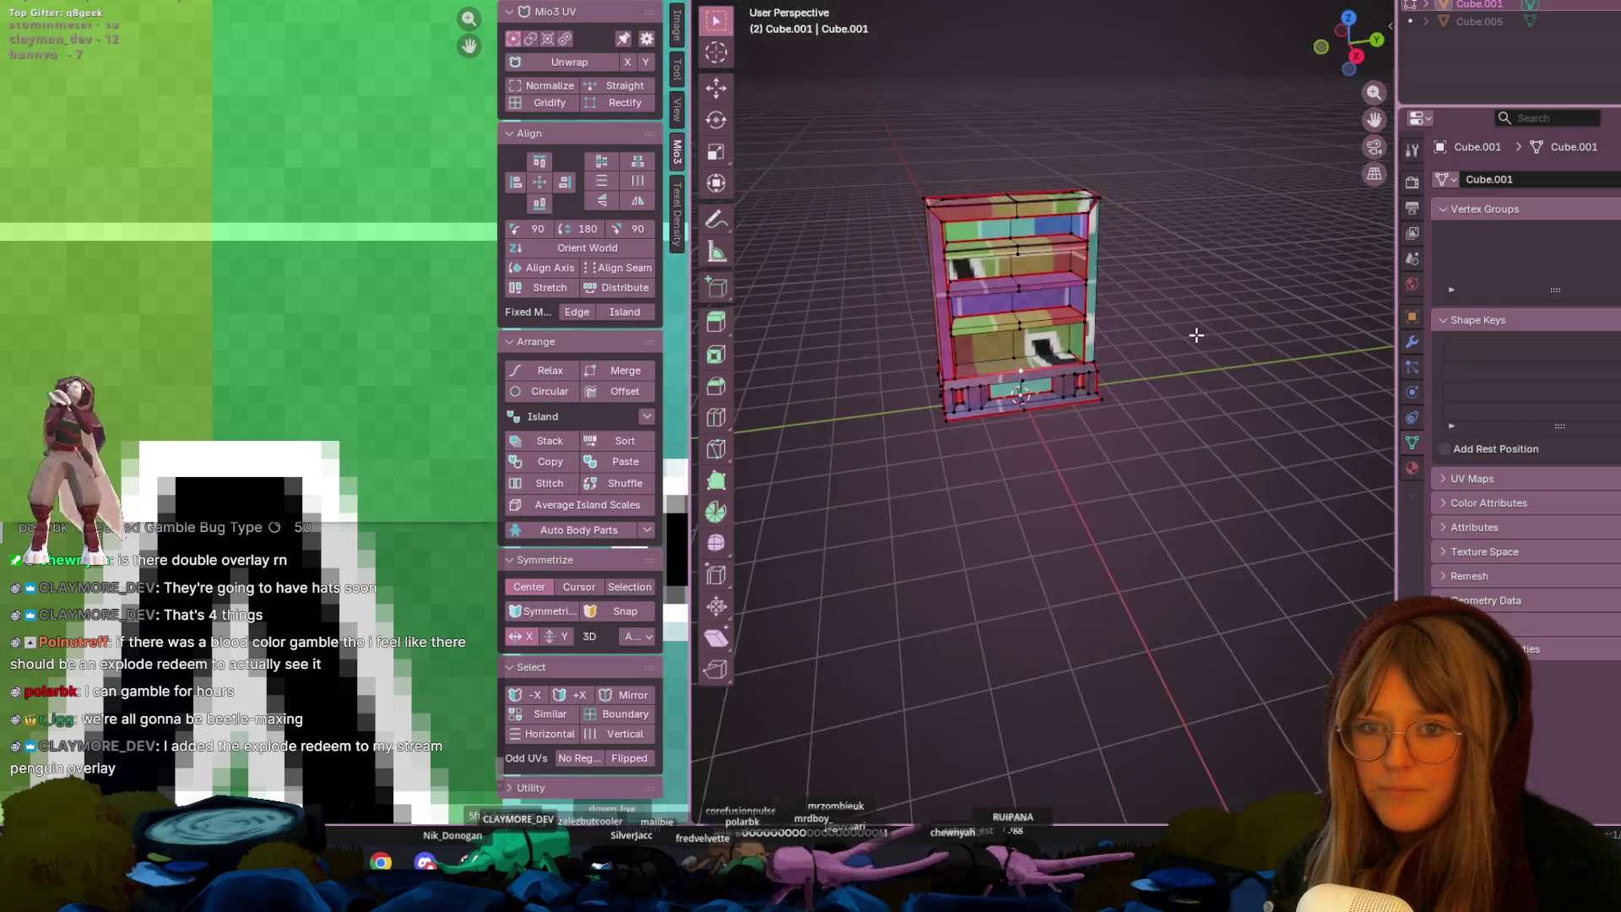
pyautogui.scroll(4, 1194, 337)
pyautogui.scroll(-3, 221, 361)
pyautogui.scroll(-3, 221, 361)
pyautogui.press('a')
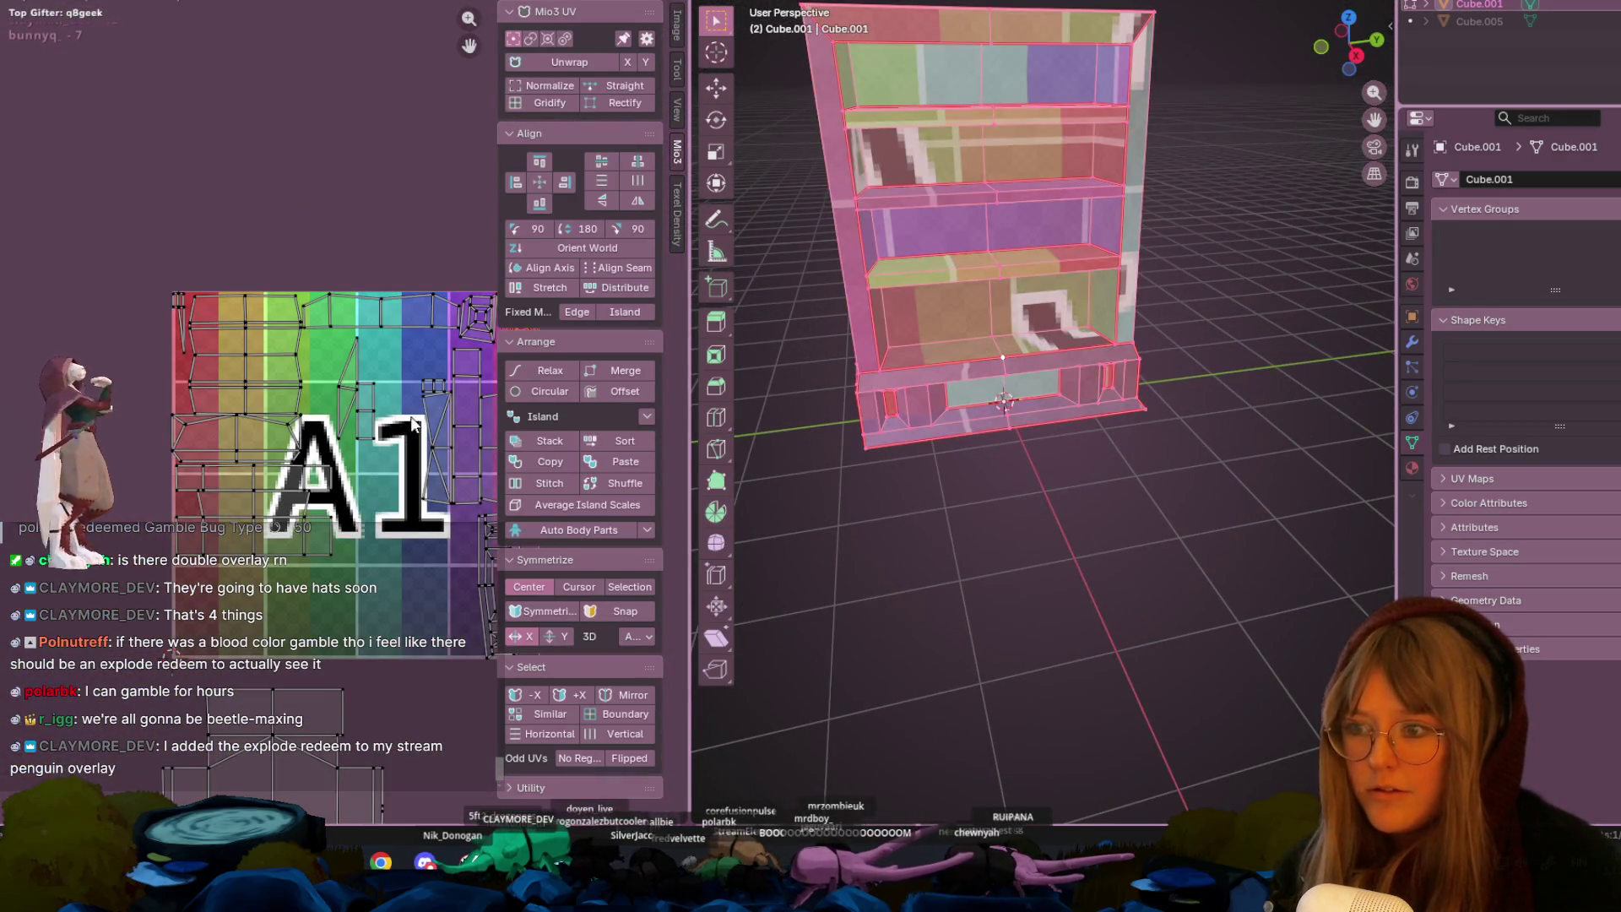
pyautogui.scroll(-5, 413, 424)
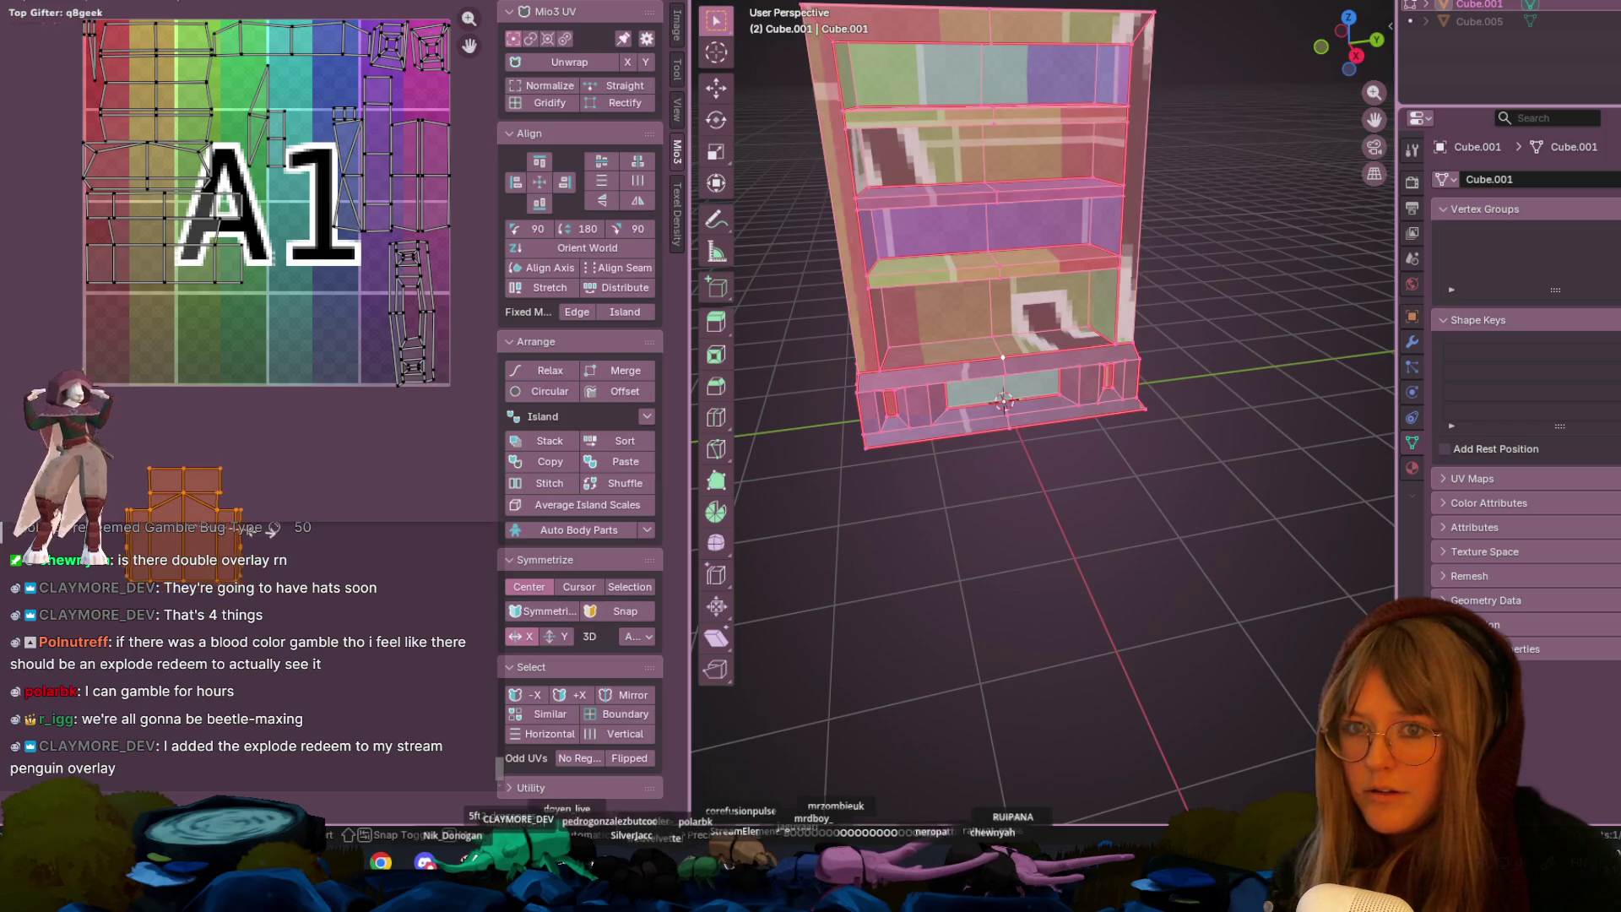
pyautogui.click(245, 518)
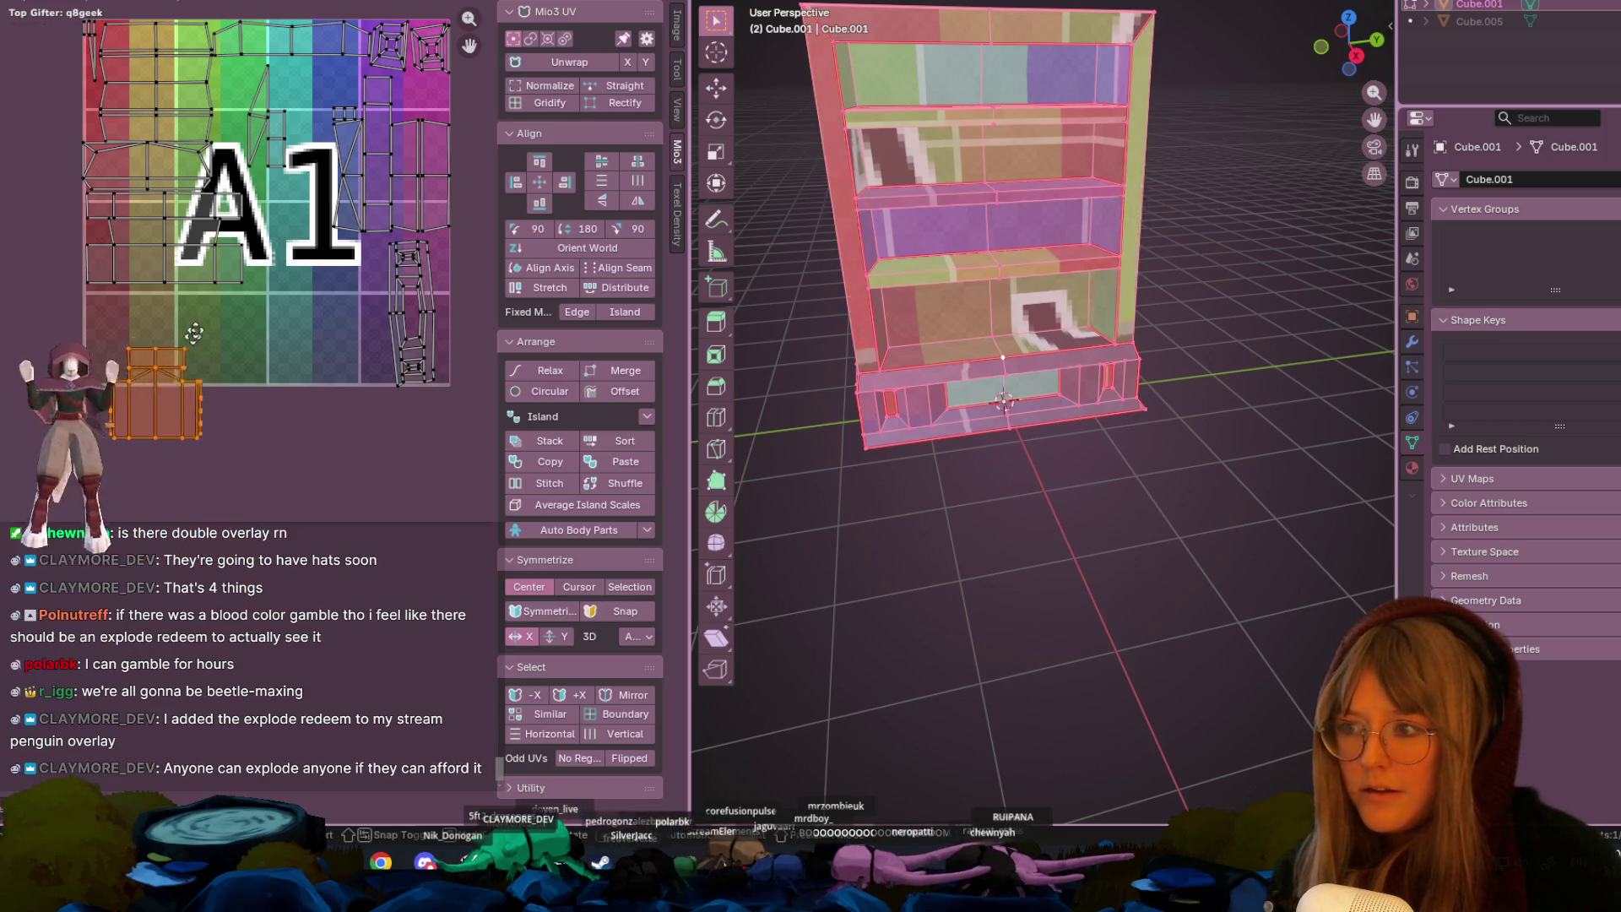
pyautogui.moveTo(230, 325); pyautogui.dragTo(264, 422, button='middle')
pyautogui.scroll(3, 378, 406)
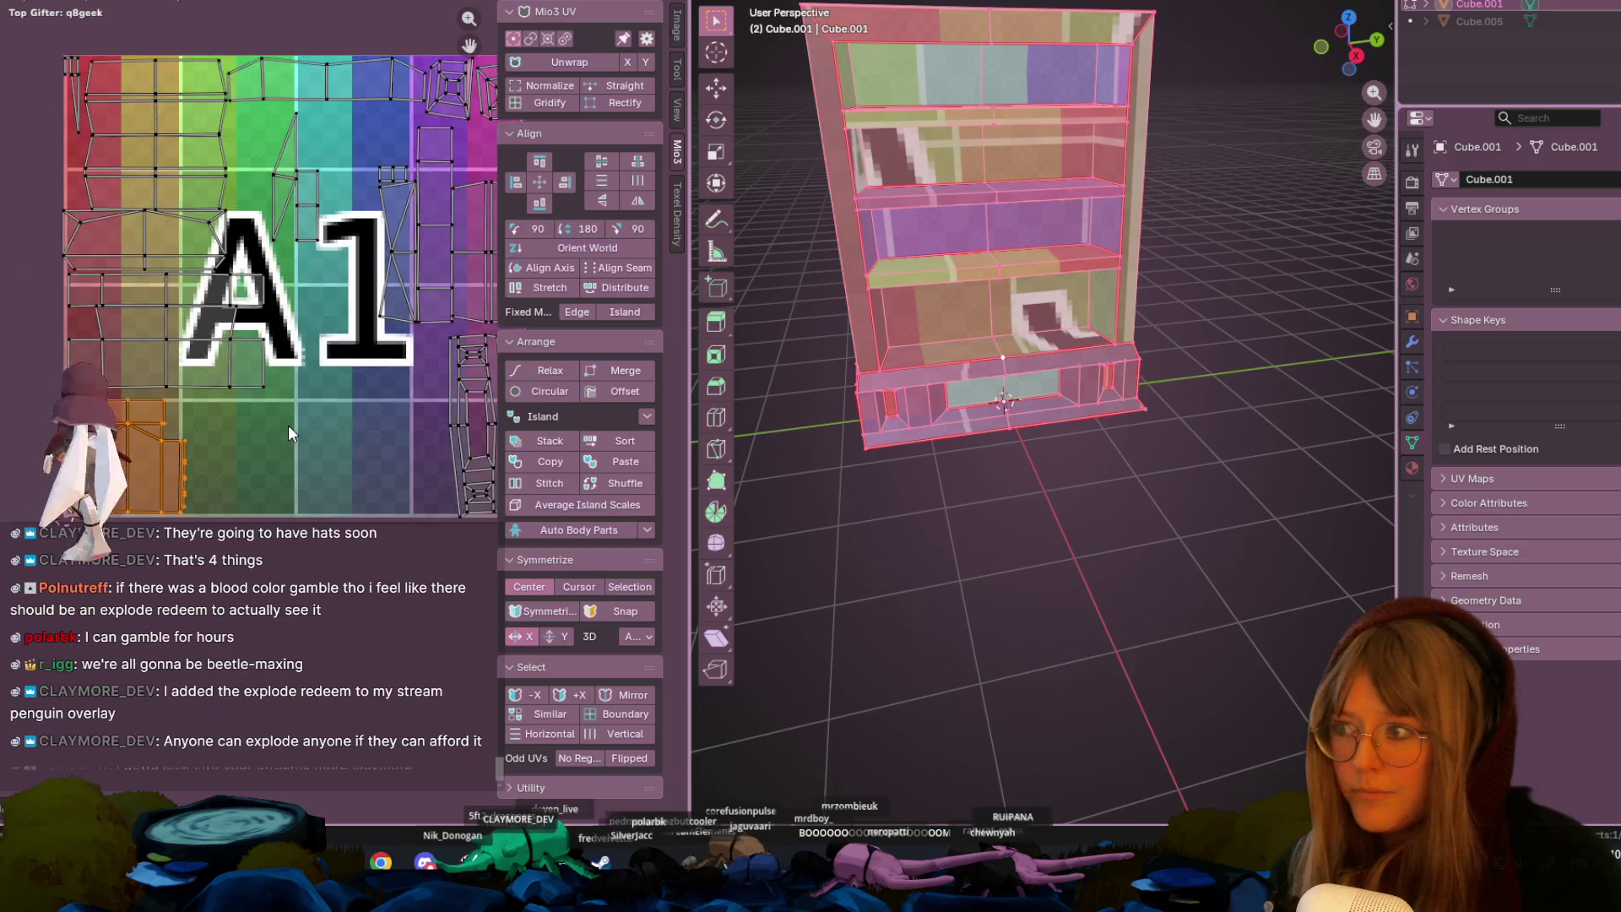
# - Set the texel density to 0.15 px/cm and apply it to all UV islands
pyautogui.press('a')
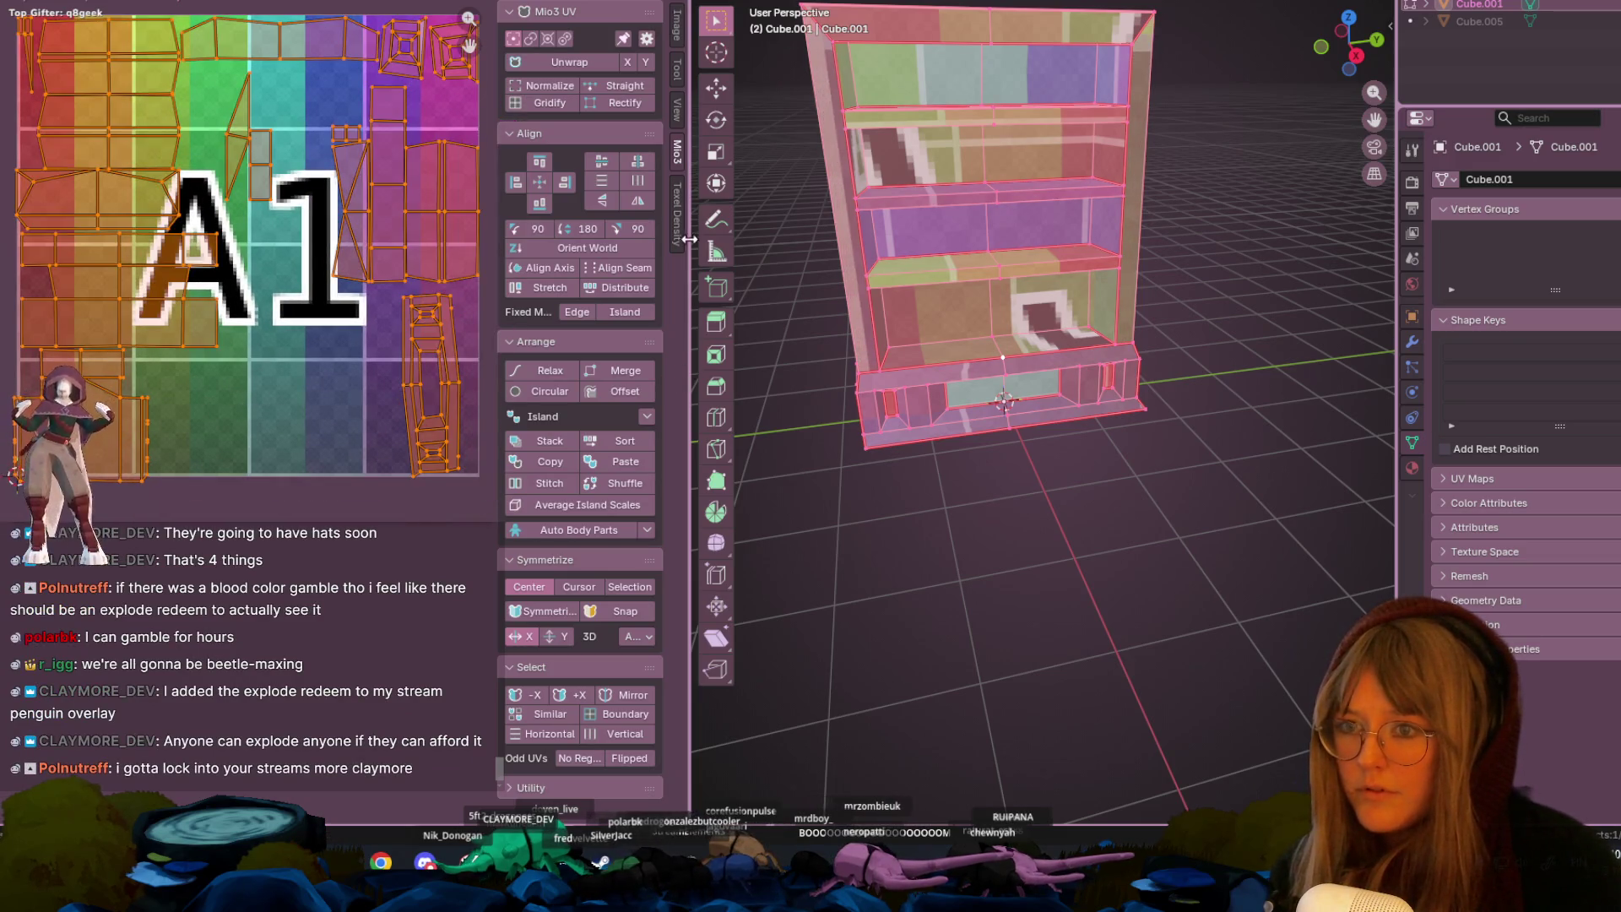
pyautogui.click(676, 215)
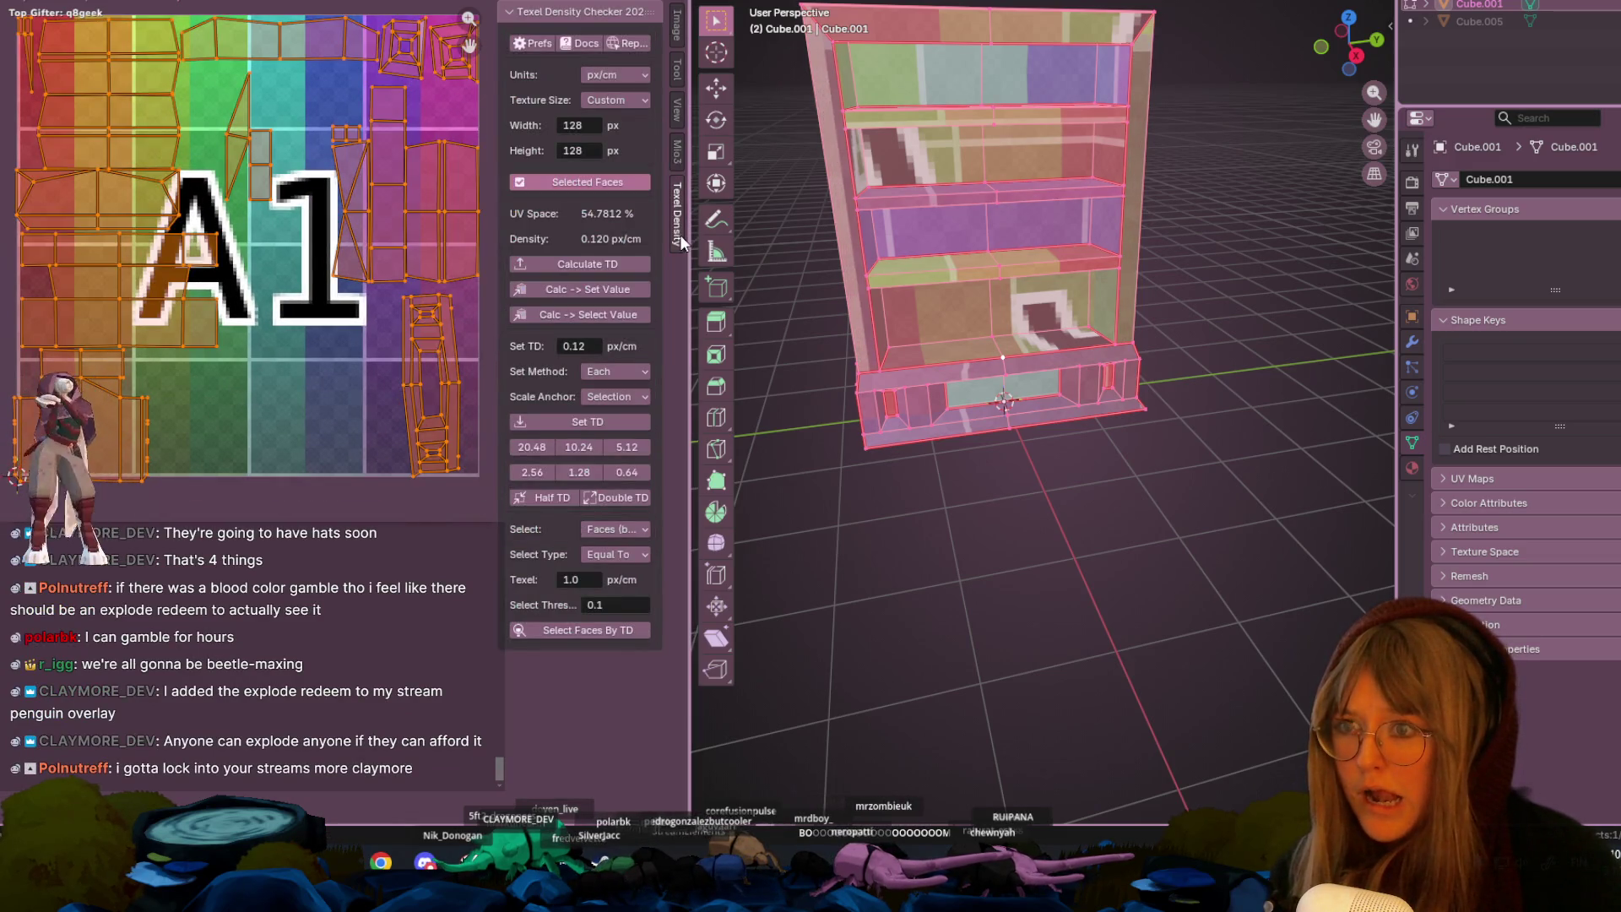
pyautogui.click(596, 421)
pyautogui.moveTo(248, 439); pyautogui.dragTo(294, 486, button='middle')
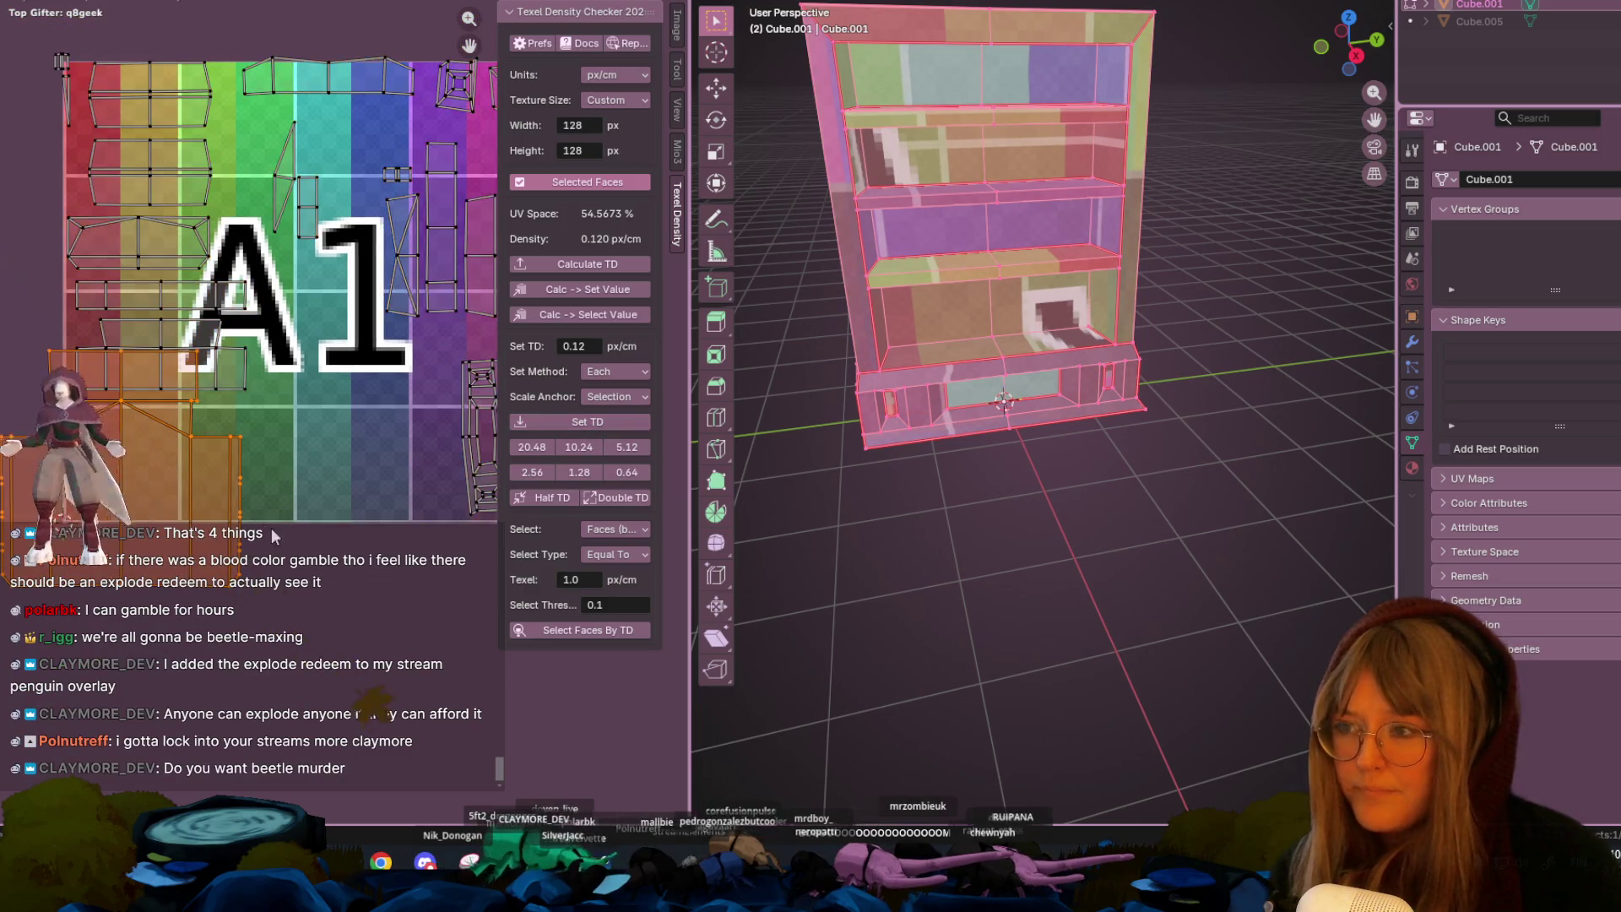
pyautogui.click(180, 499)
pyautogui.write('0')
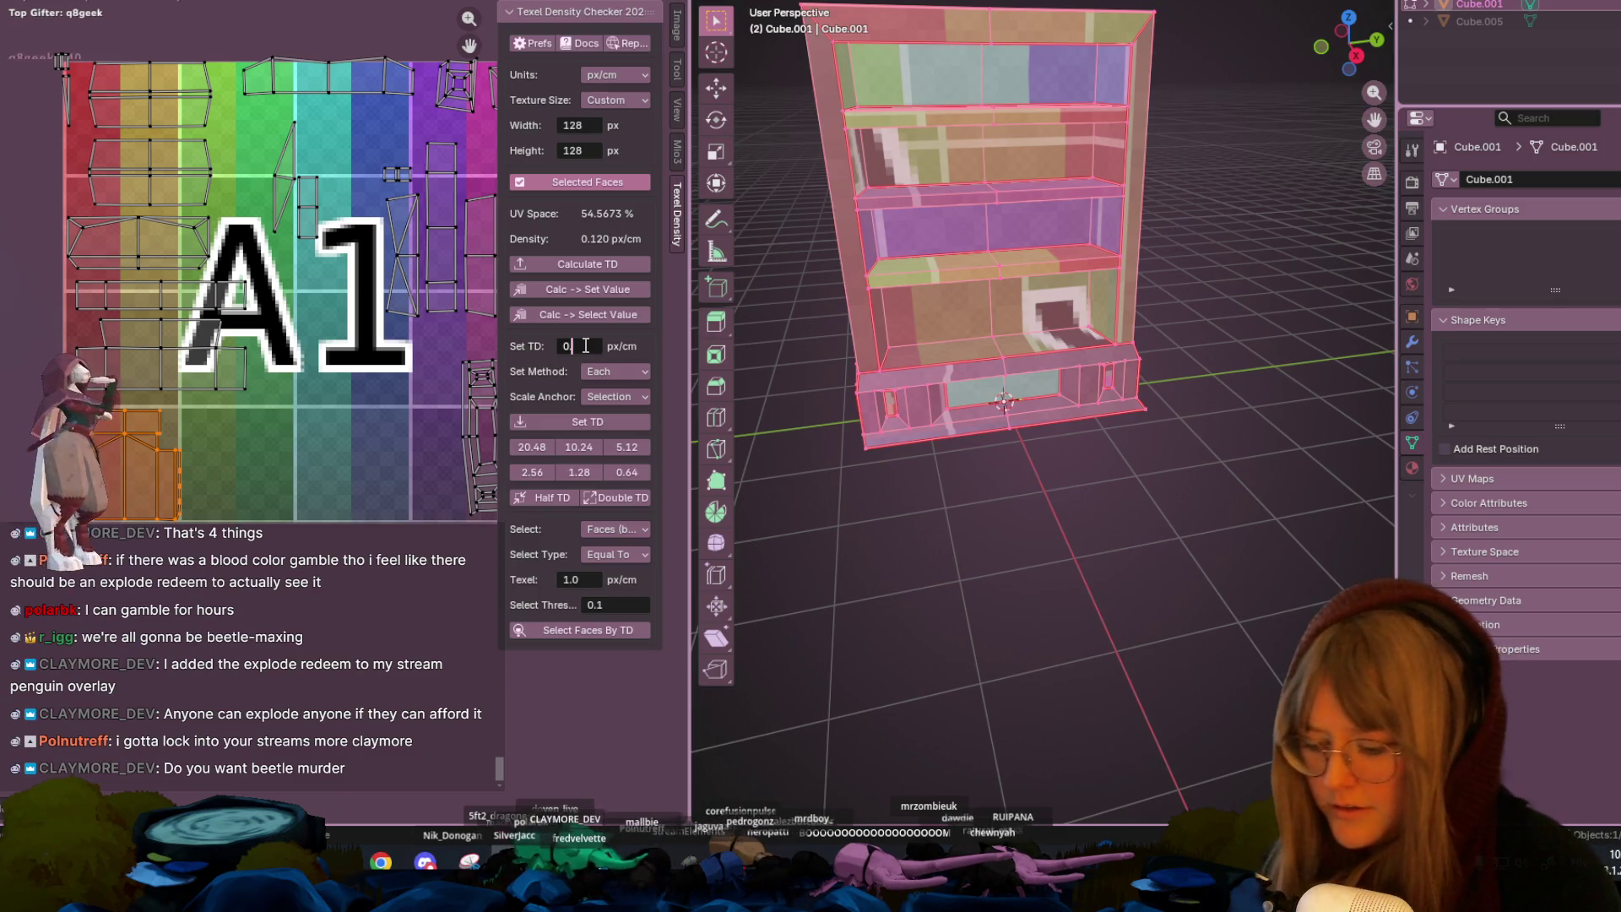
pyautogui.write('.15')
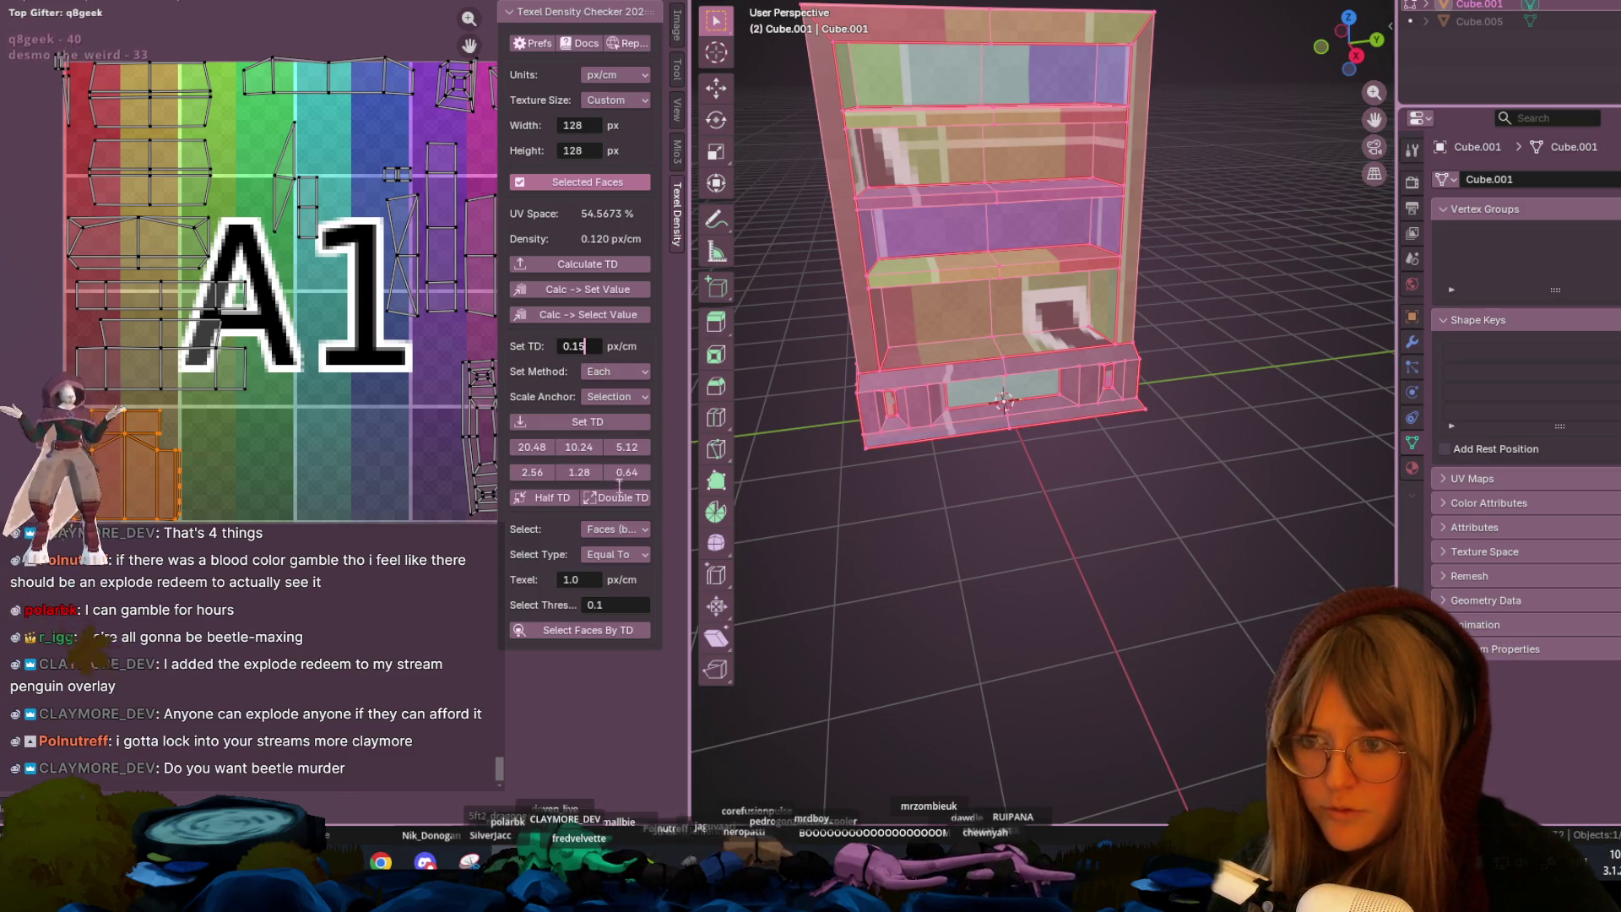
pyautogui.click(585, 419)
pyautogui.press('a')
pyautogui.click(553, 413)
# - Shrink the bottom UV island slightly, cancelling a second resize on another island
pyautogui.scroll(-3, 397, 506)
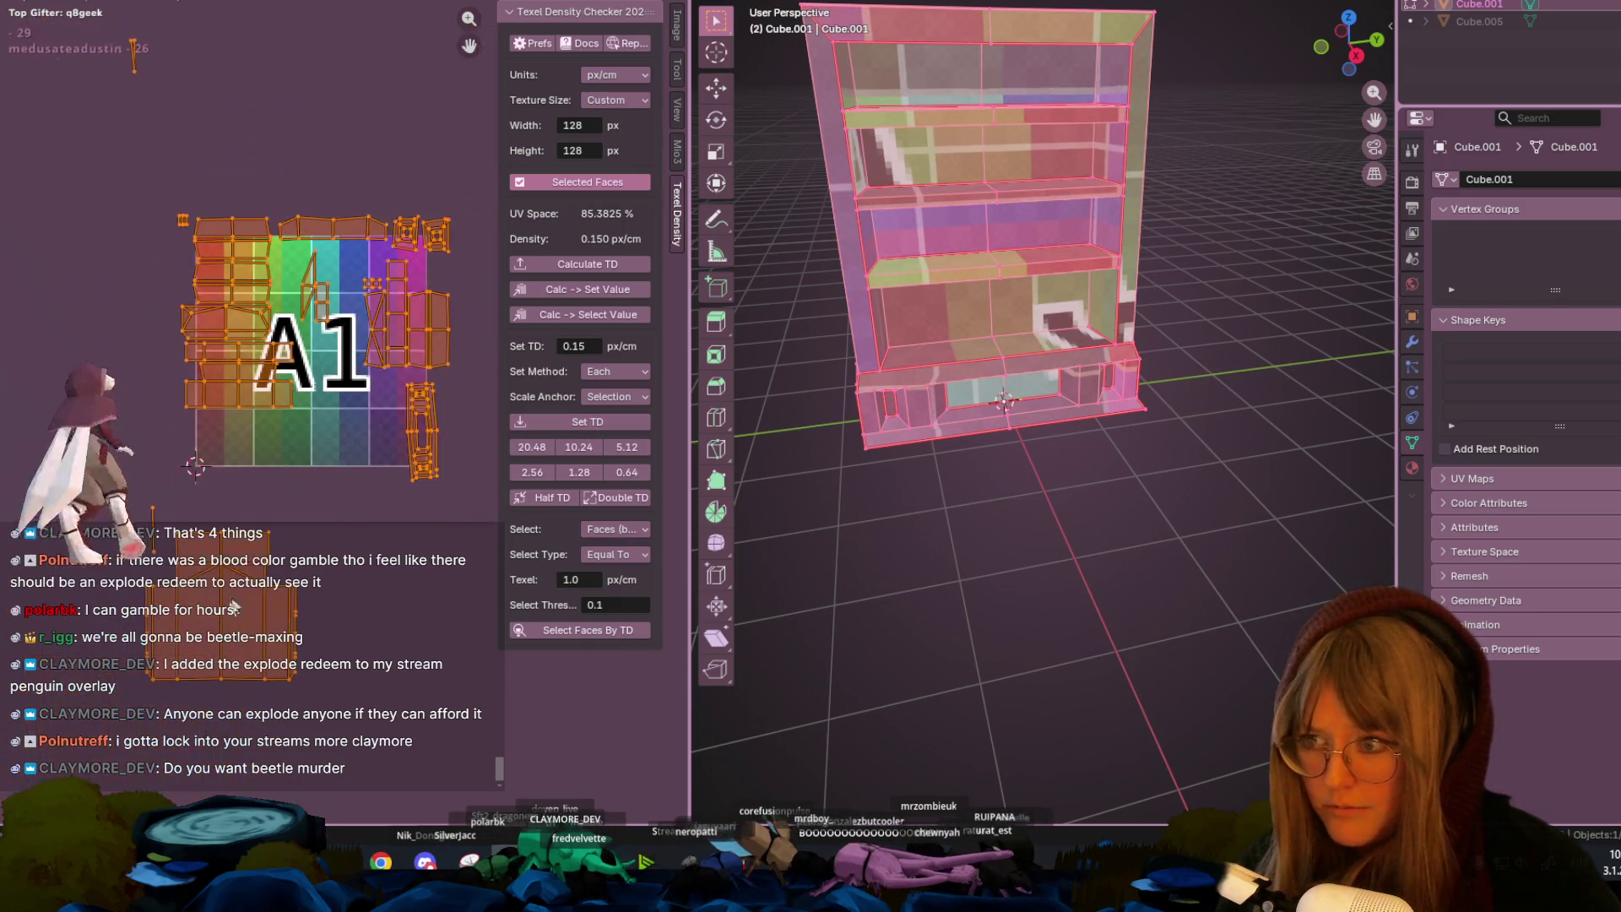
pyautogui.scroll(-2, 256, 606)
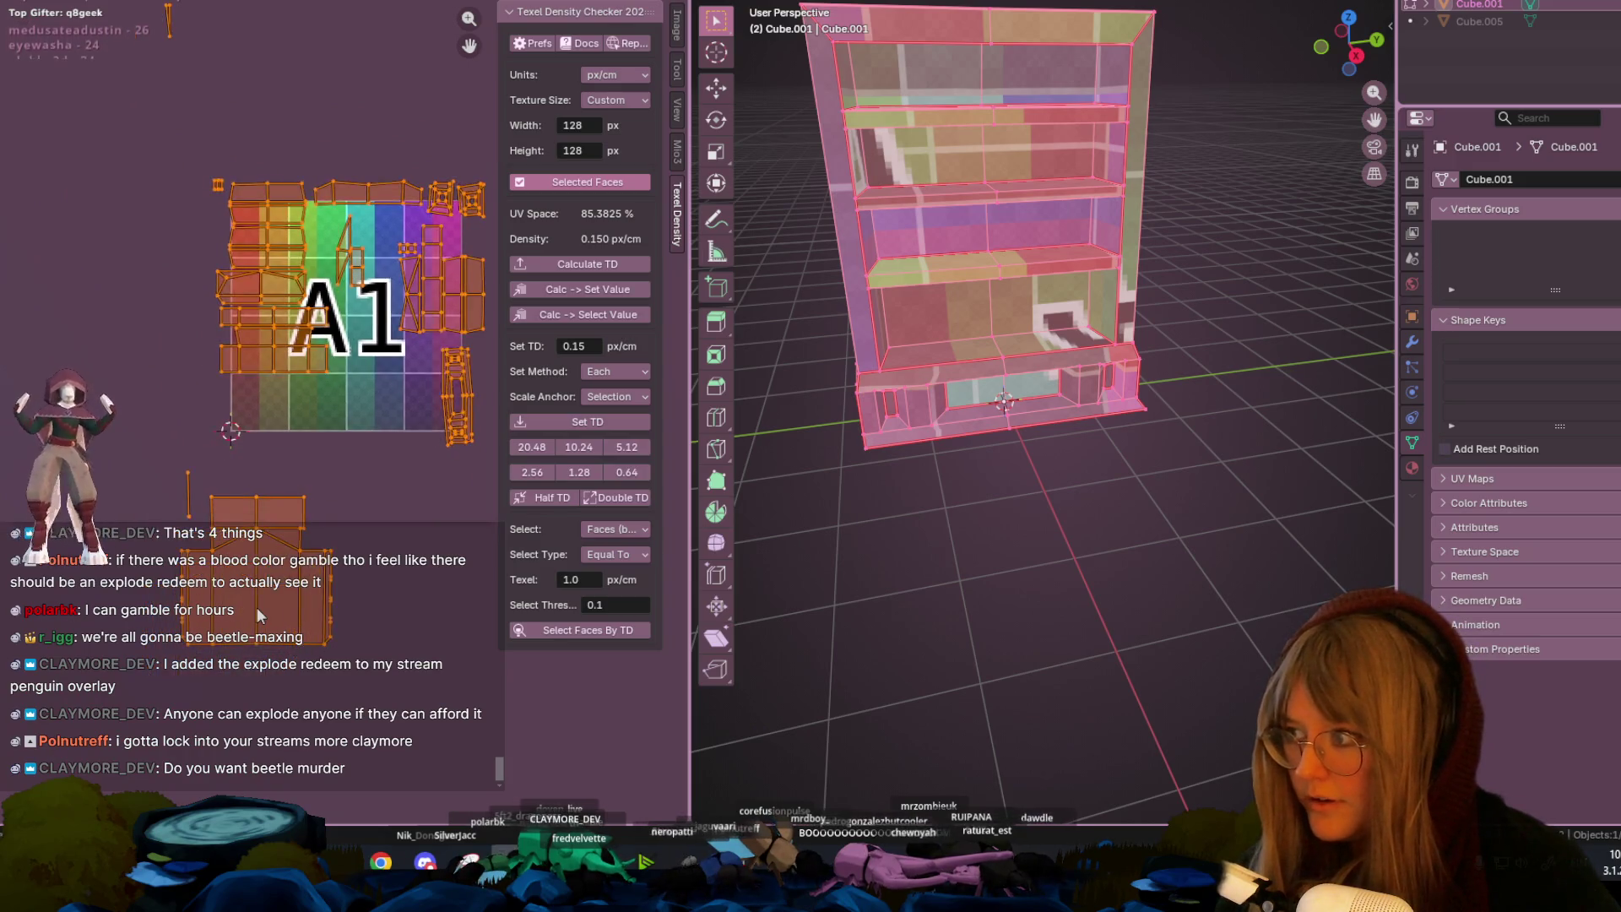
pyautogui.click(257, 606)
pyautogui.press('s')
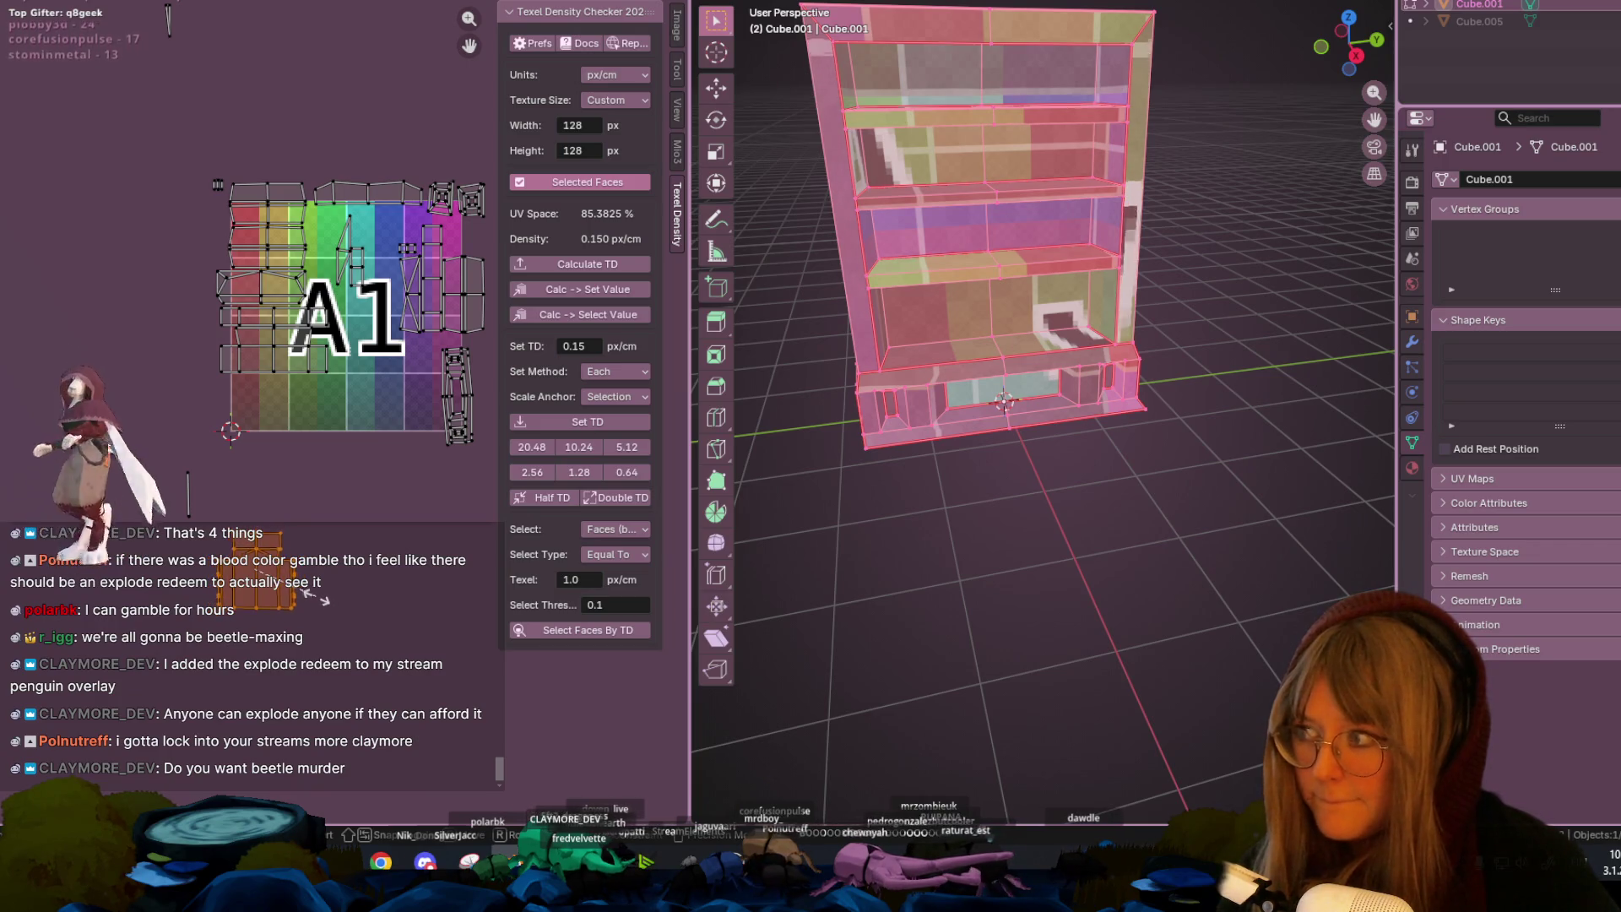
pyautogui.click(321, 583)
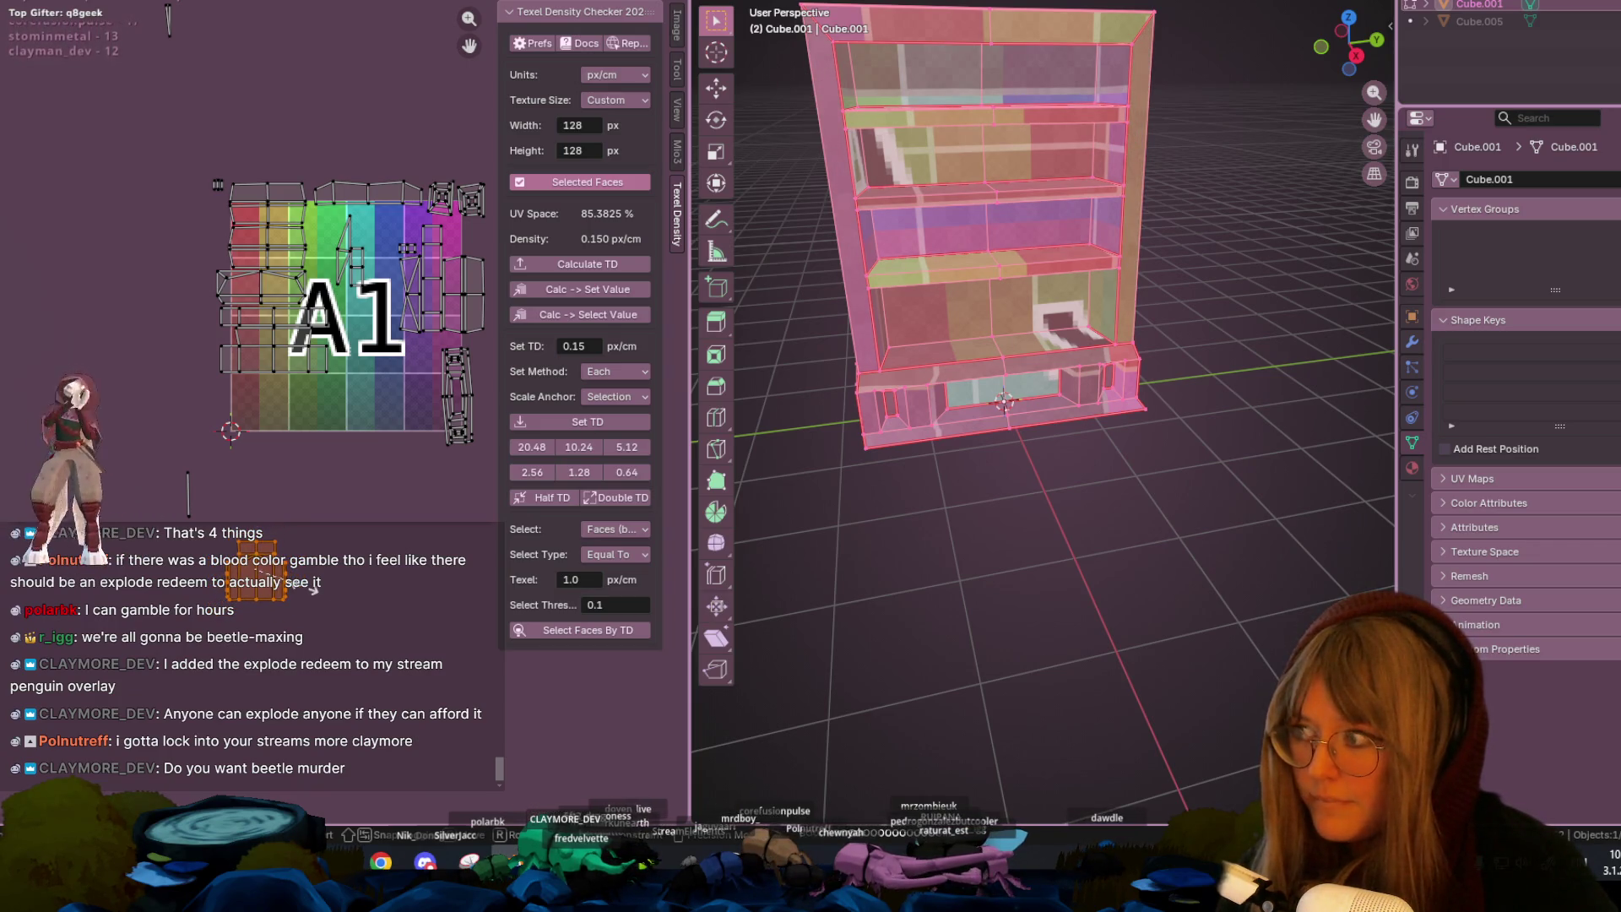
pyautogui.moveTo(319, 481); pyautogui.dragTo(276, 319, button='middle')
pyautogui.scroll(4, 275, 319)
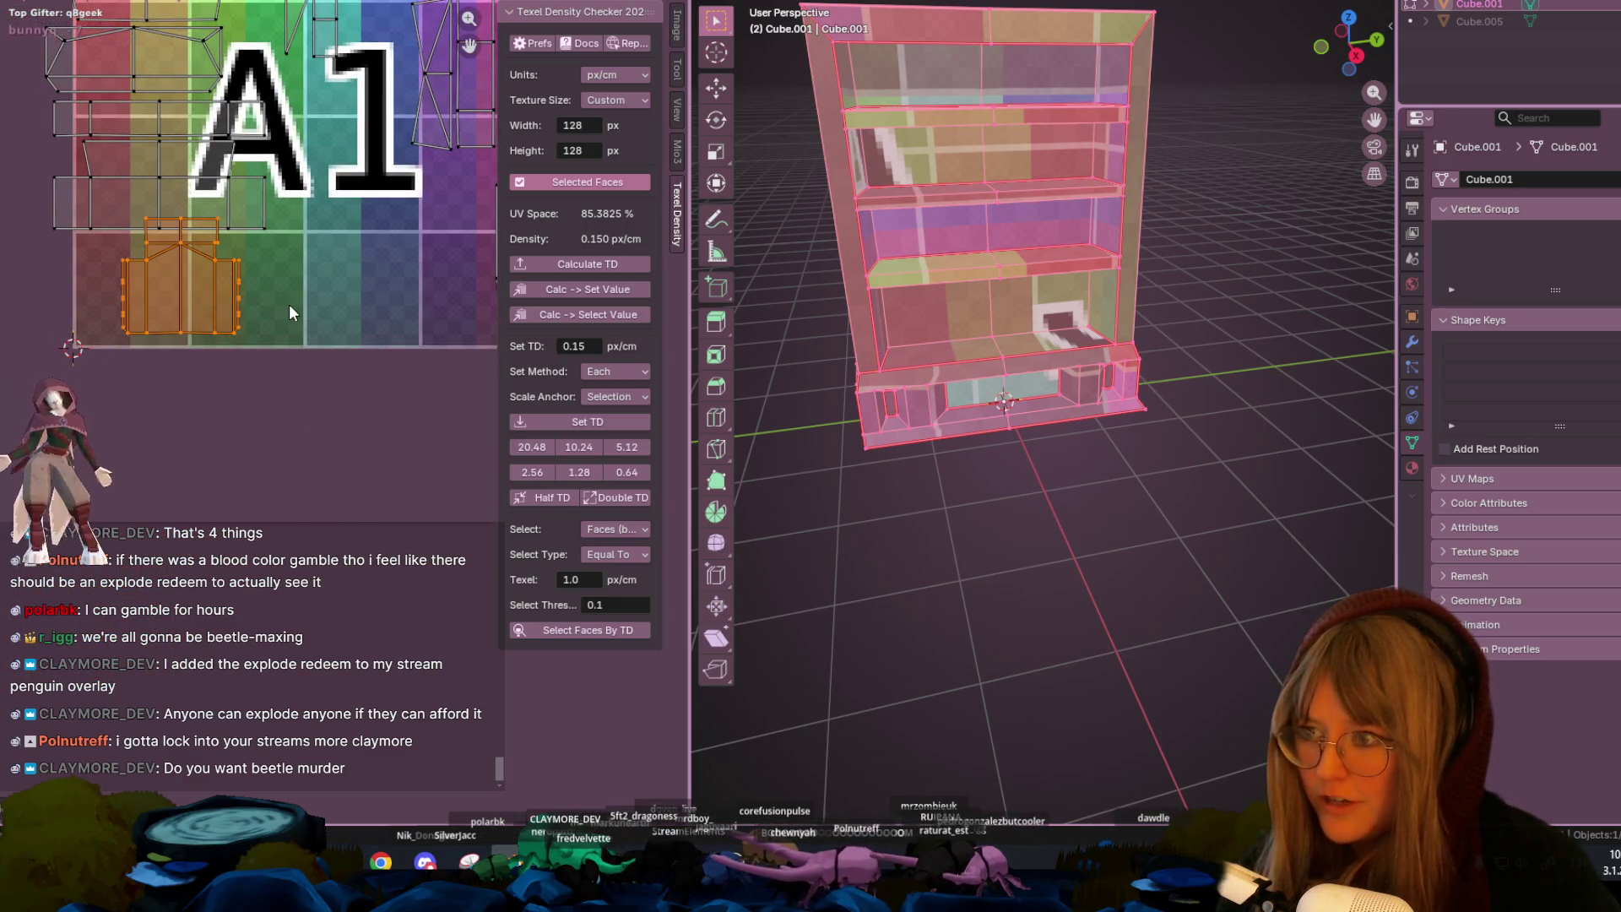
pyautogui.click(276, 302)
pyautogui.press('s')
pyautogui.rightClick(253, 293)
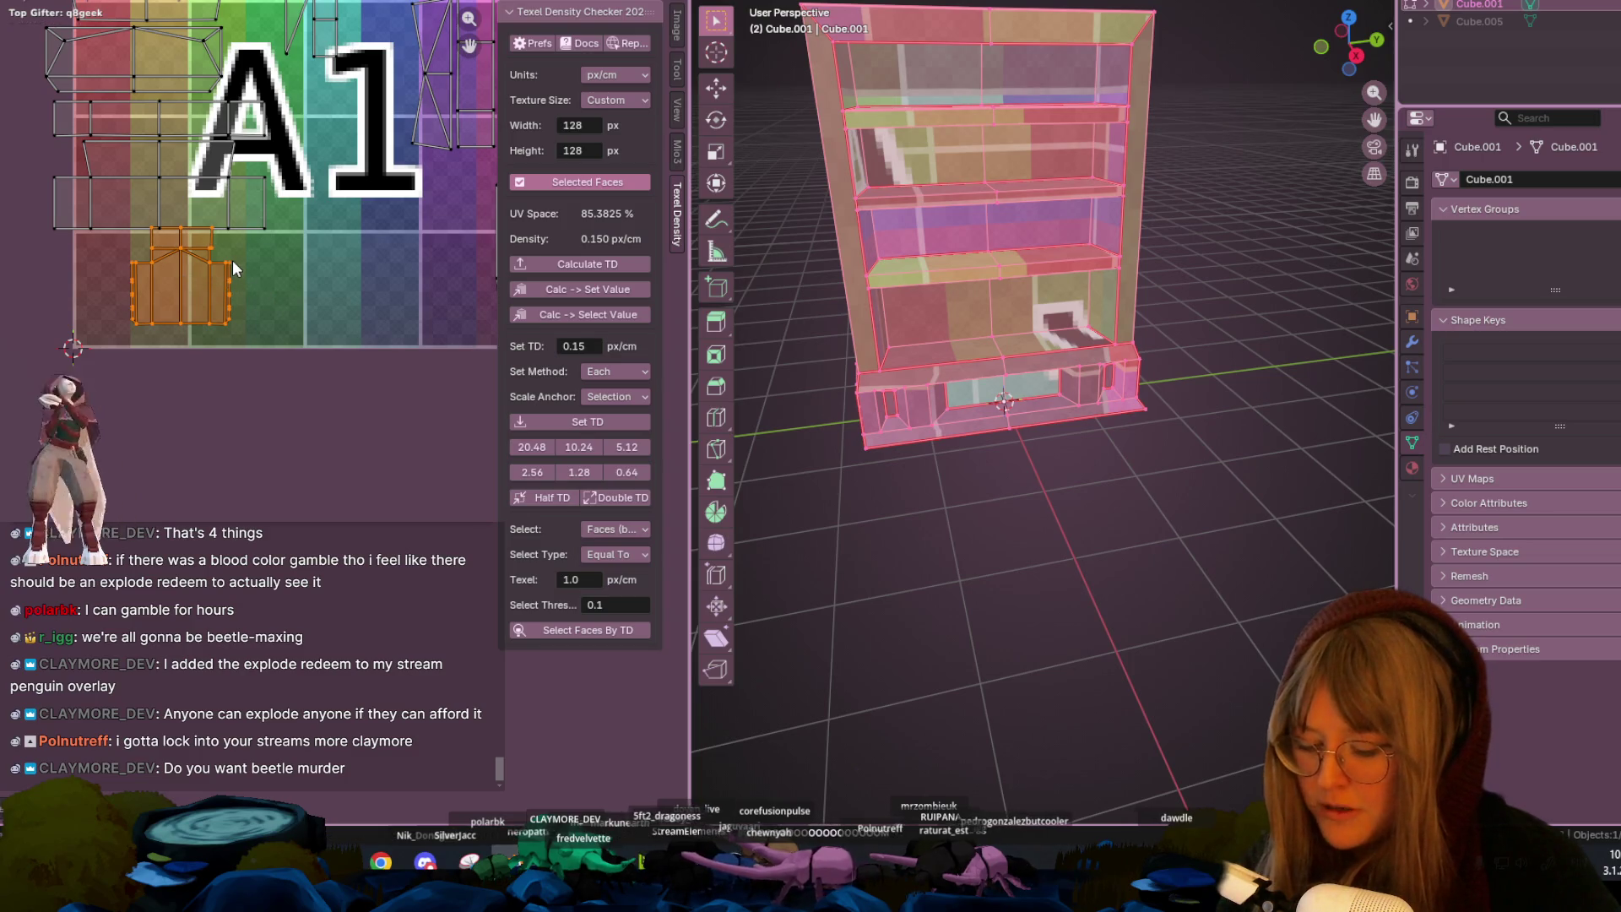
# - Frame the lower UV island and shift it down-right on the texture
pyautogui.moveTo(265, 278); pyautogui.dragTo(283, 448, button='middle')
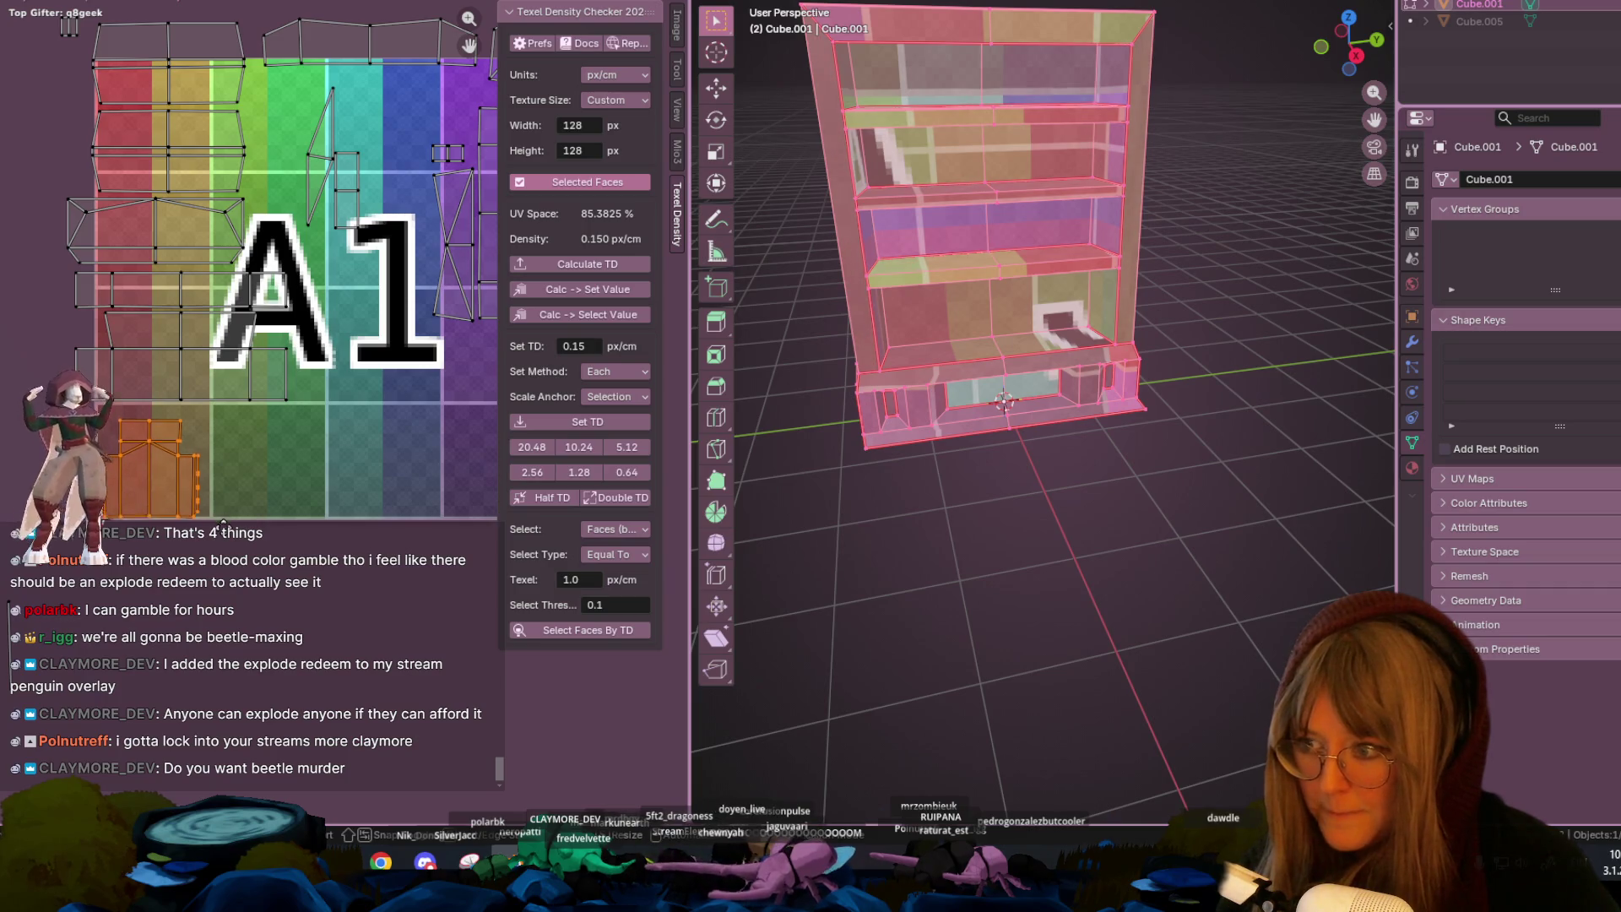
pyautogui.press('KP_Decimal')
pyautogui.moveTo(366, 506); pyautogui.dragTo(180, 572, button='middle')
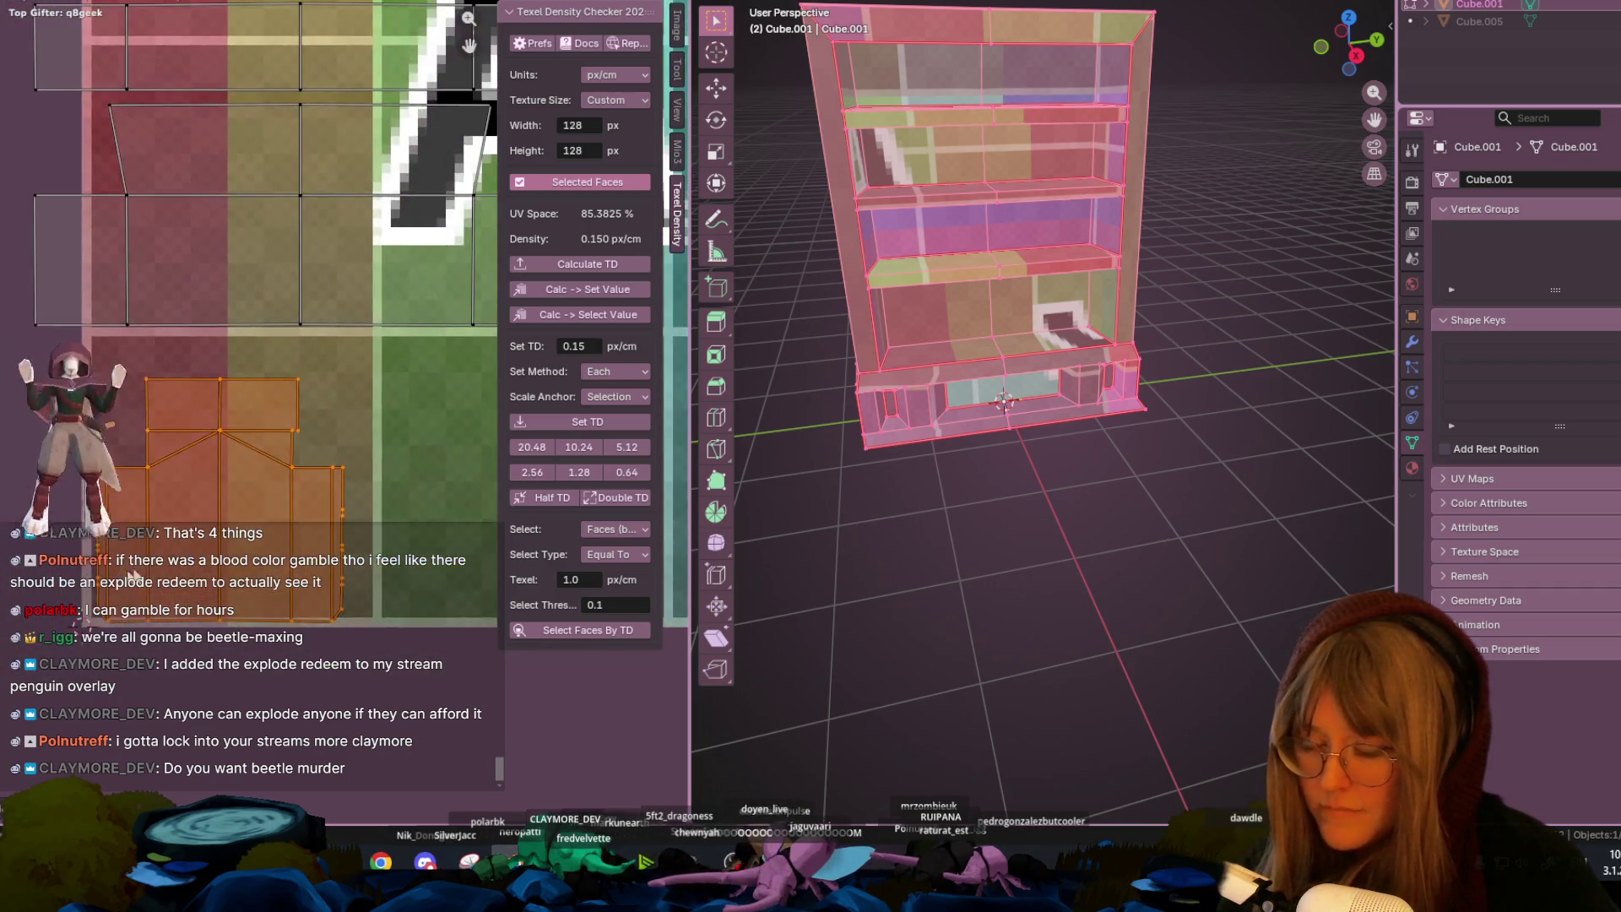
pyautogui.rightClick(180, 571)
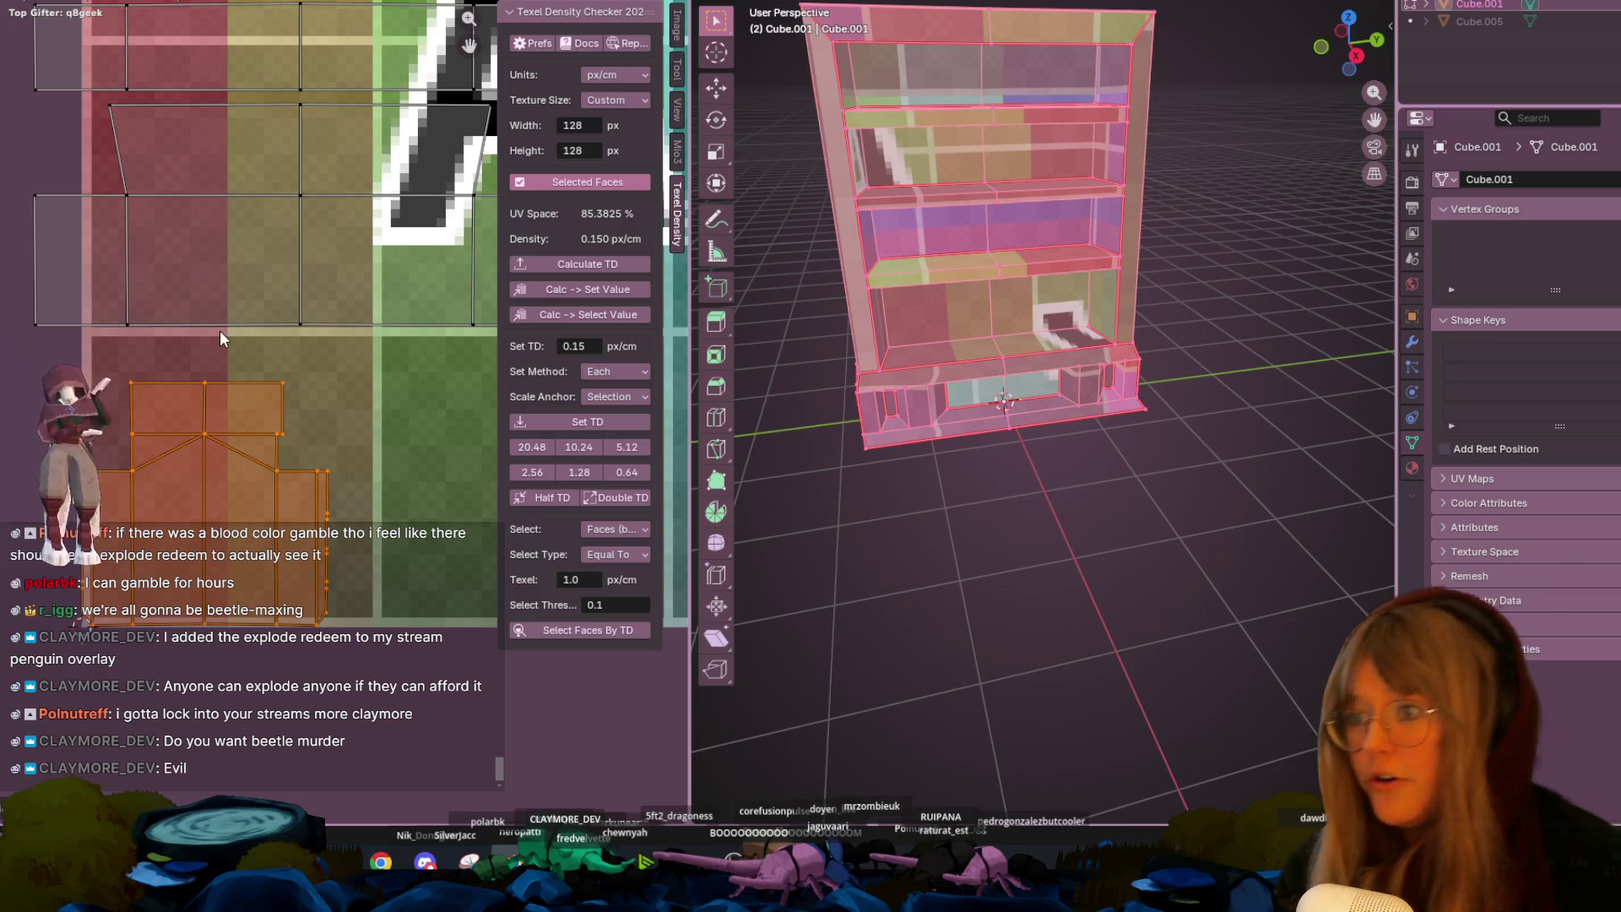
pyautogui.scroll(-3, 220, 331)
pyautogui.moveTo(342, 294)
pyautogui.mouseDown(button='middle')
pyautogui.moveTo(169, 388)
pyautogui.moveTo(231, 446)
pyautogui.mouseUp(button='middle')
pyautogui.moveTo(231, 446); pyautogui.dragTo(250, 474)
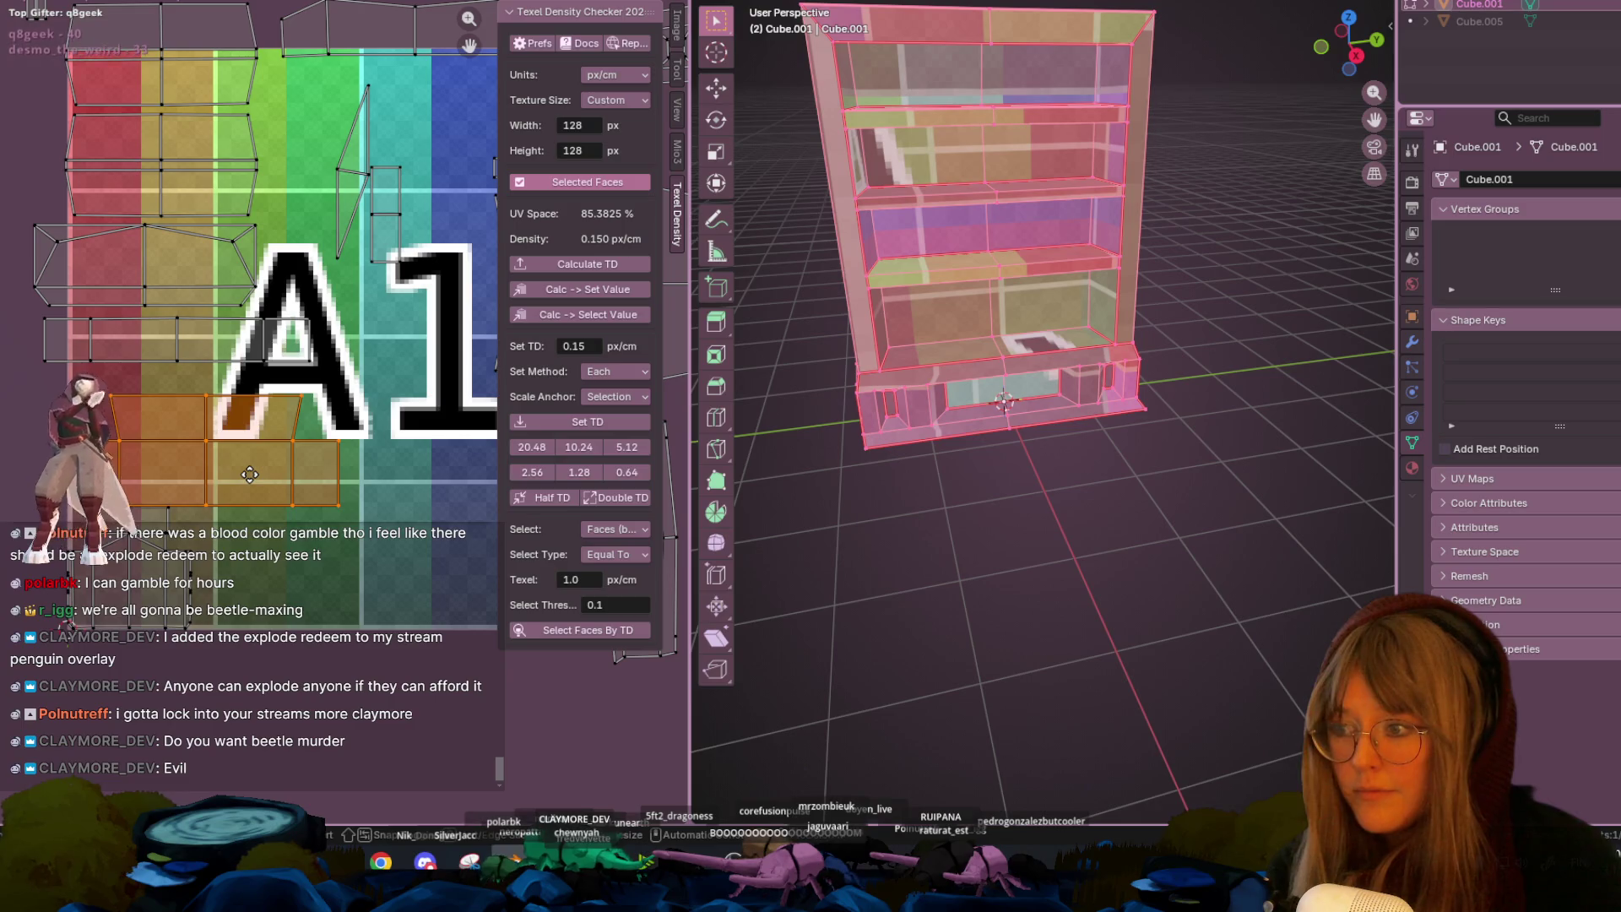
pyautogui.keyDown('shift'); pyautogui.scroll(1, 228, 422); pyautogui.keyUp('shift')
# - Move the thin strip and its neighbouring islands down into place on the texture
pyautogui.click(205, 369)
pyautogui.moveTo(205, 369); pyautogui.dragTo(226, 394)
pyautogui.moveTo(197, 285); pyautogui.dragTo(184, 360, button='middle')
pyautogui.click(184, 360)
pyautogui.moveTo(185, 362); pyautogui.dragTo(253, 410)
pyautogui.moveTo(254, 416); pyautogui.dragTo(223, 475, button='middle')
pyautogui.moveTo(224, 476)
pyautogui.mouseDown()
pyautogui.moveTo(156, 371)
pyautogui.moveTo(129, 240)
pyautogui.moveTo(145, 284)
pyautogui.mouseUp()
pyautogui.moveTo(408, 164); pyautogui.dragTo(334, 148, button='middle')
pyautogui.moveTo(336, 151); pyautogui.dragTo(326, 211)
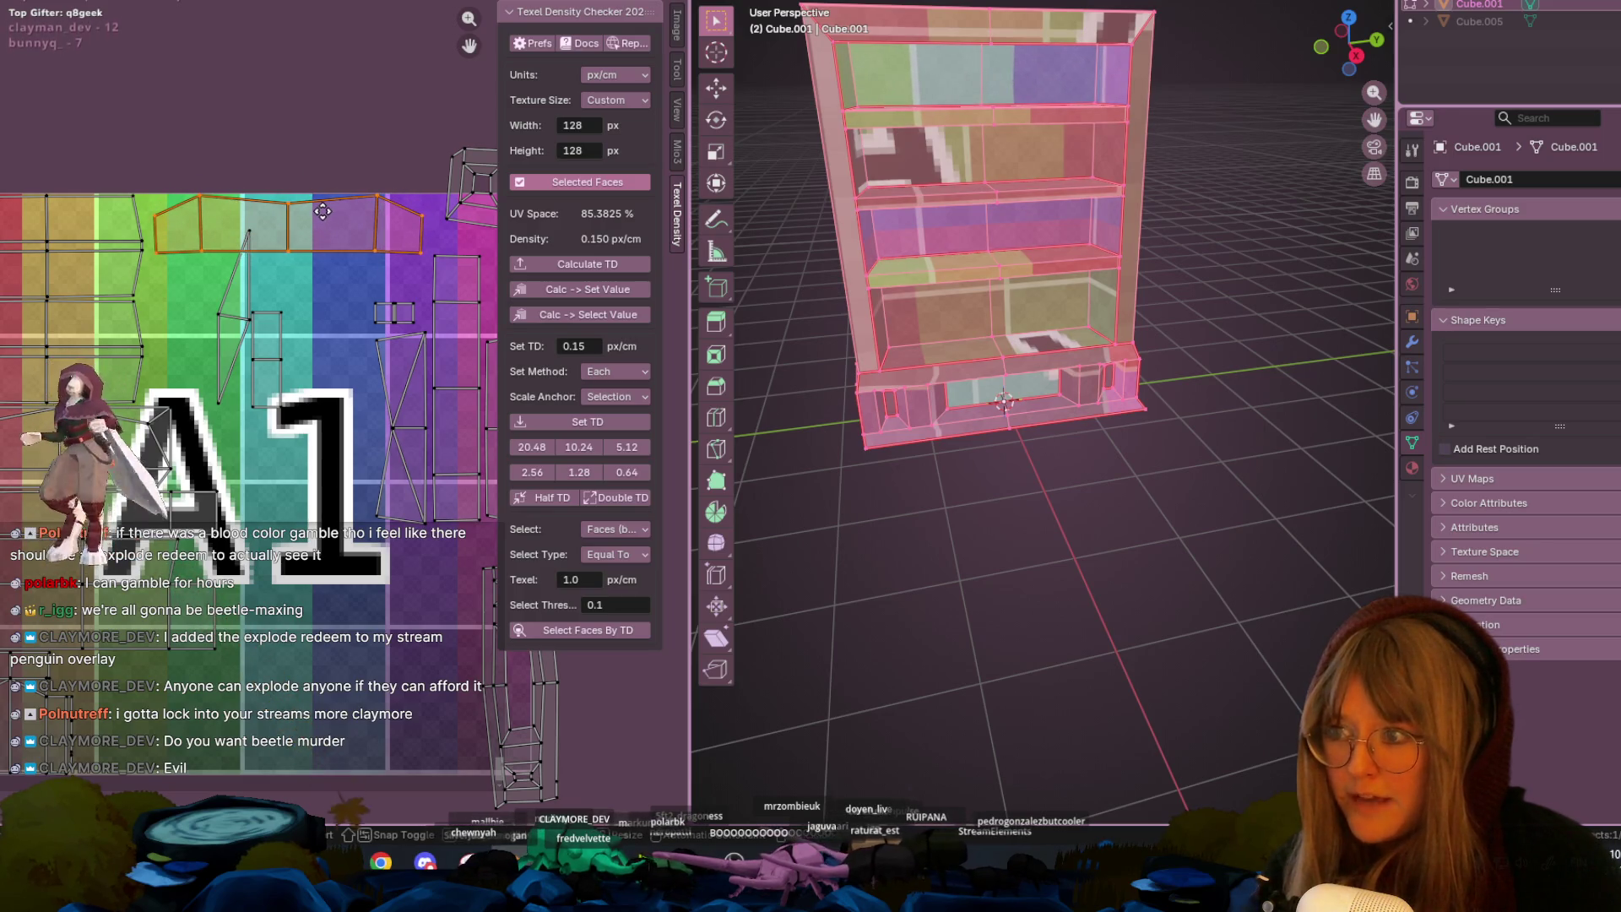
# - Rotate the thin vertical island 90° and reposition it
pyautogui.moveTo(332, 319); pyautogui.dragTo(294, 249, button='middle')
pyautogui.moveTo(235, 257)
pyautogui.mouseDown()
pyautogui.moveTo(291, 405)
pyautogui.moveTo(354, 473)
pyautogui.moveTo(375, 562)
pyautogui.moveTo(428, 650)
pyautogui.moveTo(294, 594)
pyautogui.mouseUp()
pyautogui.scroll(-3, 1117, 388)
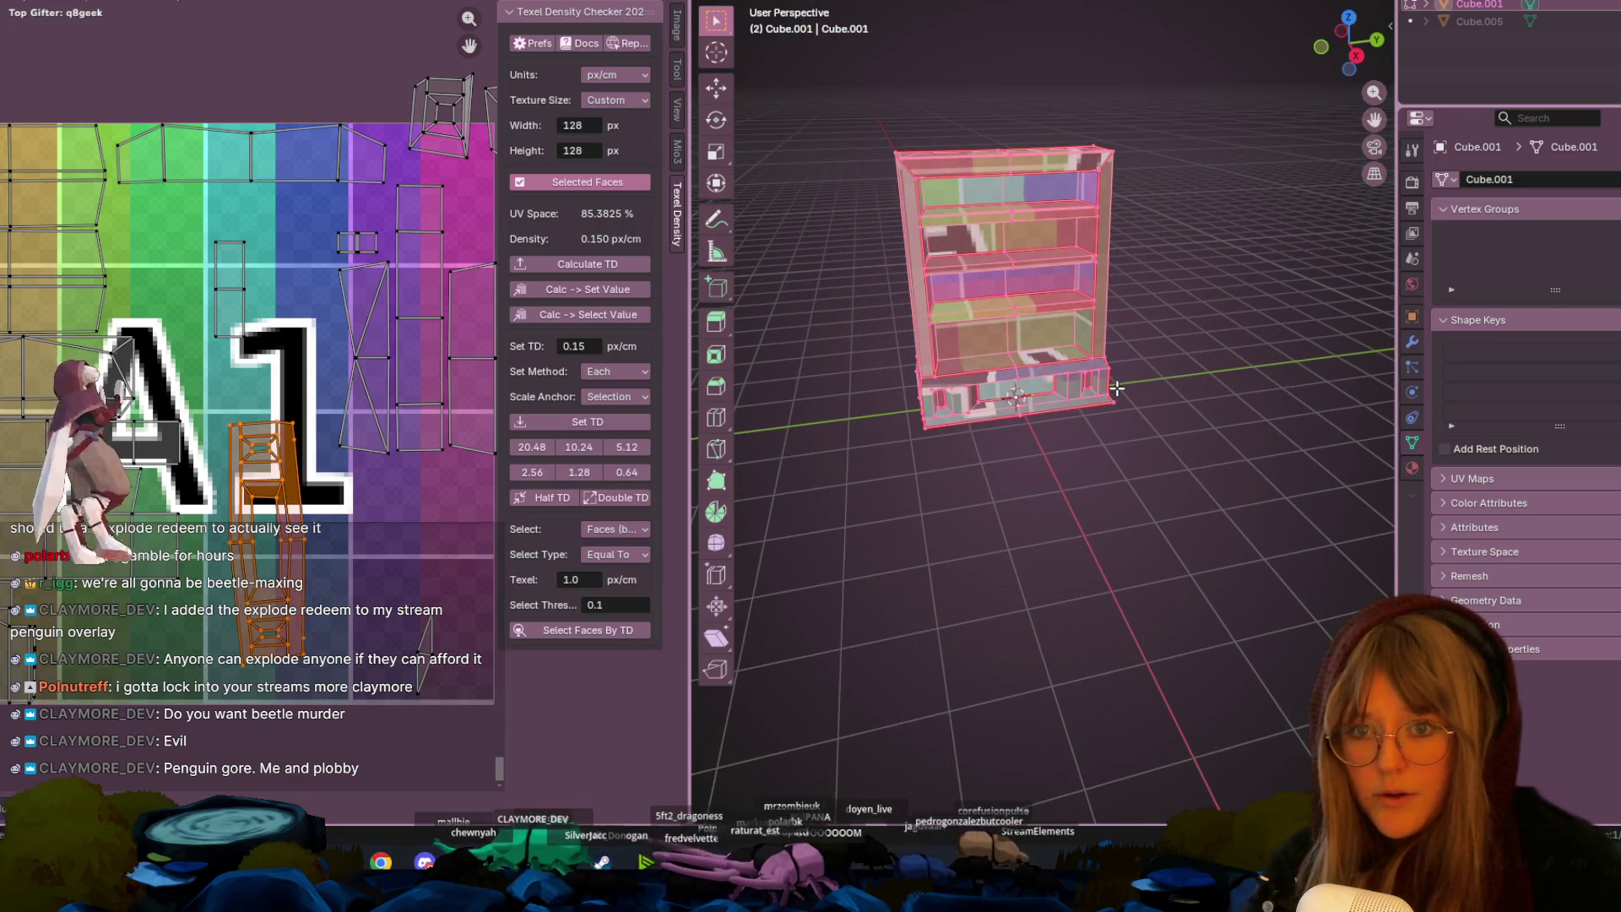
pyautogui.press('r')
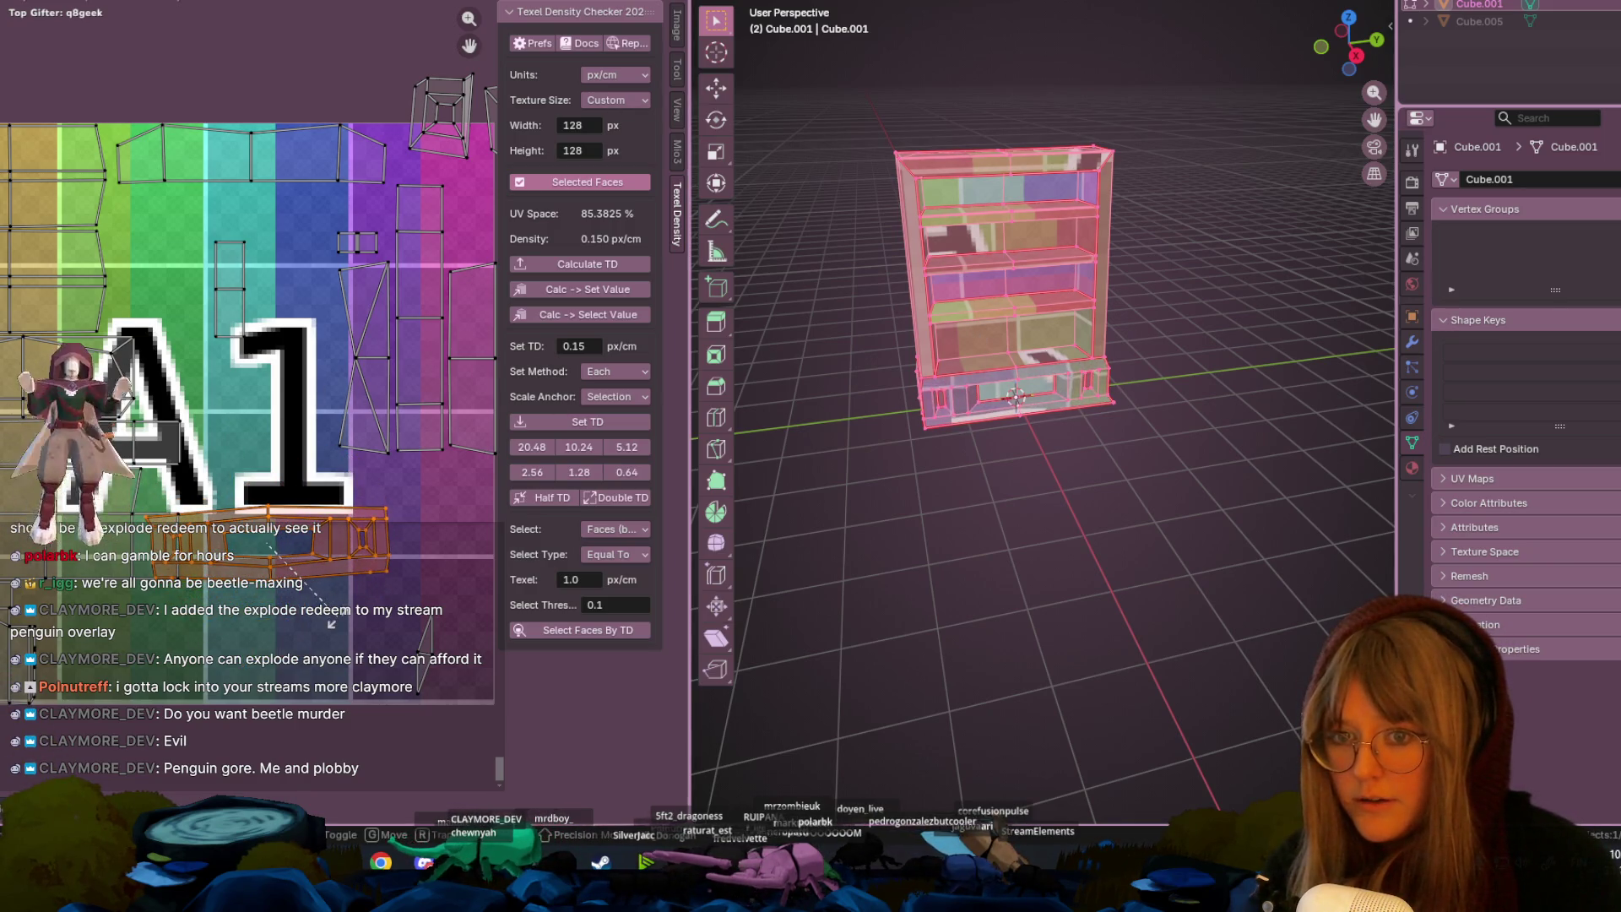
pyautogui.press('g')
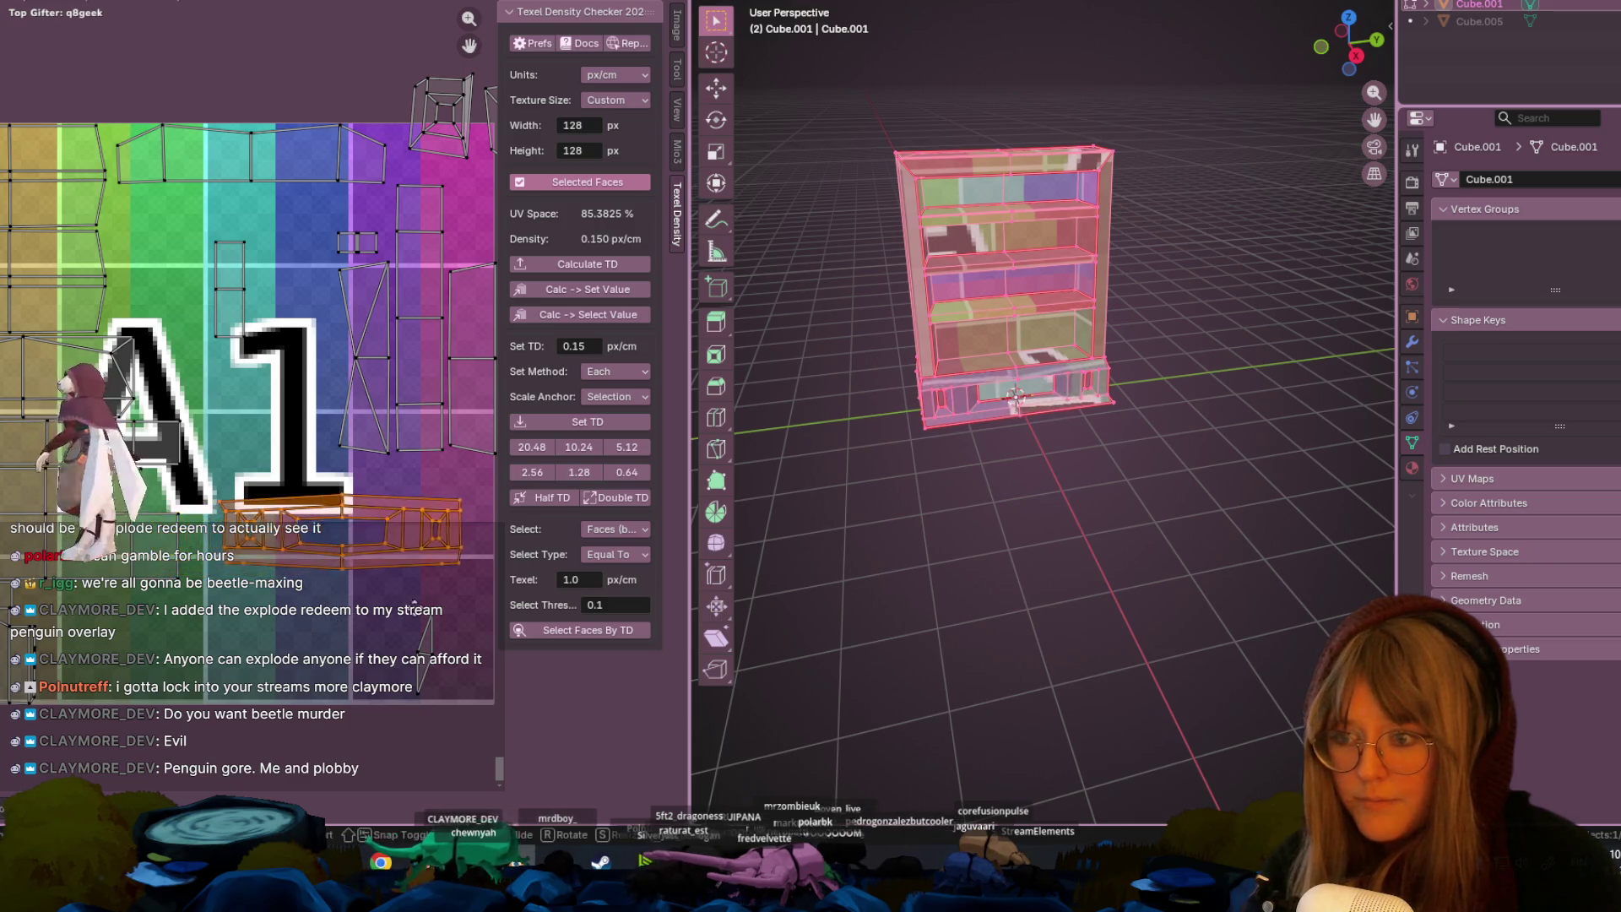
# - Move the tall X-shaped island further right in the layout
pyautogui.click(376, 334)
pyautogui.press('g')
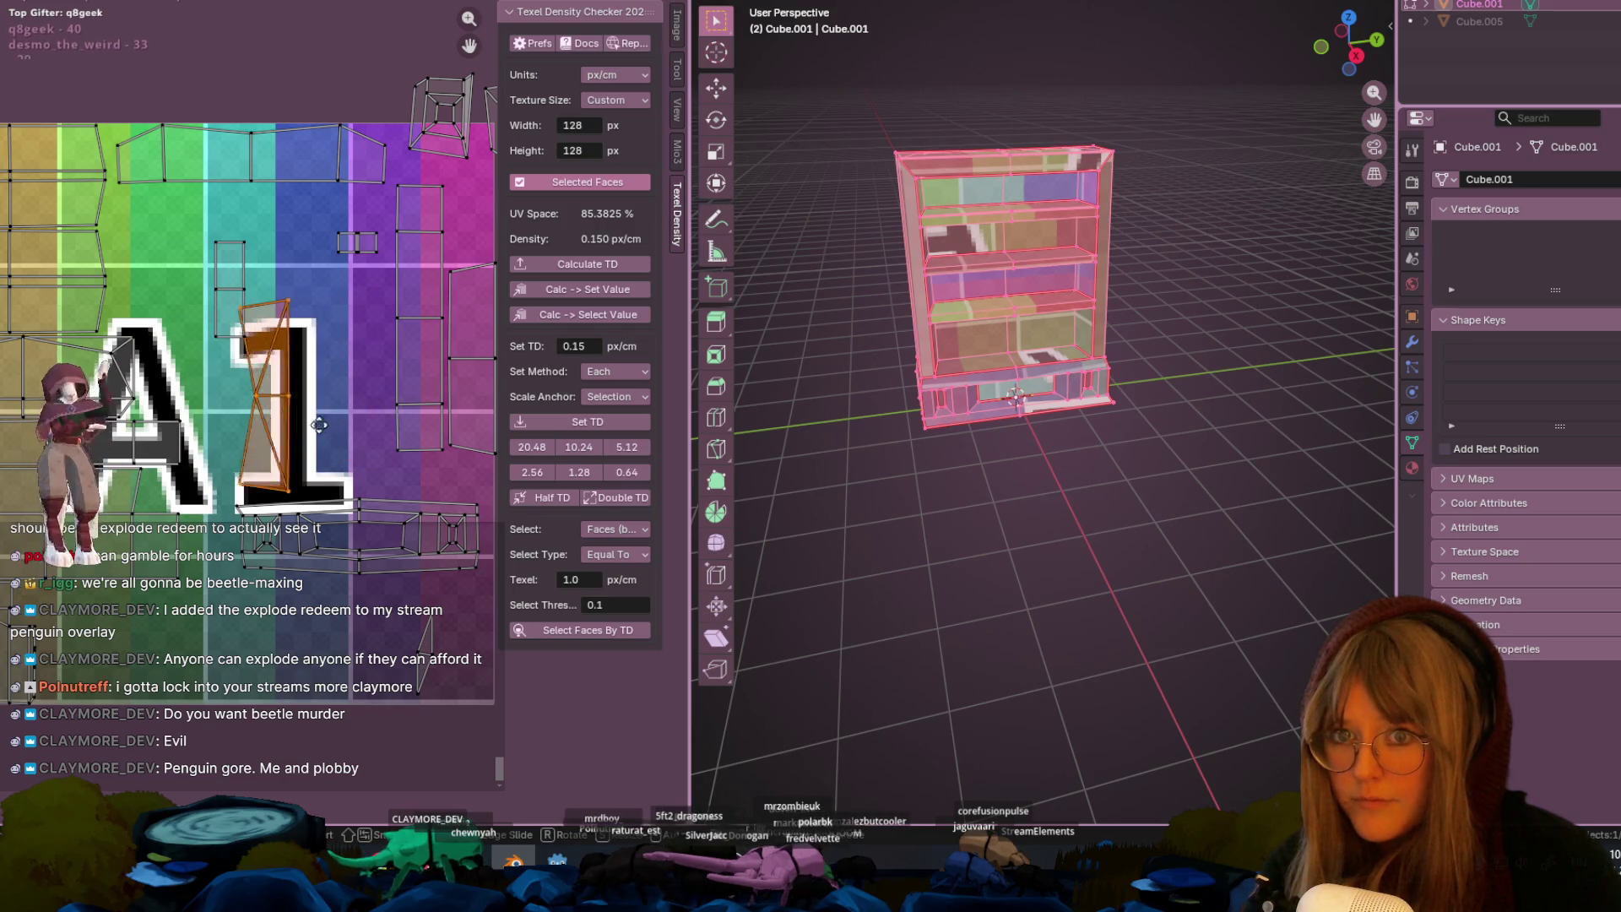
pyautogui.click(466, 372)
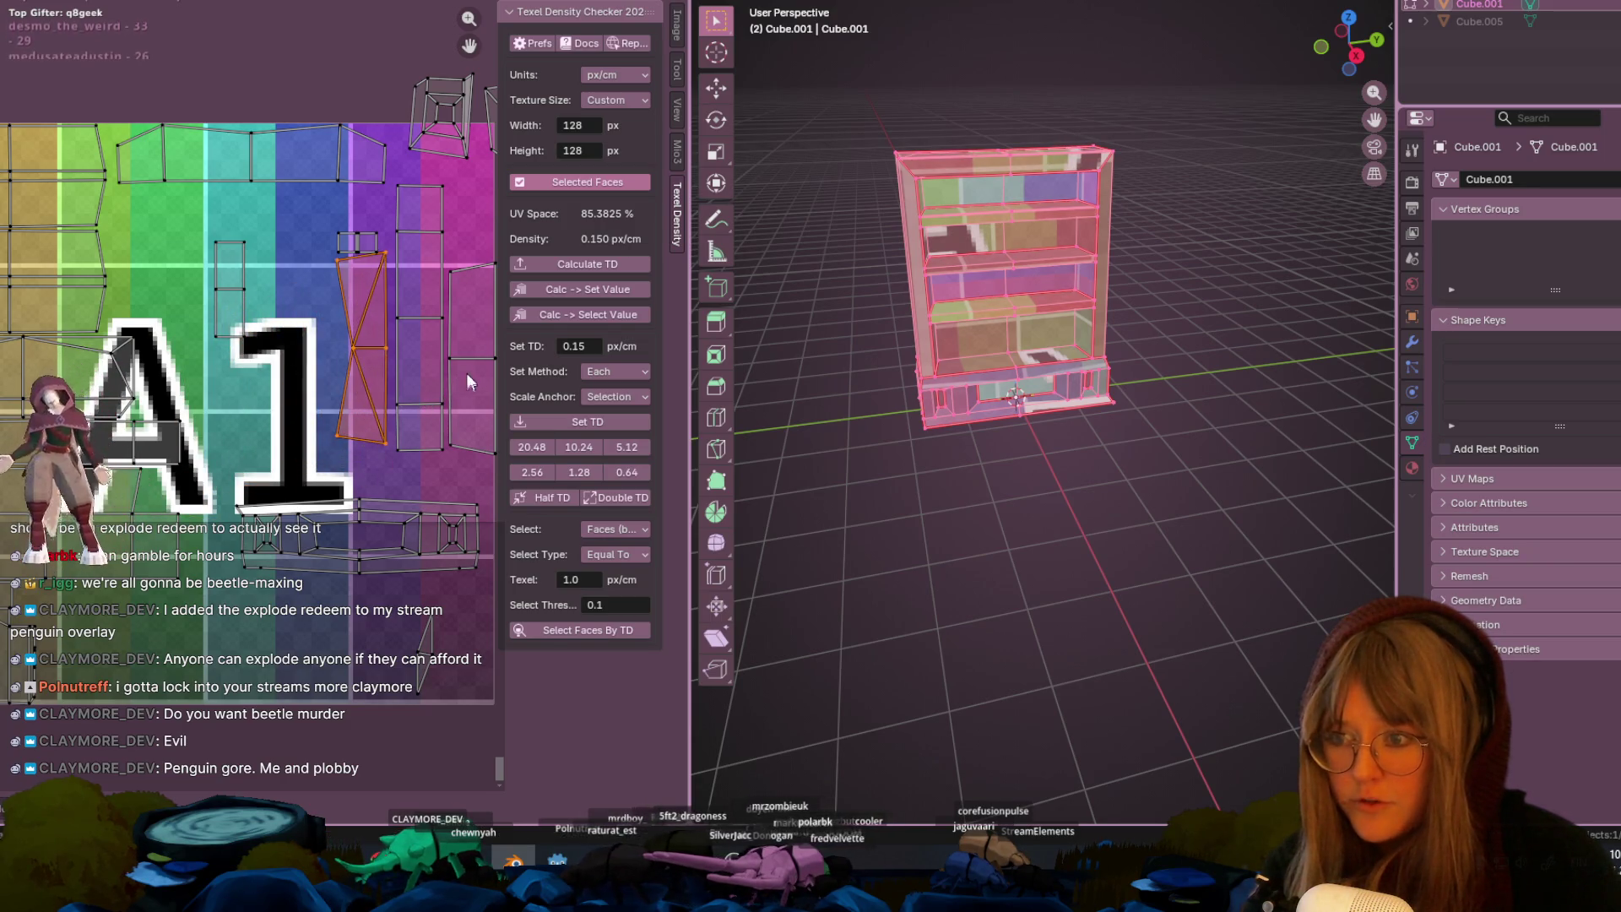
pyautogui.moveTo(382, 214); pyautogui.dragTo(374, 270, button='middle')
pyautogui.scroll(2, 236, 321)
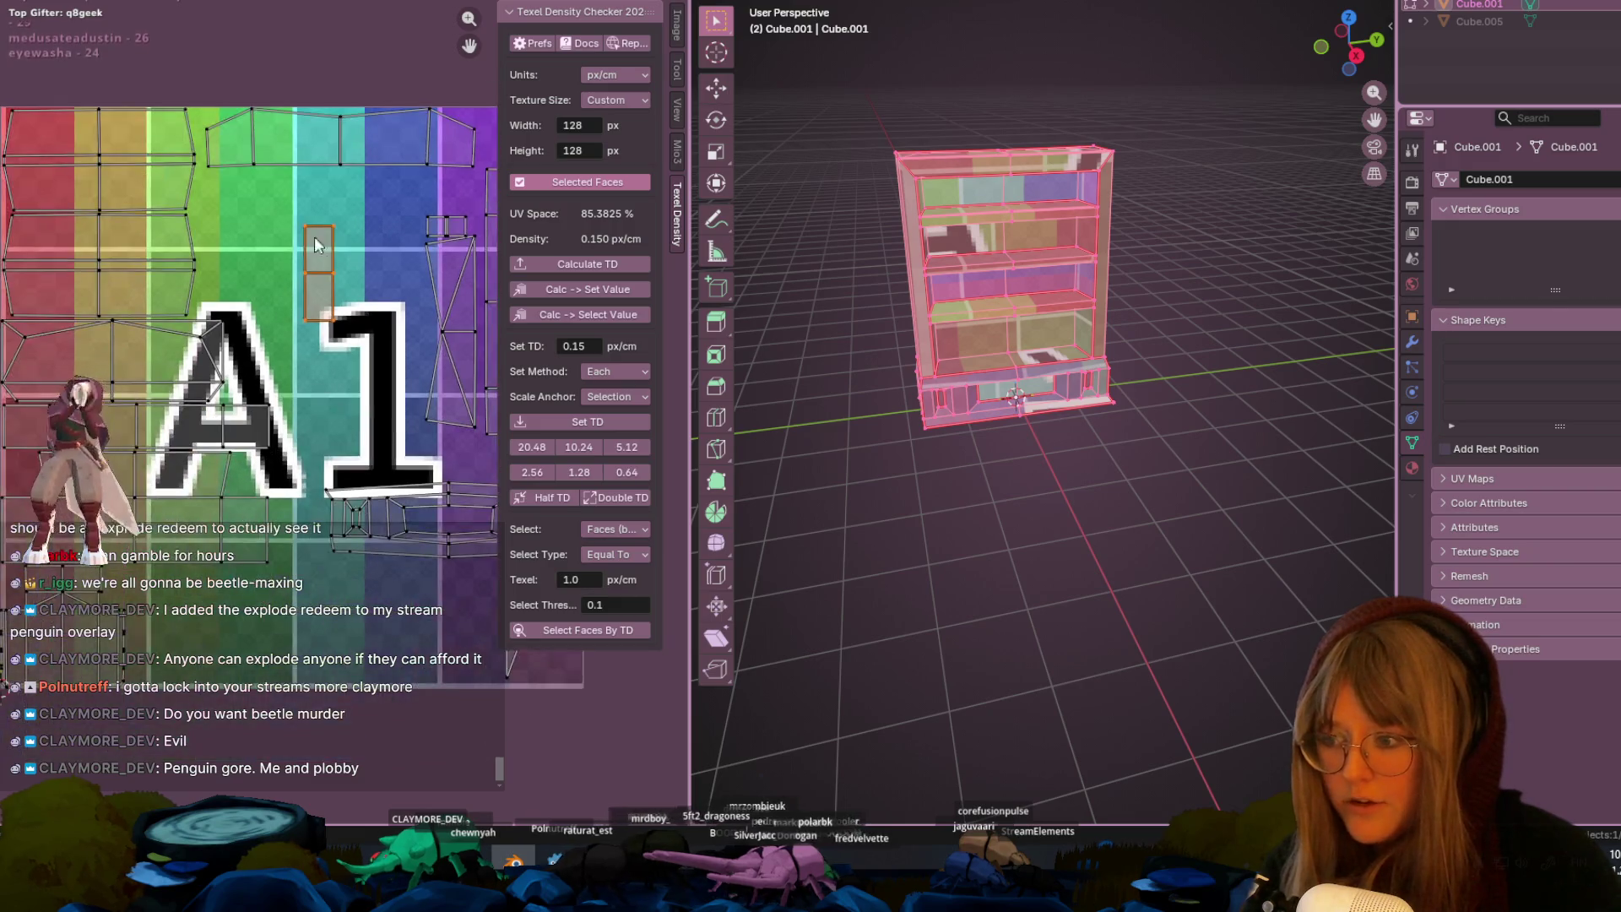
# - Move the two square frame islands onto the texture and shift them up-left
pyautogui.moveTo(473, 101)
pyautogui.mouseDown(button='middle')
pyautogui.moveTo(363, 144)
pyautogui.moveTo(333, 184)
pyautogui.mouseUp(button='middle')
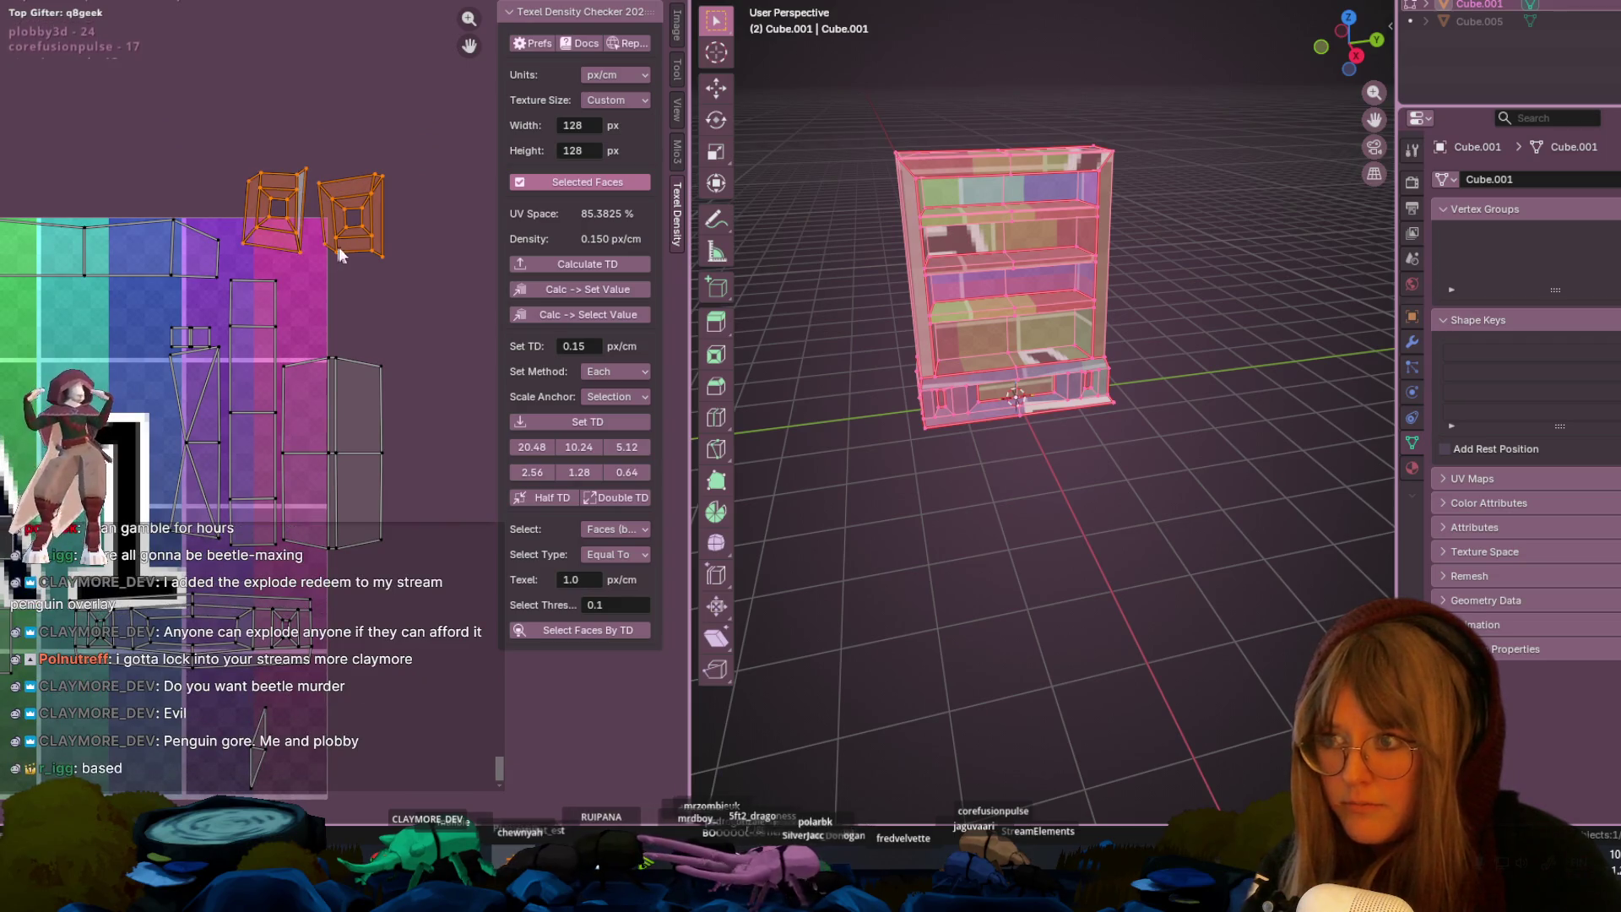
pyautogui.moveTo(338, 246); pyautogui.dragTo(154, 402)
pyautogui.moveTo(154, 402); pyautogui.dragTo(320, 363, button='middle')
pyautogui.keyDown('shift'); pyautogui.click(333, 348); pyautogui.keyUp('shift')
pyautogui.press('g')
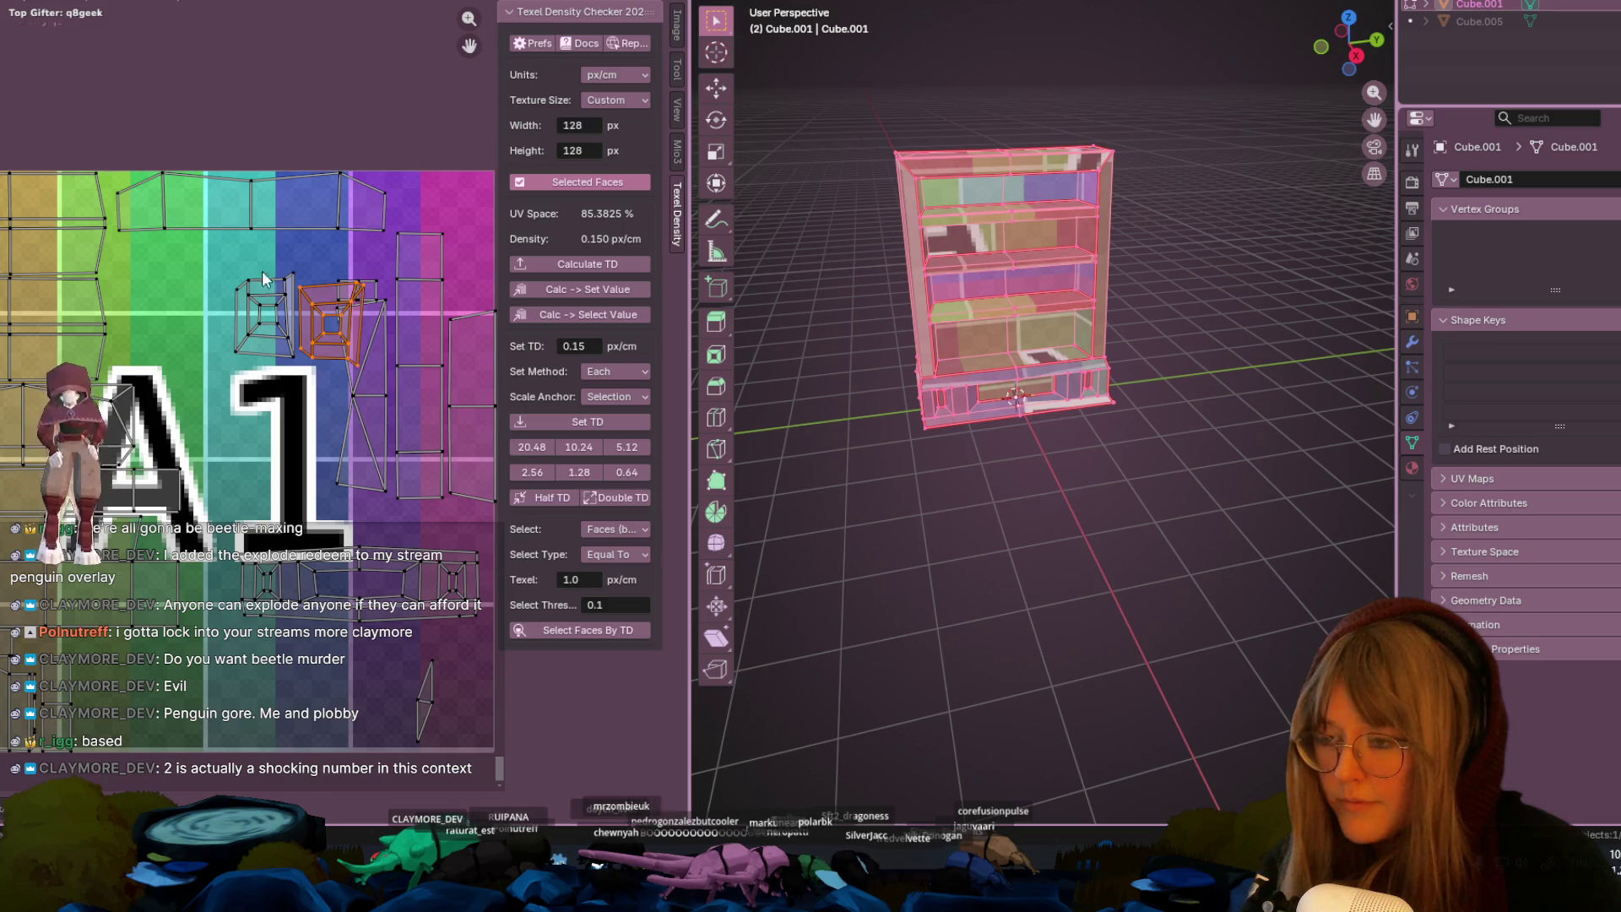
pyautogui.press('g')
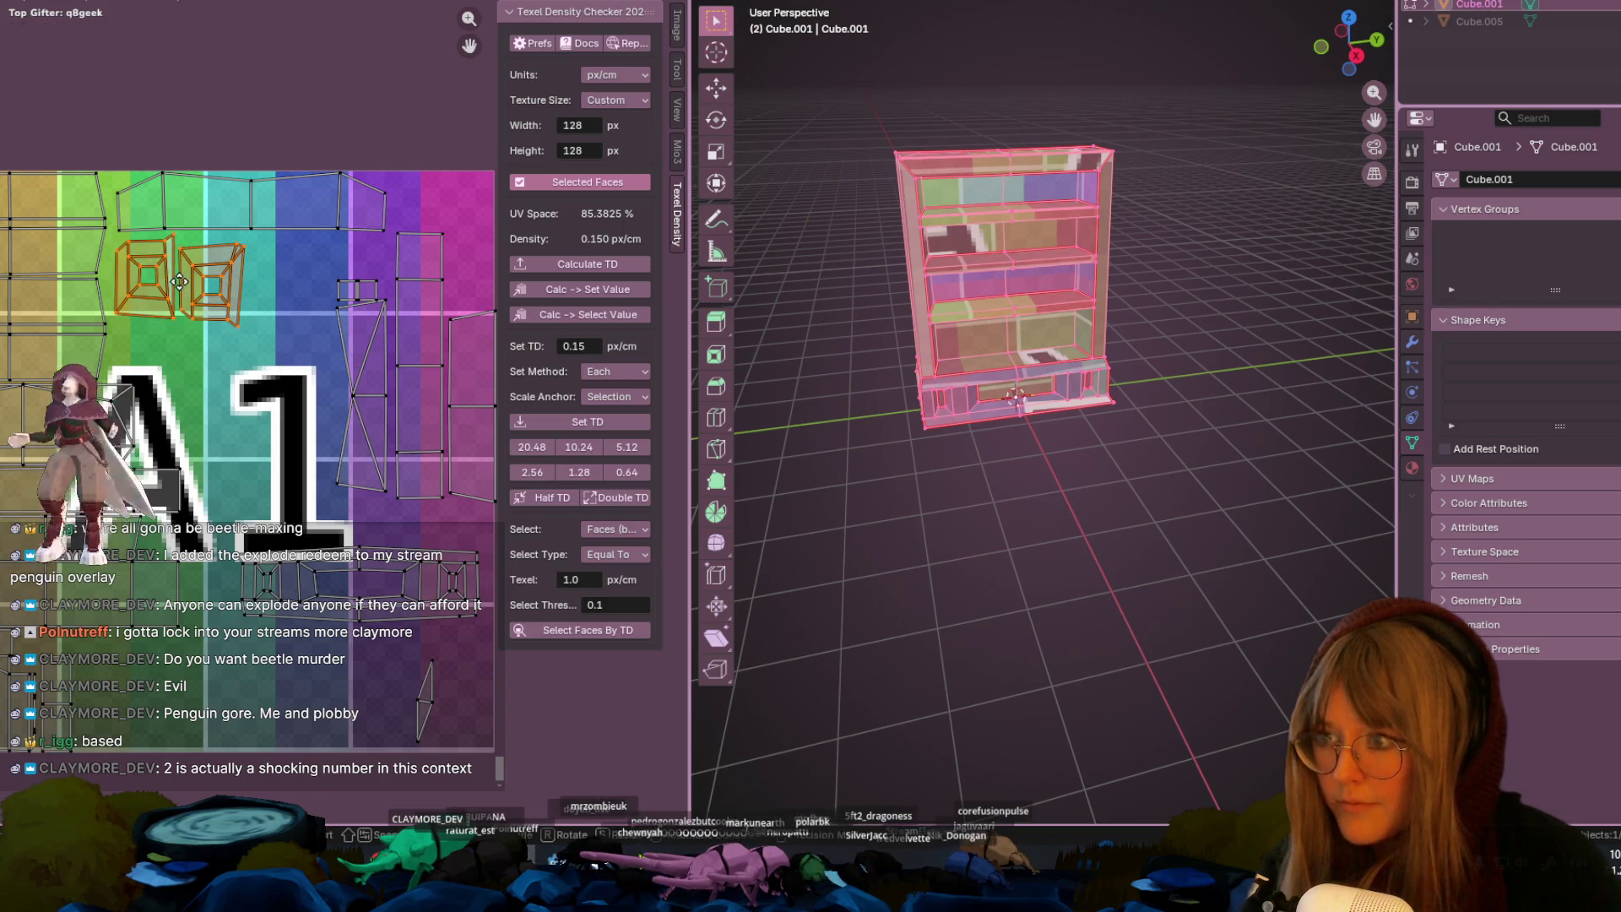
pyautogui.scroll(3, 236, 294)
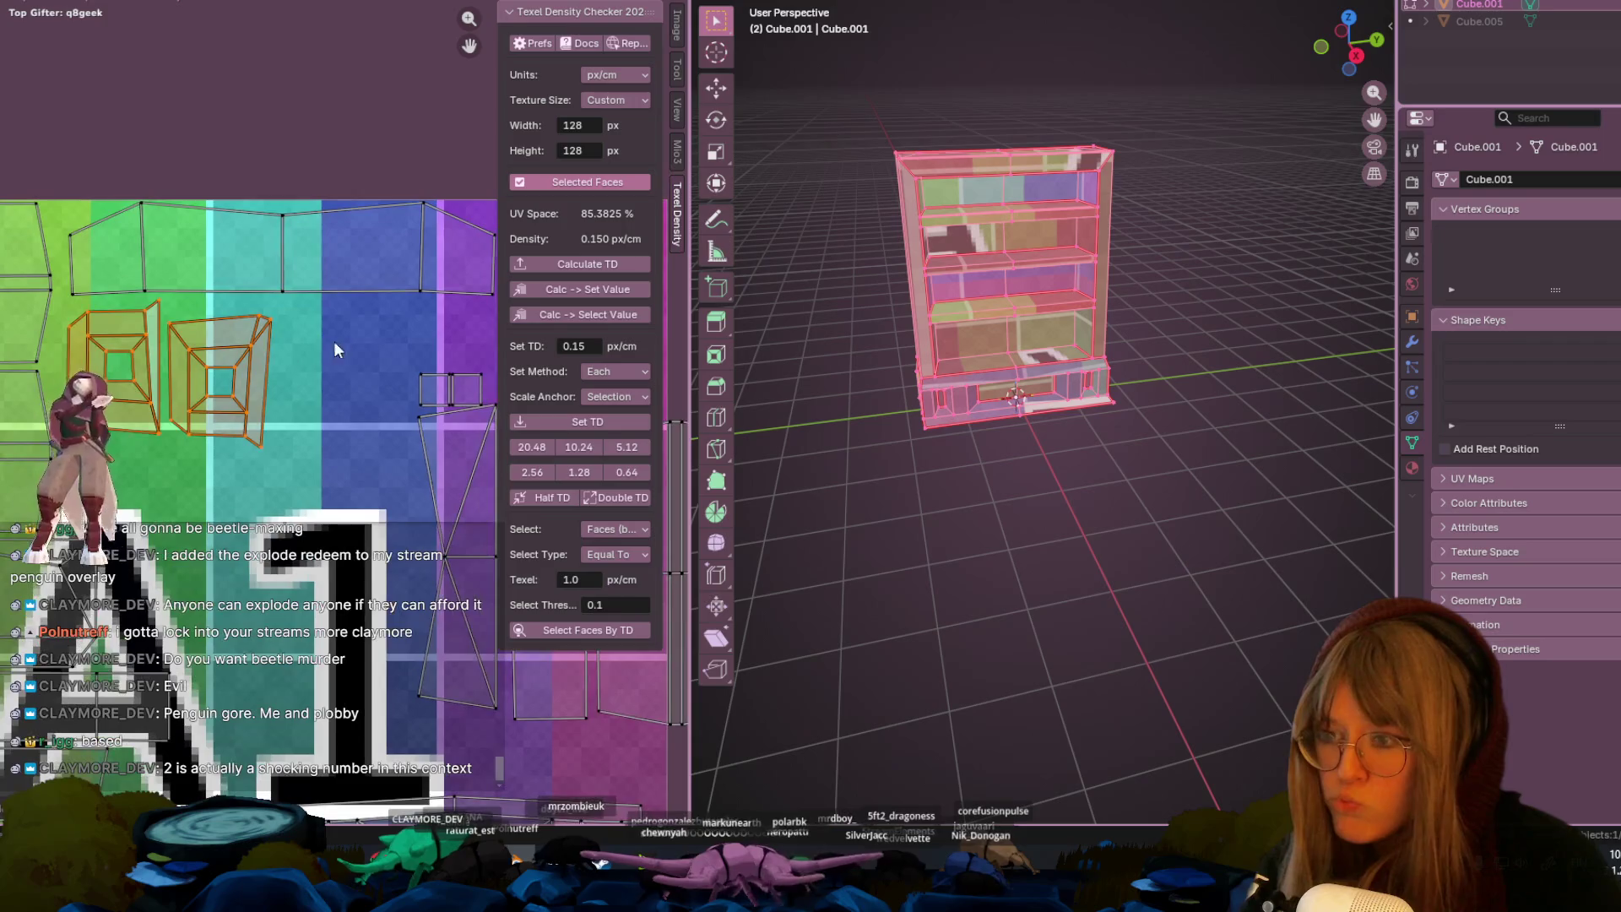
pyautogui.press('g')
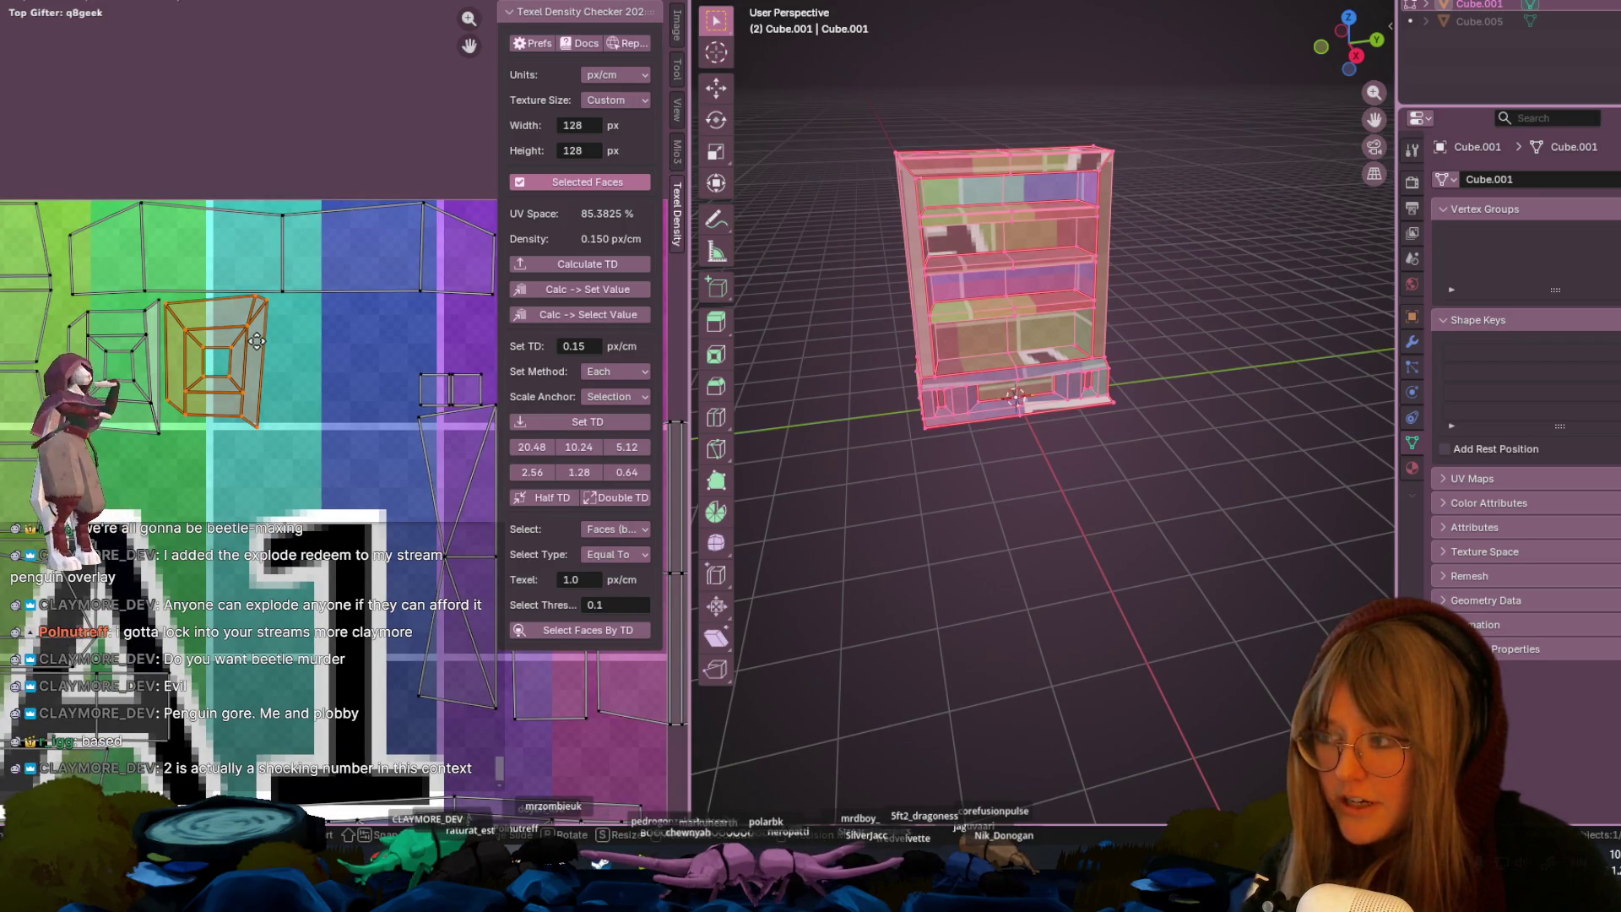
pyautogui.moveTo(257, 340); pyautogui.dragTo(203, 372, button='middle')
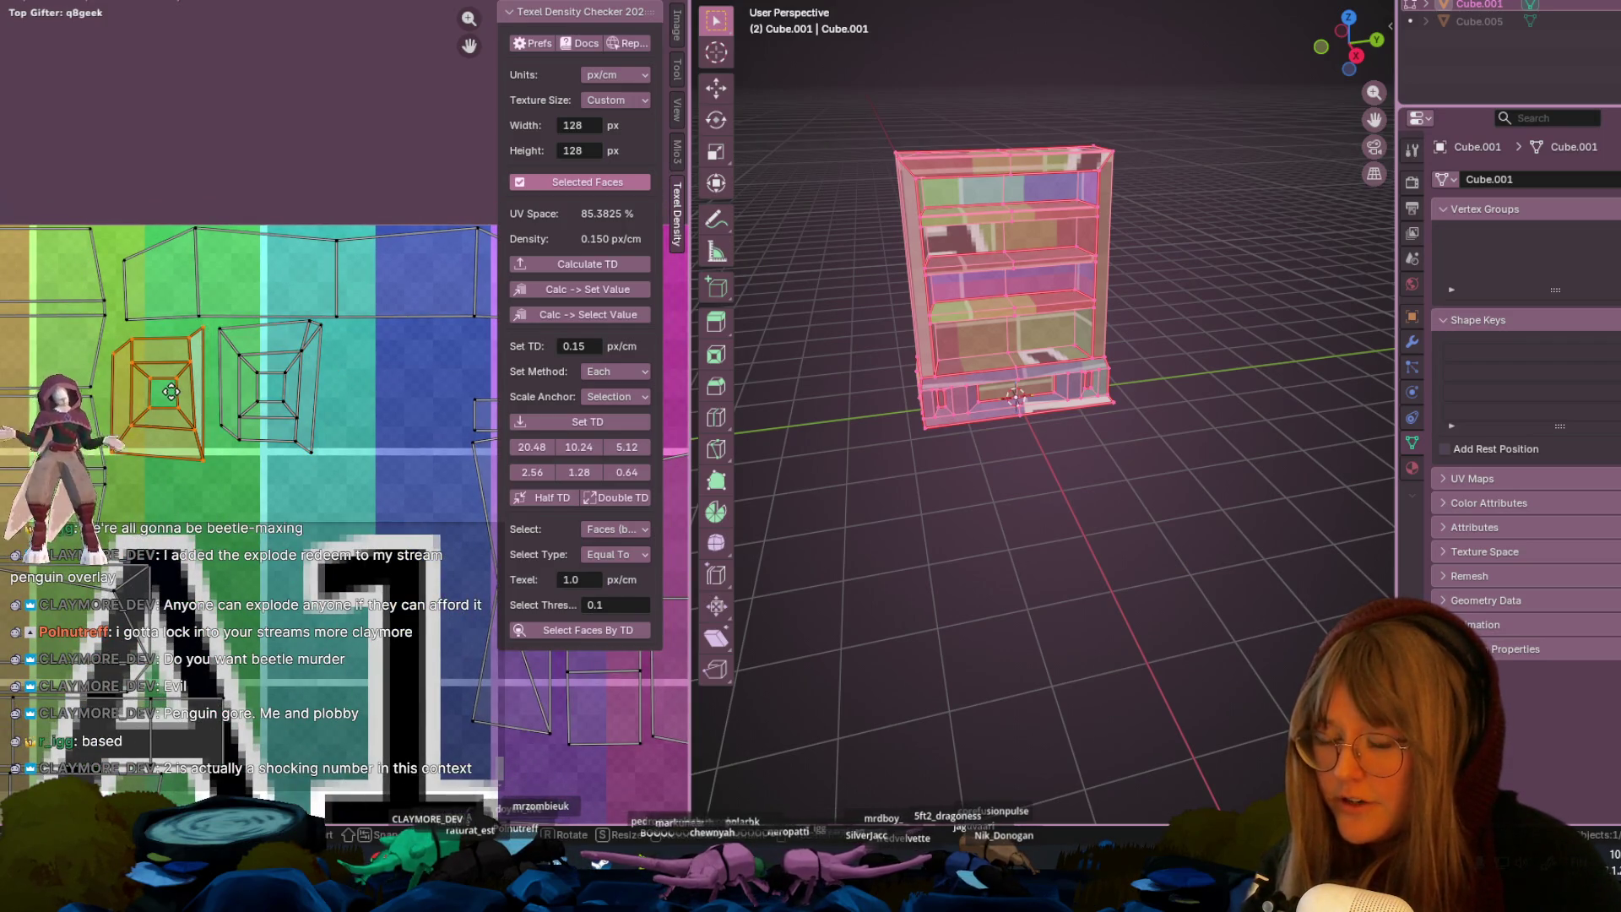
# - Fine-tune the positions of the right and left square frame islands
pyautogui.click(235, 388)
pyautogui.press('g')
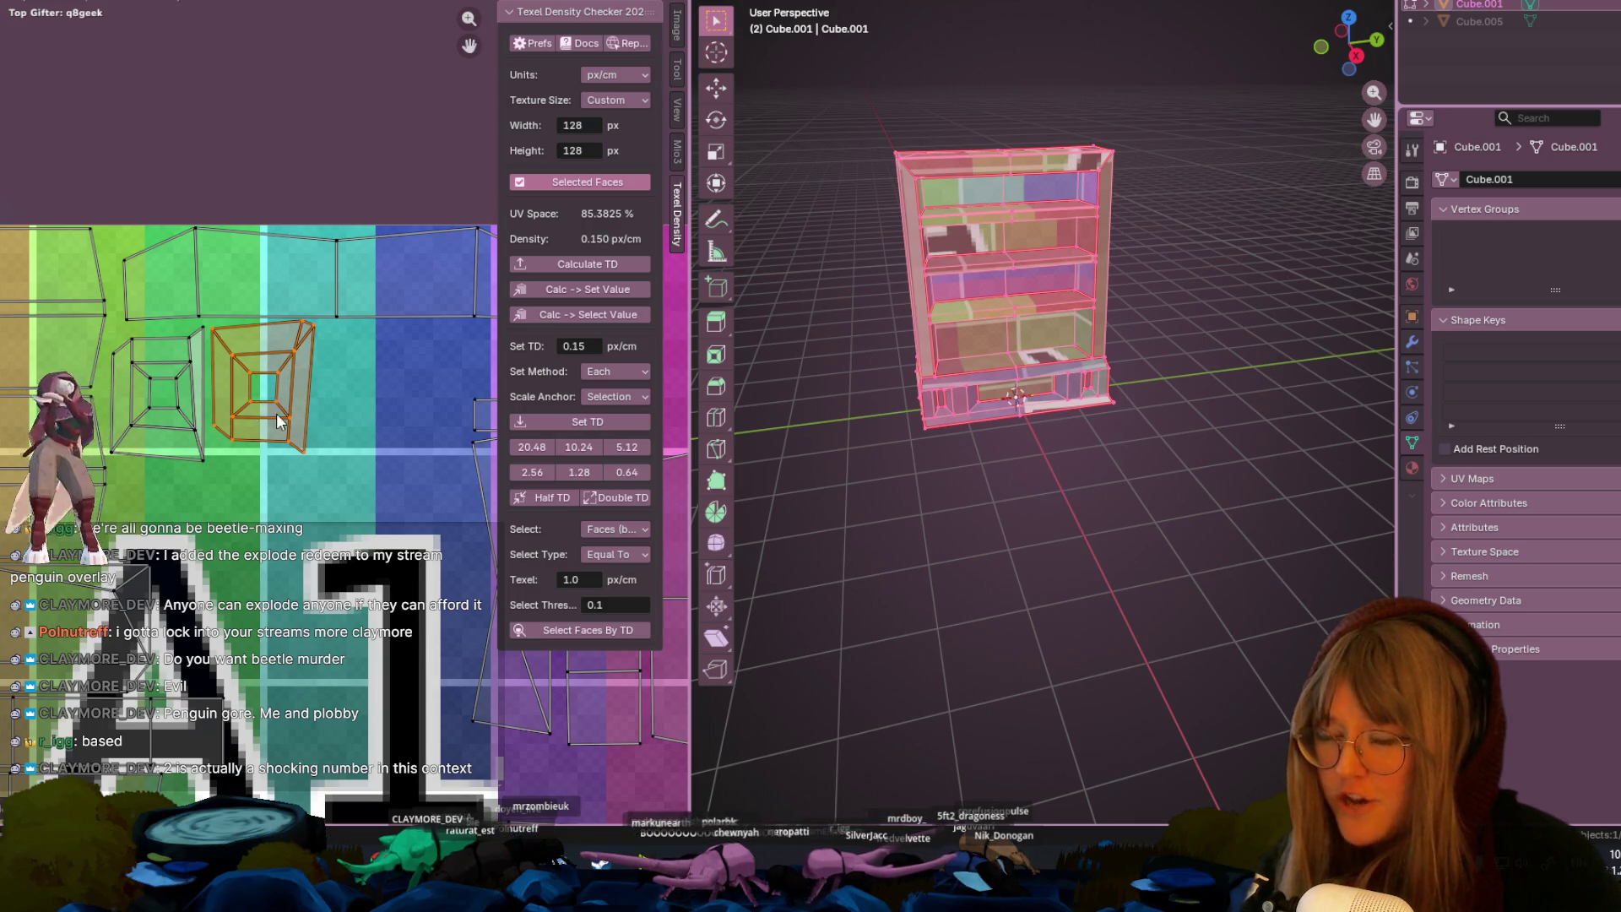
pyautogui.moveTo(276, 413); pyautogui.dragTo(190, 322, button='middle')
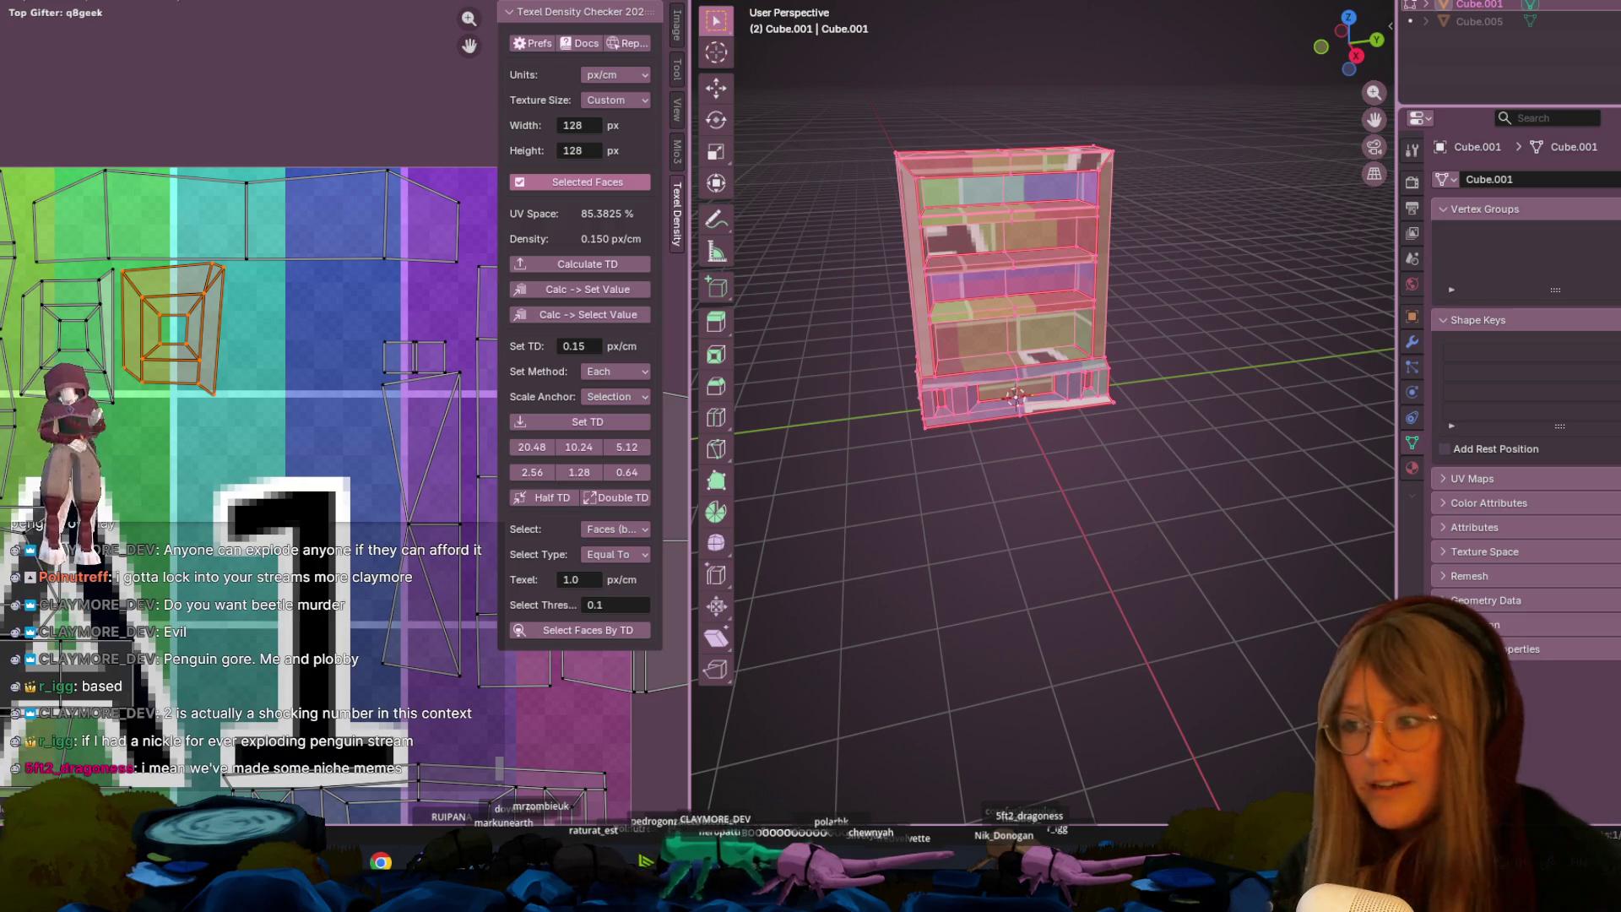
pyautogui.scroll(2, 281, 321)
pyautogui.press('g')
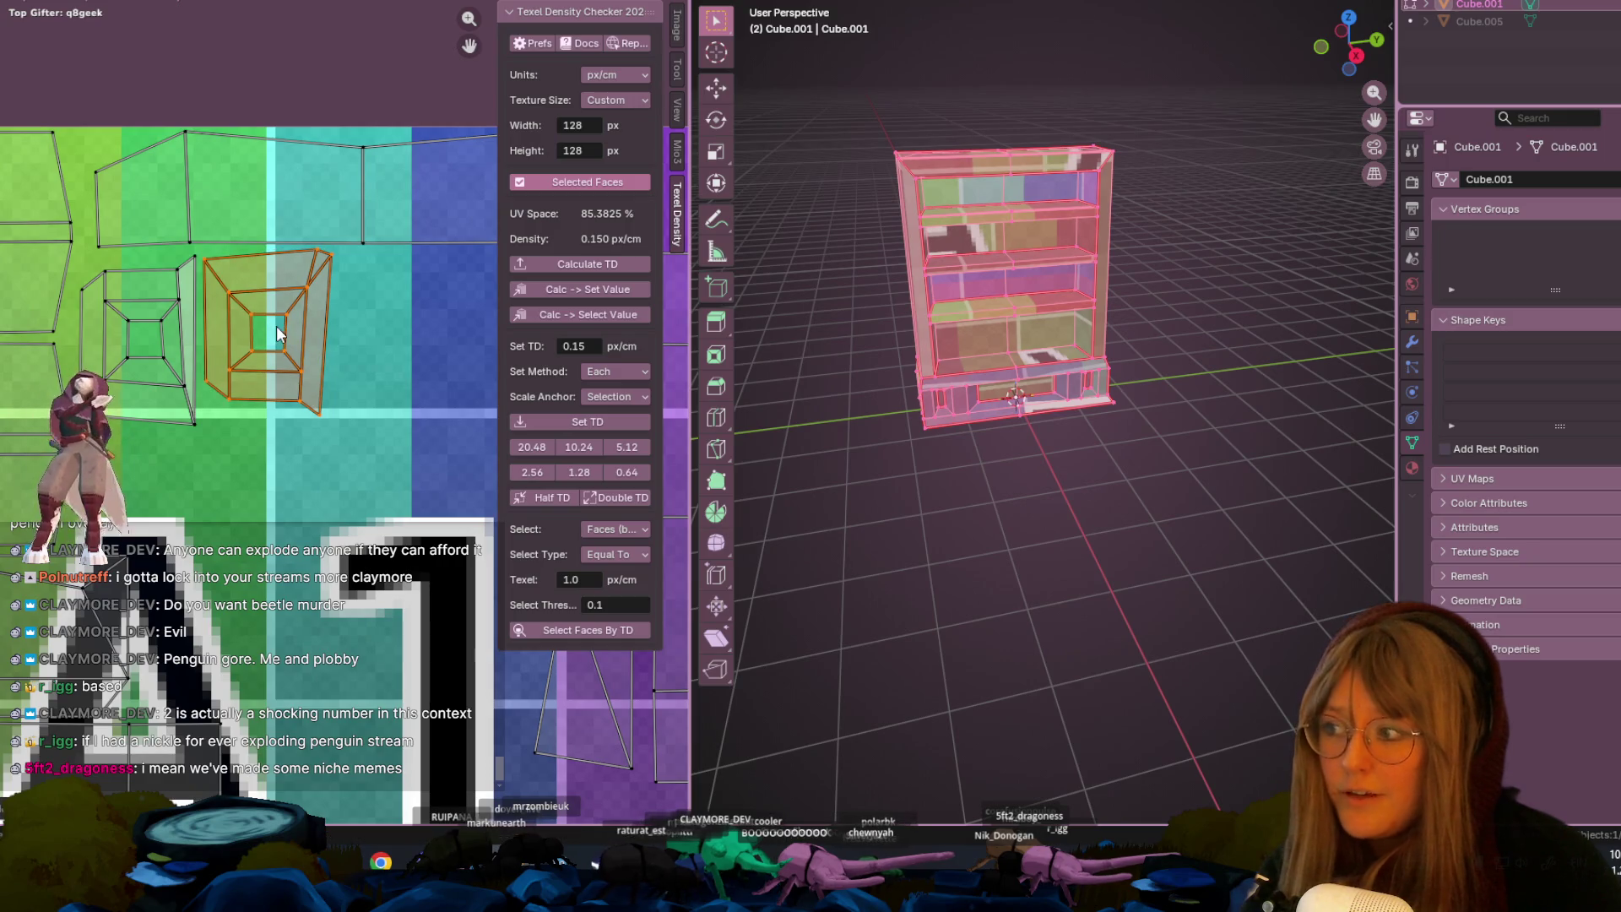
pyautogui.click(165, 338)
pyautogui.press('g')
pyautogui.click(163, 339)
pyautogui.click(241, 316)
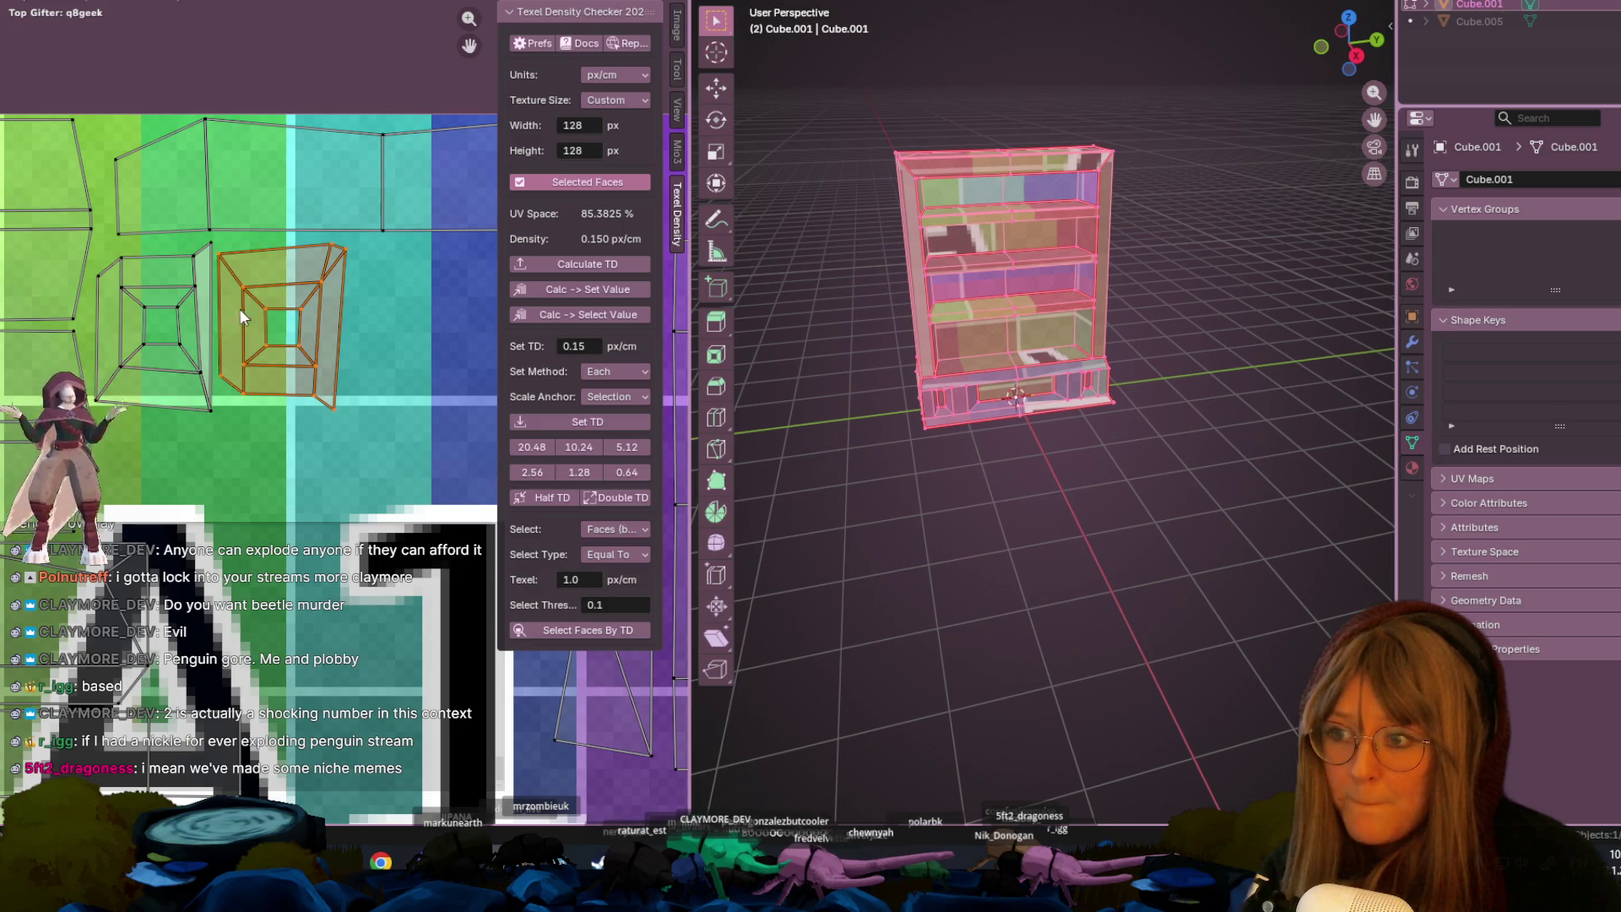
pyautogui.scroll(-3, 312, 324)
pyautogui.moveTo(322, 519); pyautogui.dragTo(188, 393, button='middle')
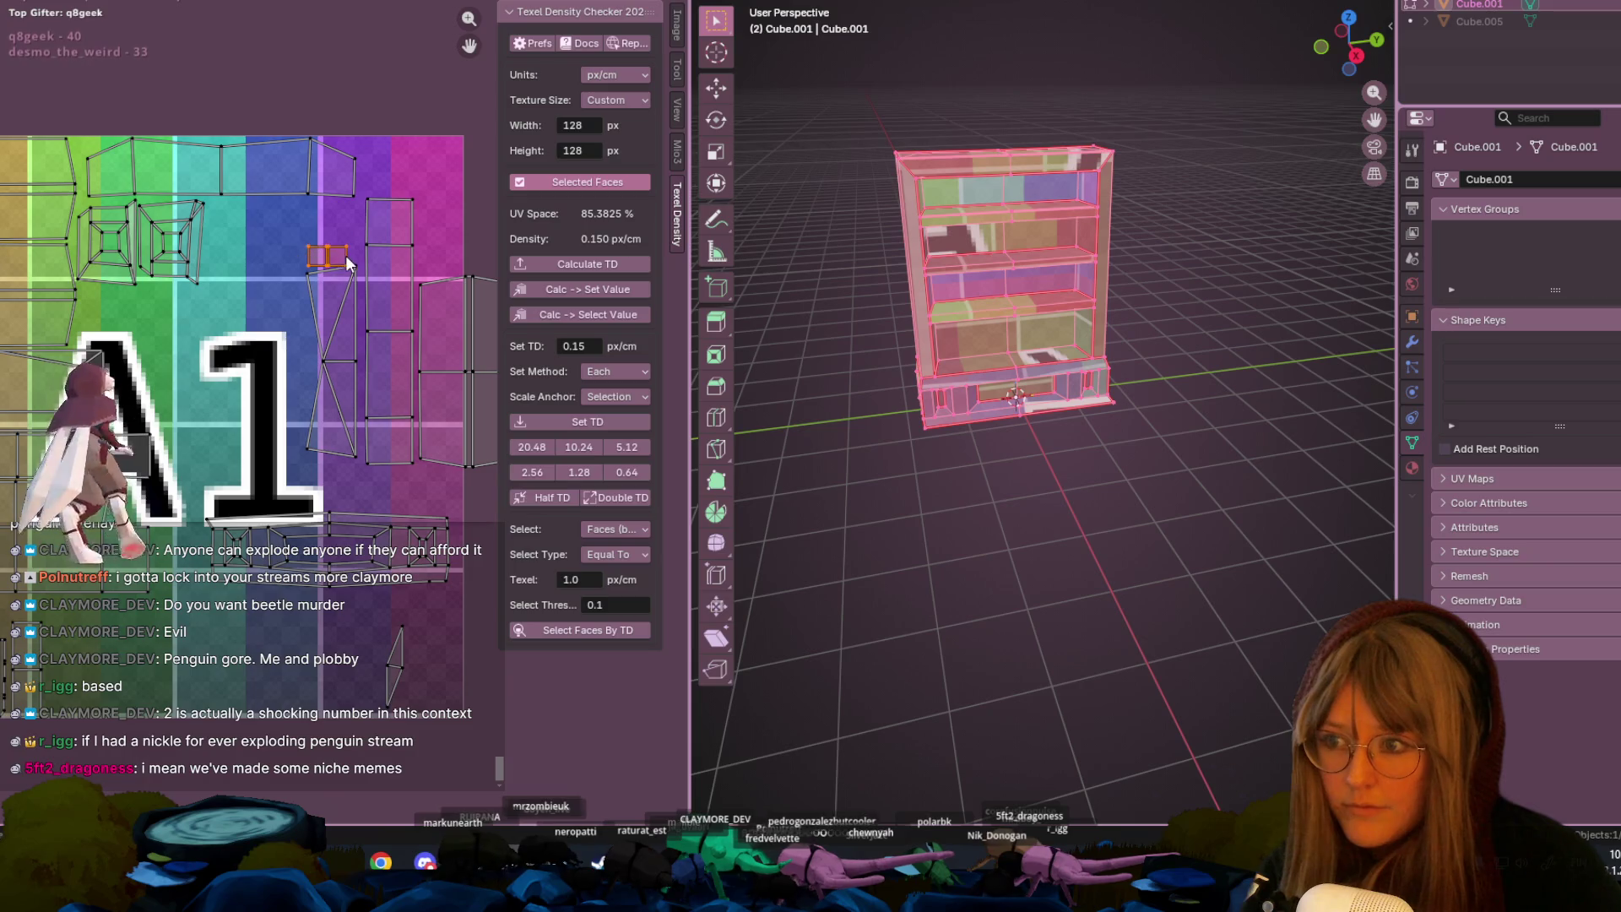
# - Fit the UV layout in view and move the bottom island down-left
pyautogui.press('Home')
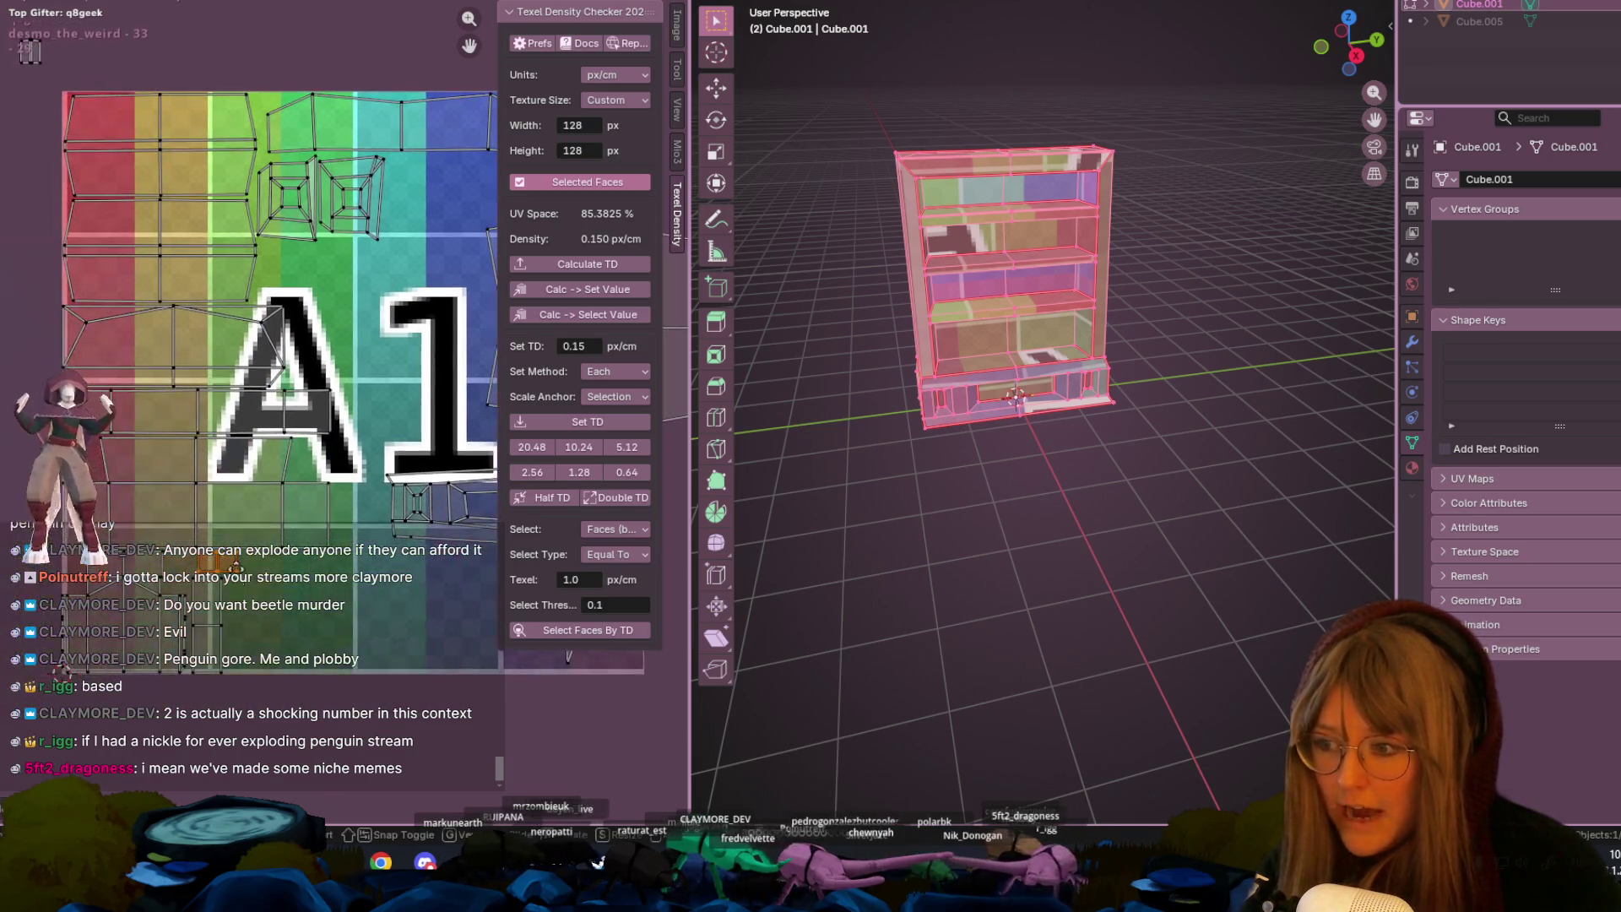
pyautogui.moveTo(325, 699); pyautogui.dragTo(177, 693, button='middle')
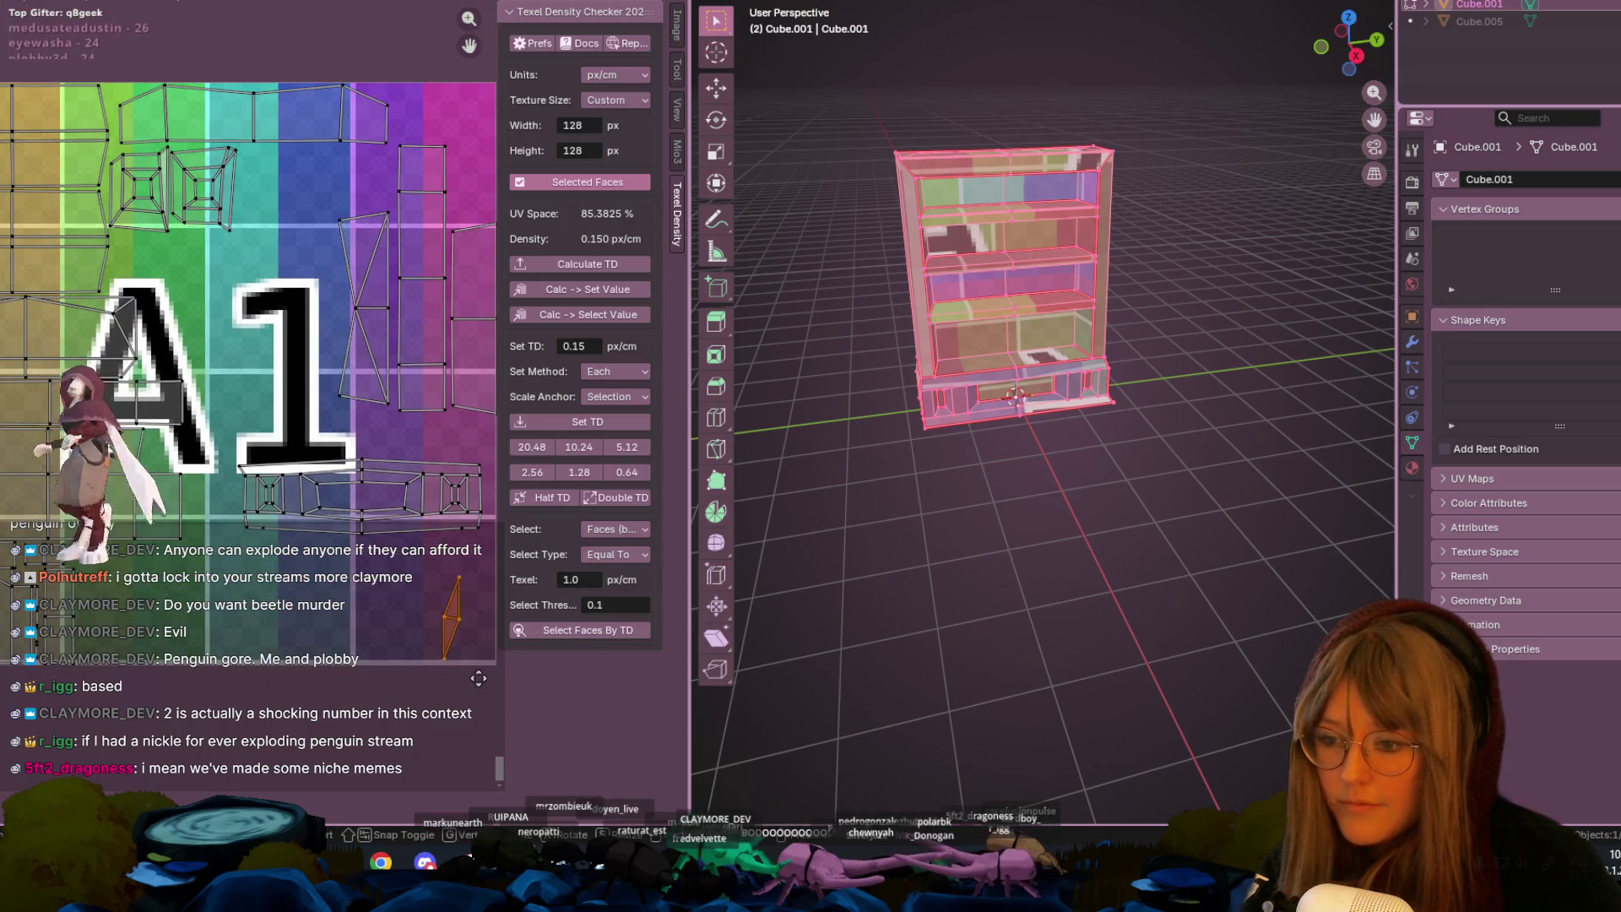
pyautogui.click(377, 470)
pyautogui.press('g')
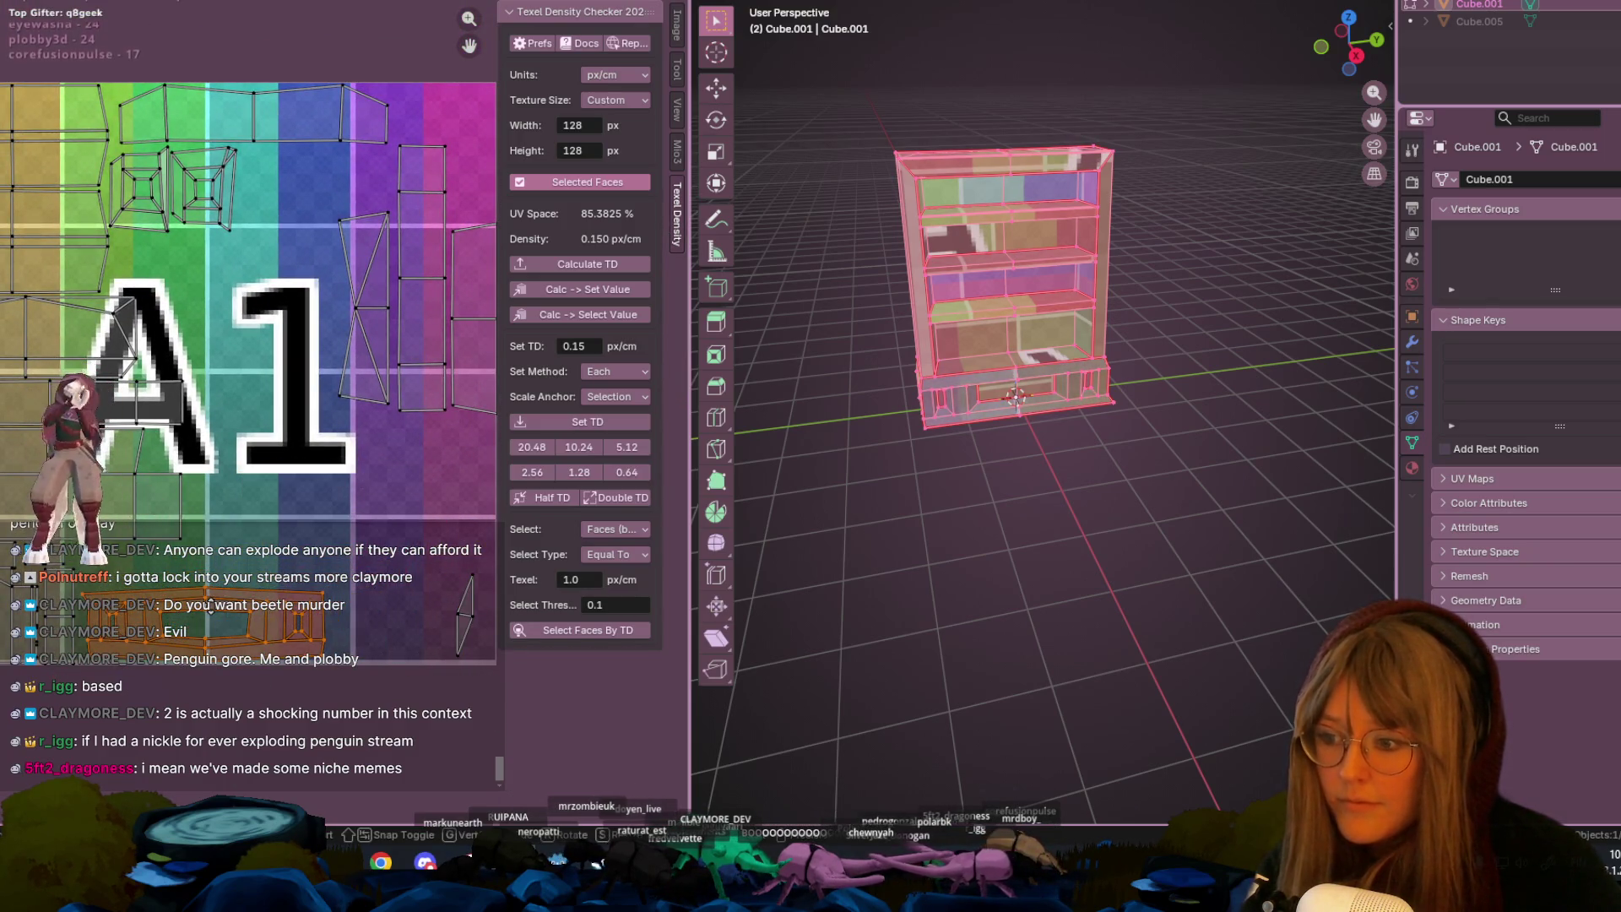
pyautogui.moveTo(295, 464)
pyautogui.mouseDown(button='middle')
pyautogui.moveTo(295, 574)
pyautogui.moveTo(306, 510)
pyautogui.mouseUp(button='middle')
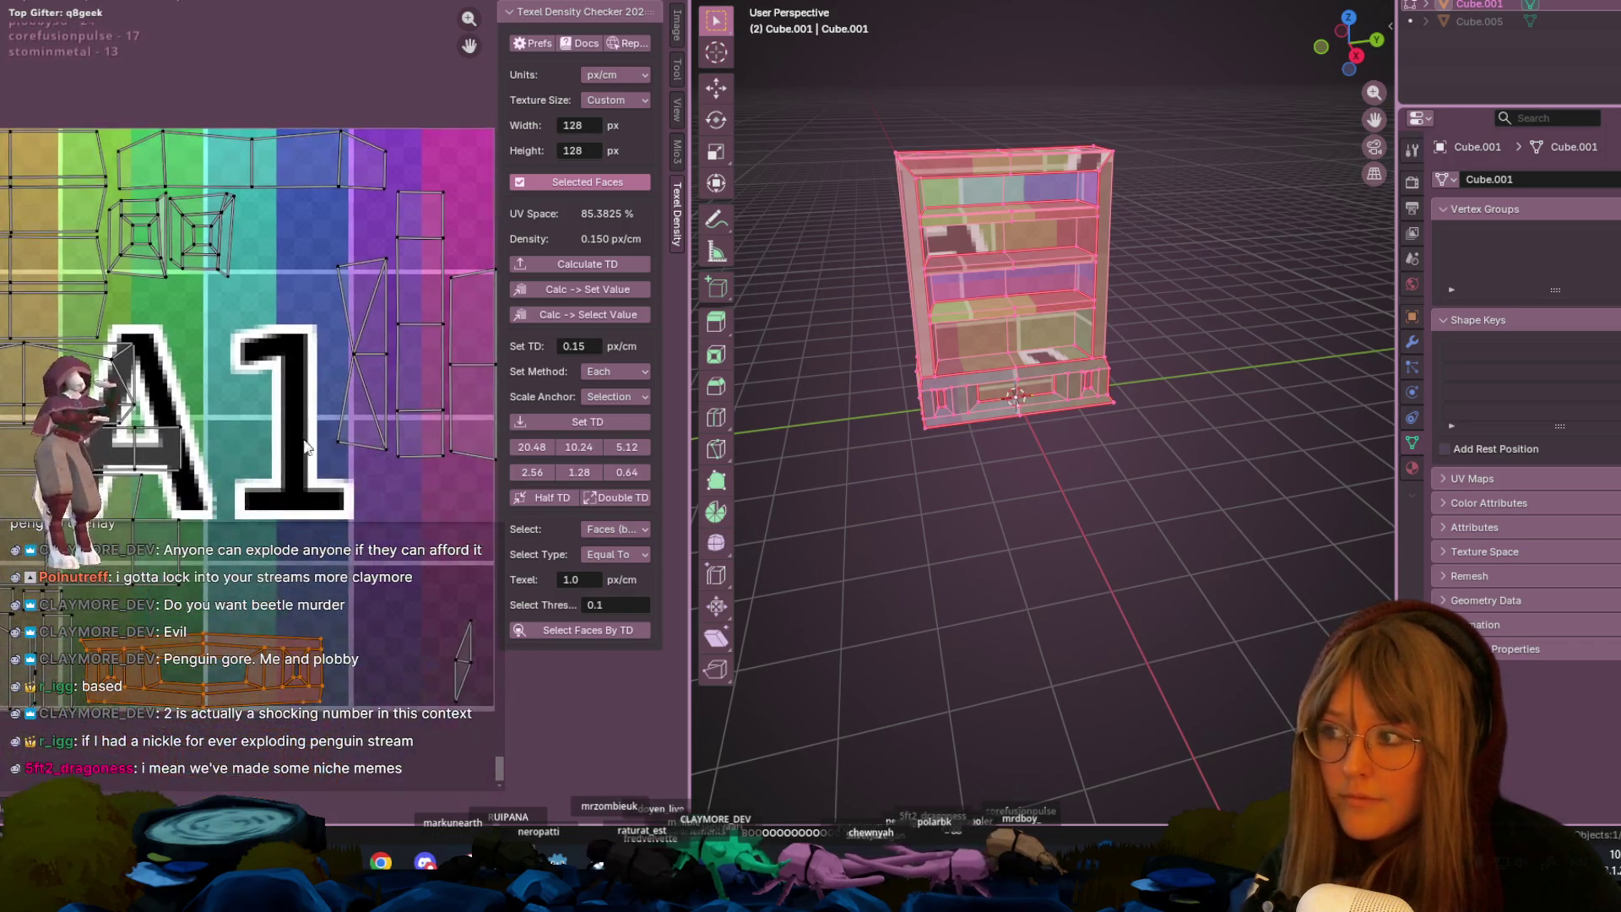
# - Reposition the two tall UV islands lower in the layout
pyautogui.click(363, 401)
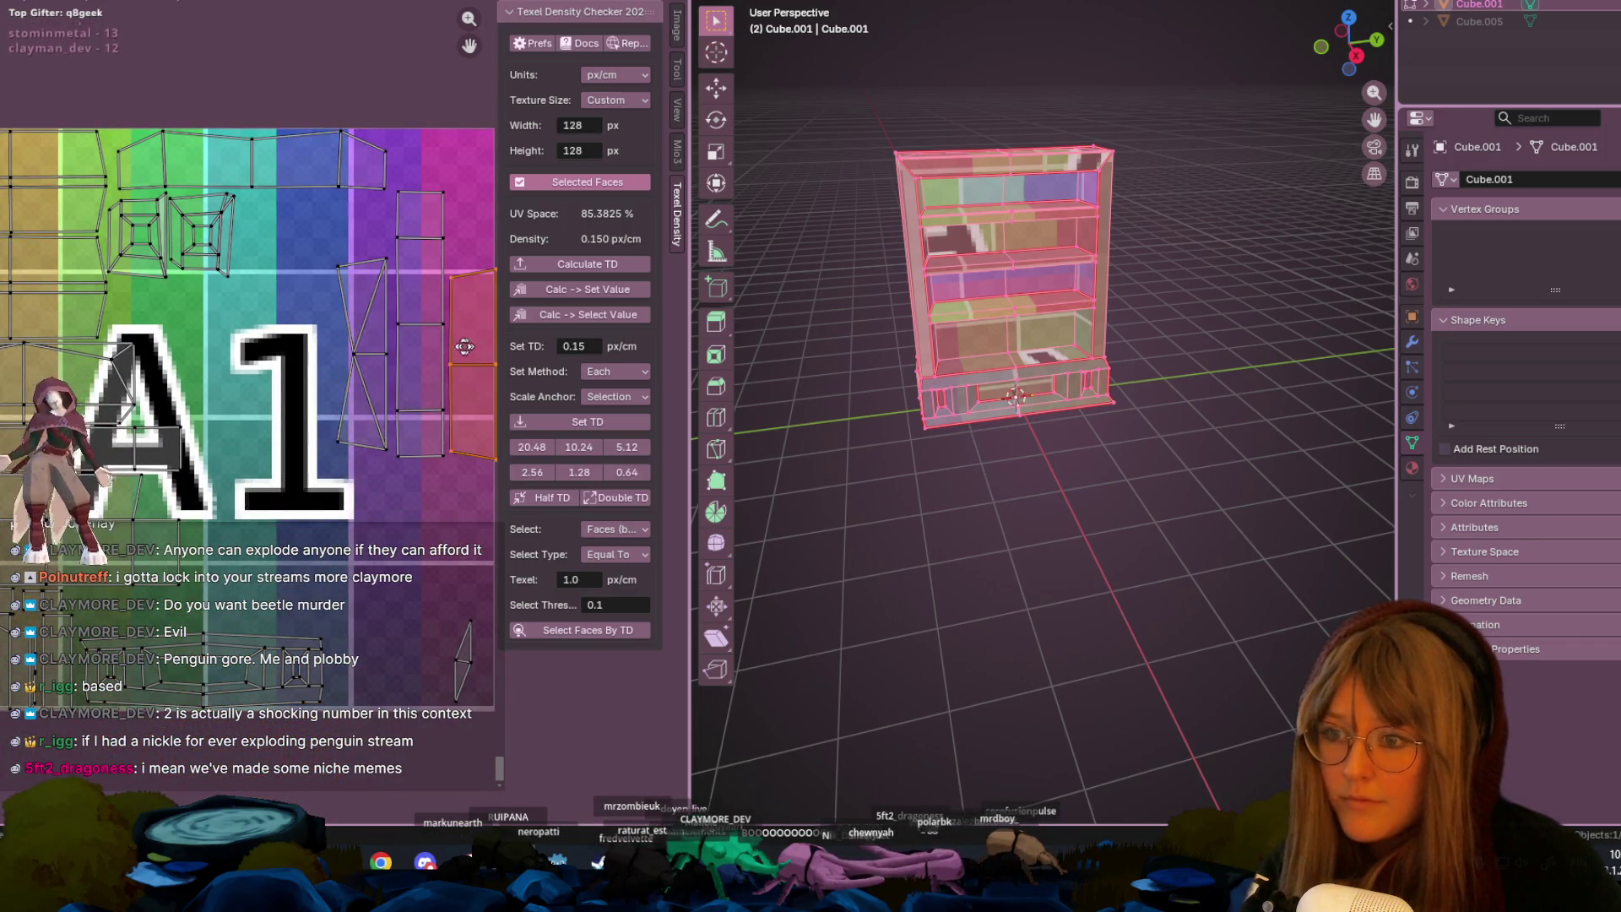
pyautogui.moveTo(464, 346); pyautogui.dragTo(432, 397, button='middle')
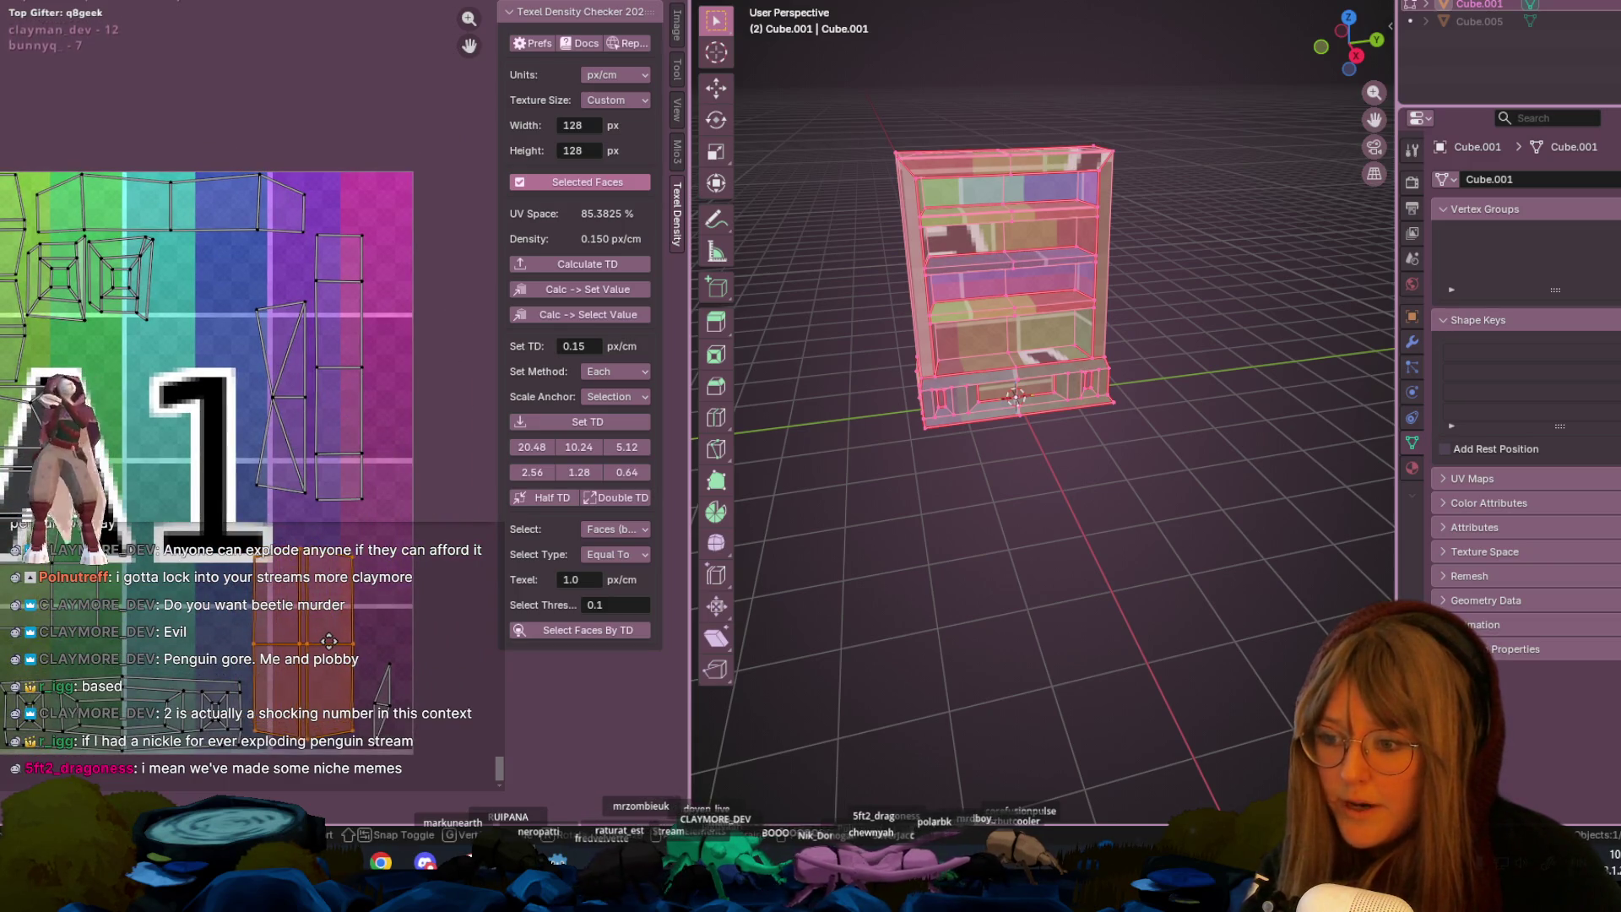
pyautogui.moveTo(330, 394)
pyautogui.mouseDown()
pyautogui.moveTo(371, 439)
pyautogui.moveTo(393, 537)
pyautogui.mouseUp()
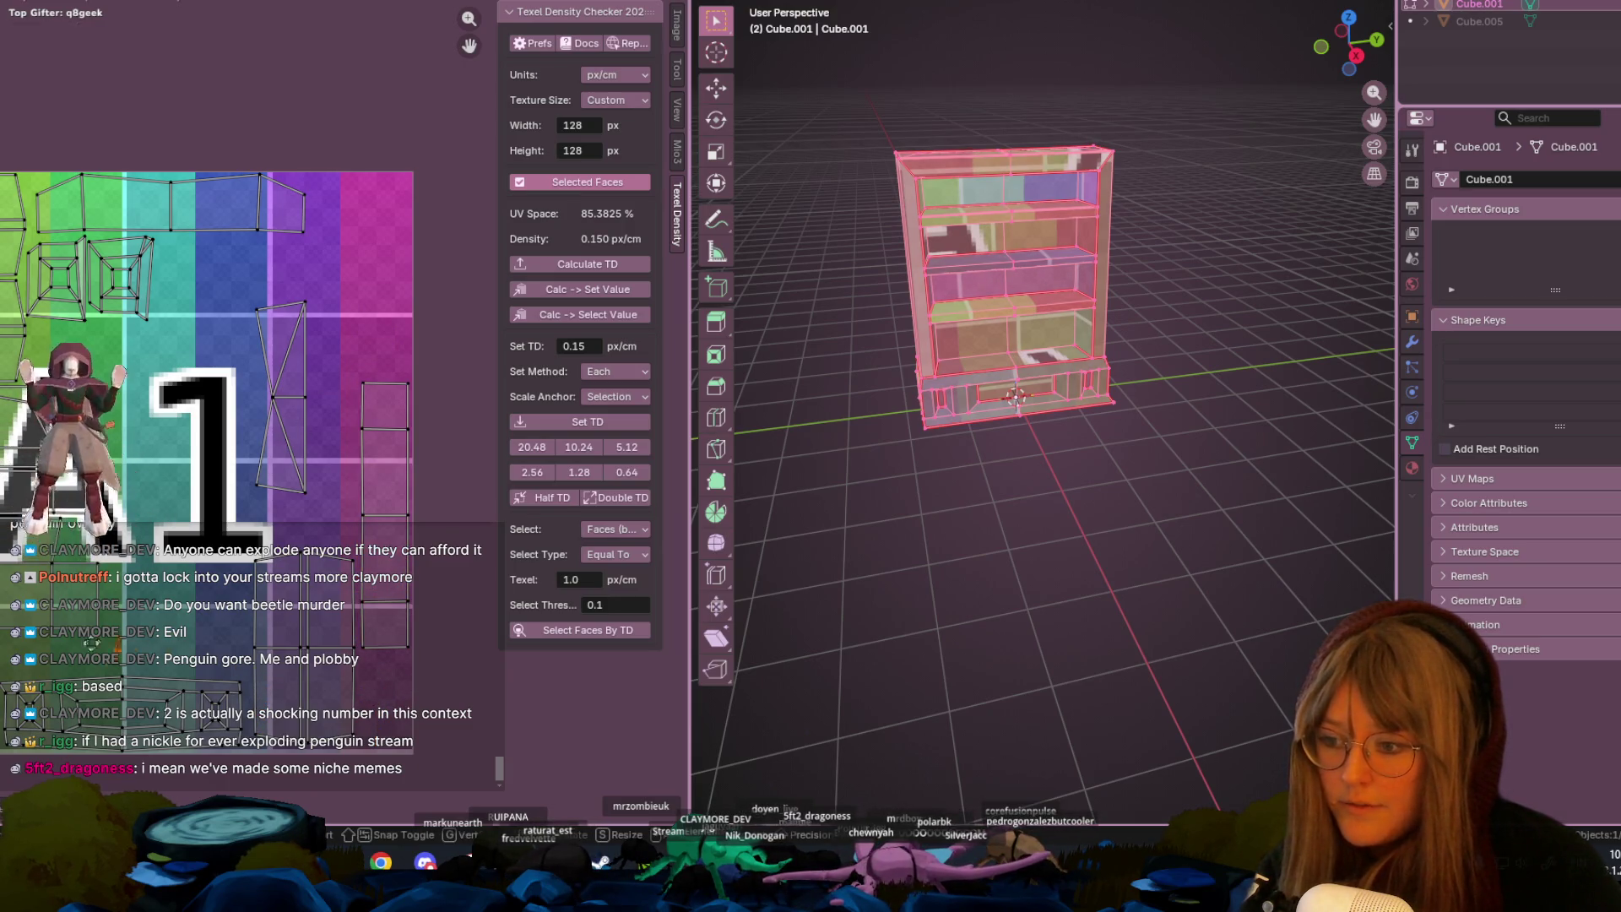
pyautogui.moveTo(385, 562)
pyautogui.mouseDown()
pyautogui.moveTo(385, 653)
pyautogui.moveTo(330, 675)
pyautogui.moveTo(329, 617)
pyautogui.mouseUp()
# - Move the X-shaped island lower, undoing a rotation to keep it axis-aligned
pyautogui.moveTo(303, 422)
pyautogui.mouseDown()
pyautogui.moveTo(233, 591)
pyautogui.moveTo(198, 579)
pyautogui.mouseUp()
pyautogui.moveTo(198, 579); pyautogui.dragTo(290, 672, button='middle')
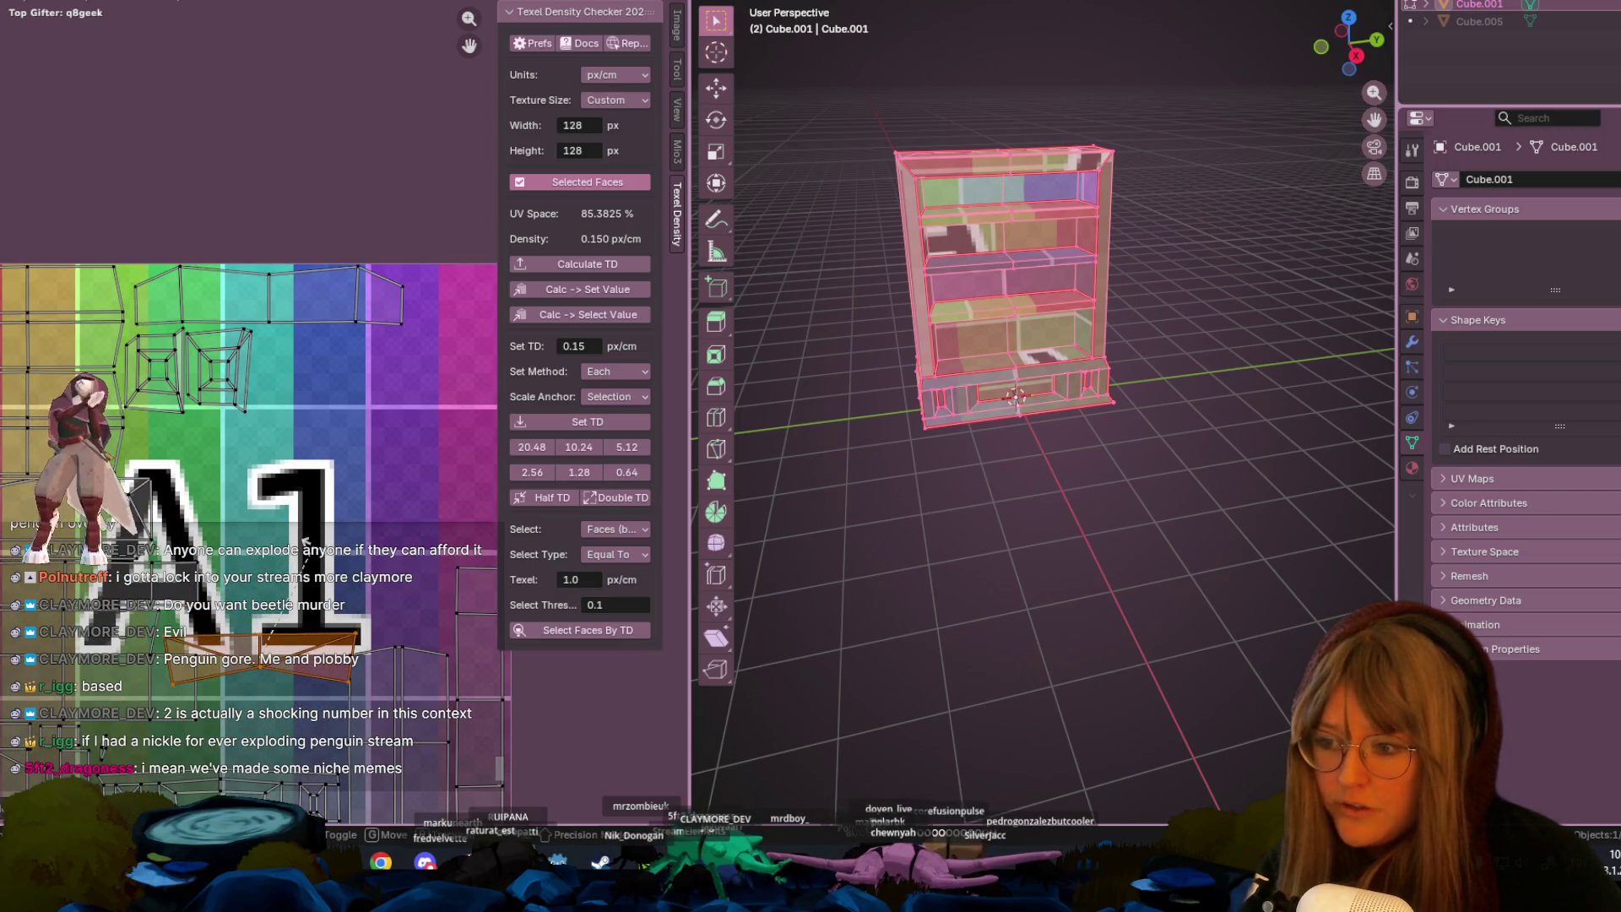
pyautogui.press('g')
pyautogui.press('r')
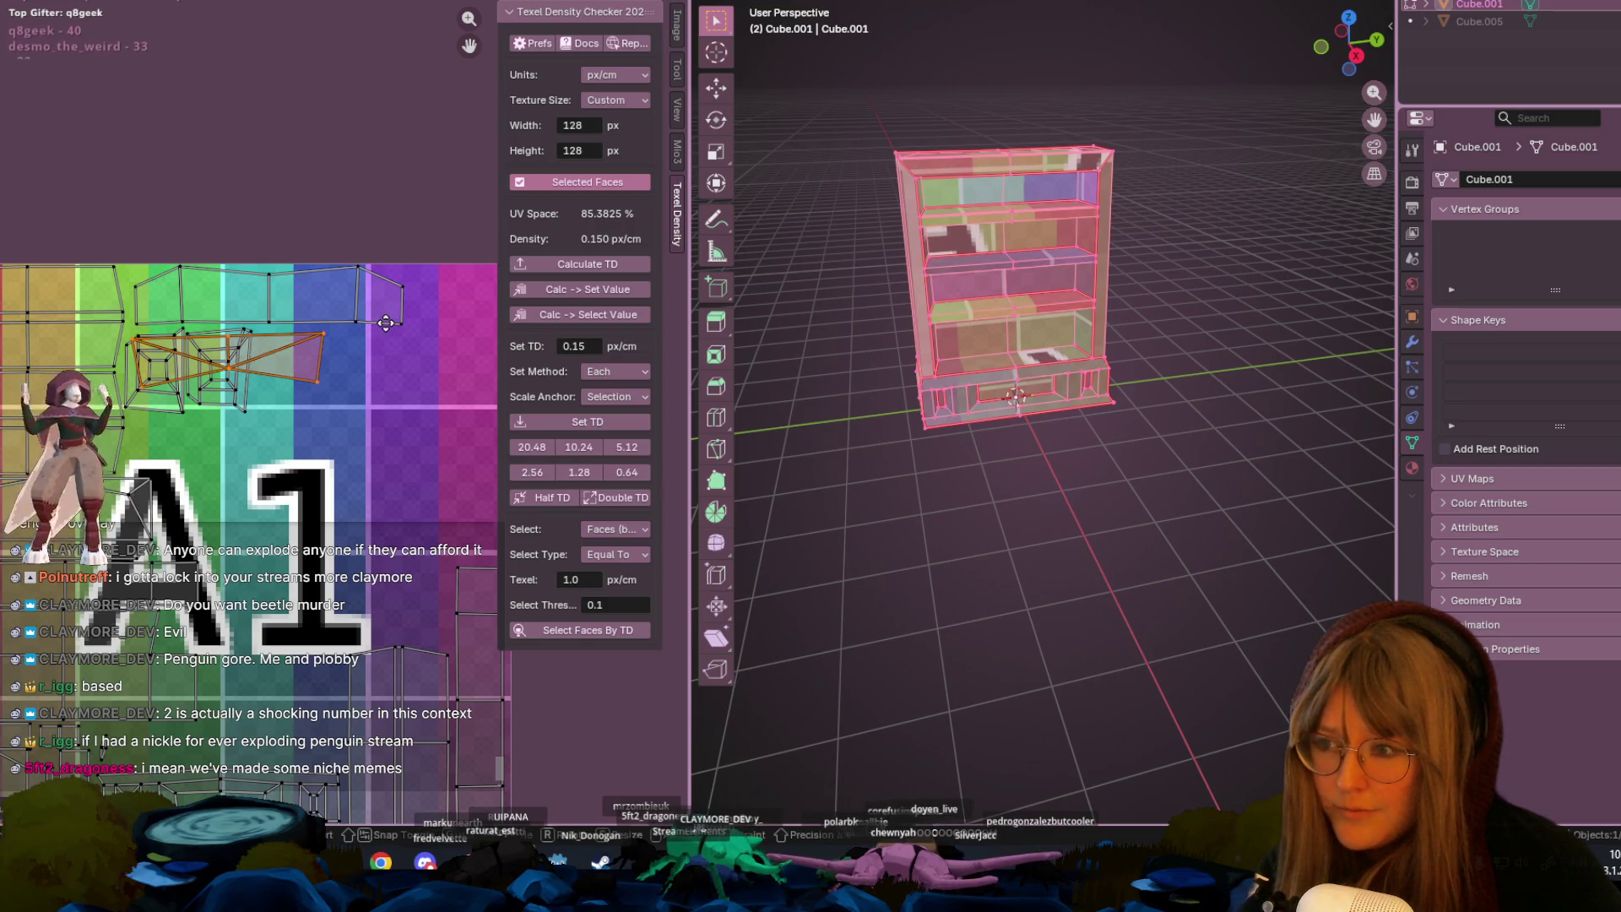
pyautogui.click(305, 396)
pyautogui.hotkey('ctrl', 'z')
pyautogui.press('g')
pyautogui.click(205, 483)
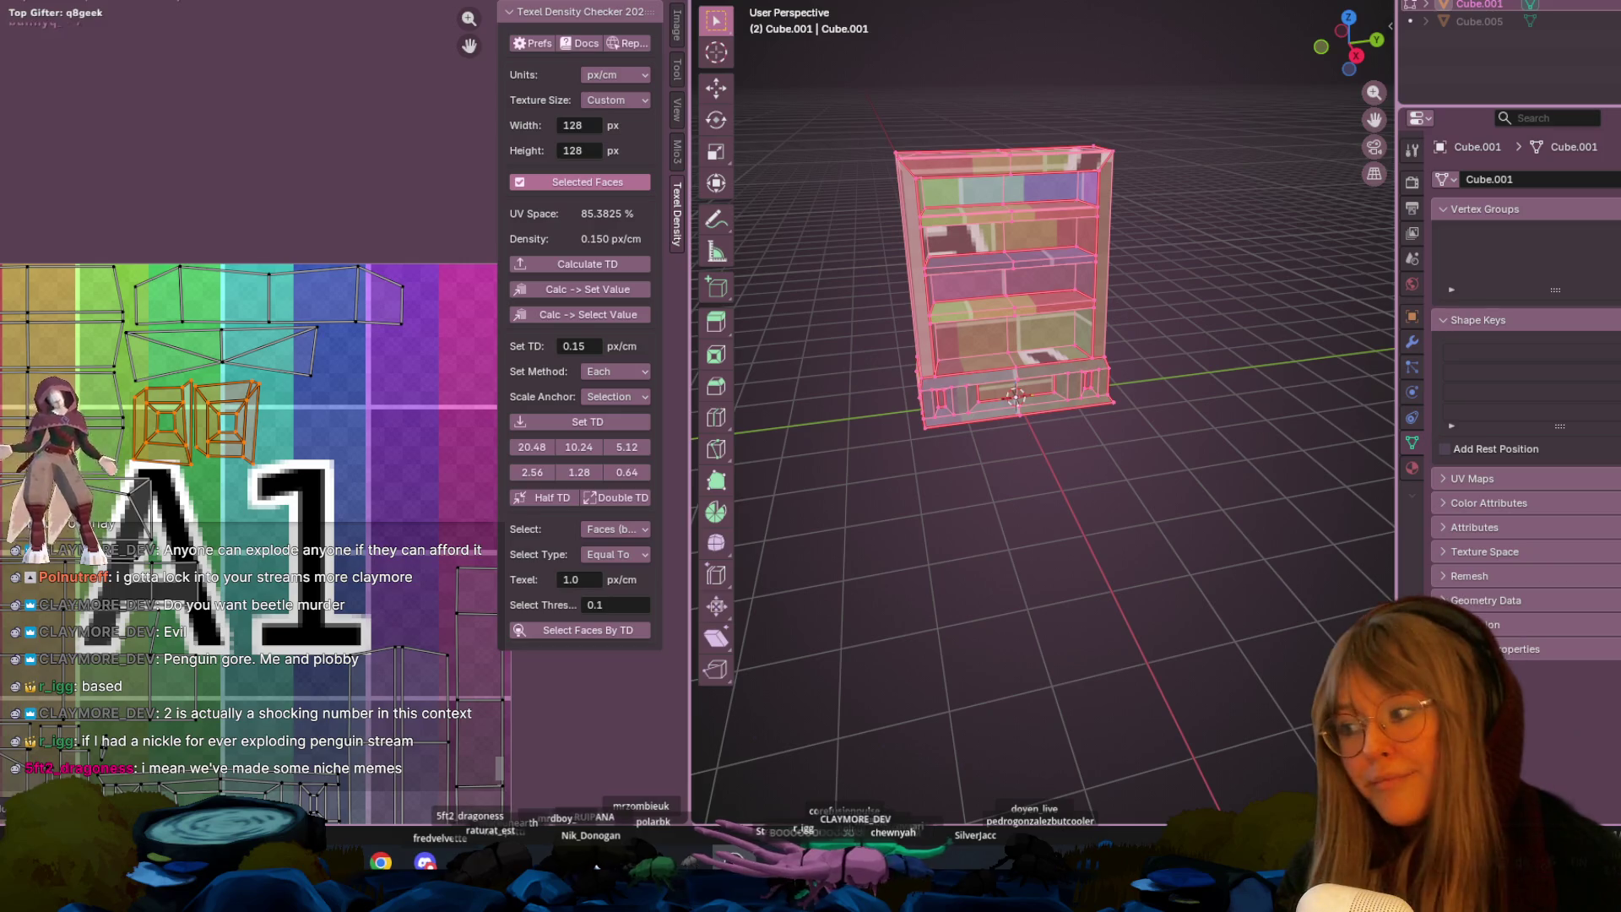
# - Orbit the 3D view around the bookshelf to a straight front view
pyautogui.moveTo(436, 454)
pyautogui.mouseDown(button='middle')
pyautogui.moveTo(356, 364)
pyautogui.moveTo(419, 441)
pyautogui.mouseUp(button='middle')
pyautogui.scroll(2, 1055, 364)
pyautogui.moveTo(1056, 364)
pyautogui.mouseDown(button='middle')
pyautogui.moveTo(1111, 499)
pyautogui.moveTo(998, 289)
pyautogui.moveTo(1023, 195)
pyautogui.mouseUp(button='middle')
pyautogui.moveTo(1013, 3)
pyautogui.mouseDown(button='middle')
pyautogui.moveTo(1143, 145)
pyautogui.moveTo(1056, 253)
pyautogui.moveTo(1010, 30)
pyautogui.mouseUp(button='middle')
pyautogui.moveTo(919, 142); pyautogui.dragTo(1107, 55, button='middle')
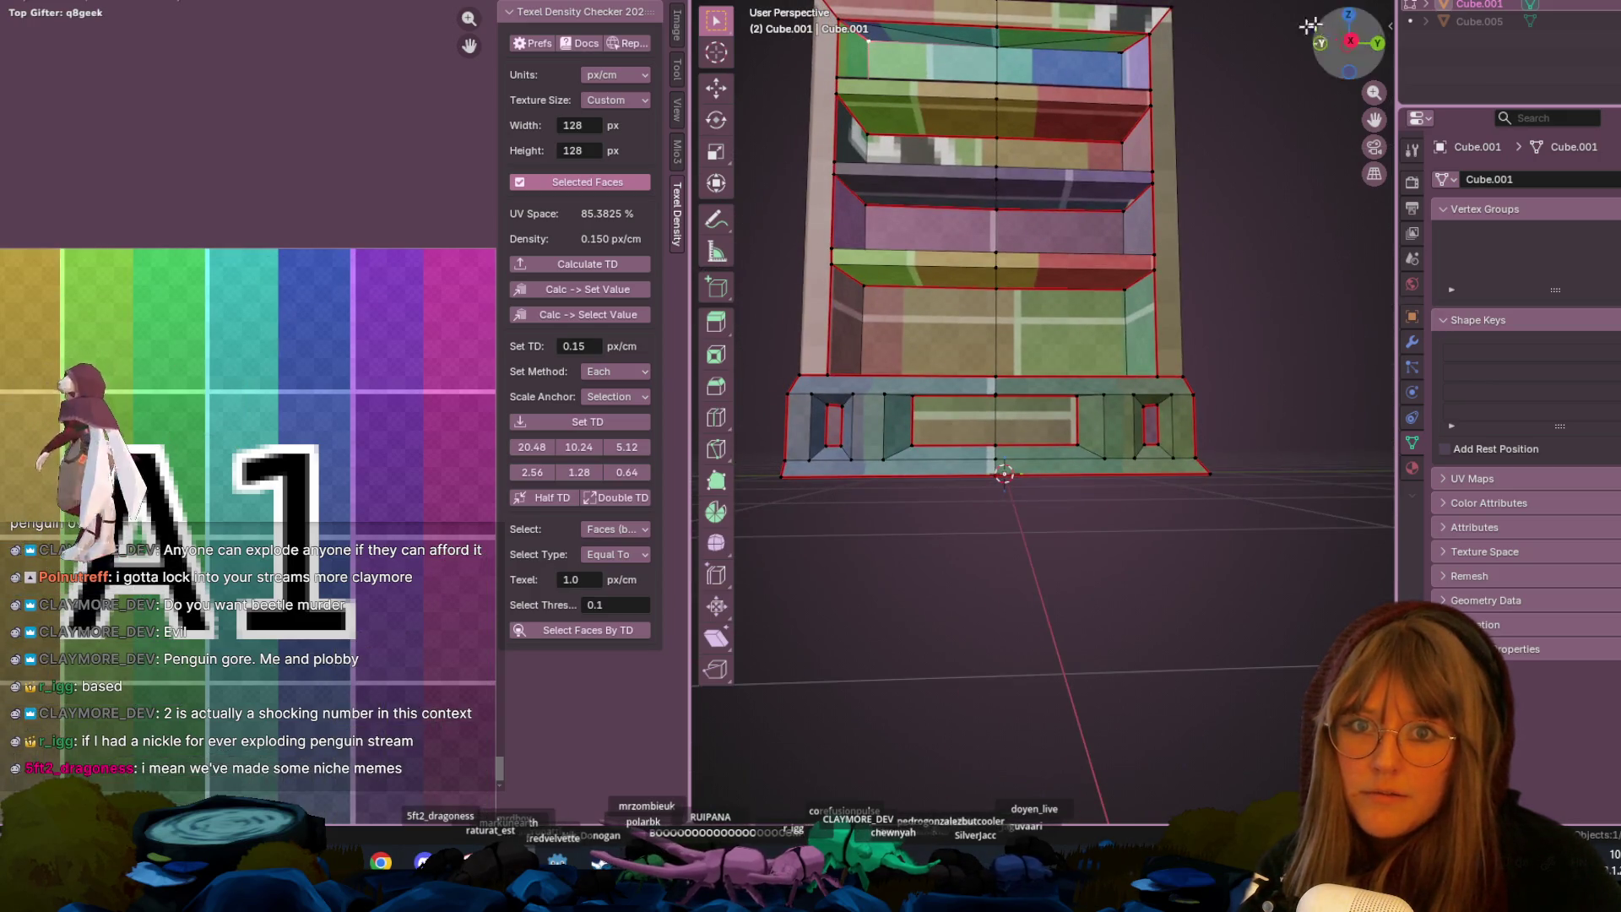
# - View the bookshelf from above and select all its faces to show every UV island
pyautogui.scroll(3, 1108, 52)
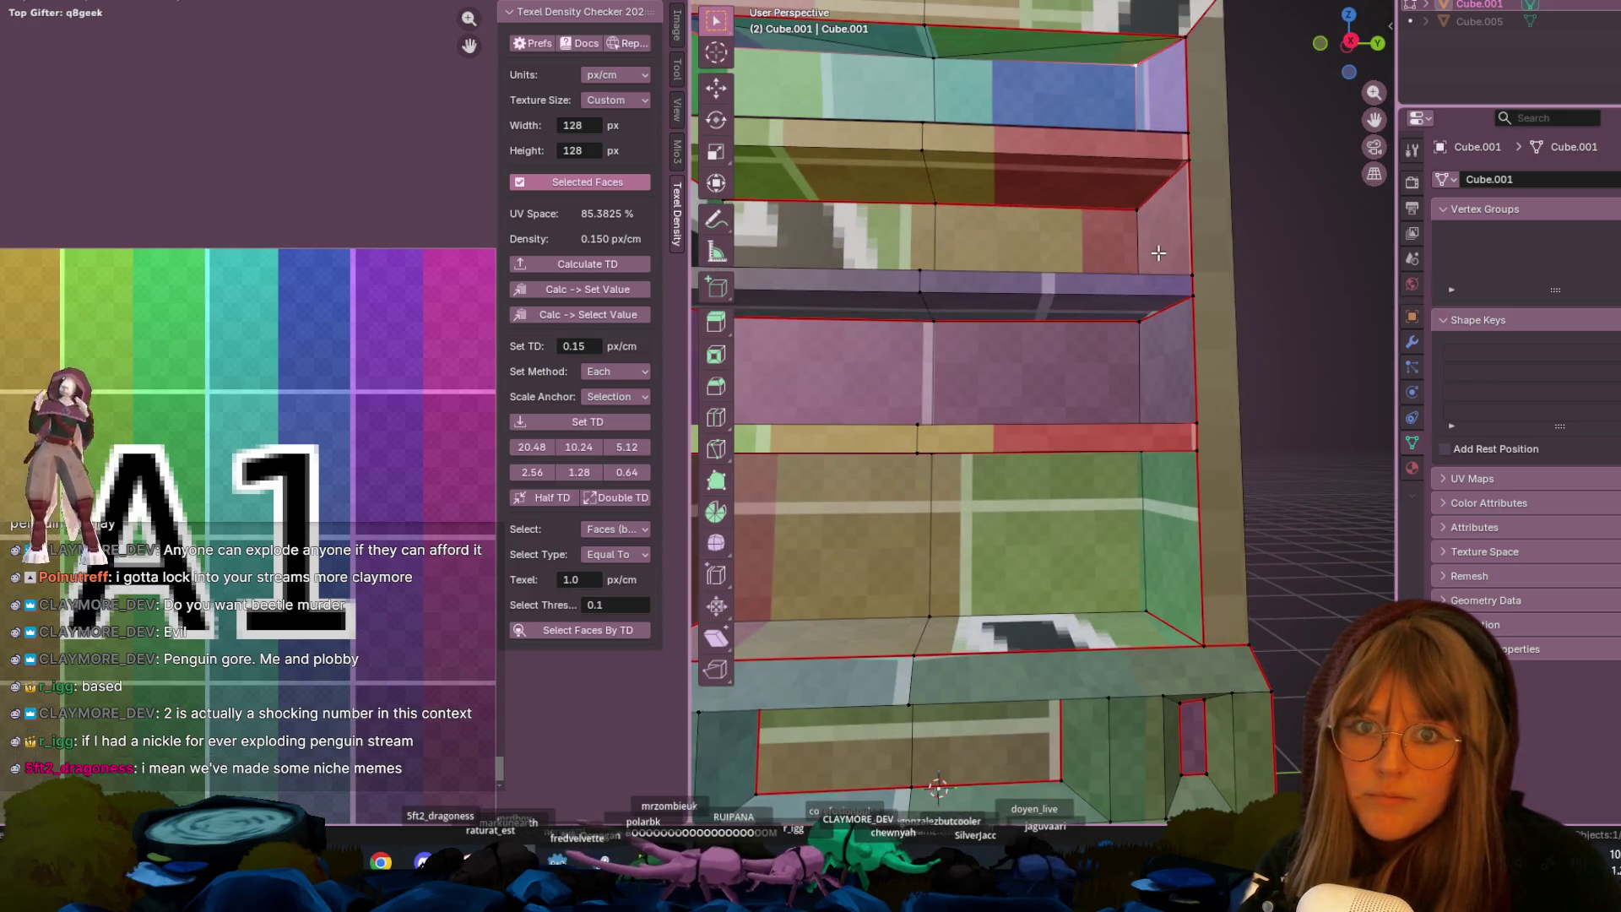
pyautogui.scroll(-5, 1158, 253)
pyautogui.moveTo(1150, 185)
pyautogui.mouseDown(button='middle')
pyautogui.moveTo(1201, 304)
pyautogui.moveTo(1151, 362)
pyautogui.mouseUp(button='middle')
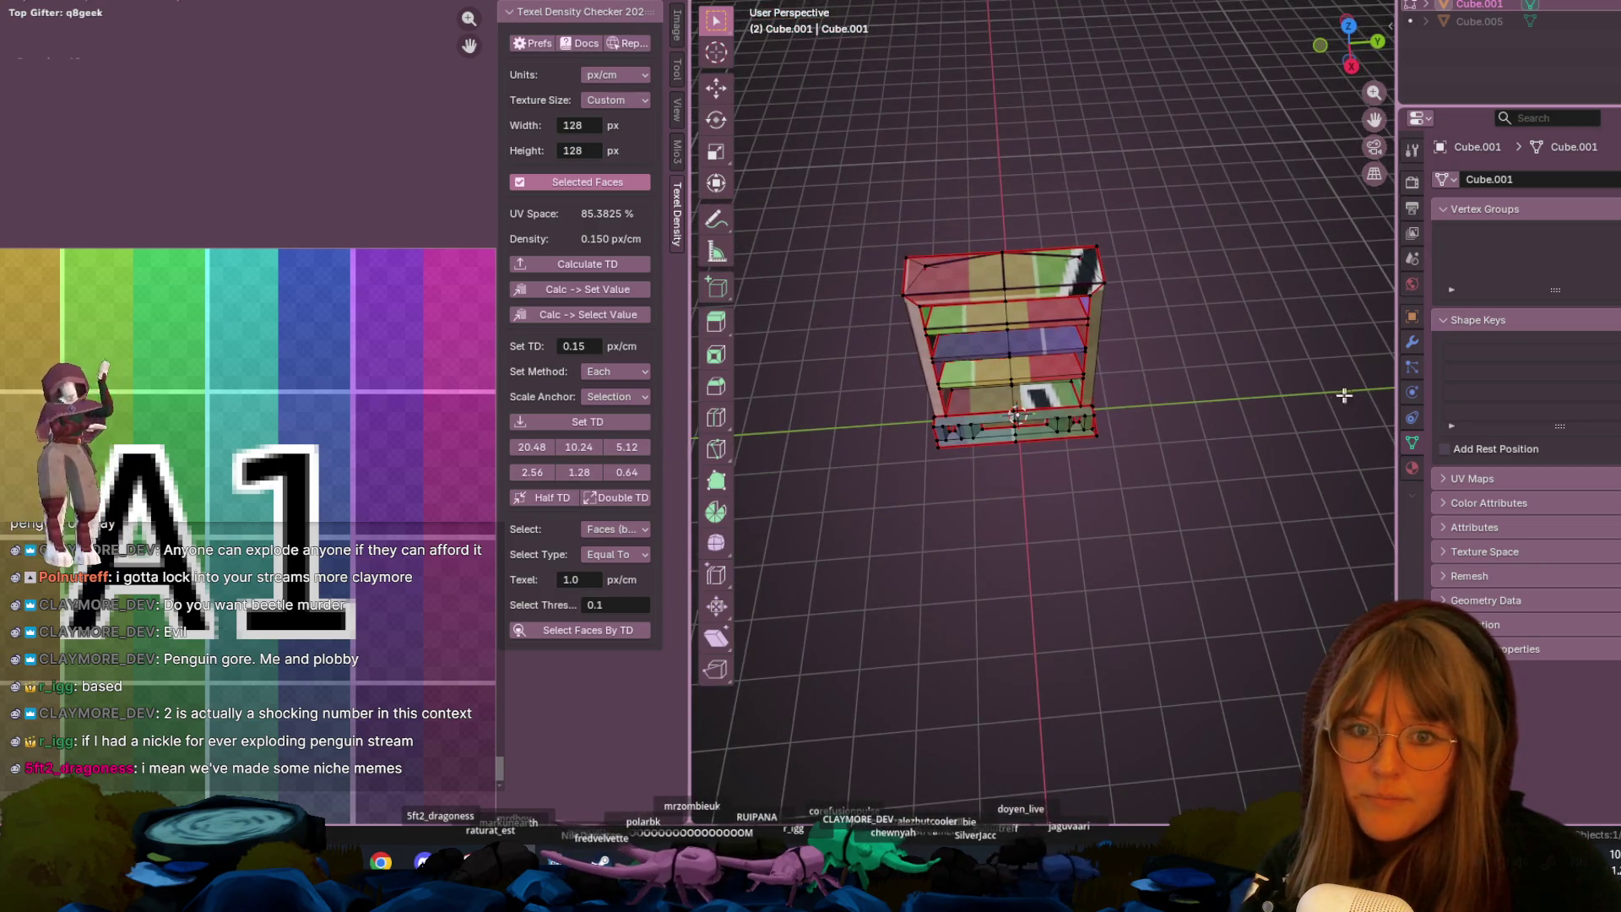
pyautogui.press('a')
pyautogui.scroll(-2, 1280, 389)
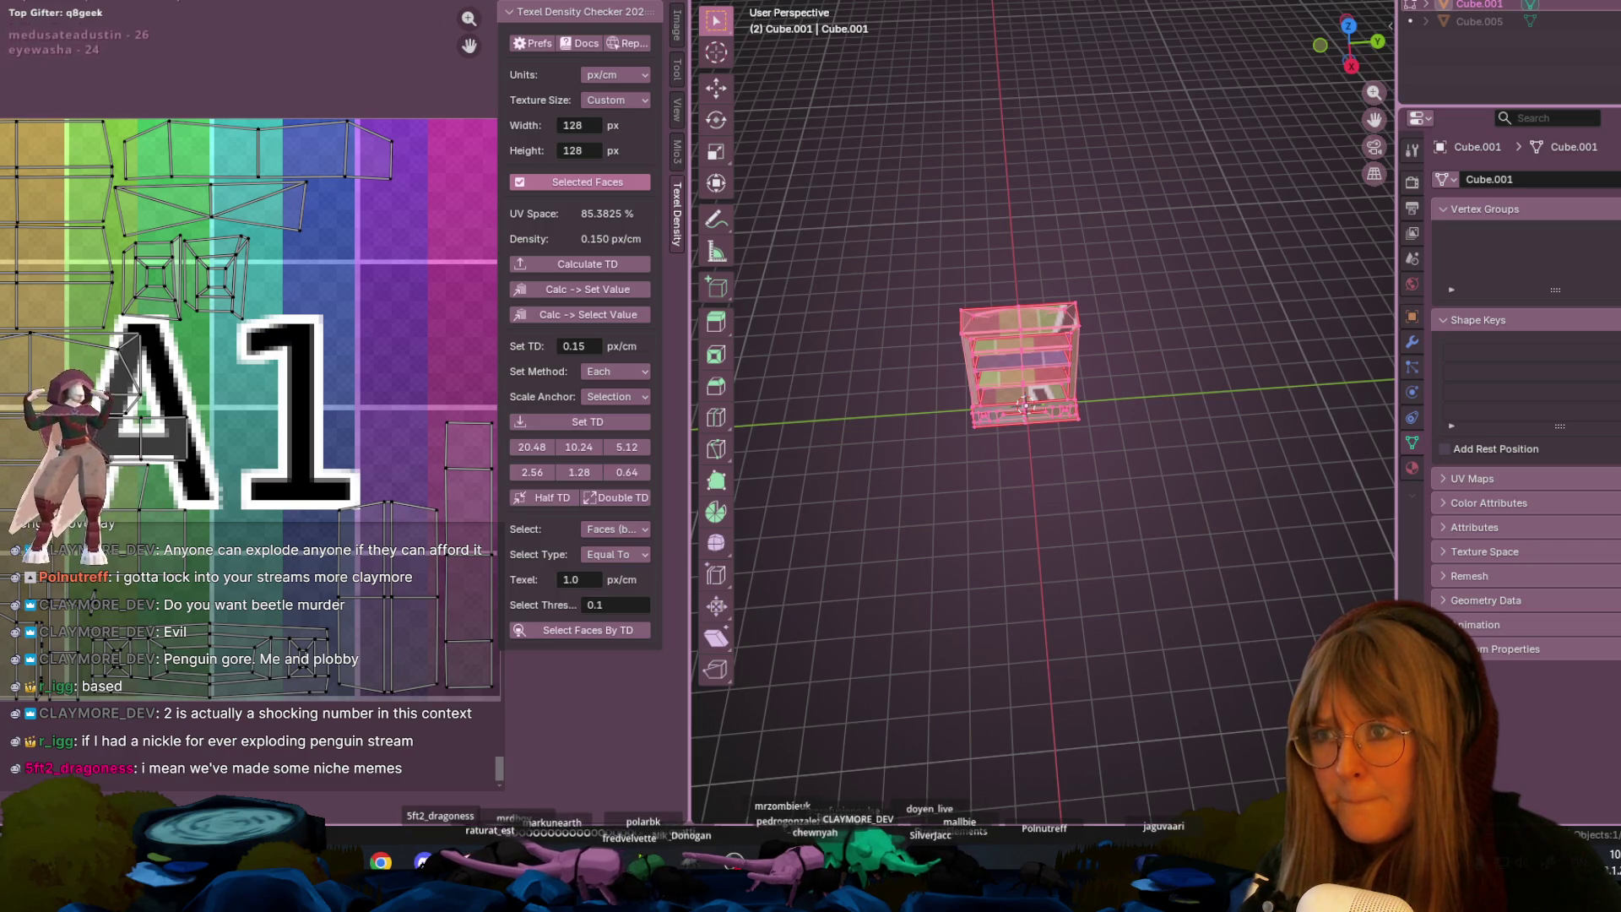
# - Preview the pixel-art texture behind the UVs, then switch back to the Untitled.001 grid image
pyautogui.click(473, 7)
pyautogui.click(462, 17)
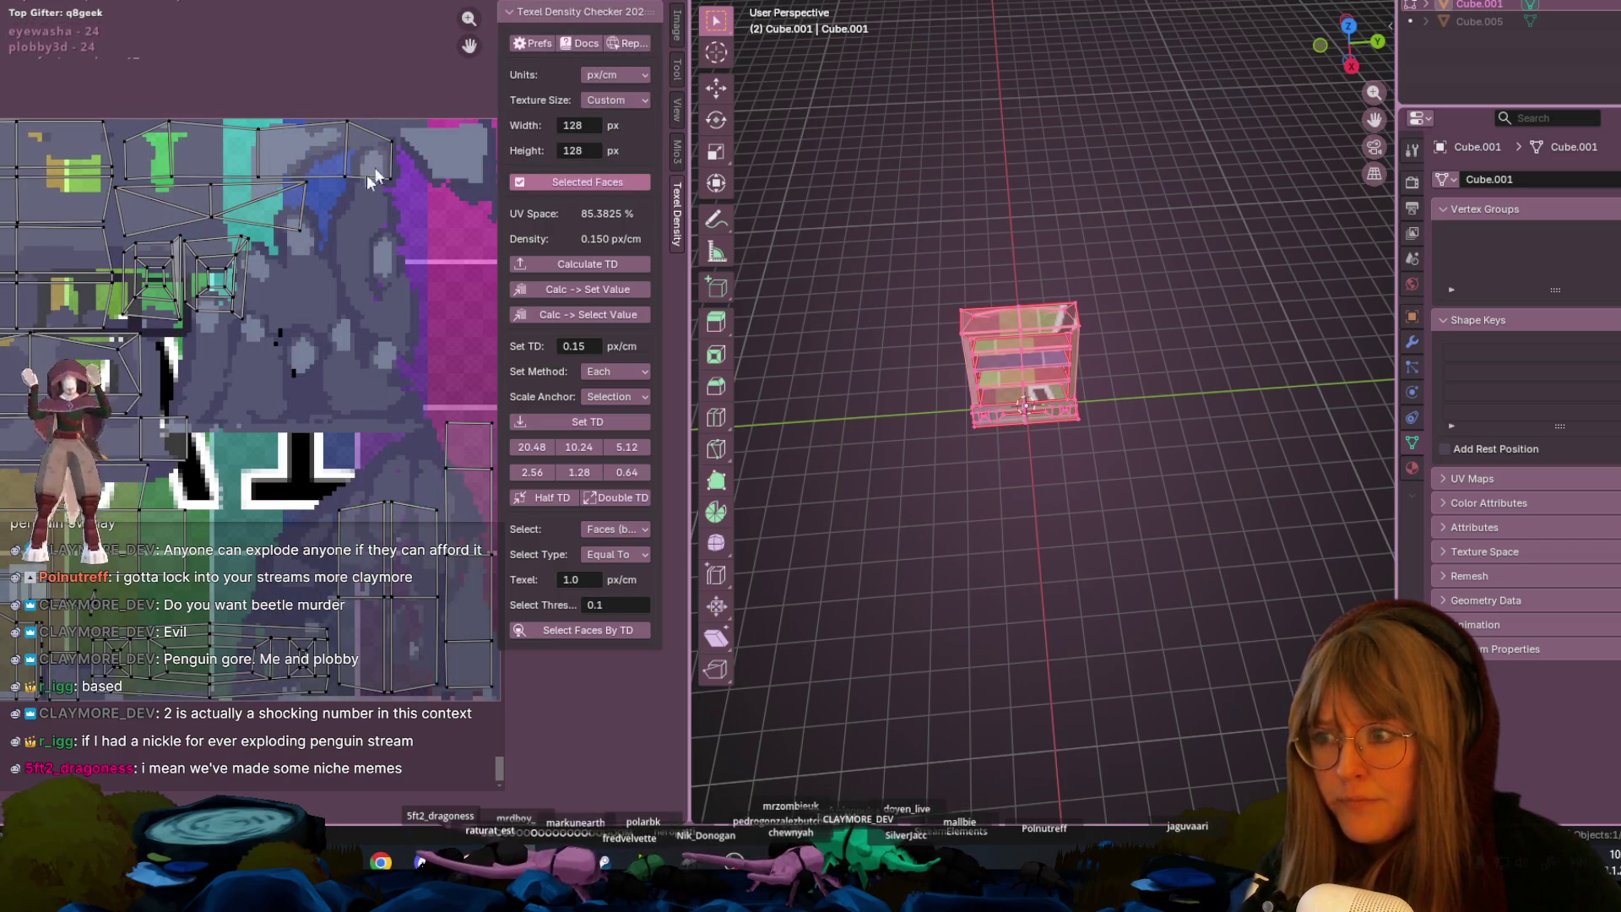
pyautogui.moveTo(372, 179); pyautogui.dragTo(347, 34, button='middle')
pyautogui.scroll(1, 342, 44)
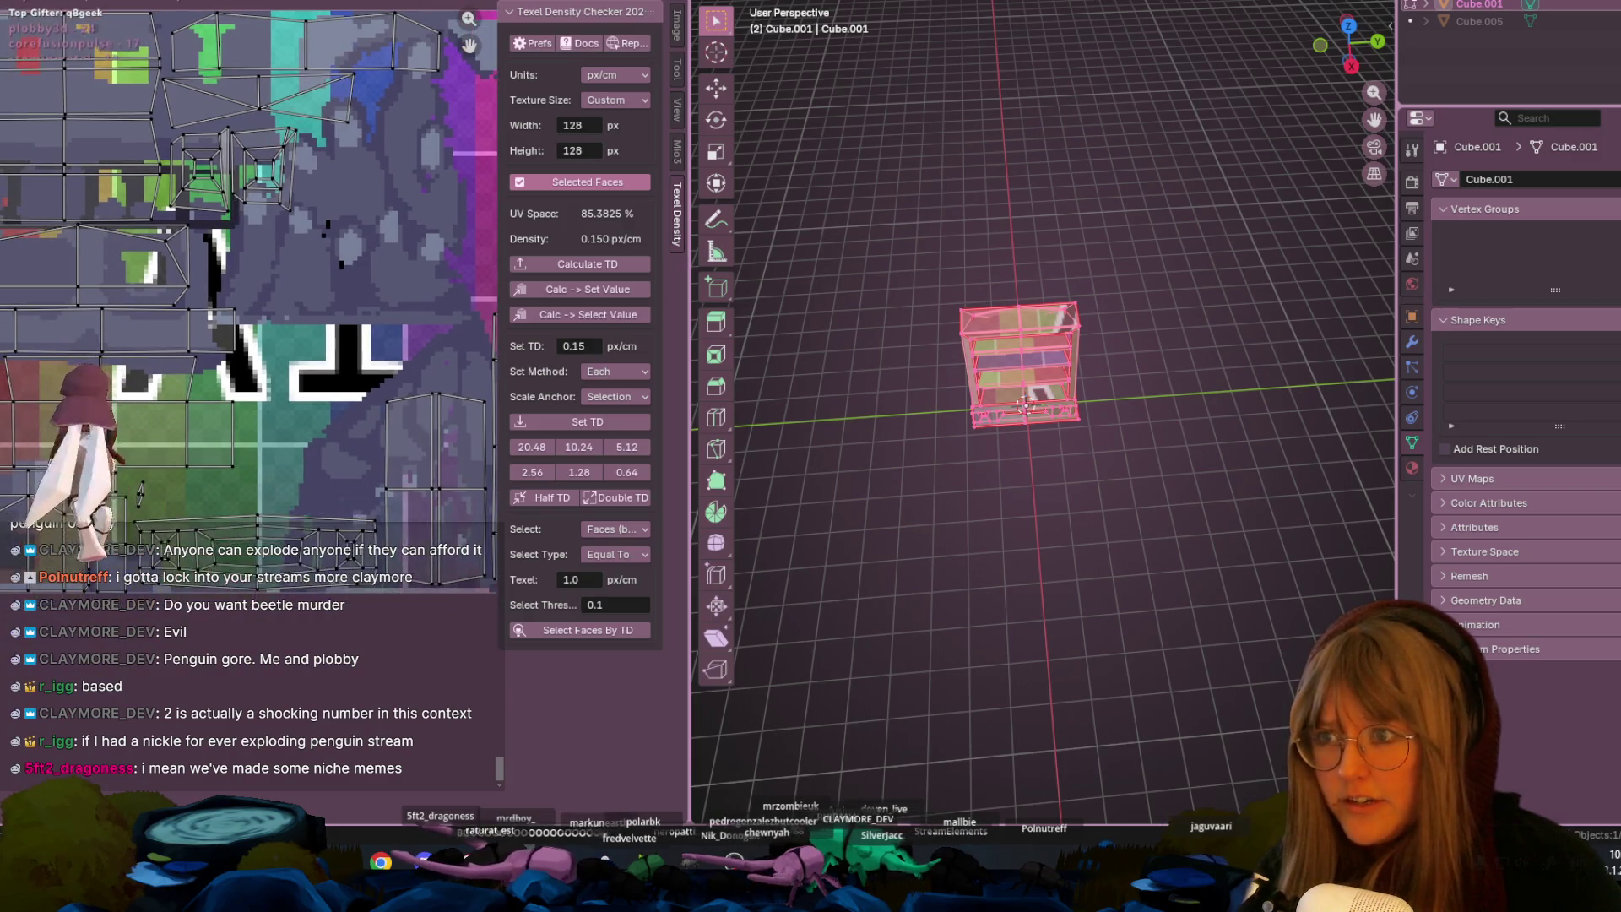
pyautogui.click(478, 5)
pyautogui.click(498, 27)
pyautogui.moveTo(473, 67); pyautogui.dragTo(358, 137, button='middle')
# - Leave the bookshelf in object mode and return to the Layout workspace
pyautogui.press('Tab')
pyautogui.press('Tab')
pyautogui.press('Tab')
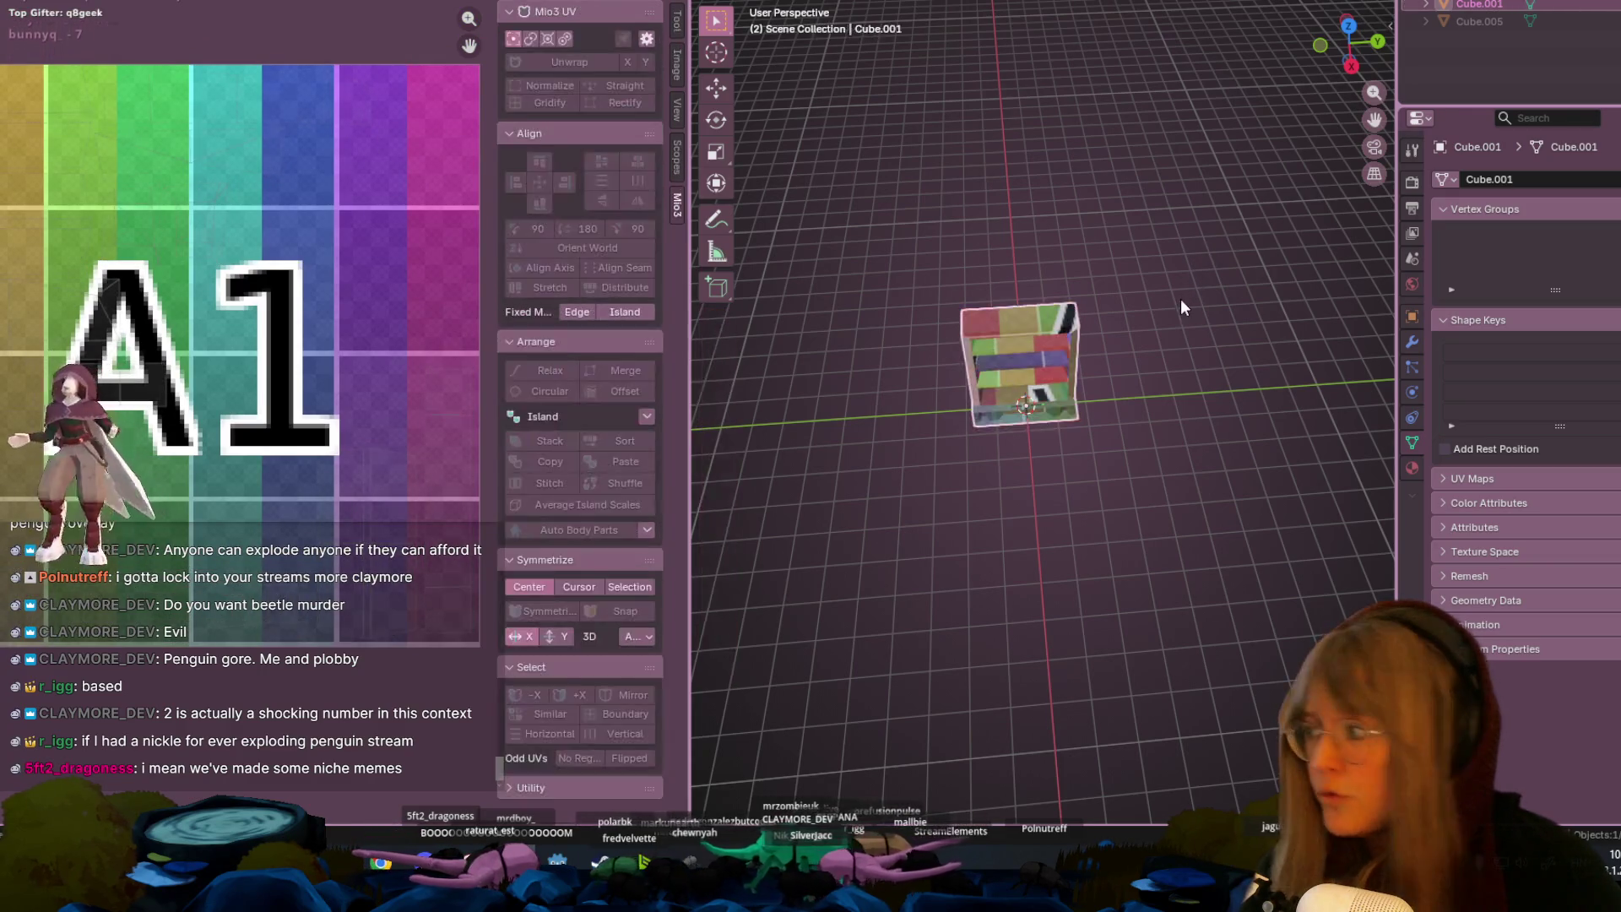
pyautogui.press('Tab')
pyautogui.press('Tab')
pyautogui.press('Tab')
pyautogui.press('Tab')
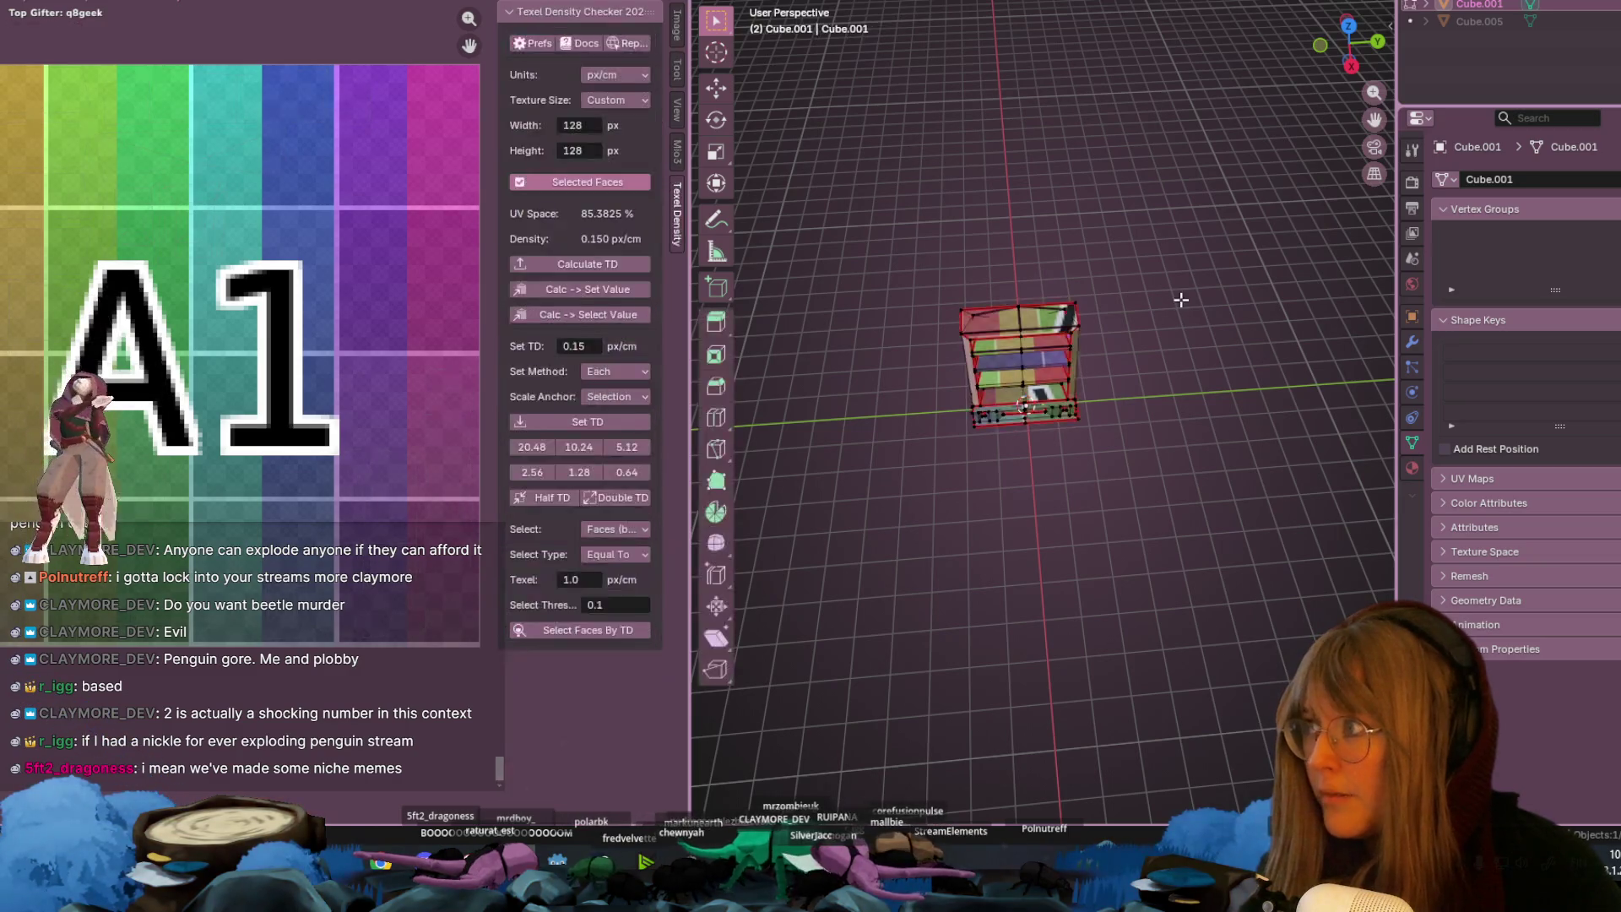
pyautogui.press('Tab')
pyautogui.press('Tab')
pyautogui.press('Tab')
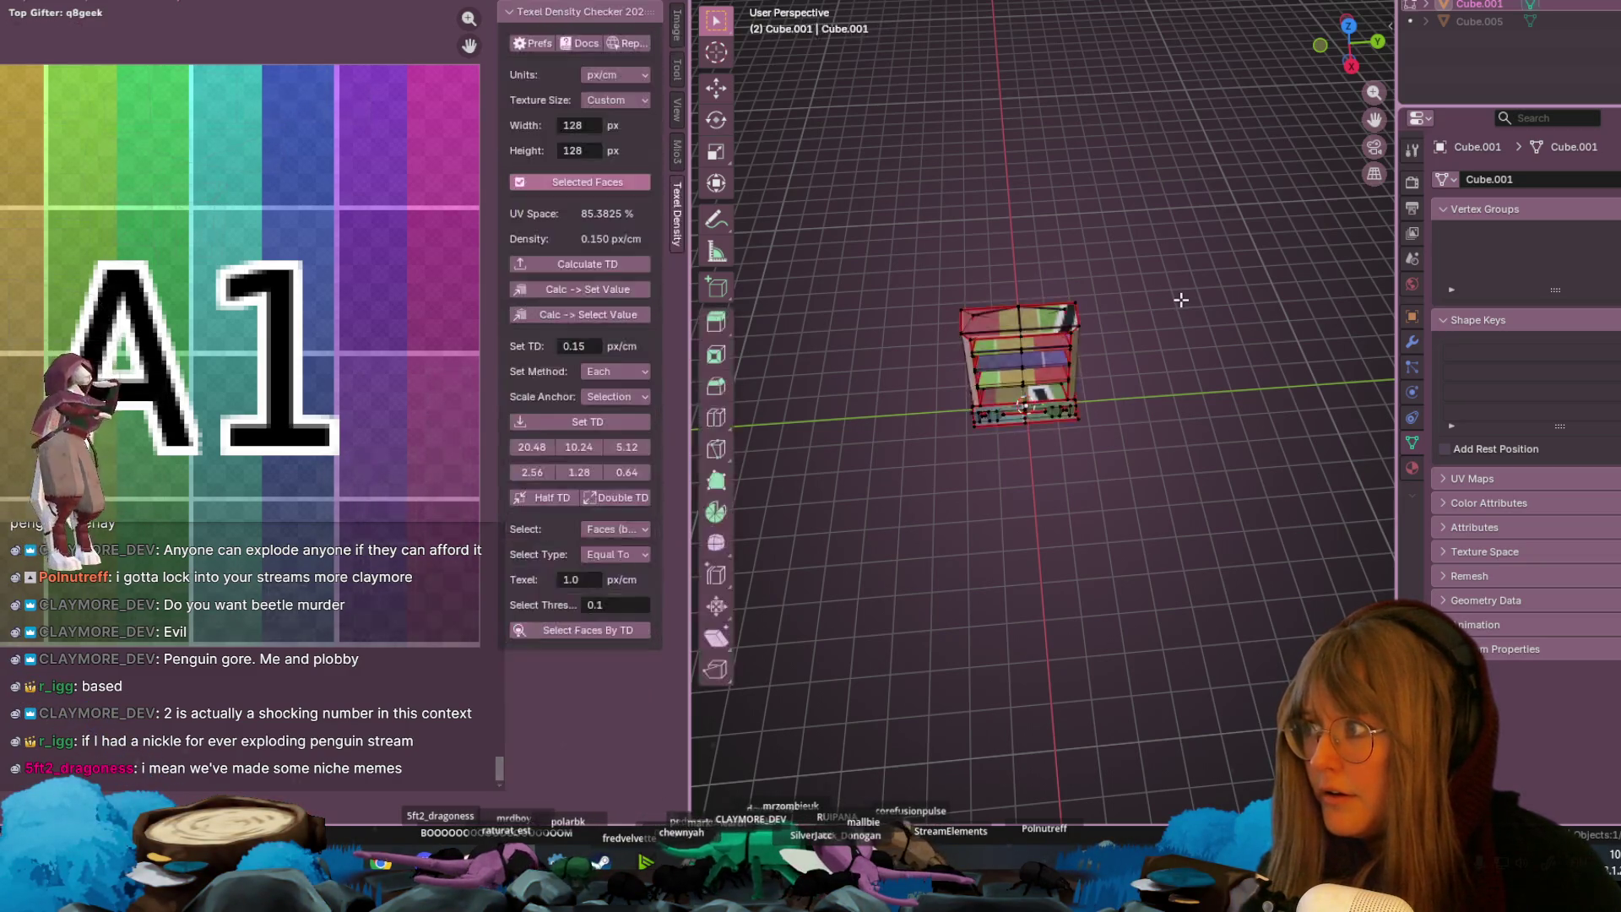
pyautogui.press('Tab')
pyautogui.press('Tab')
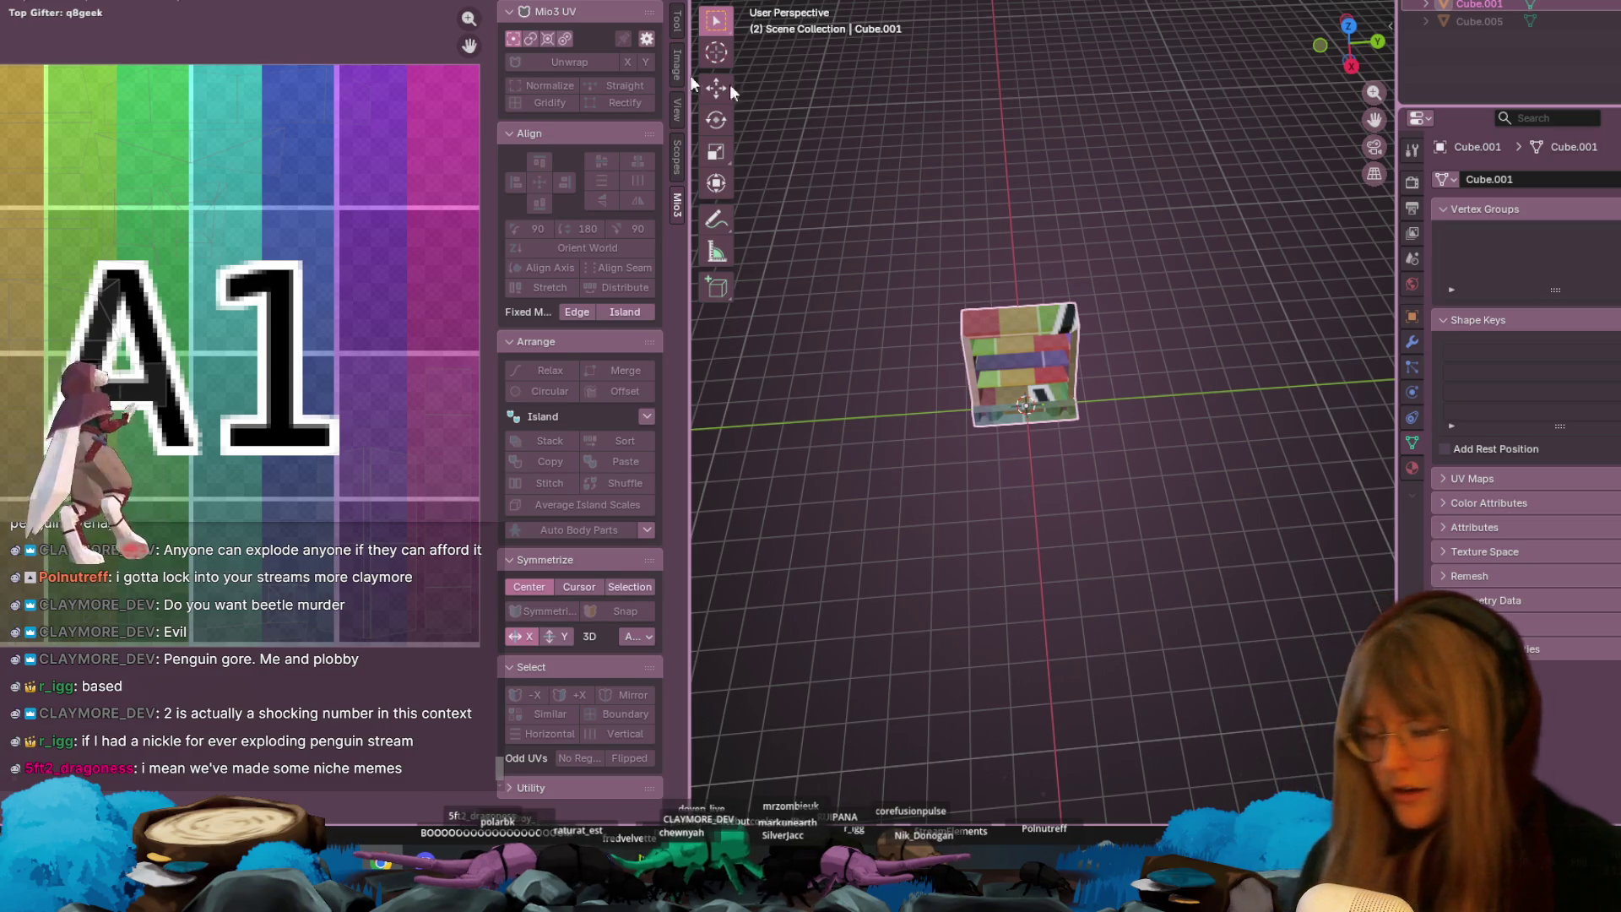
pyautogui.hotkey('ctrl', 'pageup')
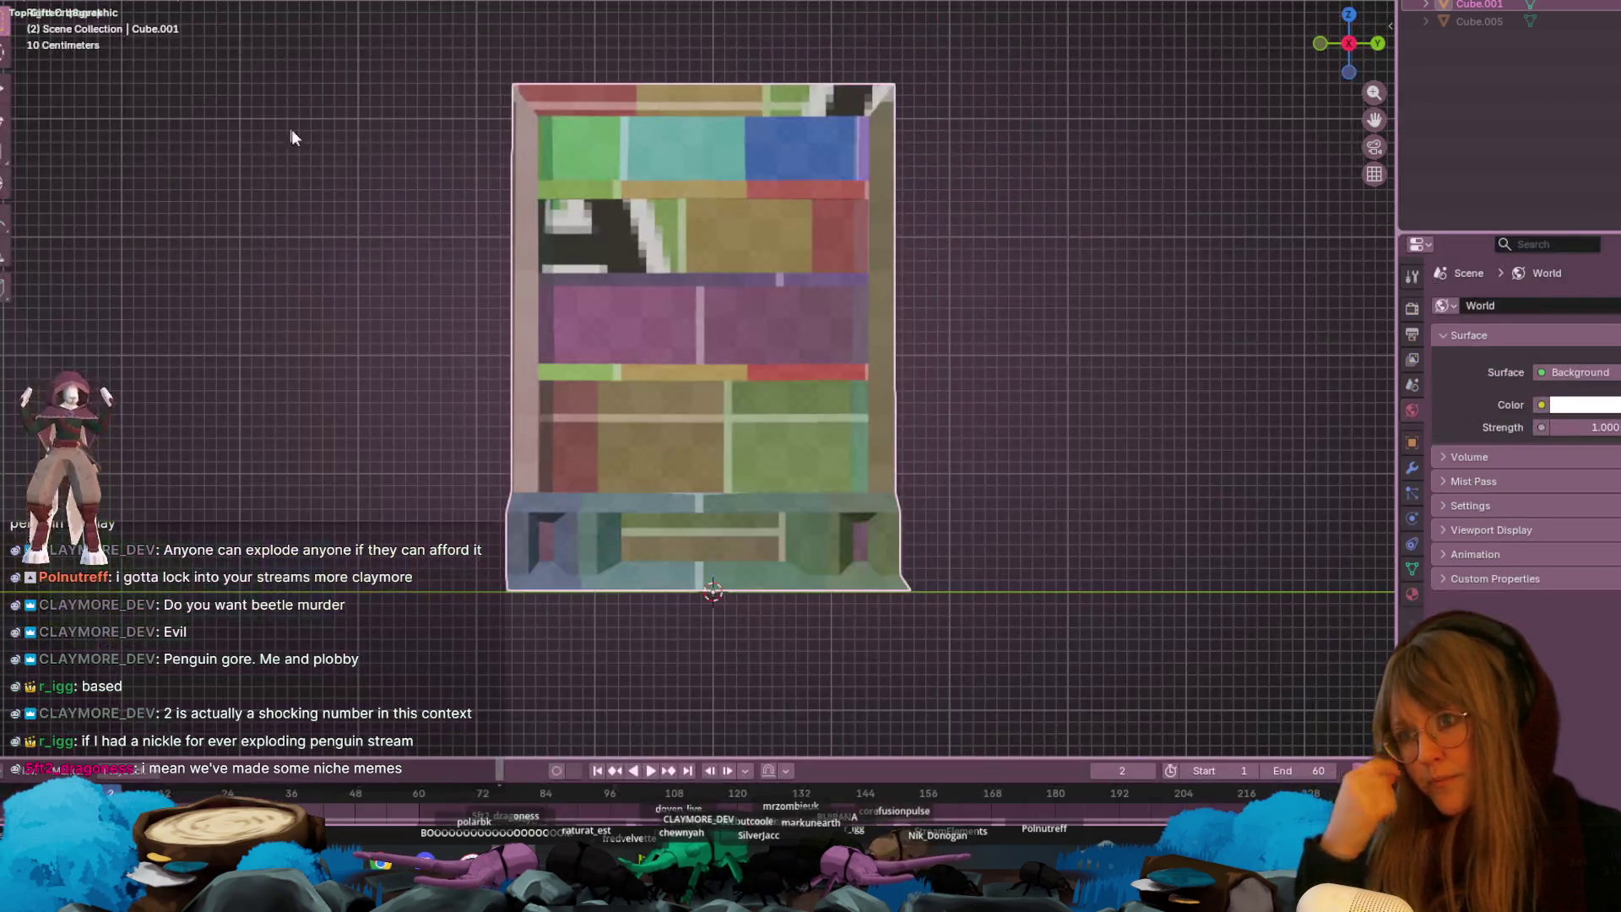
# - Orbit the textured bookshelf to User Perspective, then bring the Twitch window forward
pyautogui.scroll(-4, 719, 508)
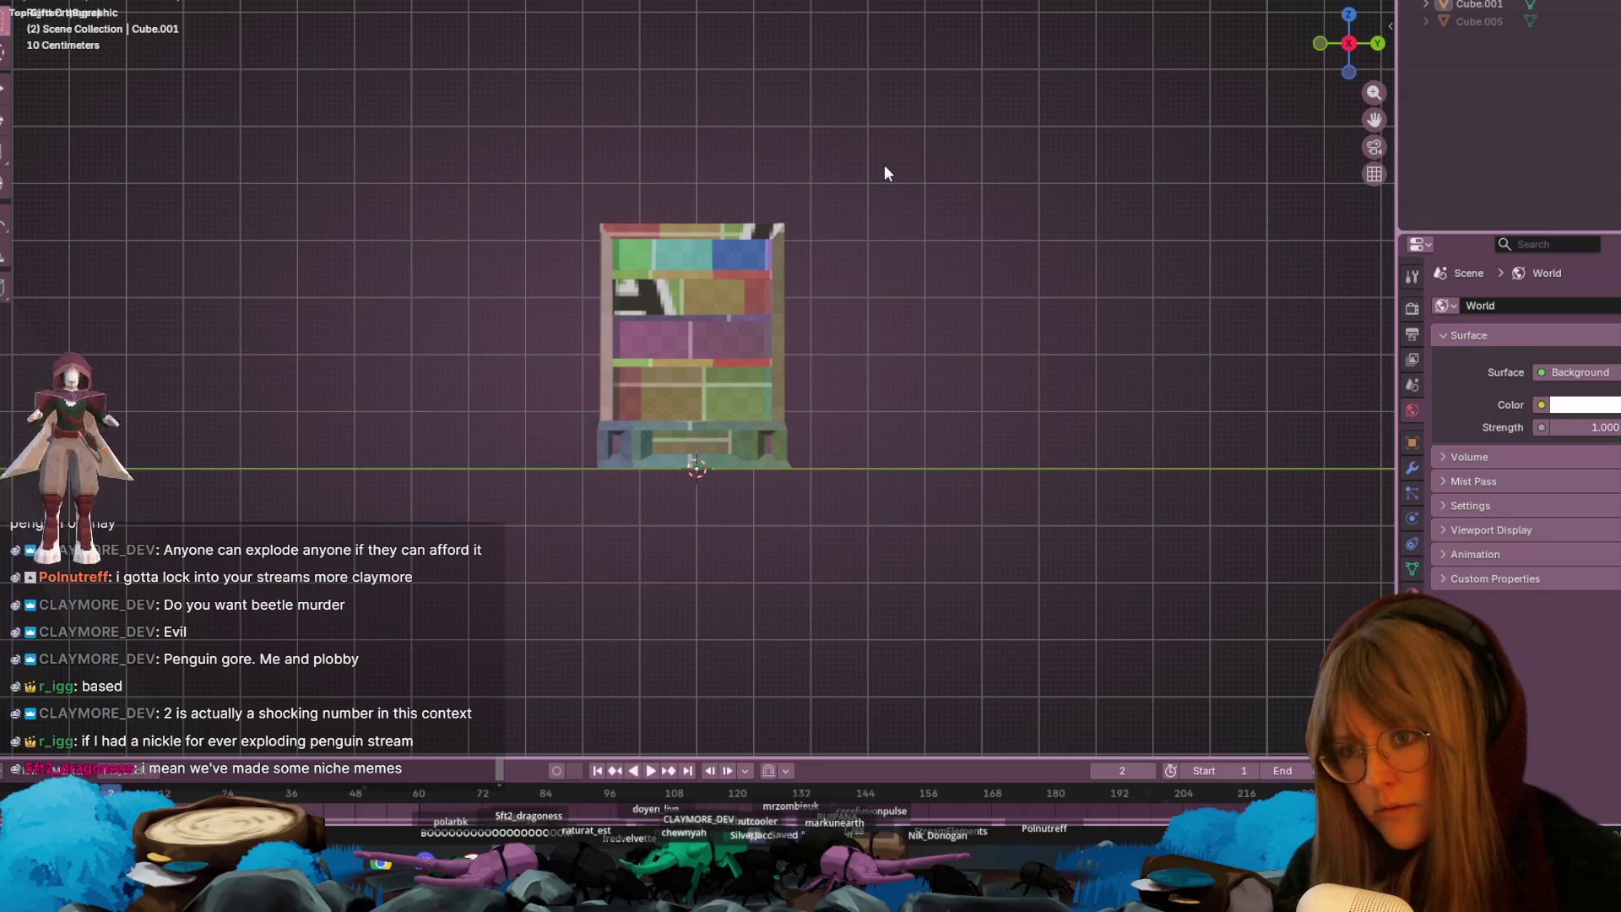
pyautogui.moveTo(1150, 93); pyautogui.dragTo(1151, 176, button='middle')
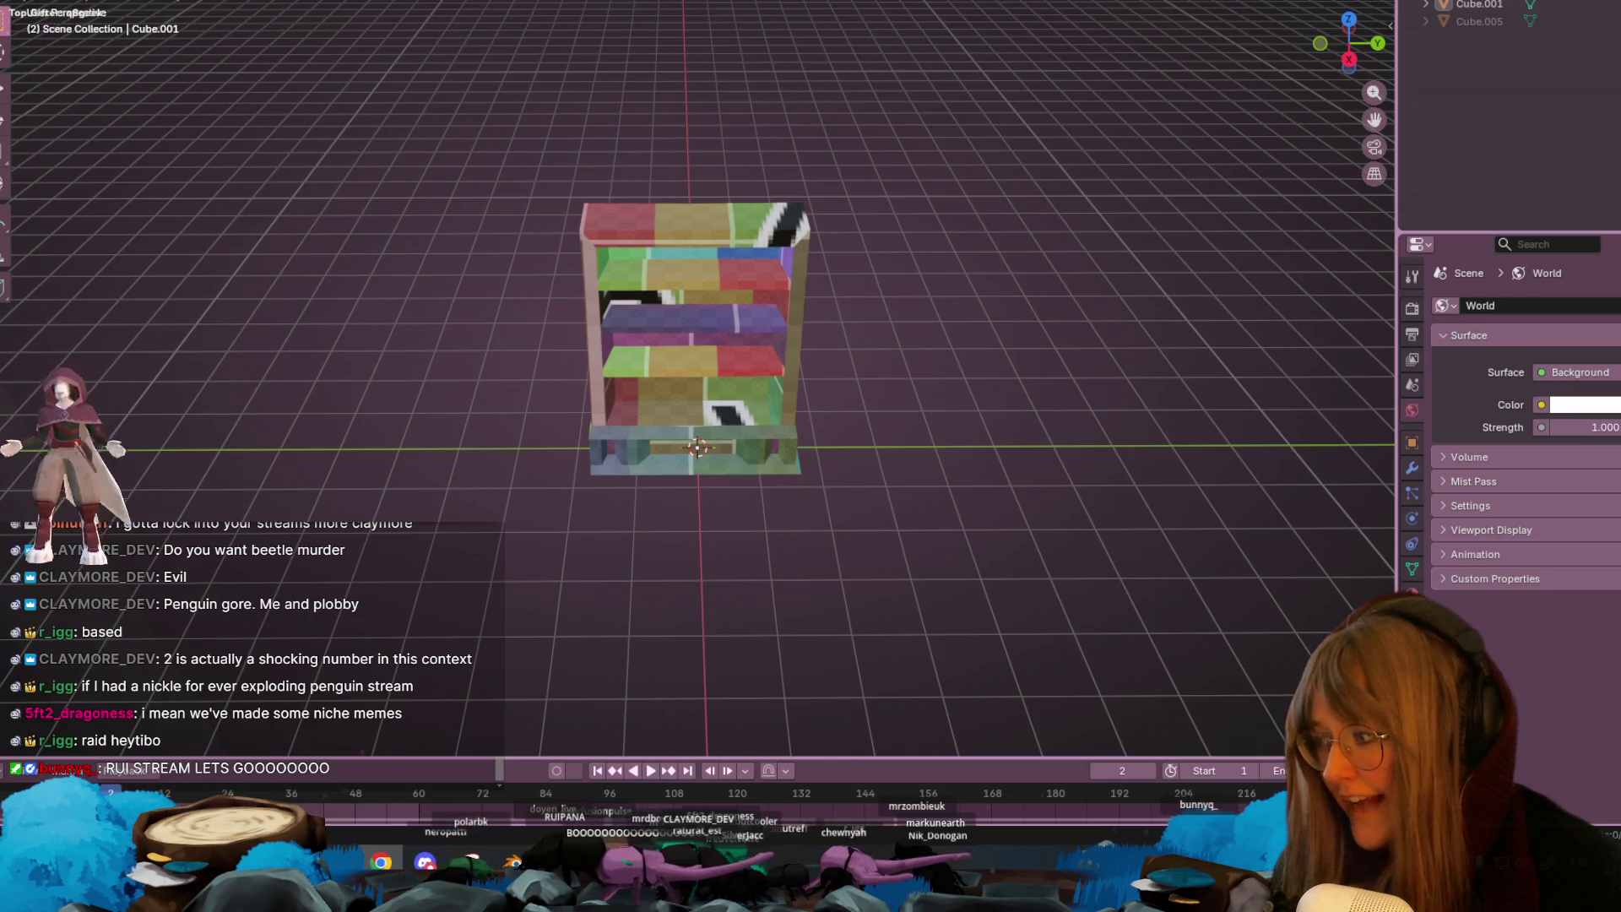
pyautogui.hotkey('alt', 'Tab')
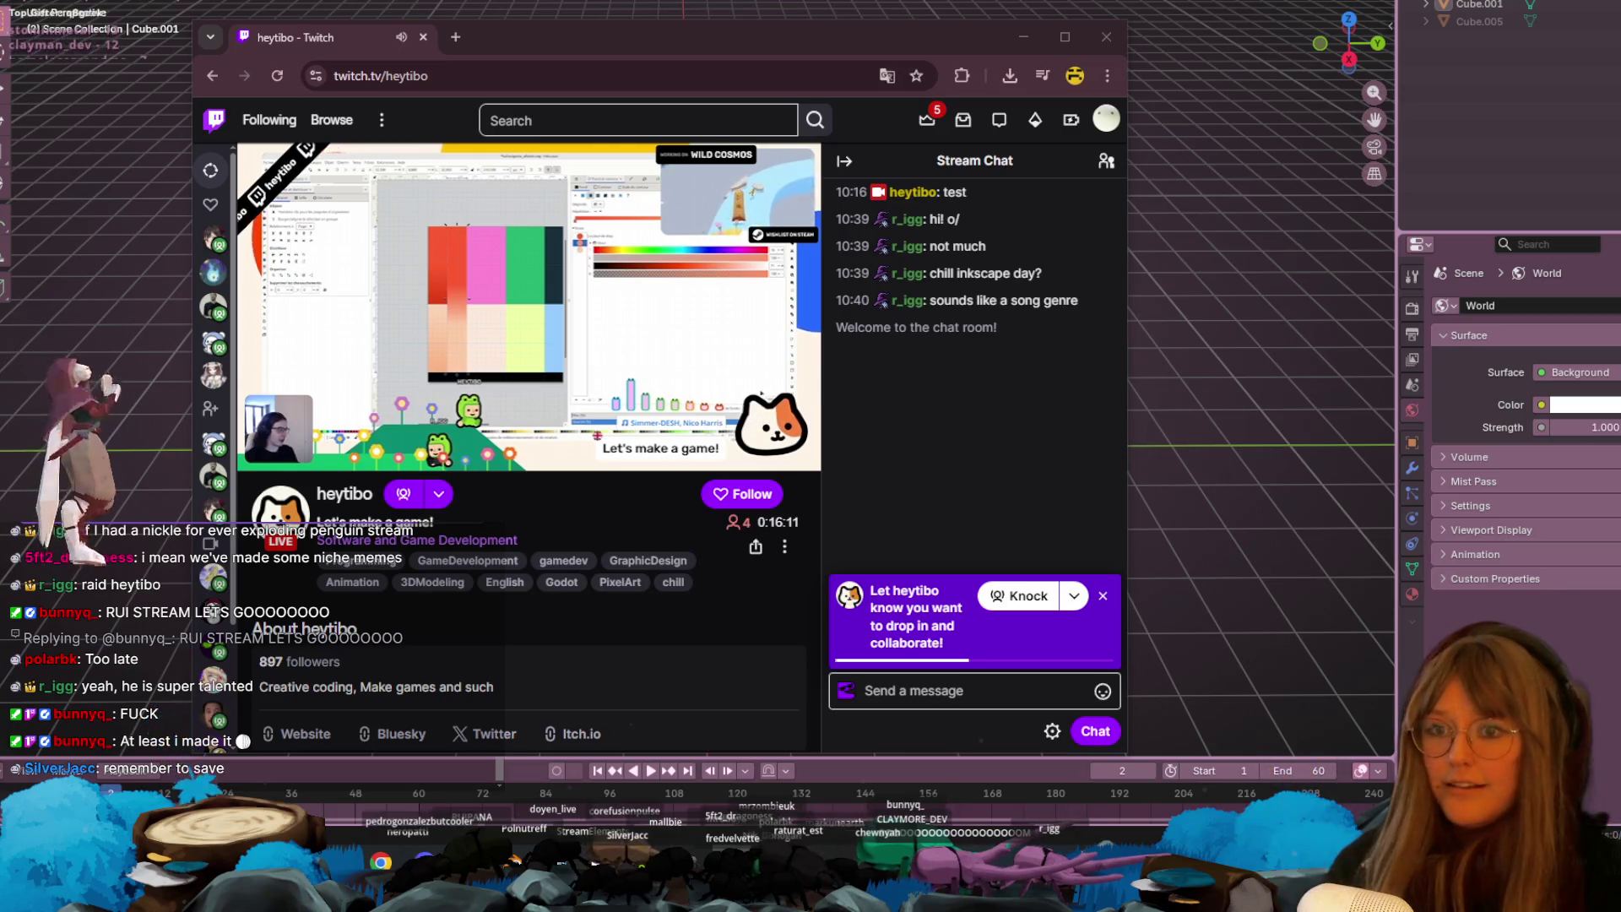
# - Restore the Chrome Twitch window and send 'Hello!!!' in the stream chat
pyautogui.click(1239, 290)
pyautogui.moveTo(1258, 282); pyautogui.dragTo(1249, 275, button='middle')
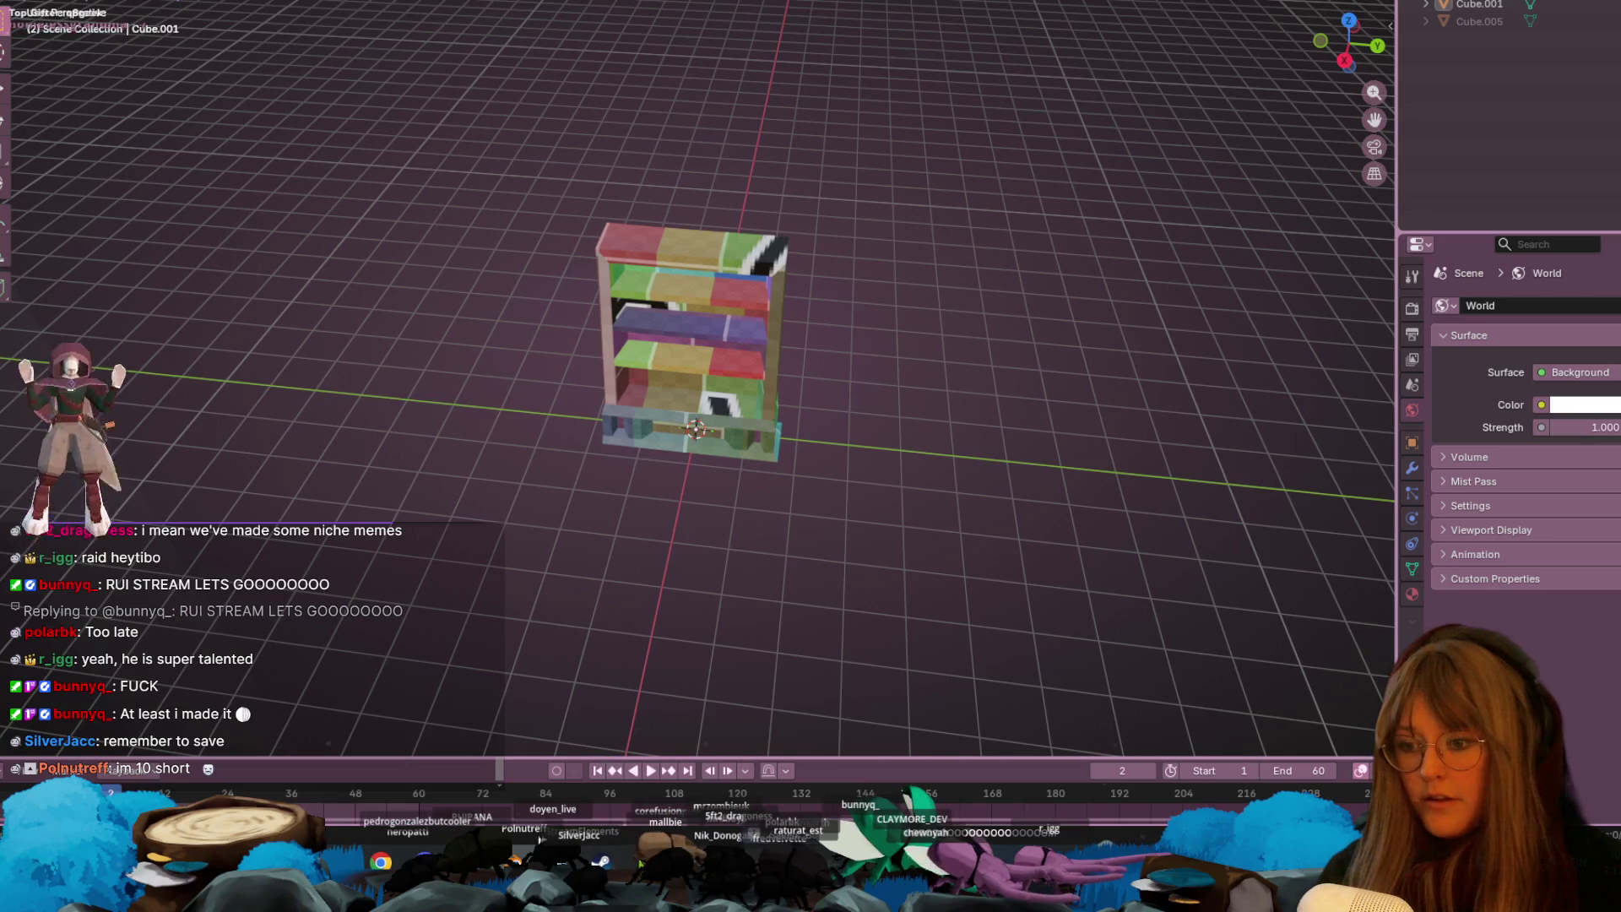
pyautogui.moveTo(381, 861)
pyautogui.click(396, 823)
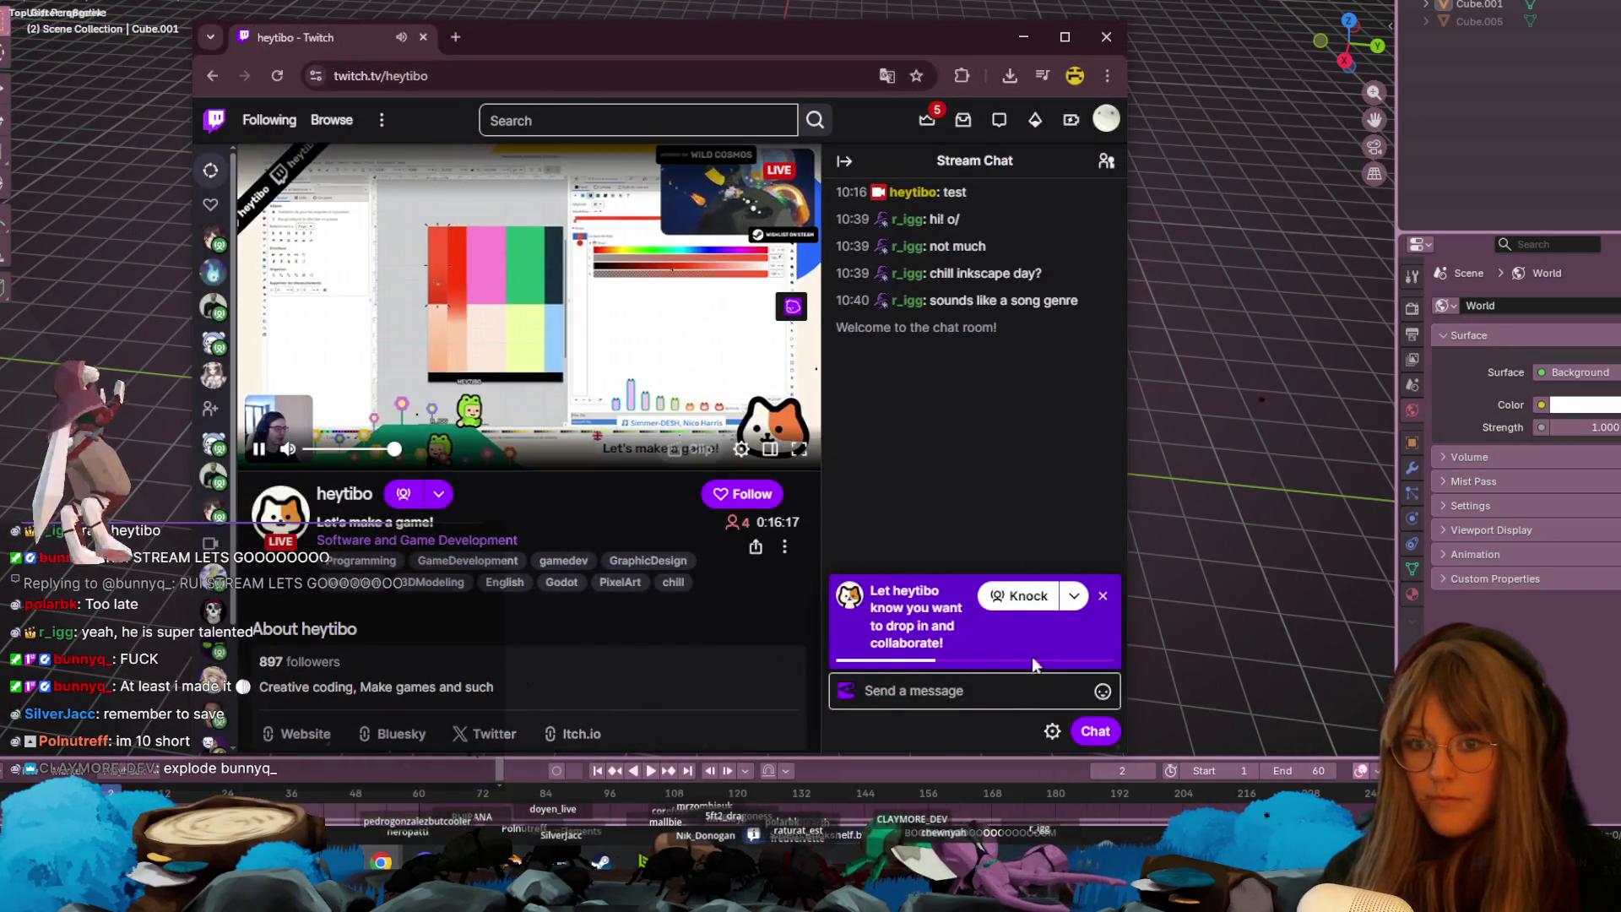
pyautogui.click(987, 688)
pyautogui.write('Hell')
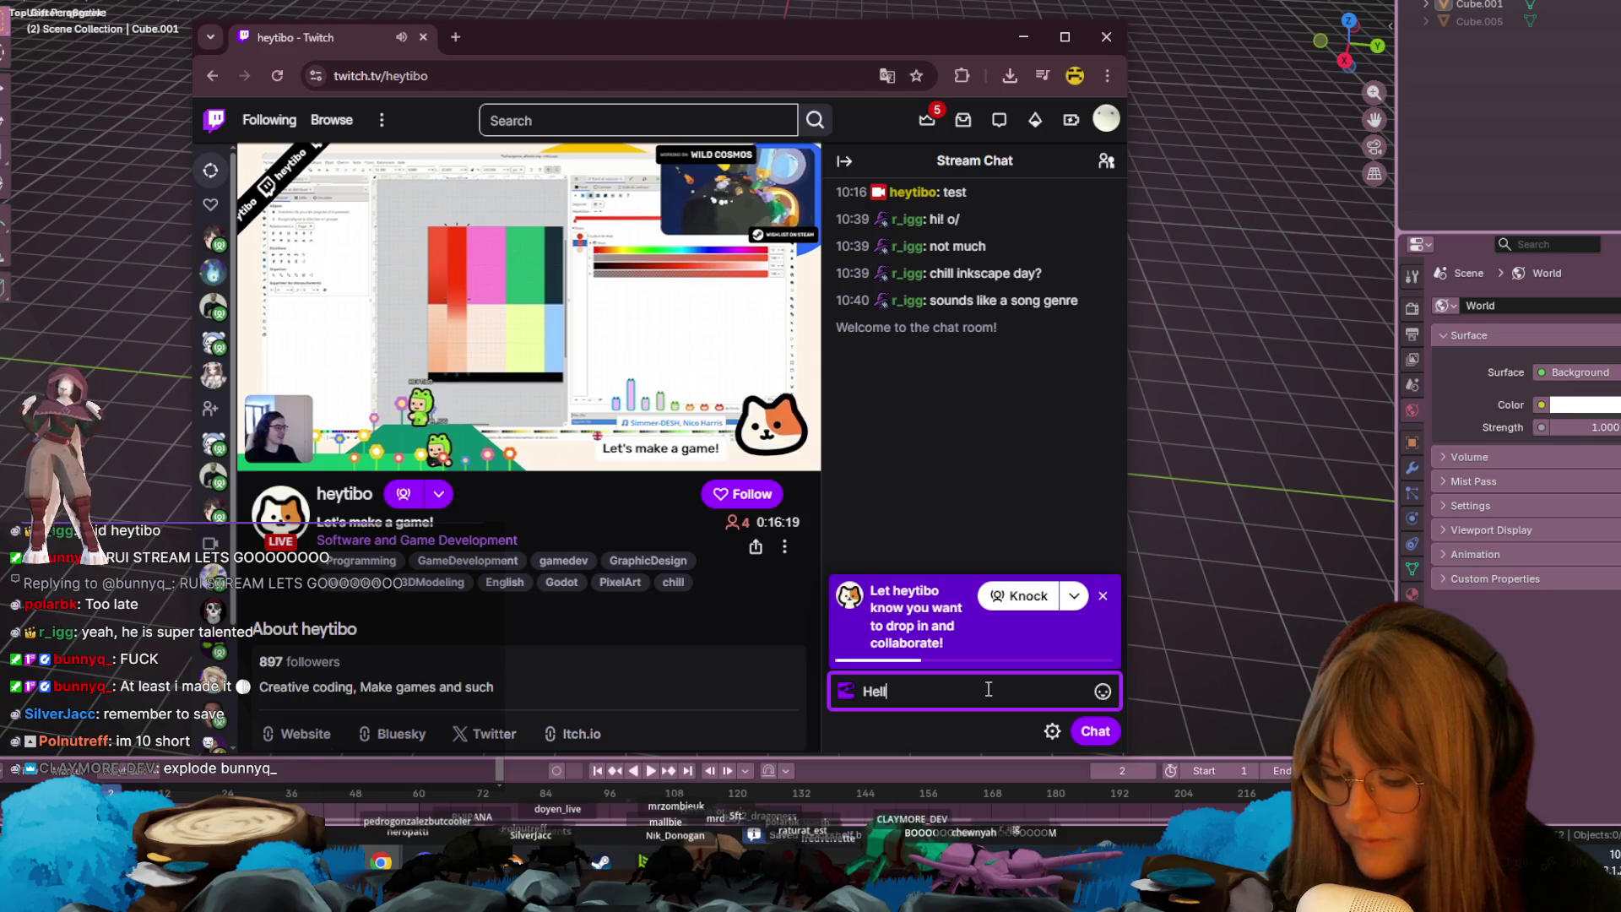
pyautogui.write('o!!!')
pyautogui.press('Return')
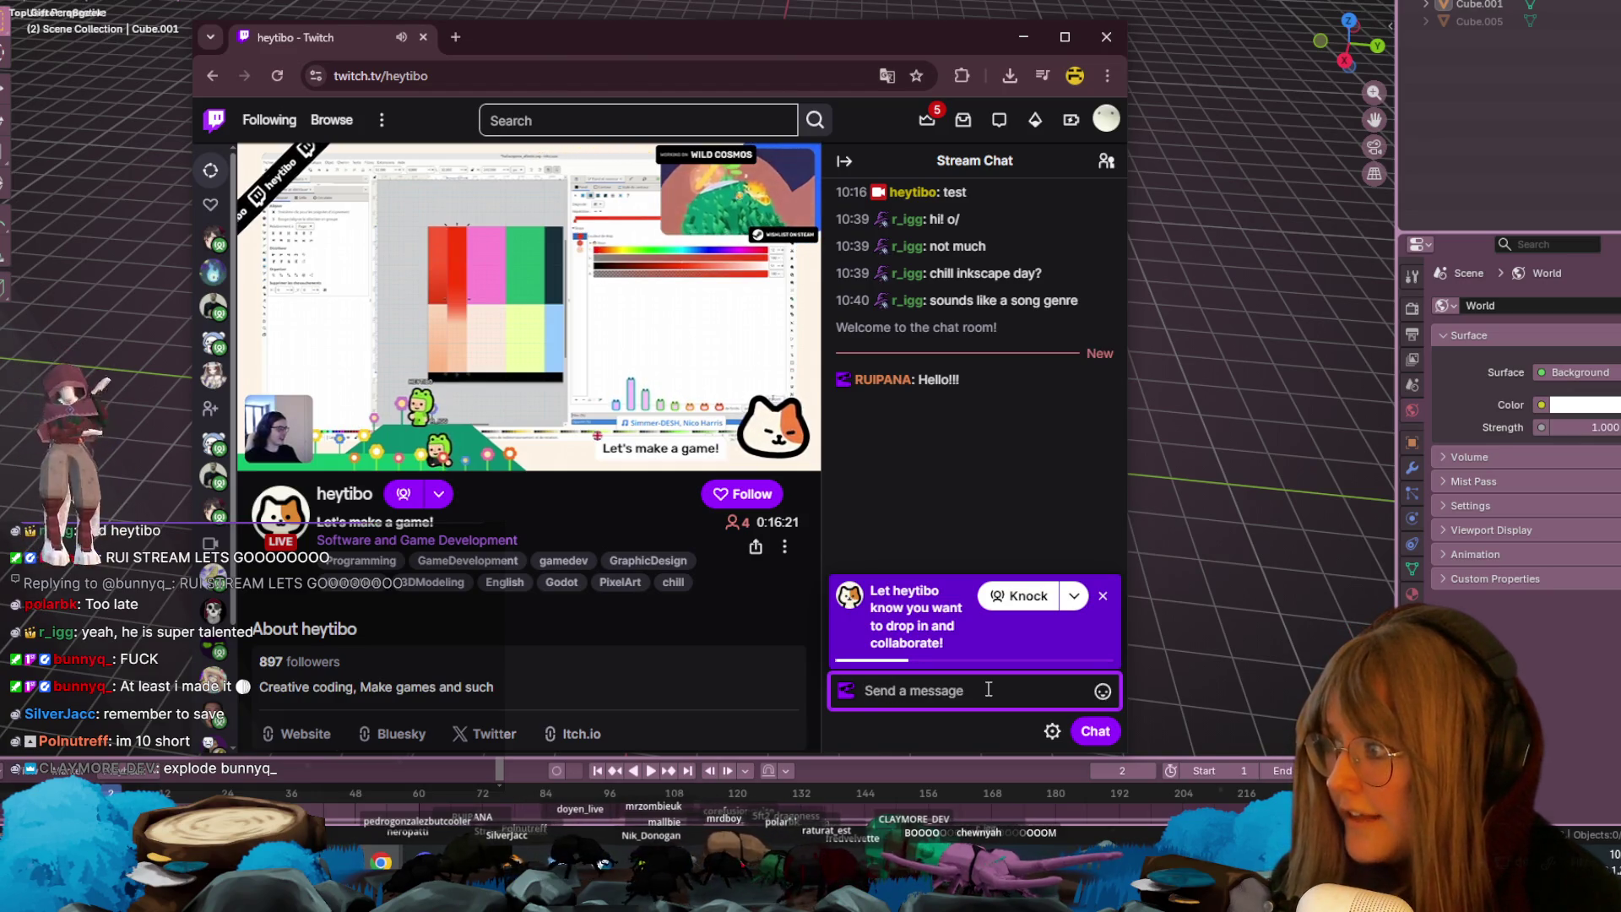